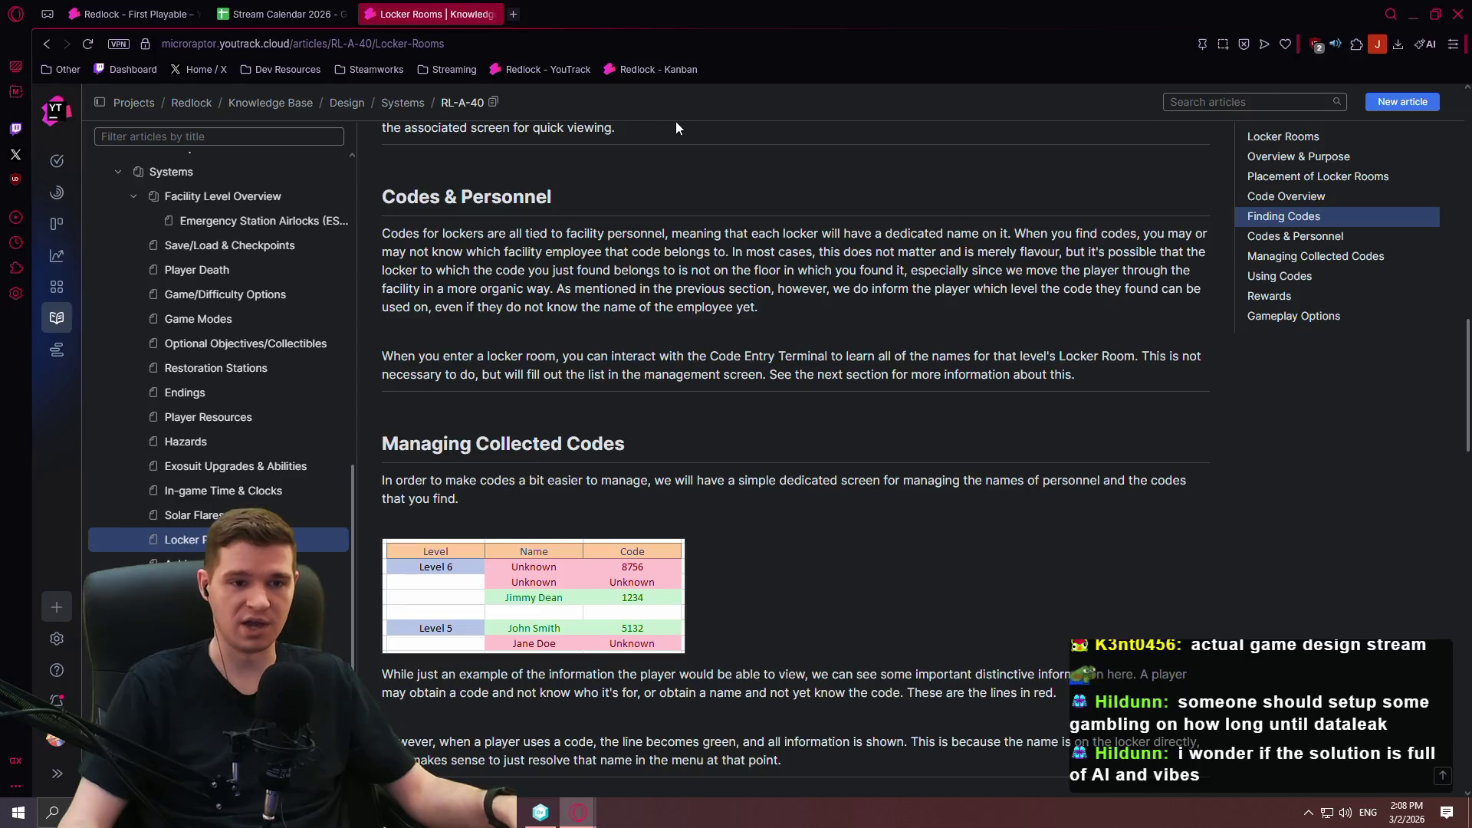
Scroll down to the Rewards list and highlight the three capacity-upgrade sub-bullets.
scroll(675, 130, "down", 4)
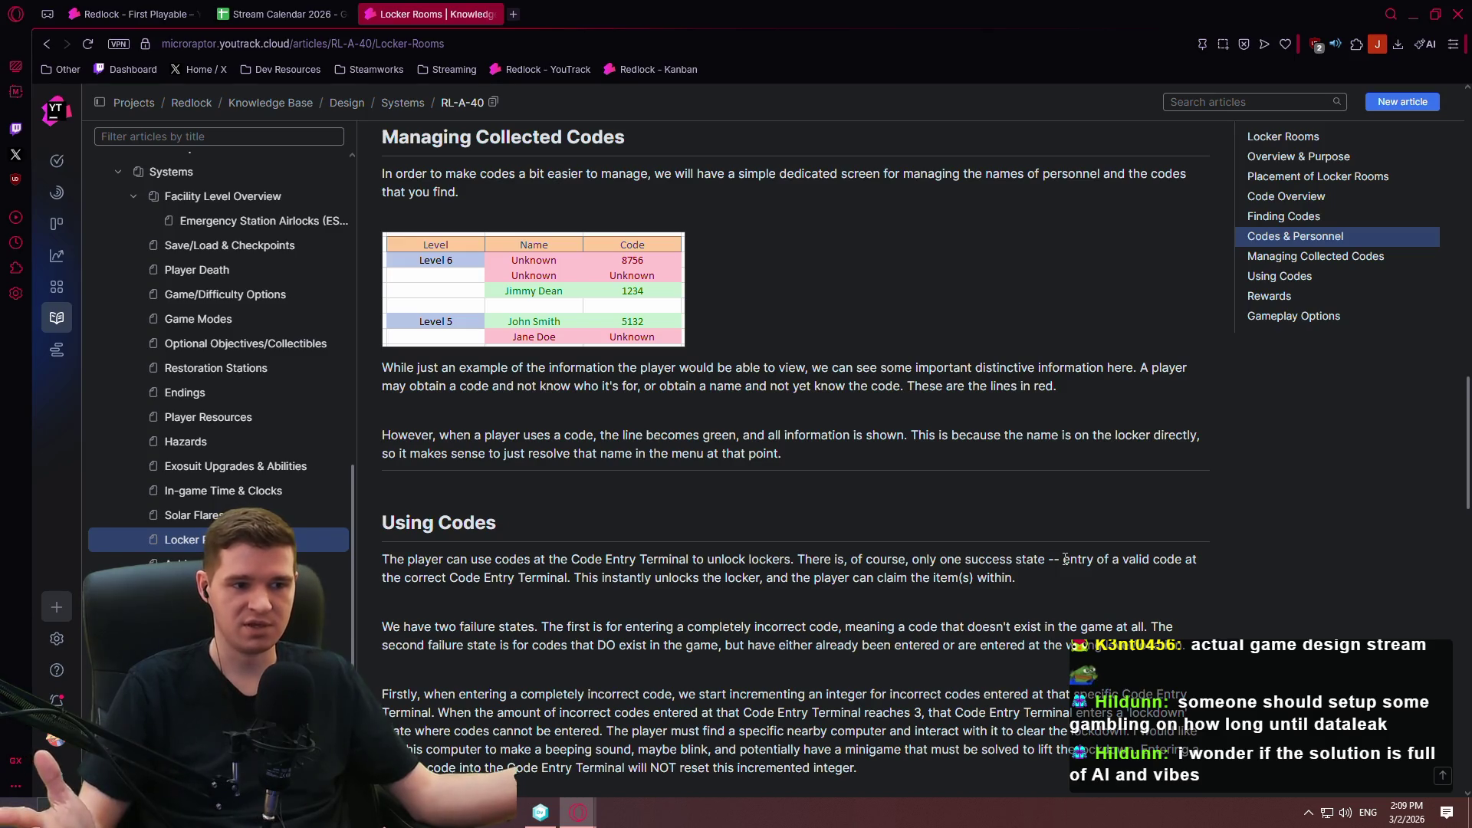
scroll(992, 532, "down", 5)
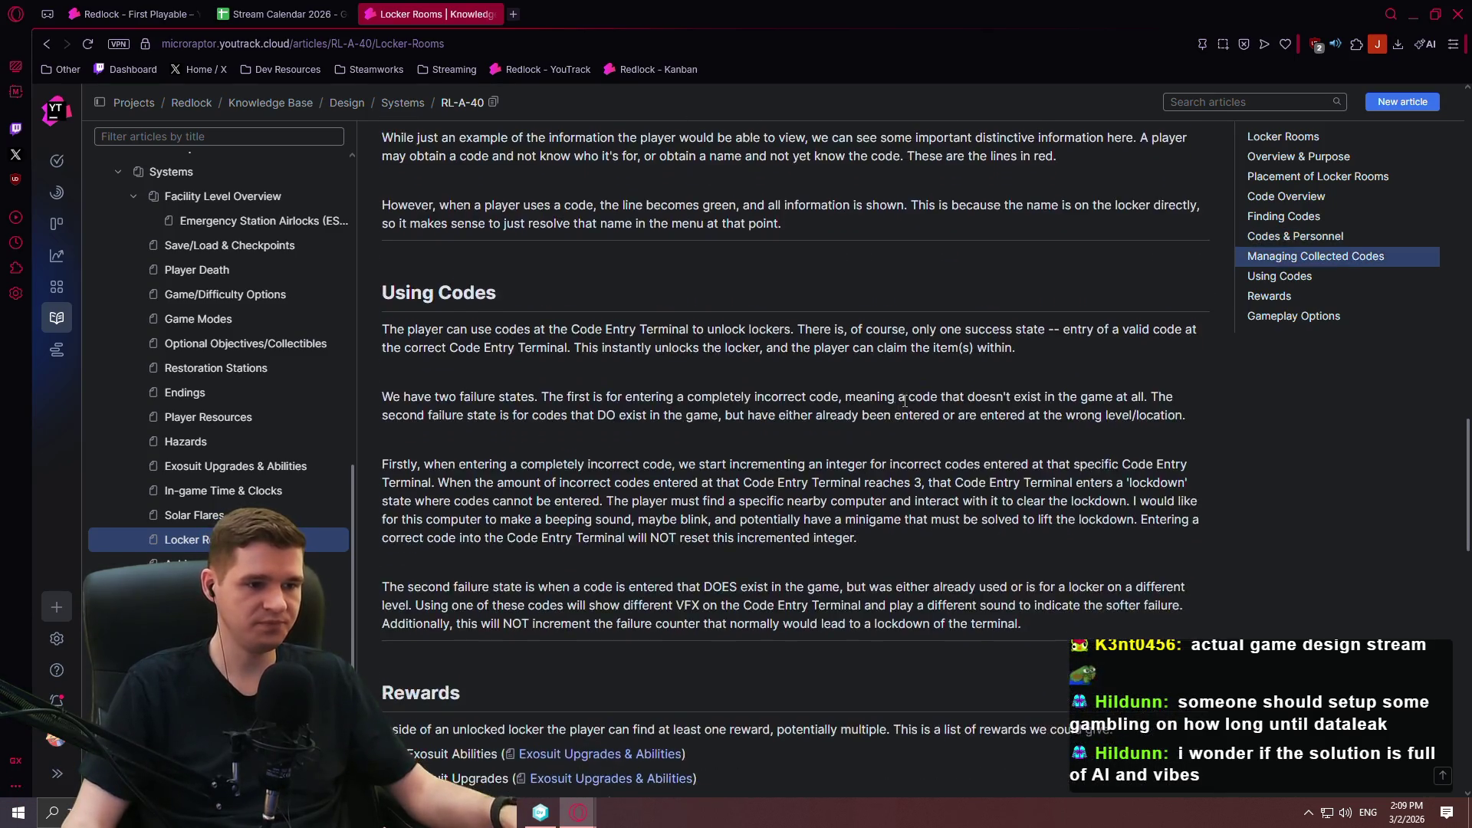
scroll(995, 404, "up", 2)
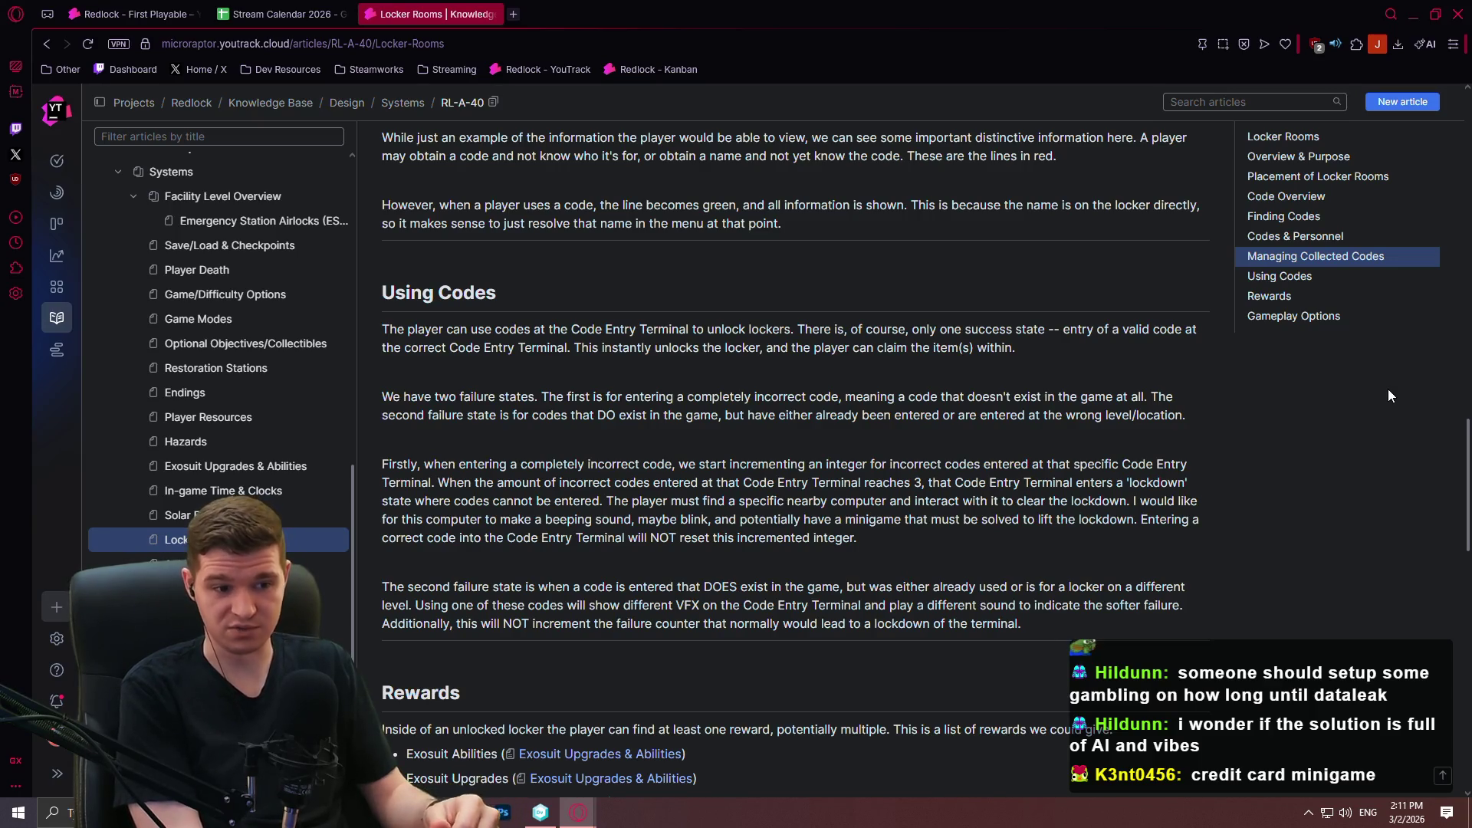
scroll(1047, 278, "down", 1)
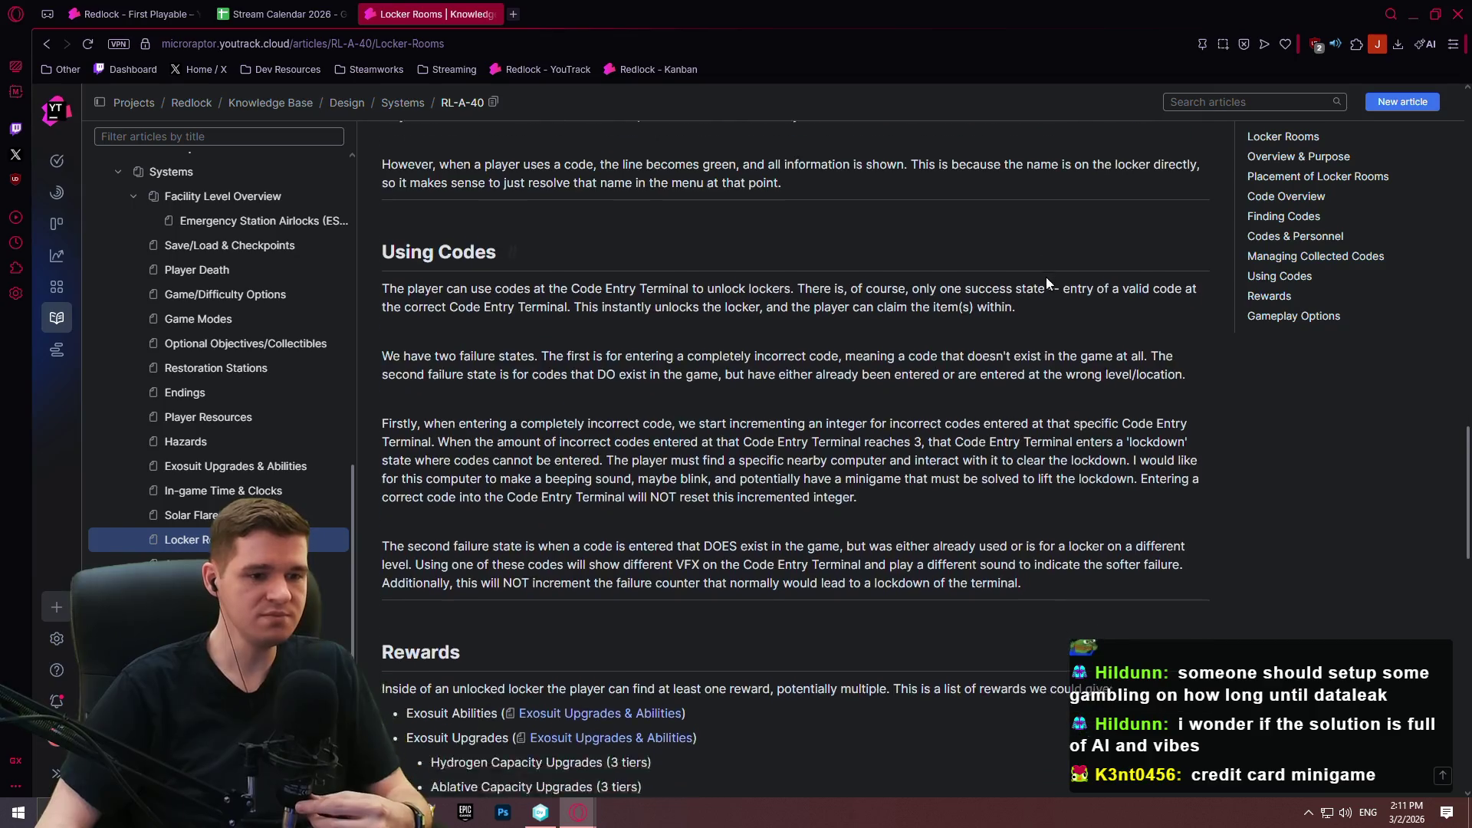
scroll(1048, 282, "down", 6)
scroll(967, 329, "up", 2)
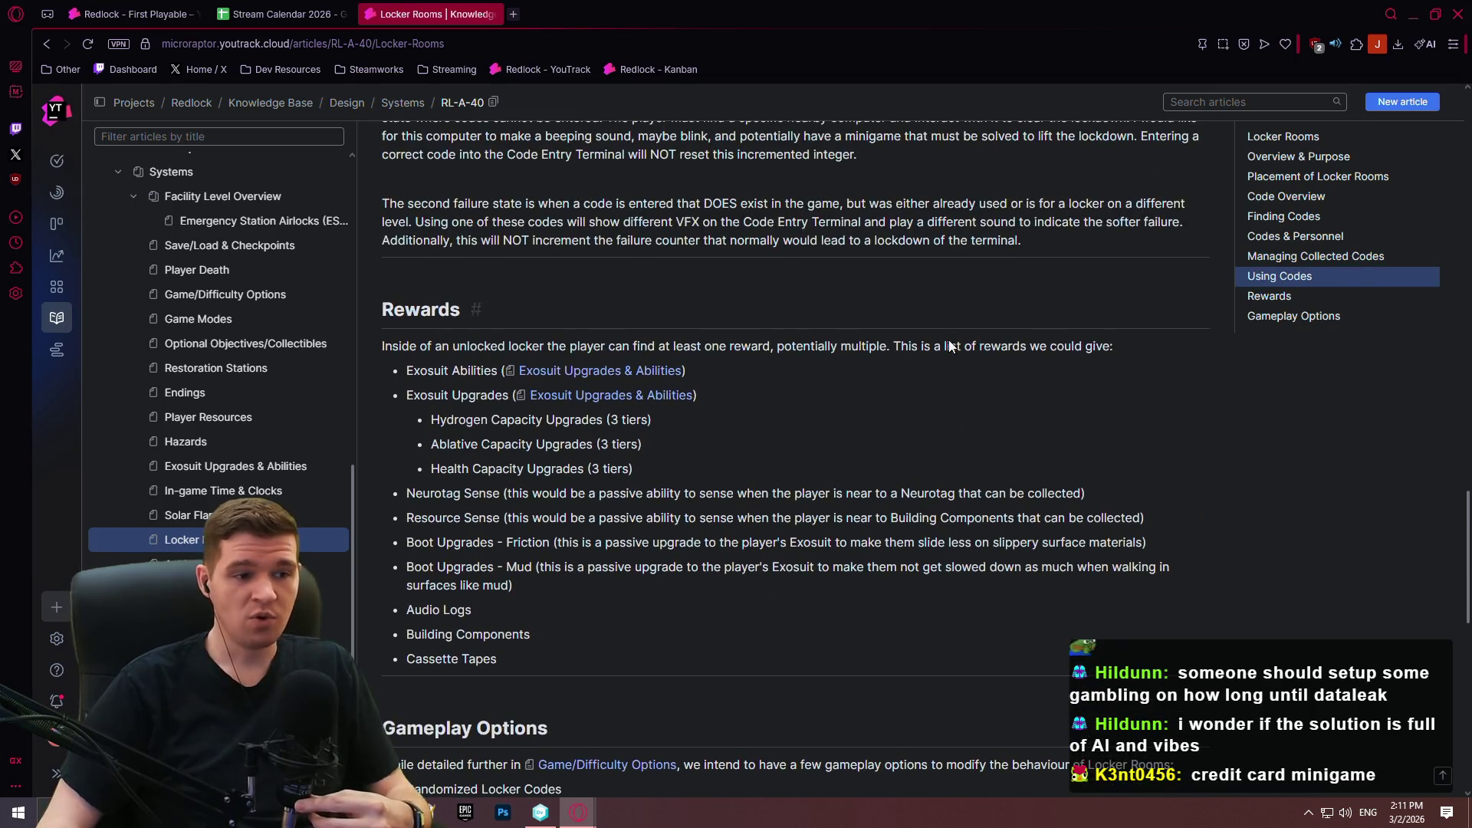
scroll(950, 344, "down", 2)
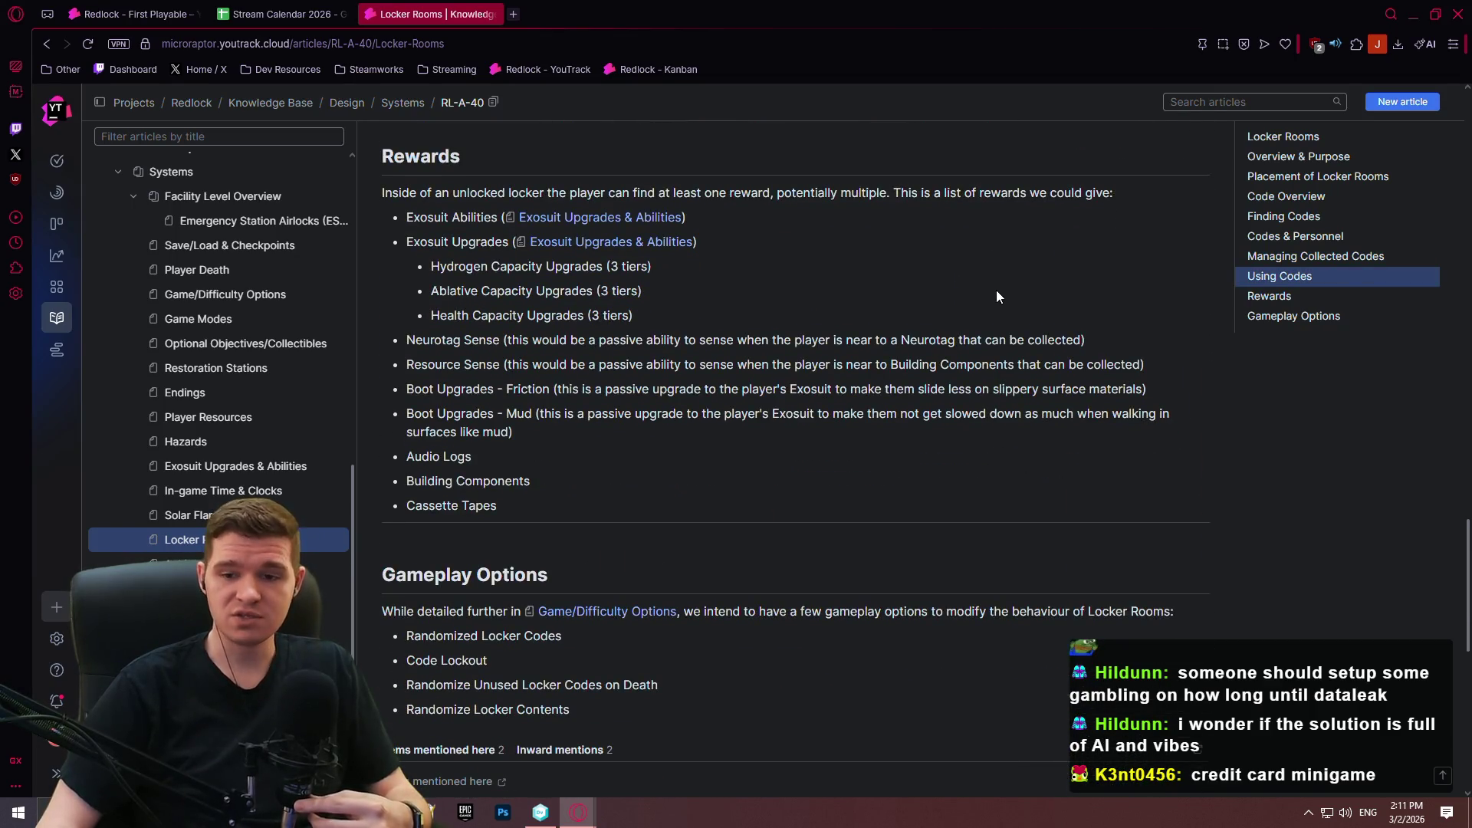
left_click_drag(665, 317, 430, 264)
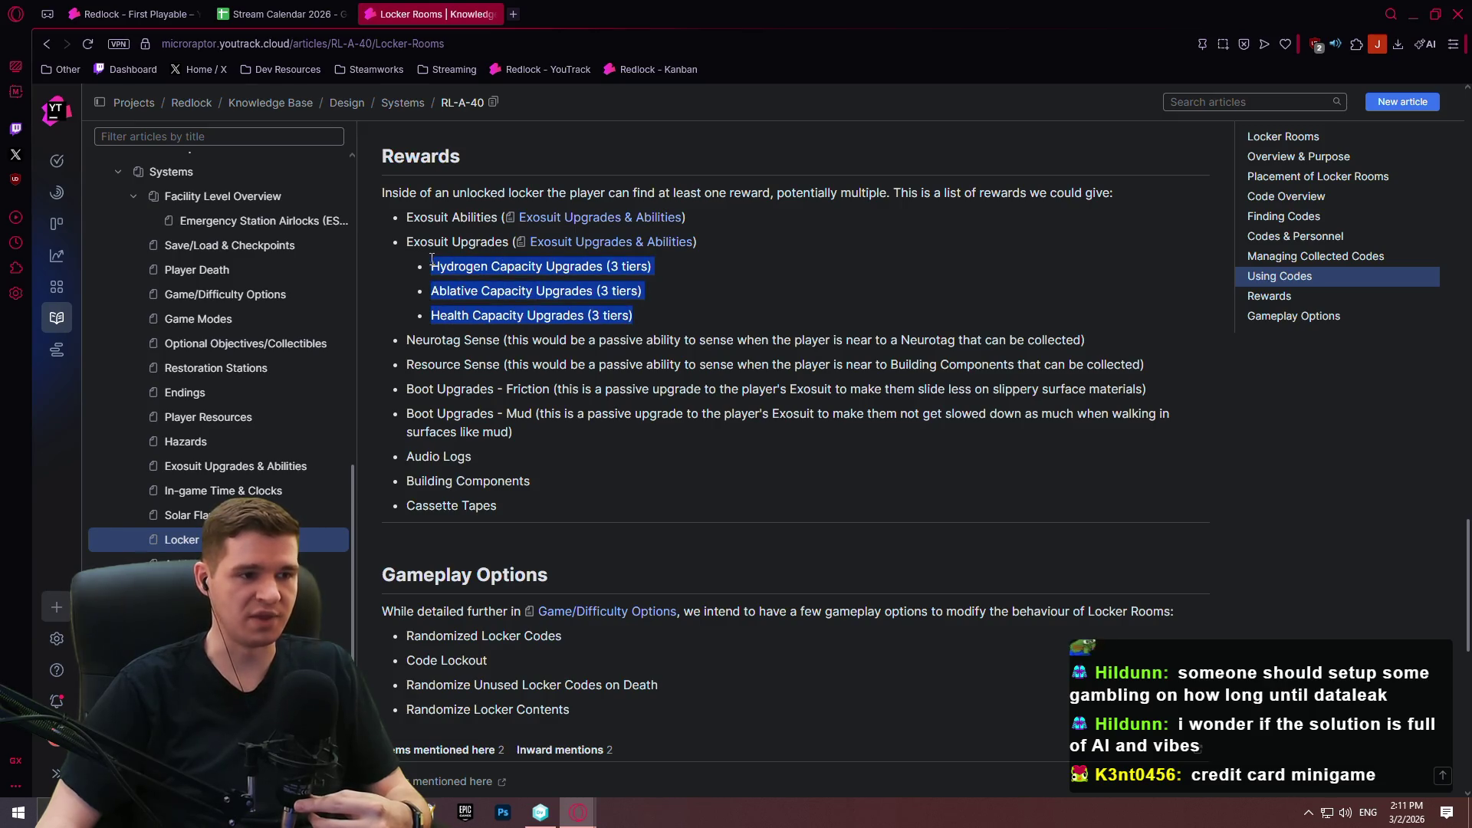
left_click(805, 330)
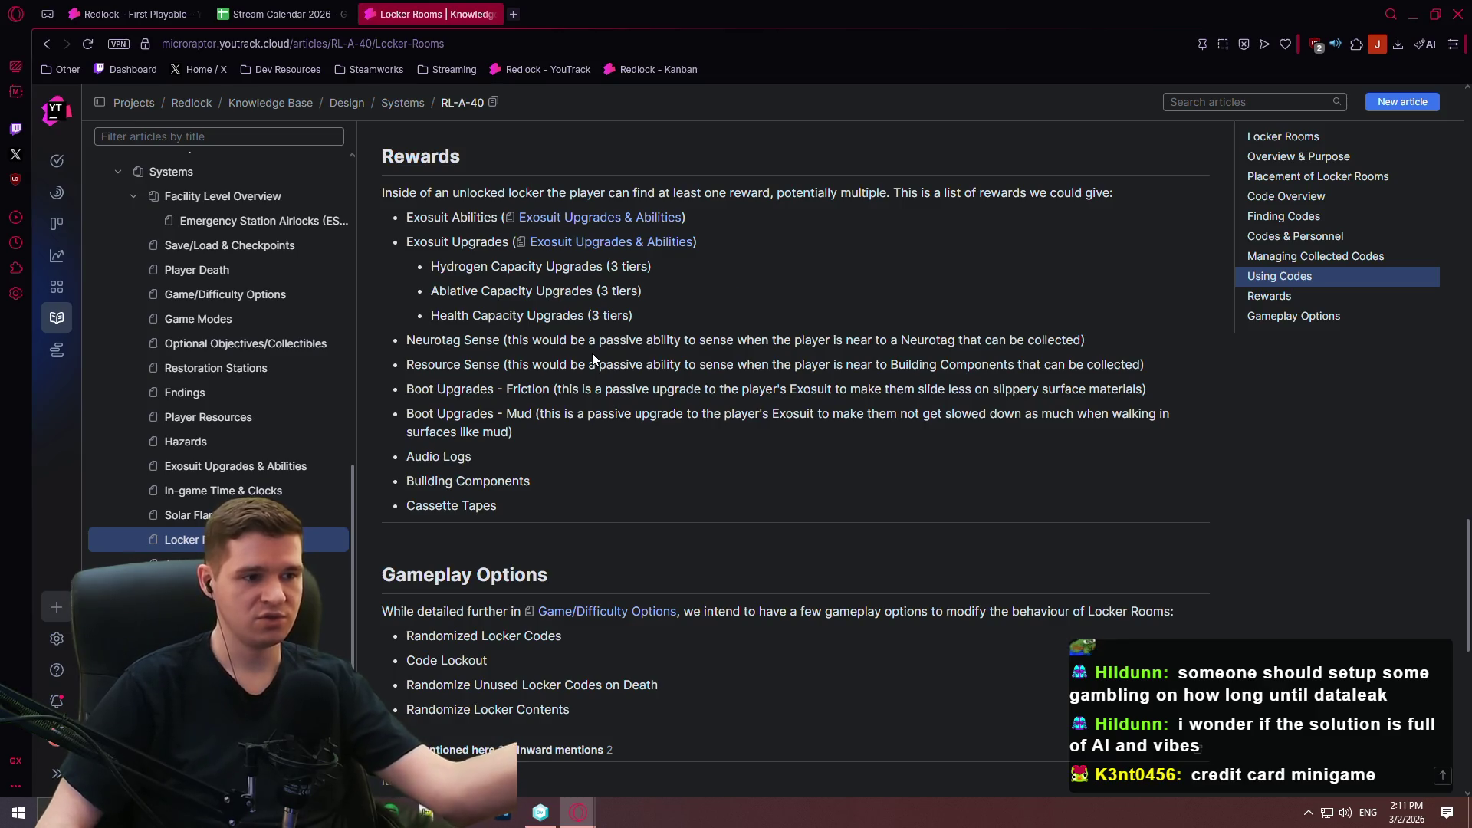
Highlight the Neurotag Sense, Resource Sense, Boot Upgrades, Audio Logs and Cassette Tapes entries while reviewing.
left_click_drag(1150, 368, 397, 343)
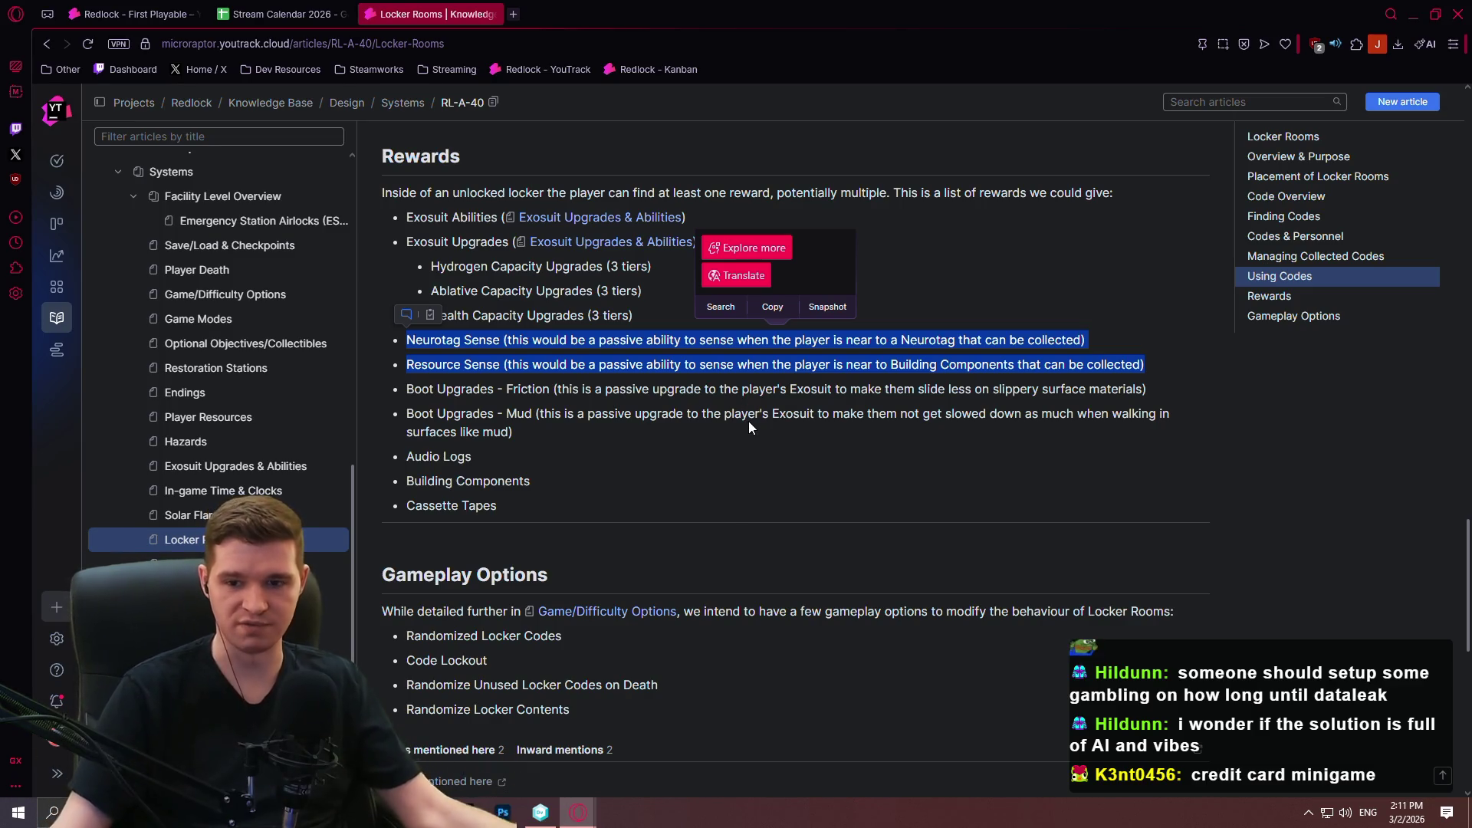
mouse_move(540, 434)
left_mouse_down()
mouse_move(367, 397)
mouse_move(375, 385)
left_mouse_up()
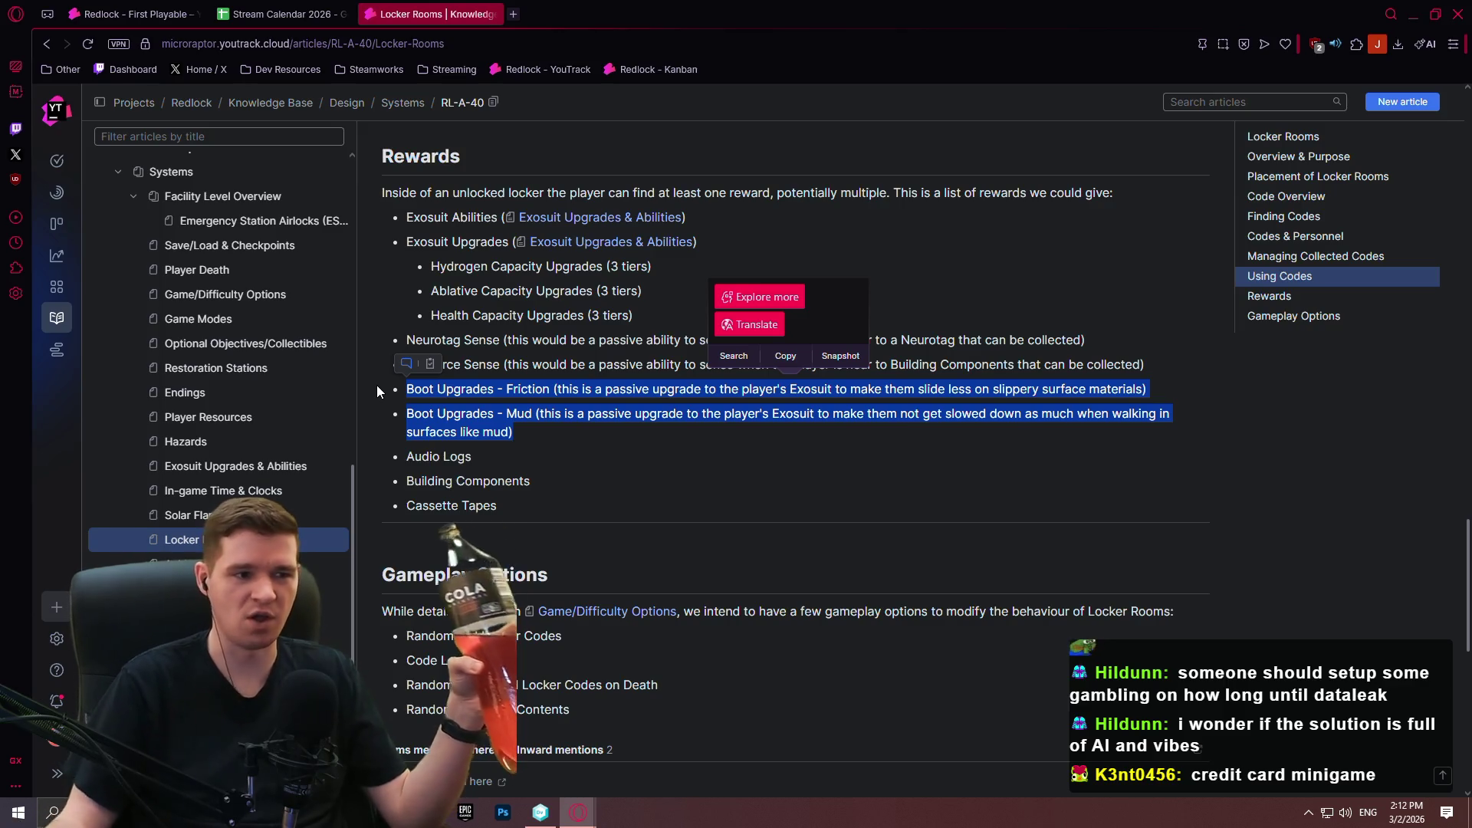
left_click_drag(690, 442, 407, 456)
left_click_drag(1148, 389, 483, 389)
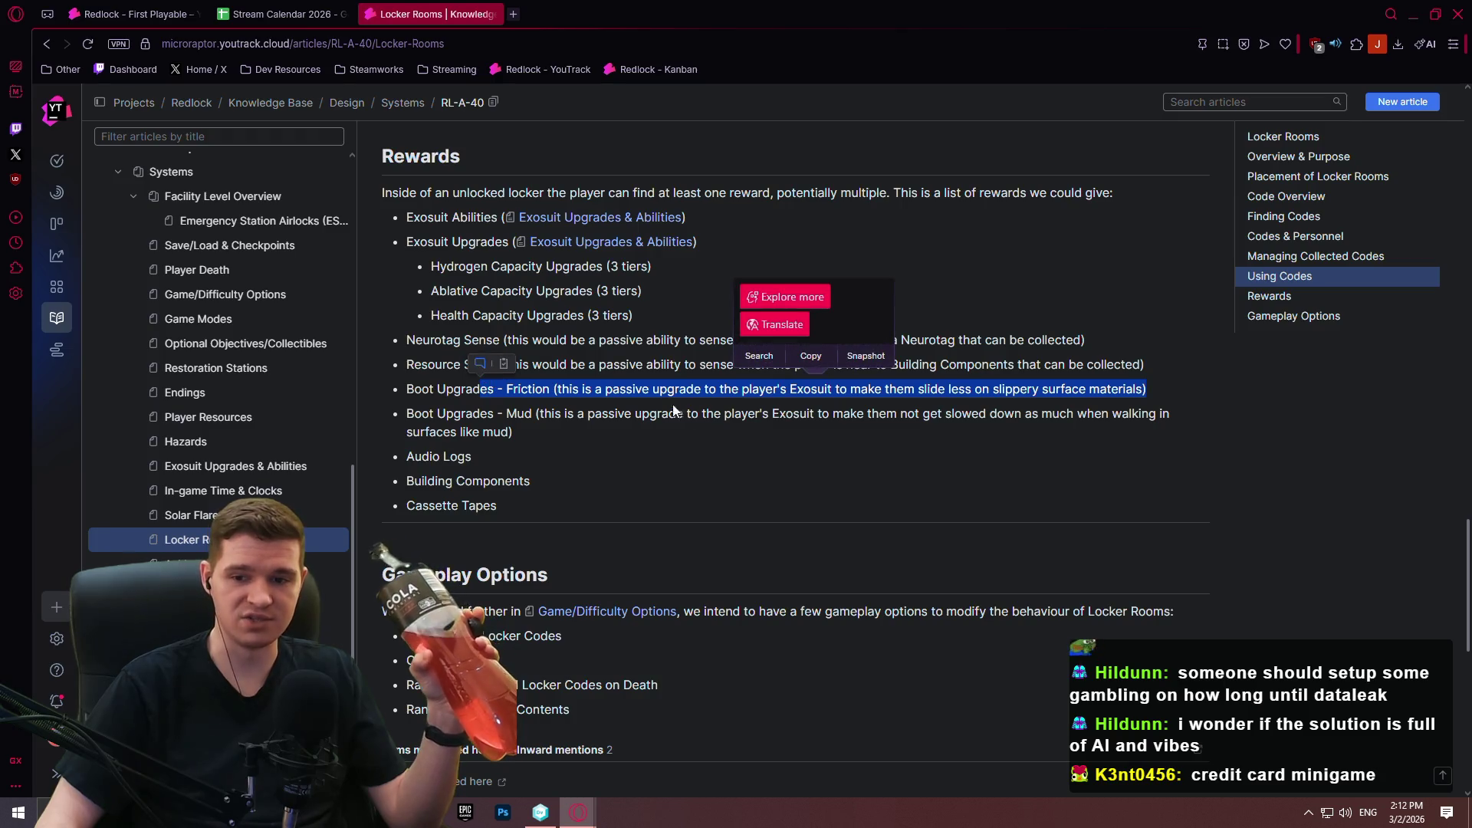
left_click(690, 449)
mouse_move(633, 431)
left_mouse_down()
mouse_move(460, 414)
mouse_move(504, 413)
left_mouse_up()
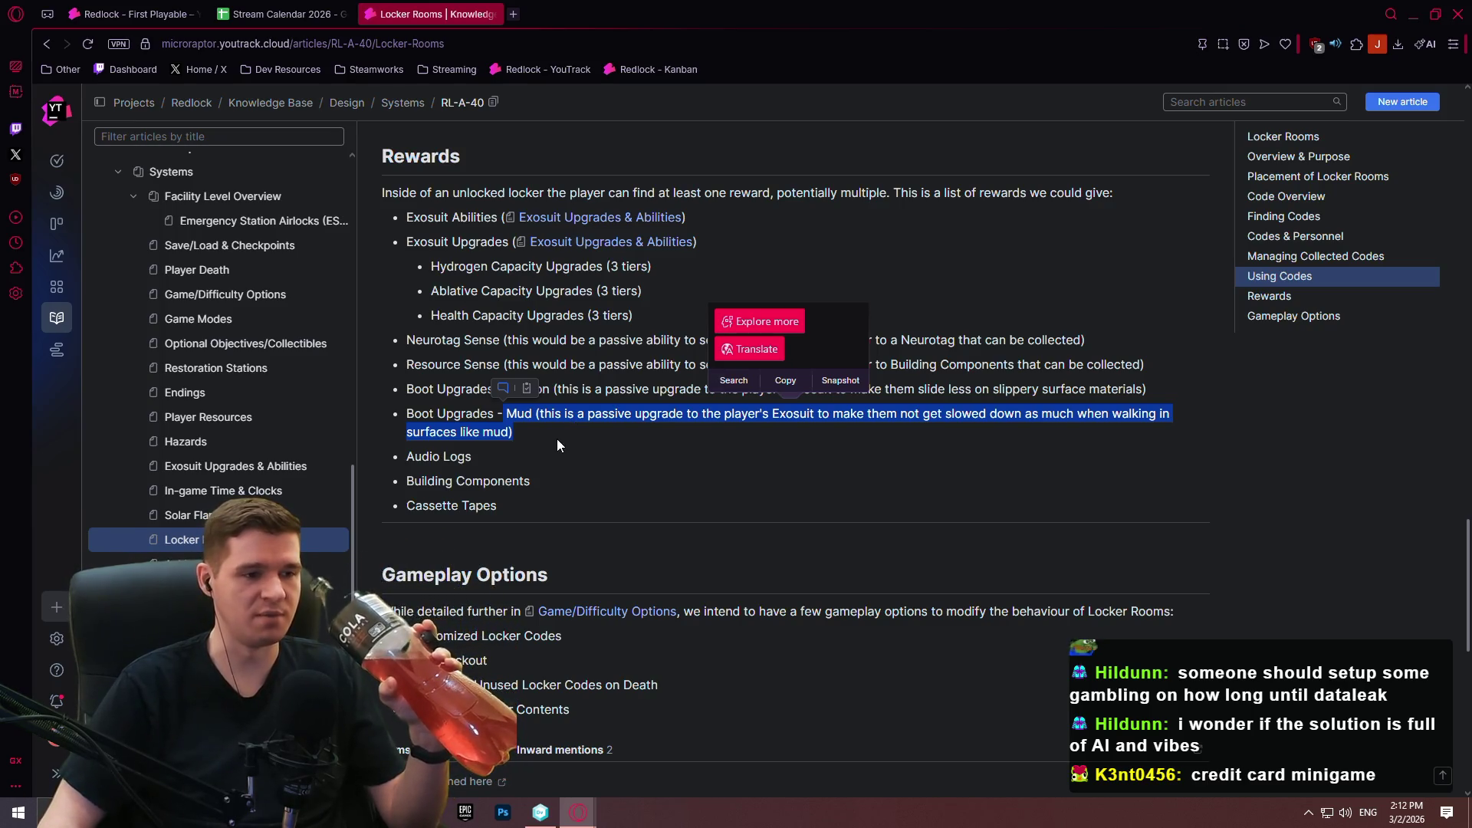
left_click(556, 437)
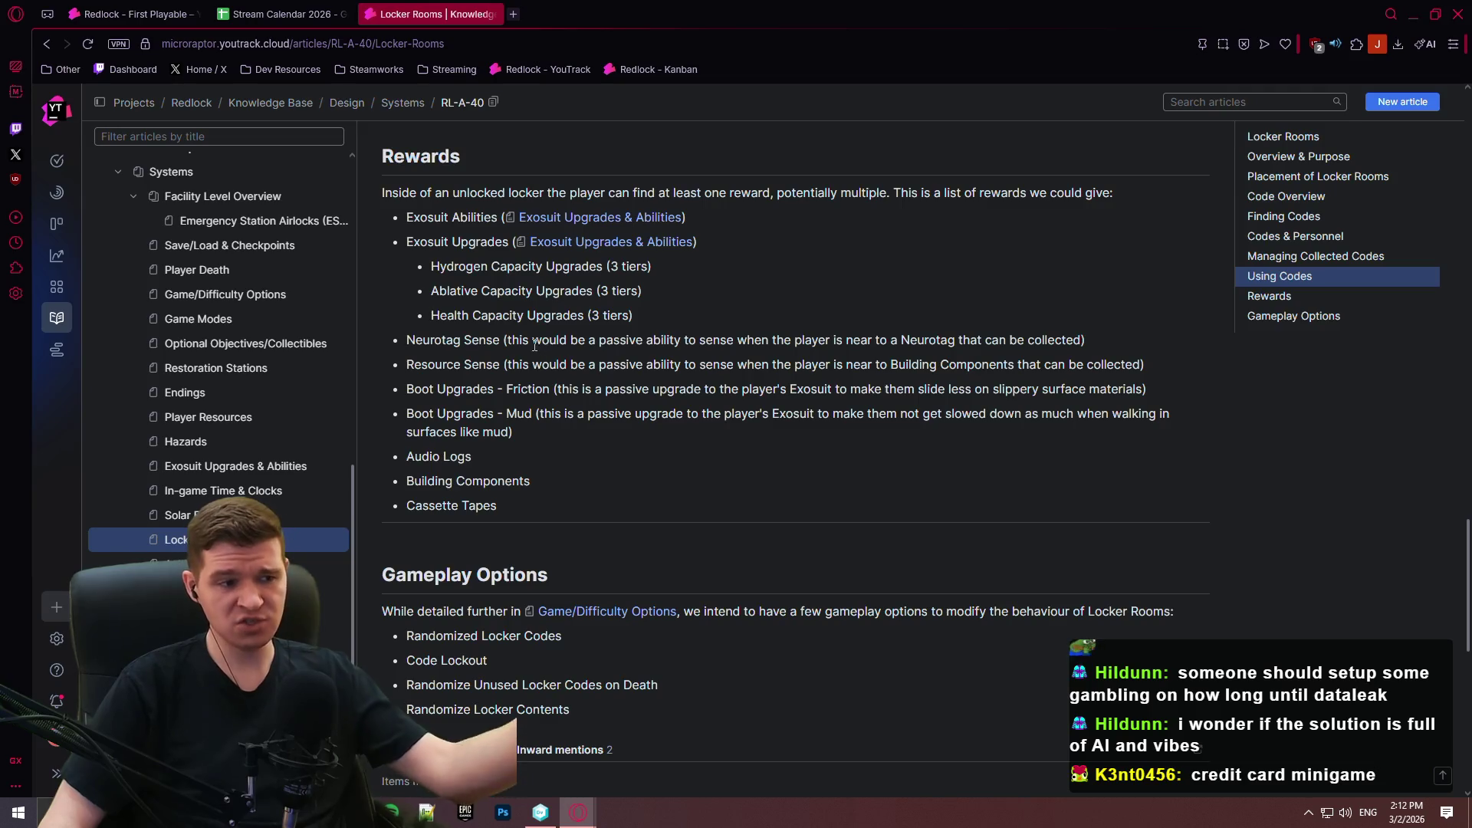
mouse_move(550, 497)
left_mouse_down()
mouse_move(413, 480)
mouse_move(406, 391)
mouse_move(422, 503)
left_mouse_up()
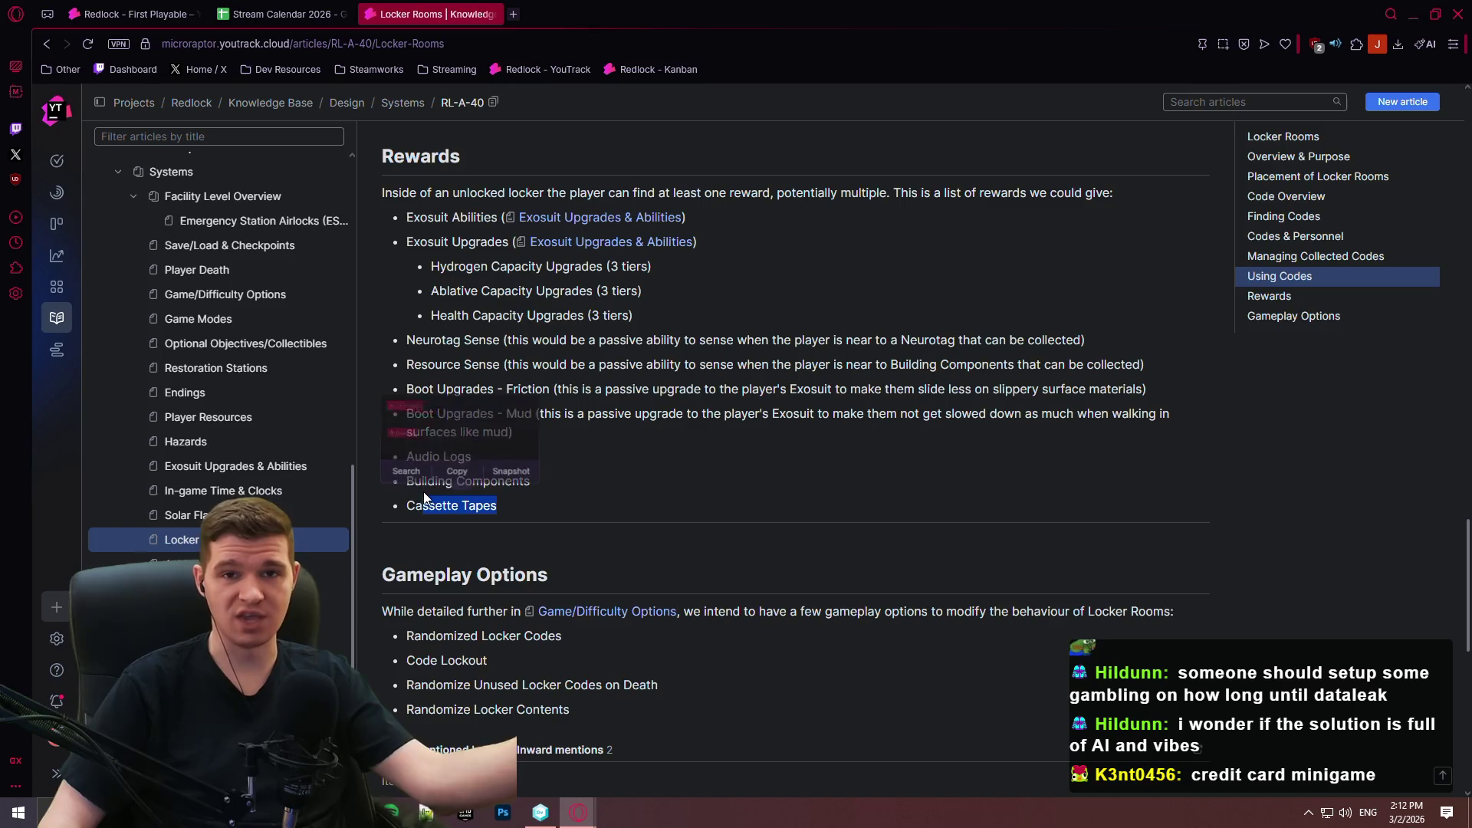
left_click(696, 455)
Follow the Game/Difficulty Options link under Gameplay Options.
scroll(692, 451, "down", 1)
scroll(958, 460, "down", 4)
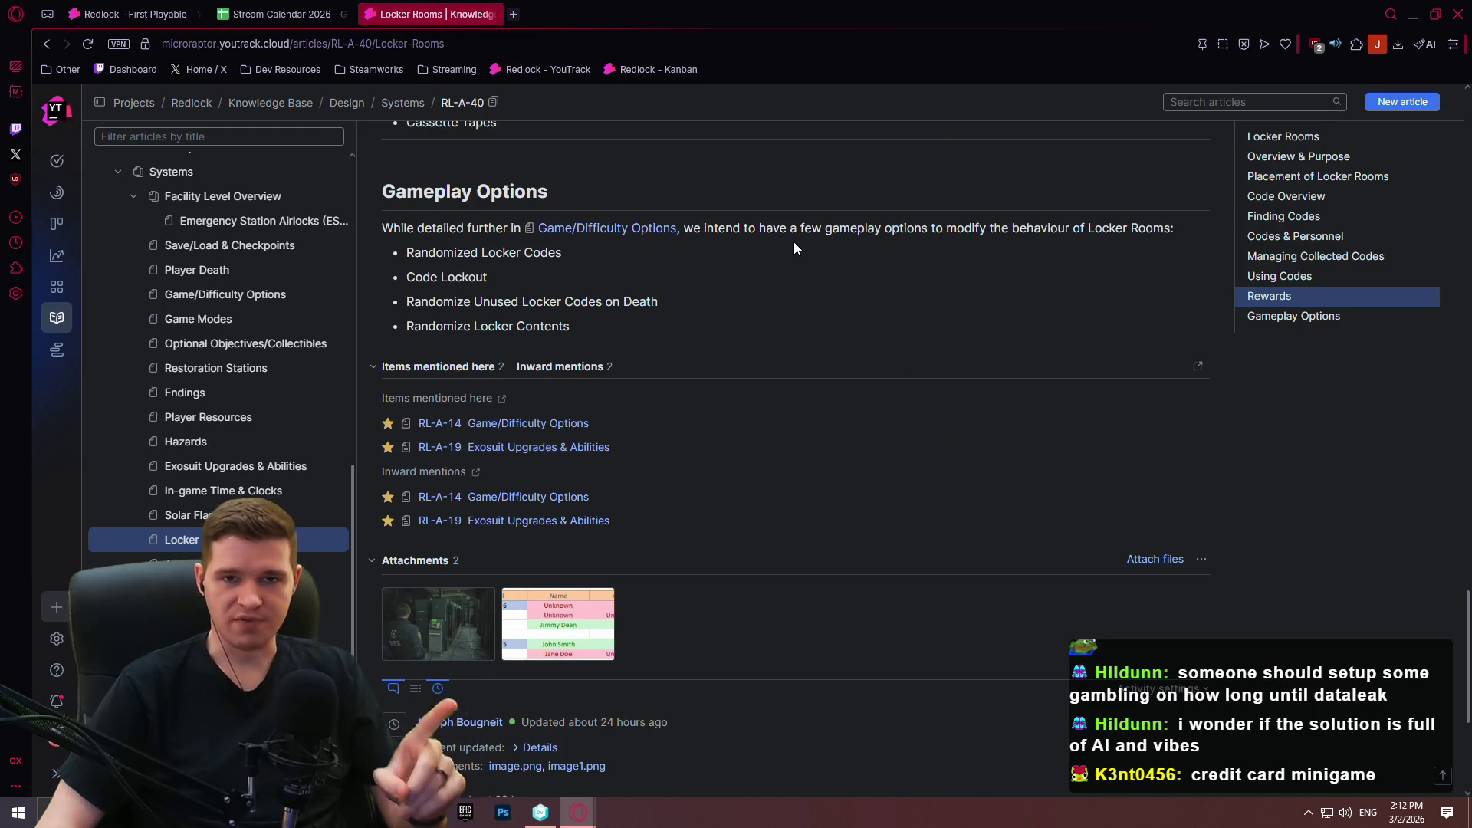
left_click(573, 229)
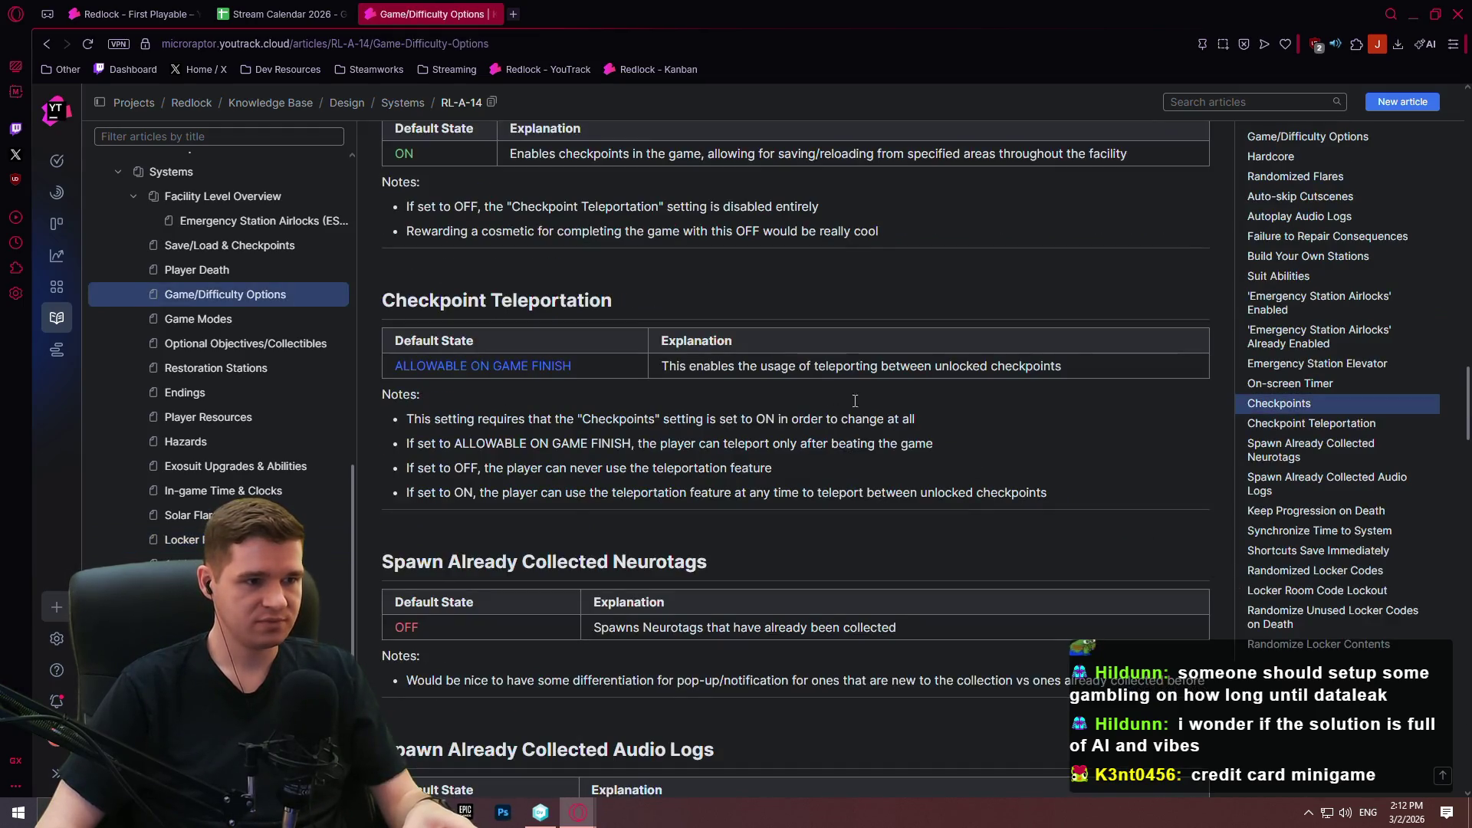
Jump to Randomized Locker Codes using the article's table of contents.
left_click(1288, 572)
scroll(664, 371, "up", 3)
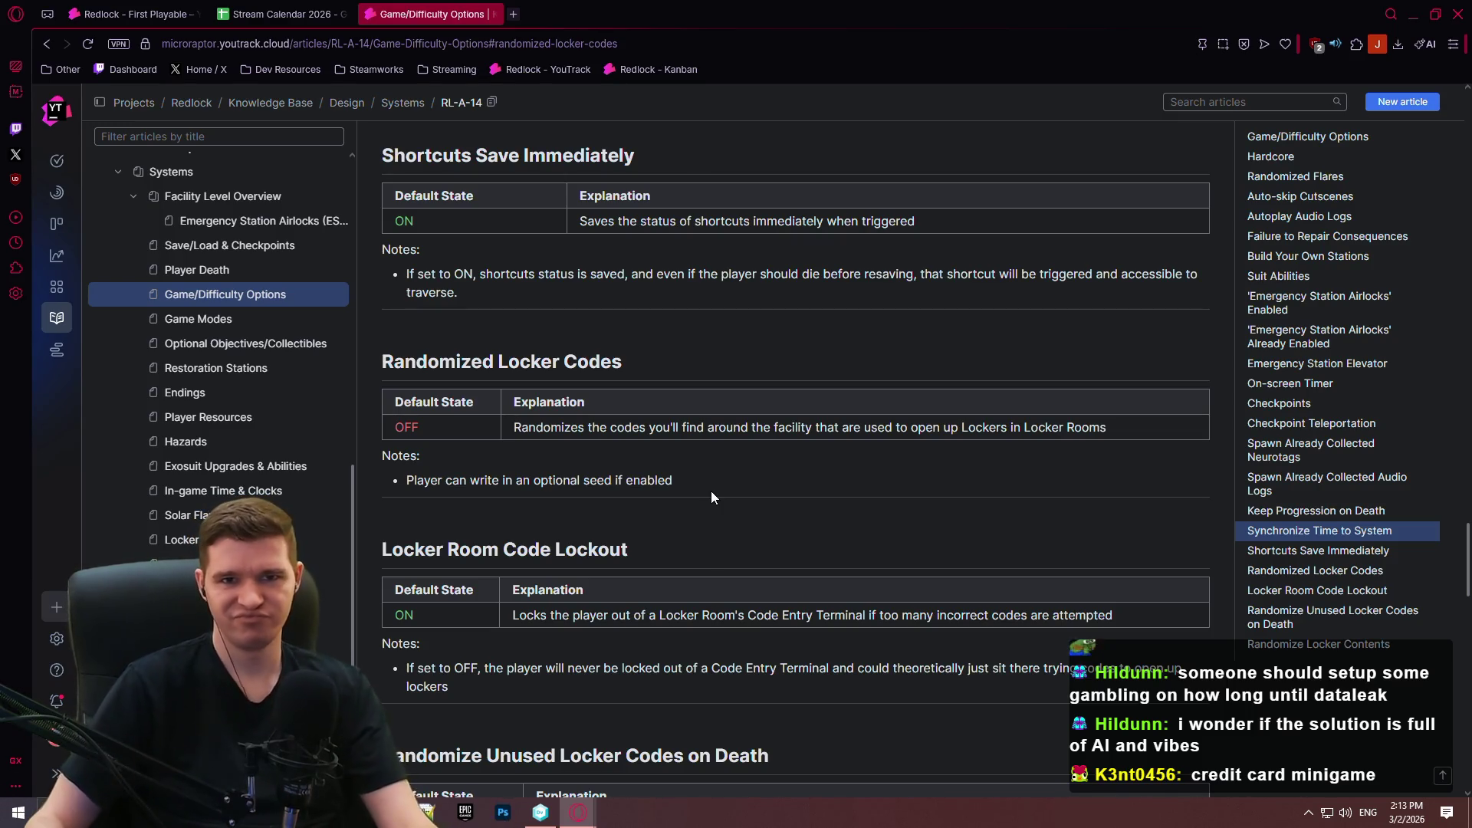
scroll(751, 513, "down", 1)
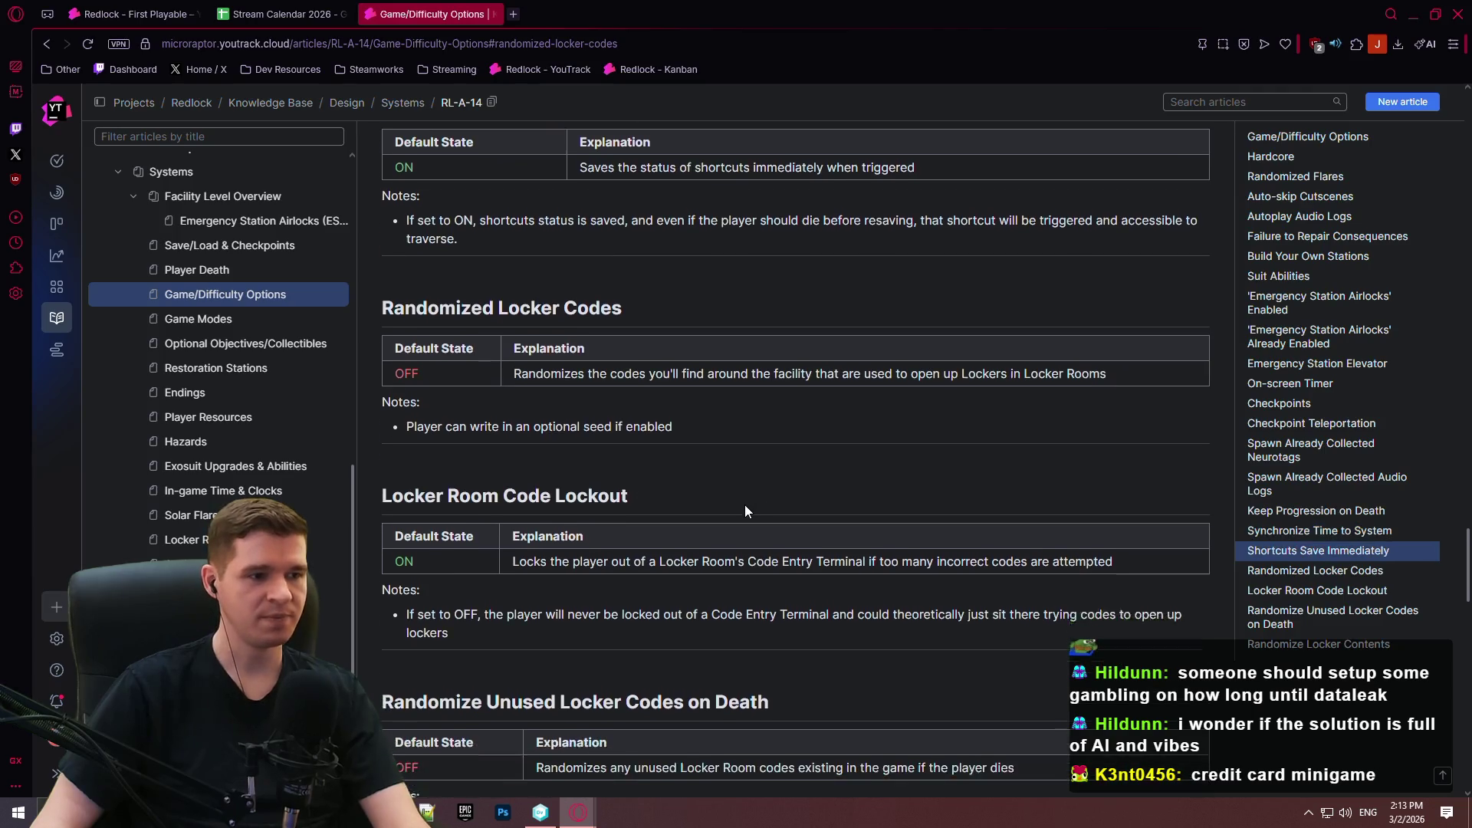
Read through the locker options, then open the RL-A-40 Locker Rooms article from the Systems sidebar.
scroll(726, 500, "down", 2)
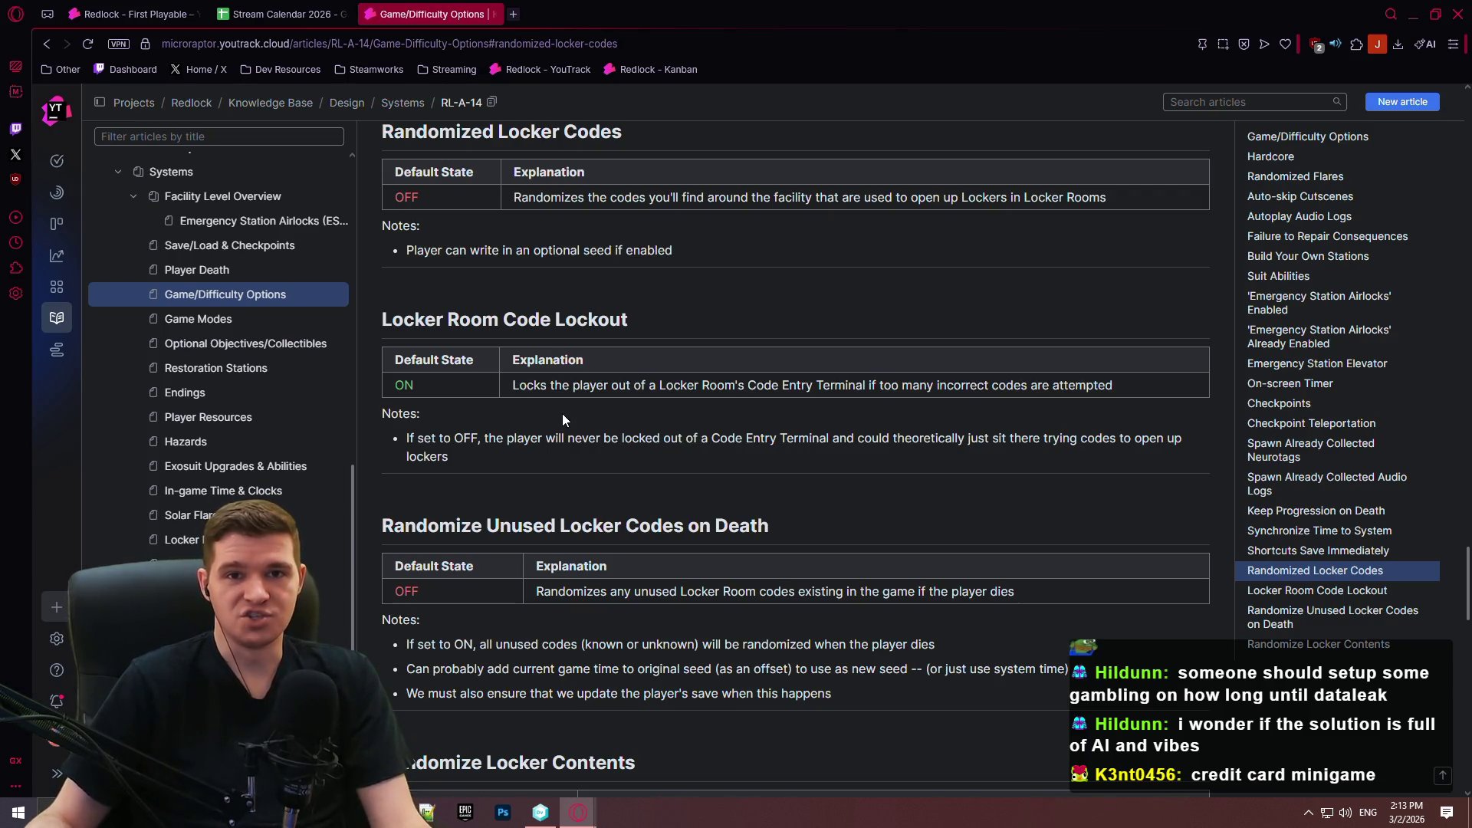
scroll(706, 418, "down", 1)
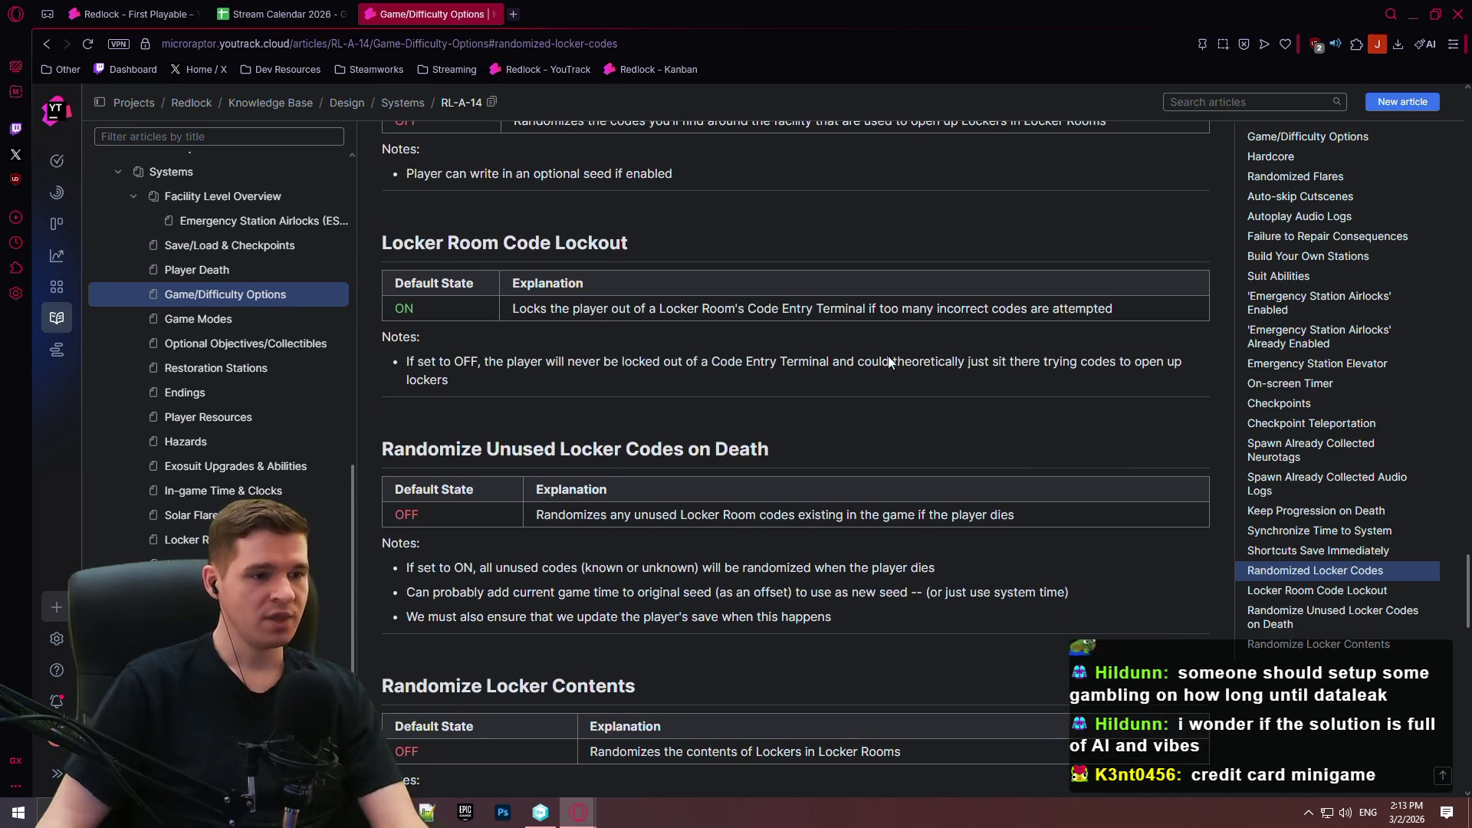
scroll(890, 357, "down", 4)
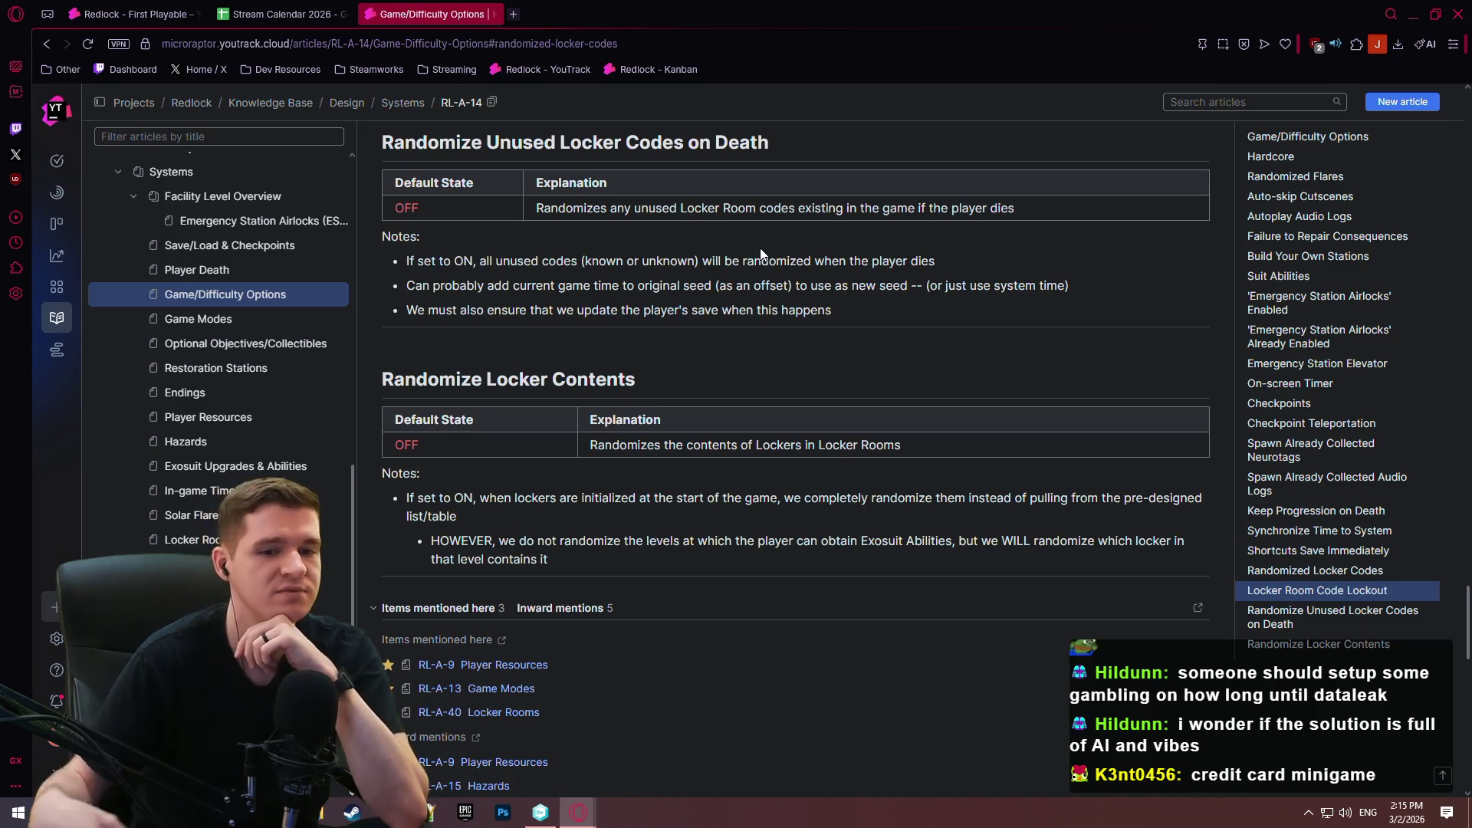
scroll(821, 497, "up", 2)
scroll(821, 497, "up", 2)
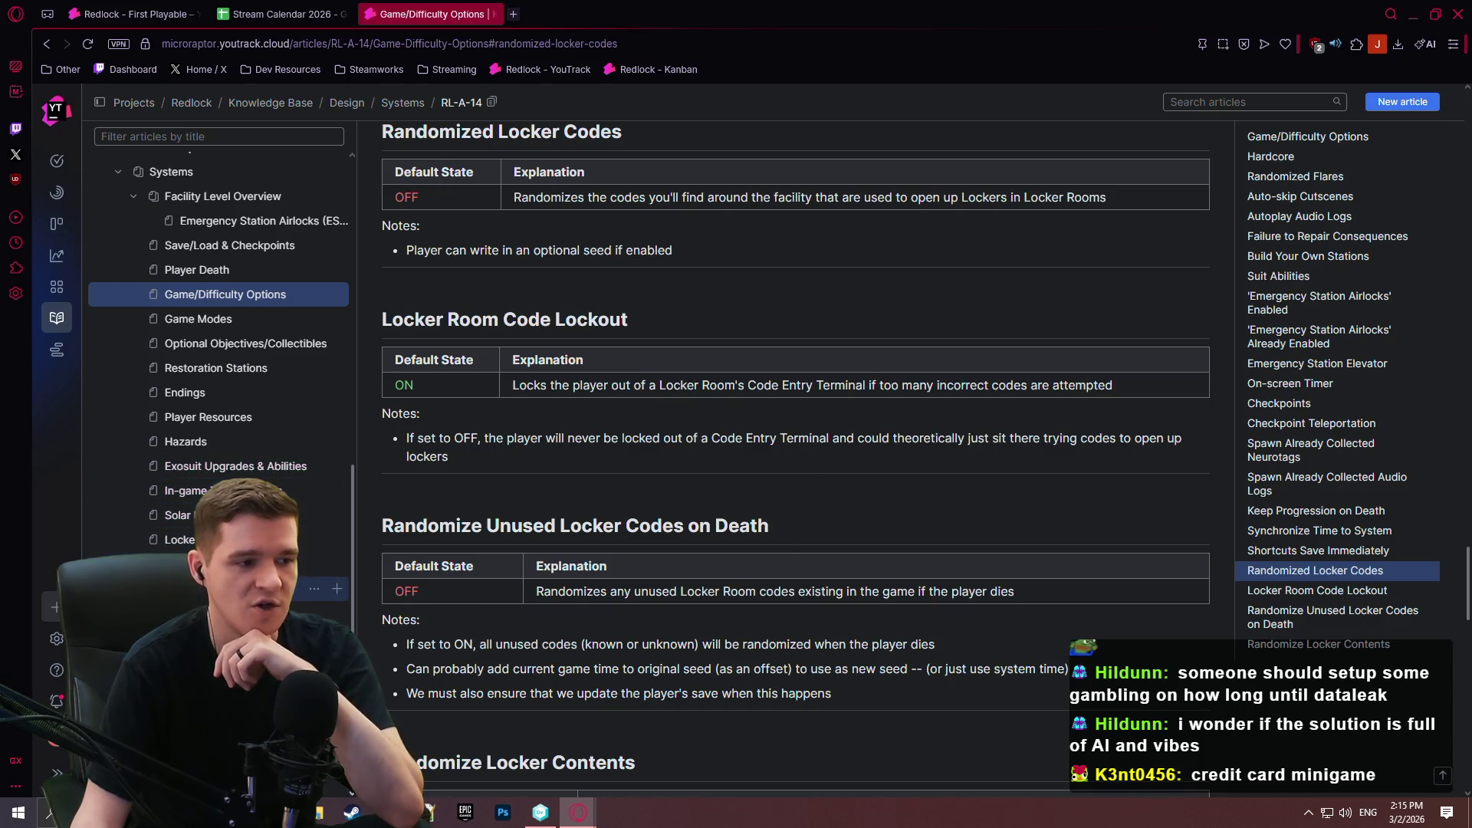
left_click(230, 539)
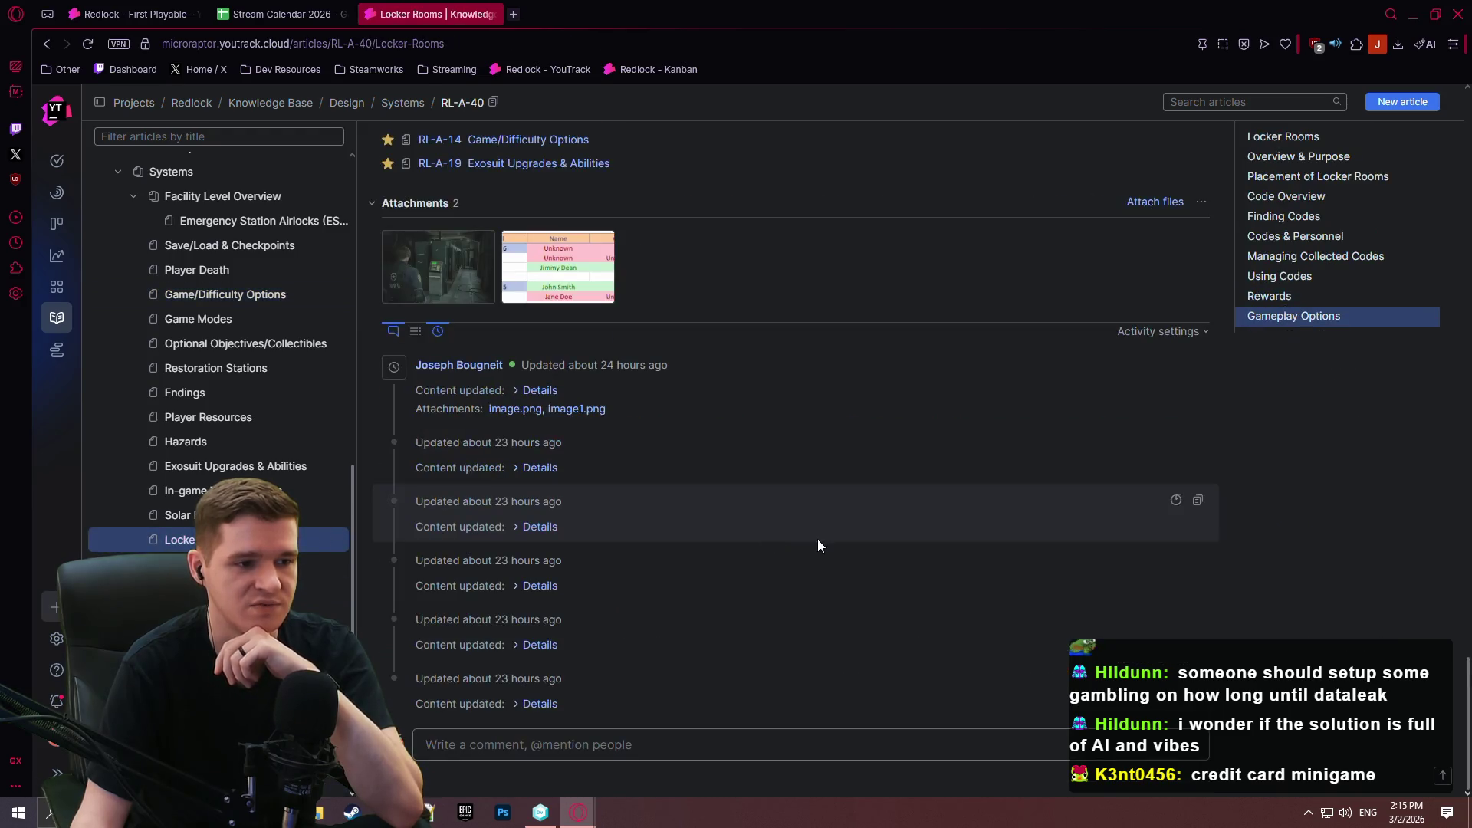
scroll(1269, 604, "up", 5)
scroll(1328, 625, "up", 5)
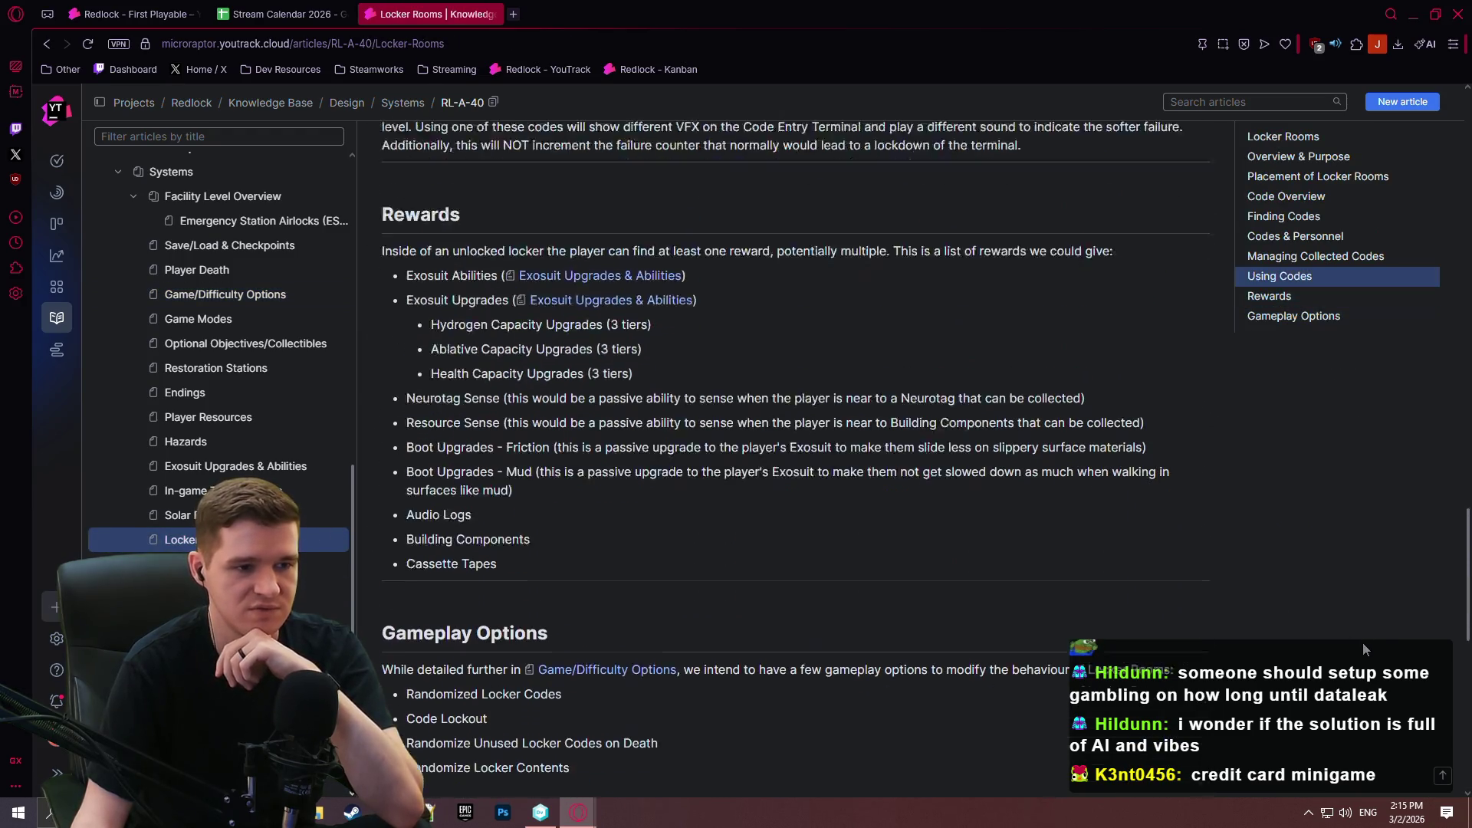
left_click_drag(1468, 506, 1420, 82)
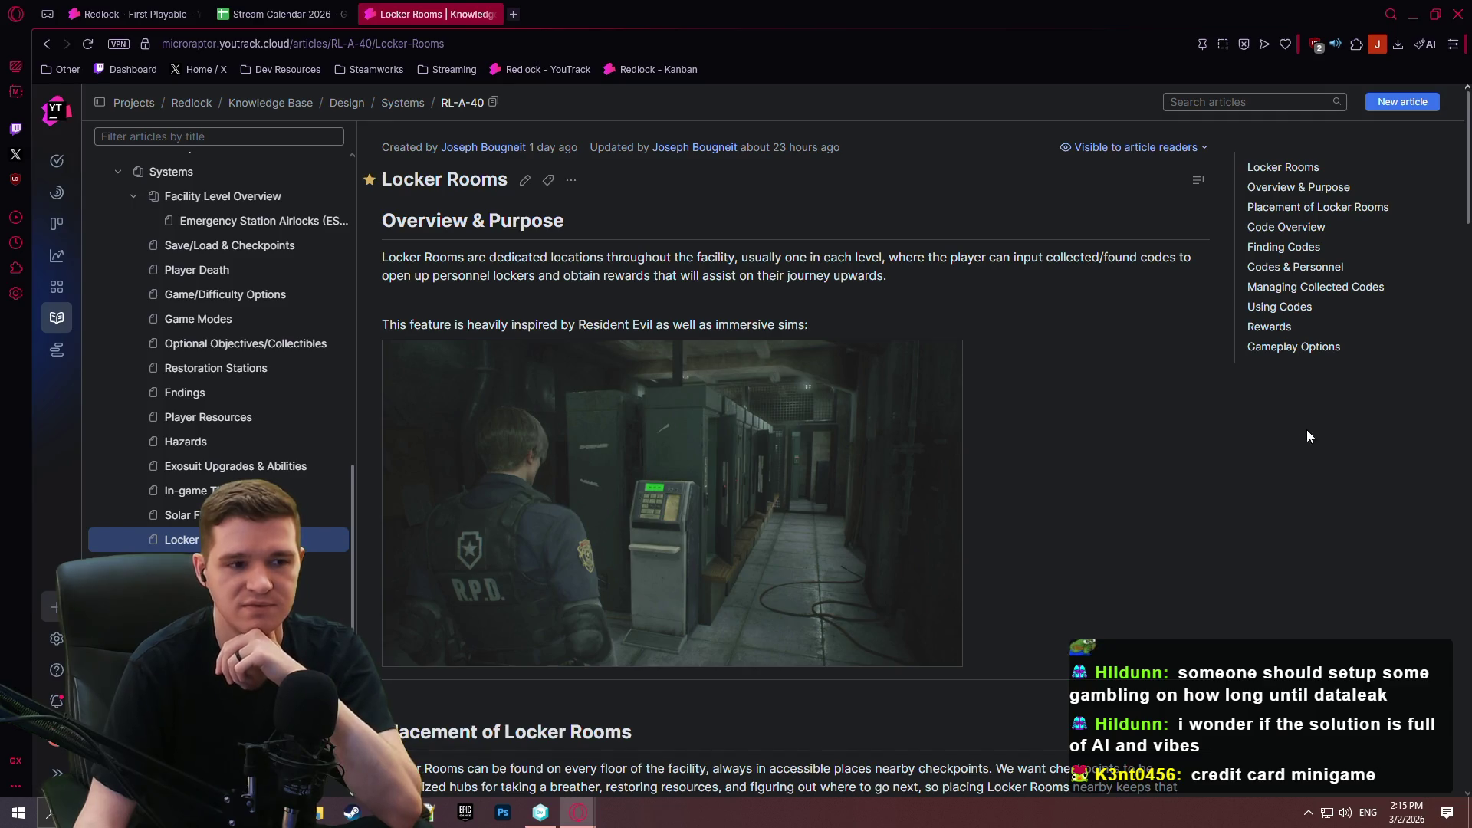
scroll(1302, 435, "down", 2)
scroll(1300, 455, "up", 2)
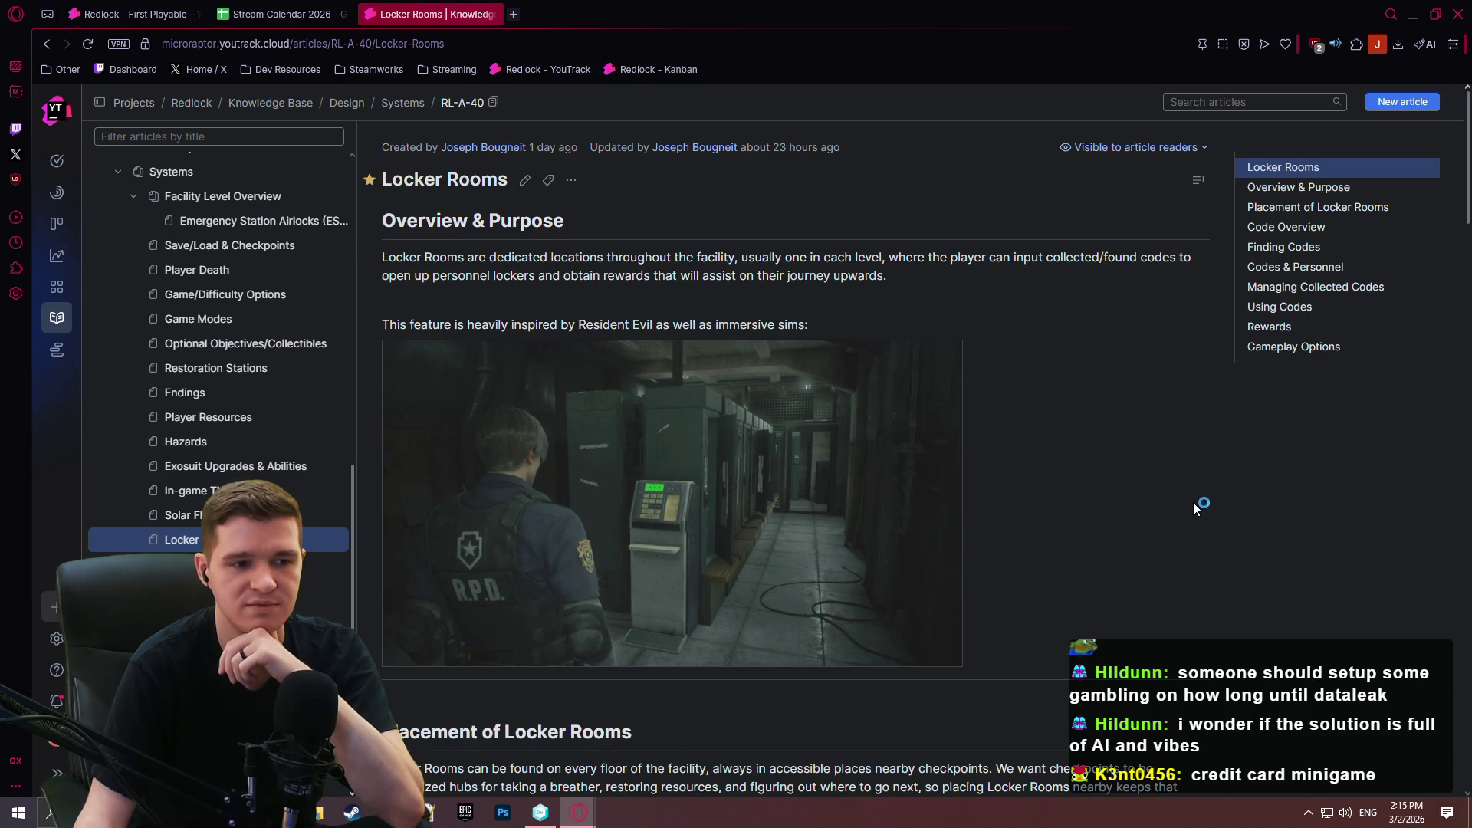
scroll(1259, 462, "down", 10)
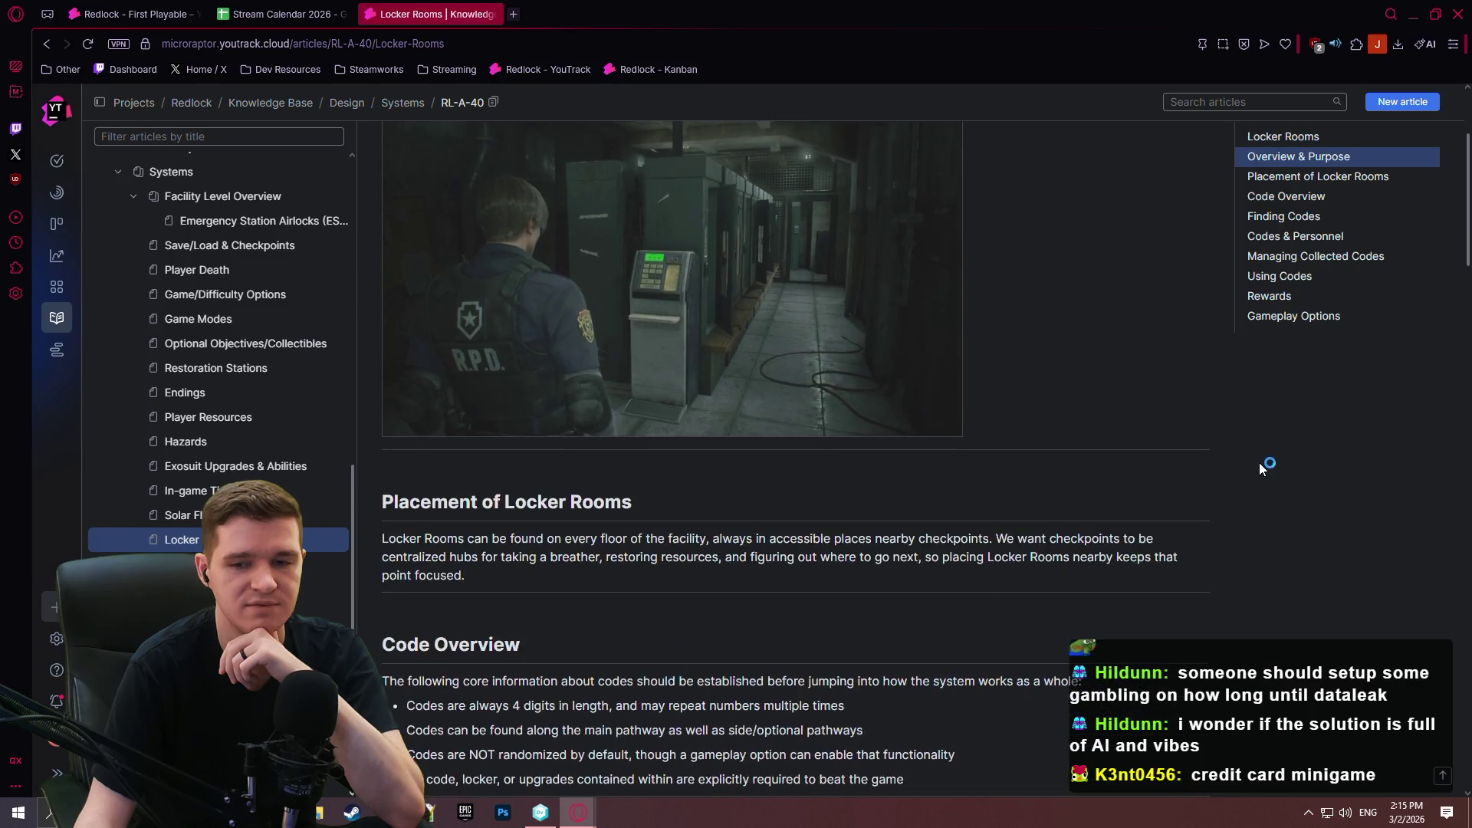
mouse_move(1466, 278)
left_mouse_down()
mouse_move(1387, 516)
mouse_move(1426, 172)
mouse_move(1408, 75)
left_mouse_up()
scroll(1414, 226, "down", 15)
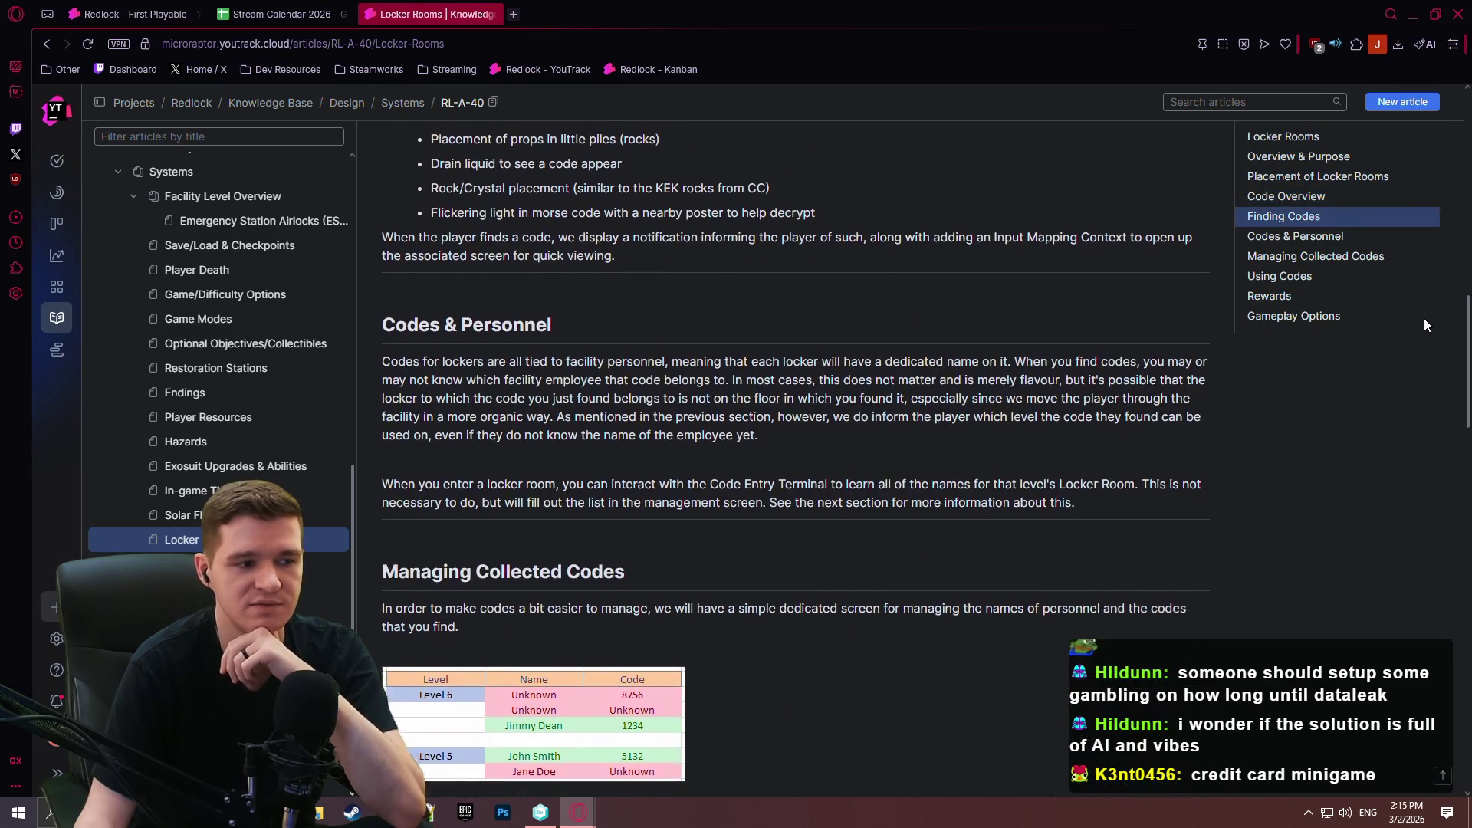
scroll(1428, 338, "down", 3)
scroll(1419, 322, "up", 7)
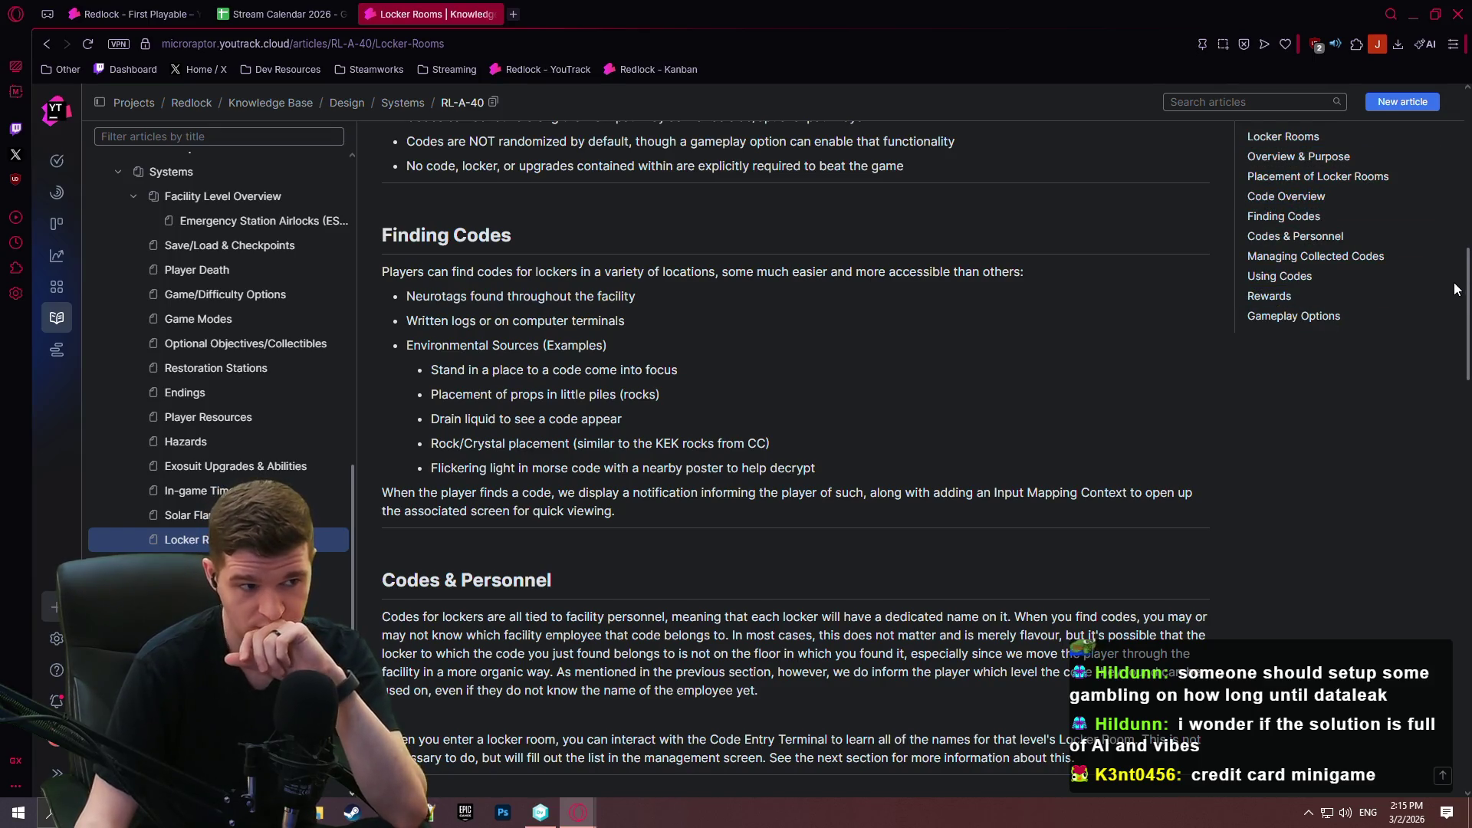
scroll(761, 371, "up", 3)
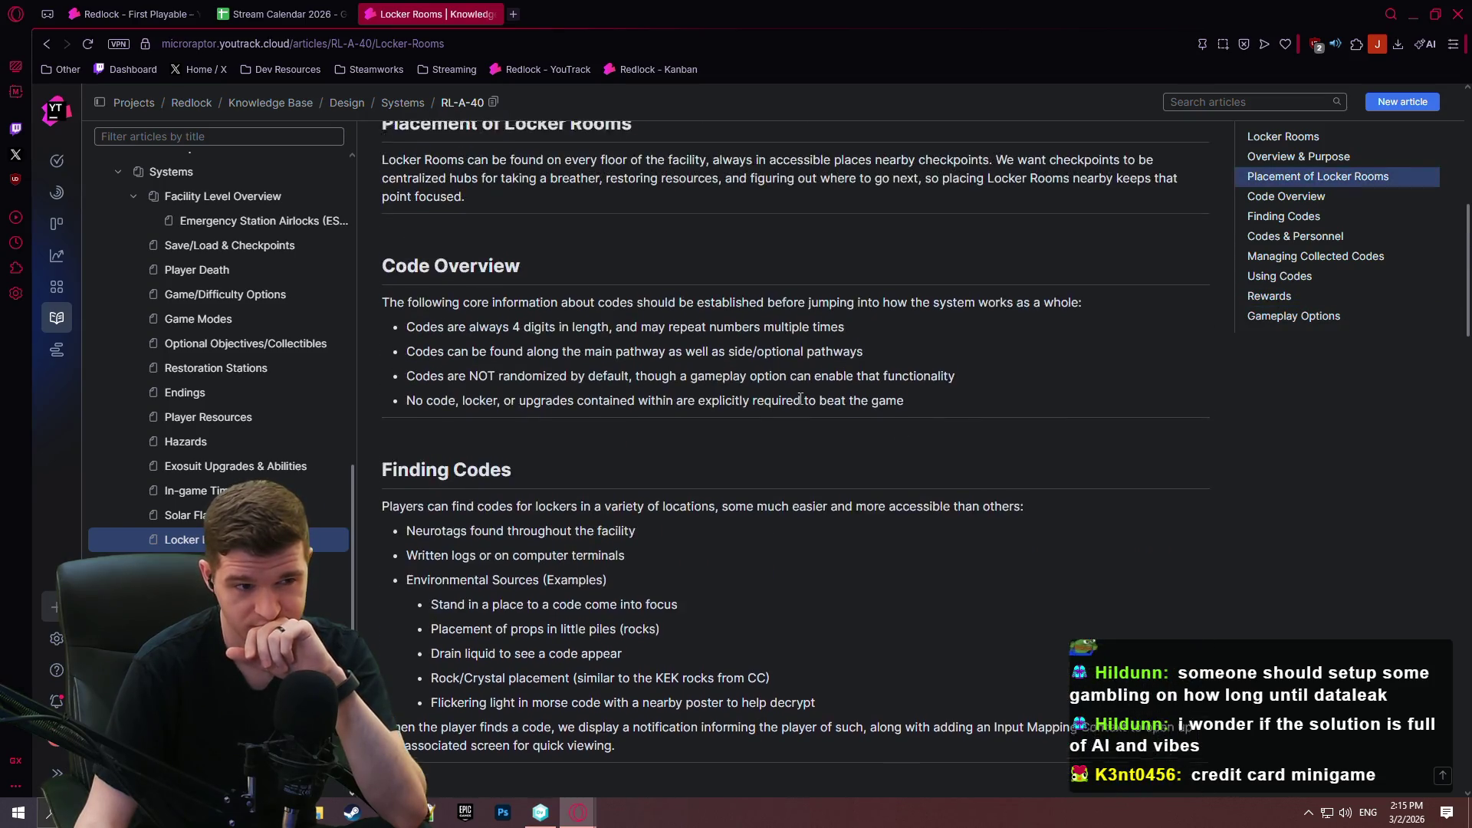
scroll(800, 399, "up", 3)
scroll(809, 390, "up", 5)
scroll(809, 389, "up", 1)
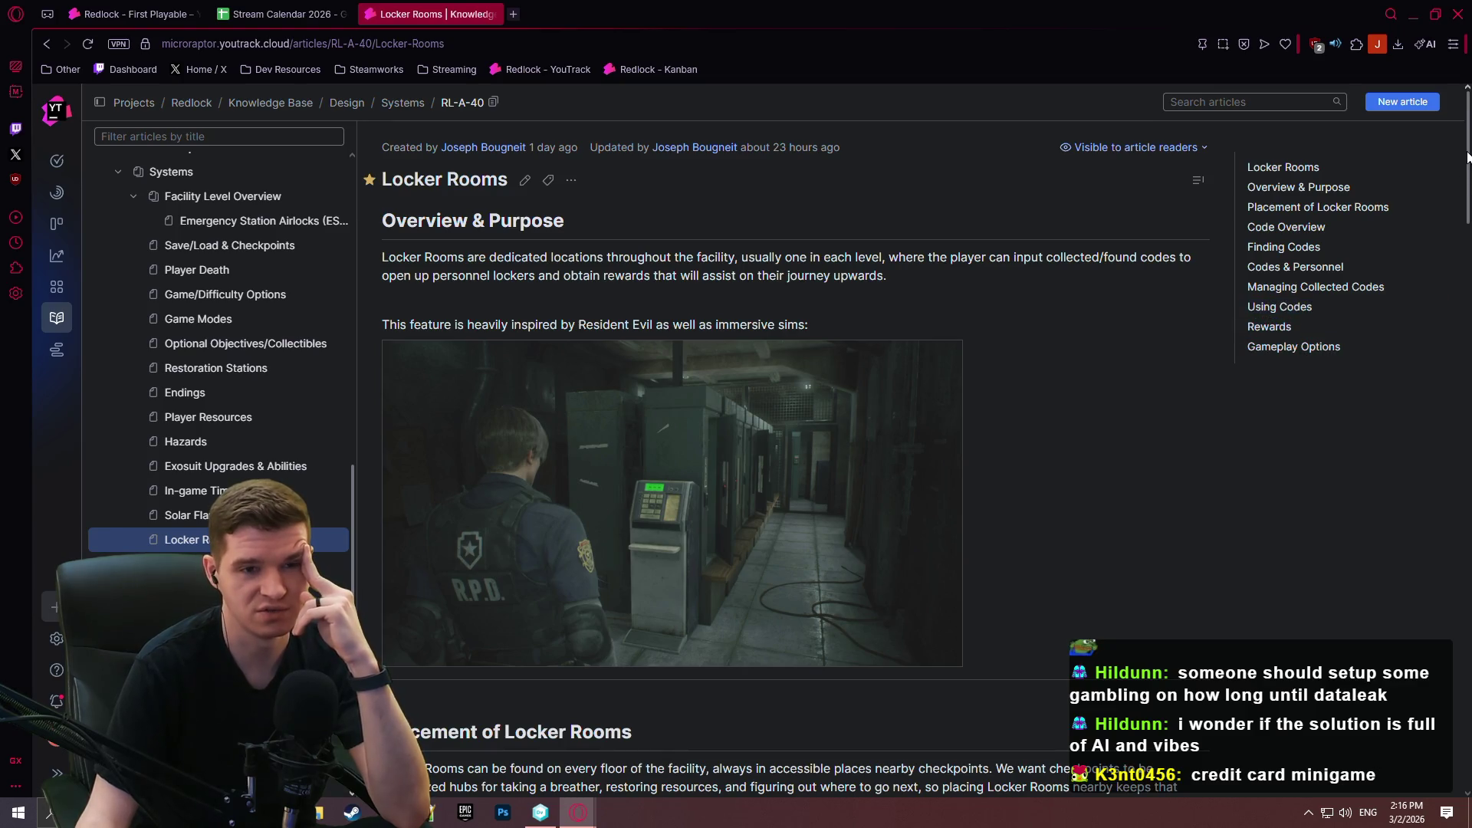
mouse_move(1468, 156)
left_mouse_down()
mouse_move(1468, 228)
mouse_move(1457, 156)
left_mouse_up()
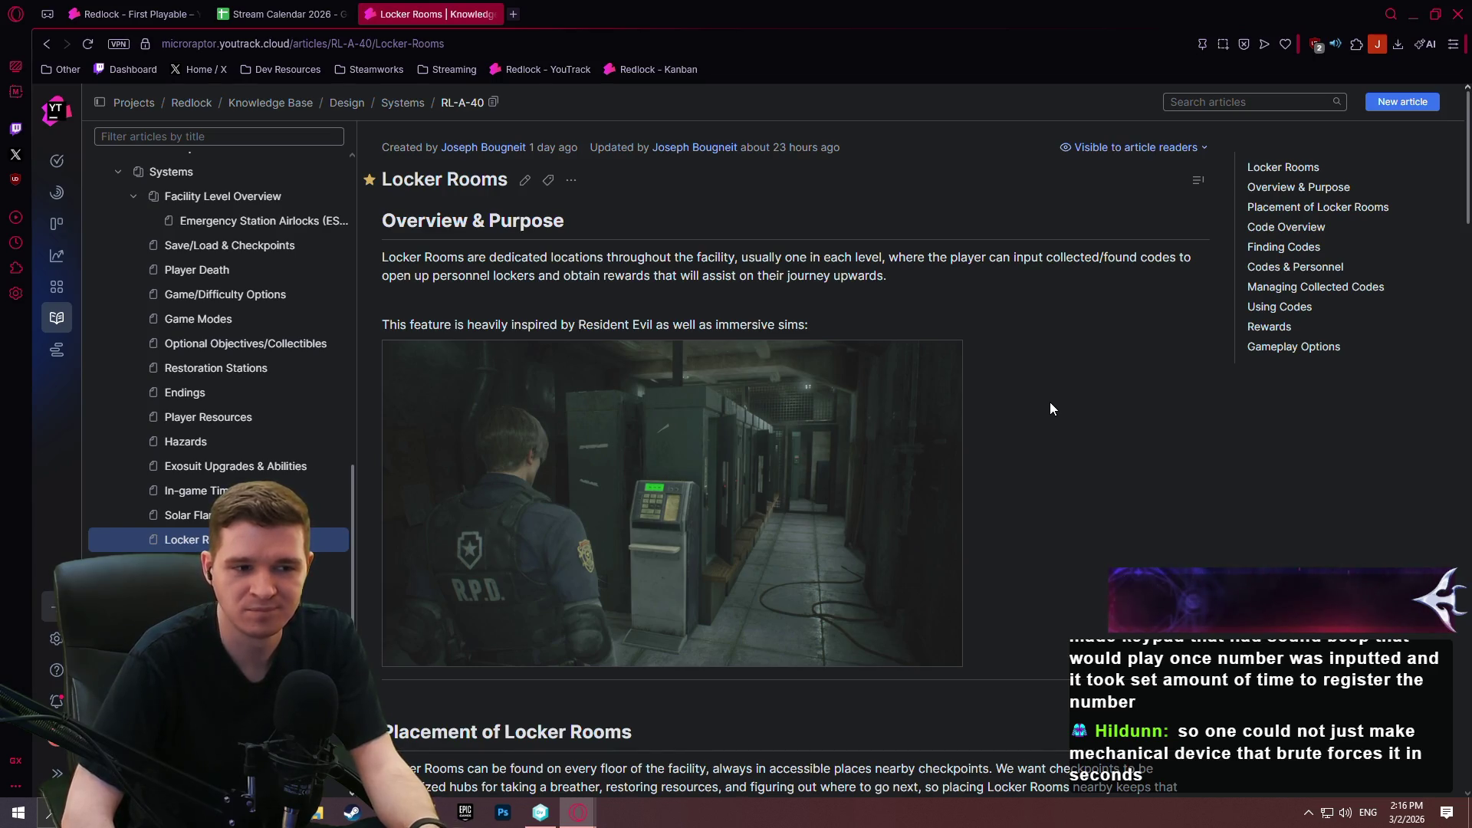
View the locker-room screenshot enlarged, then select the Environmental Sources bullets under Finding Codes.
left_click(801, 540)
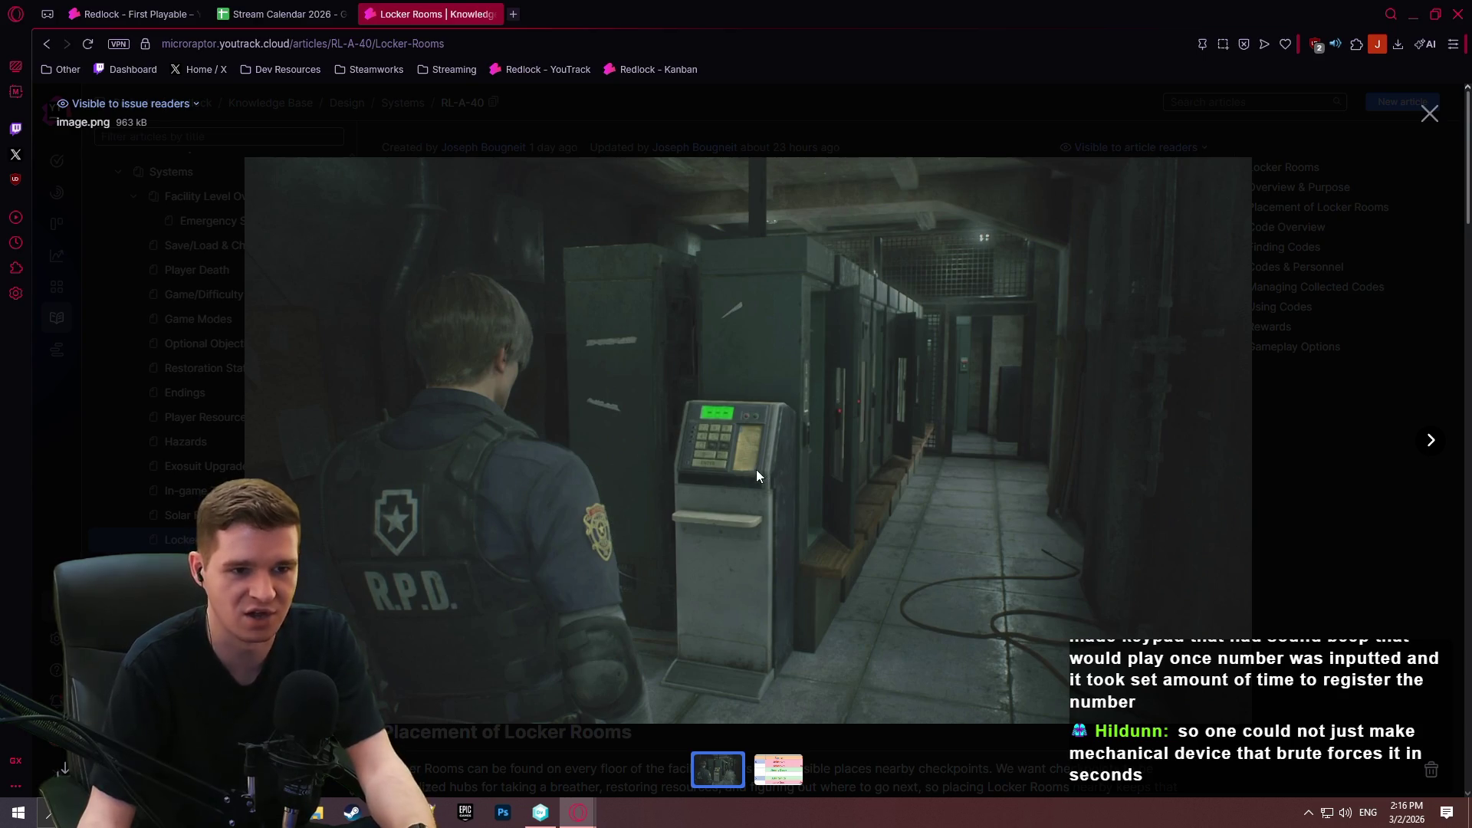
left_click(1337, 224)
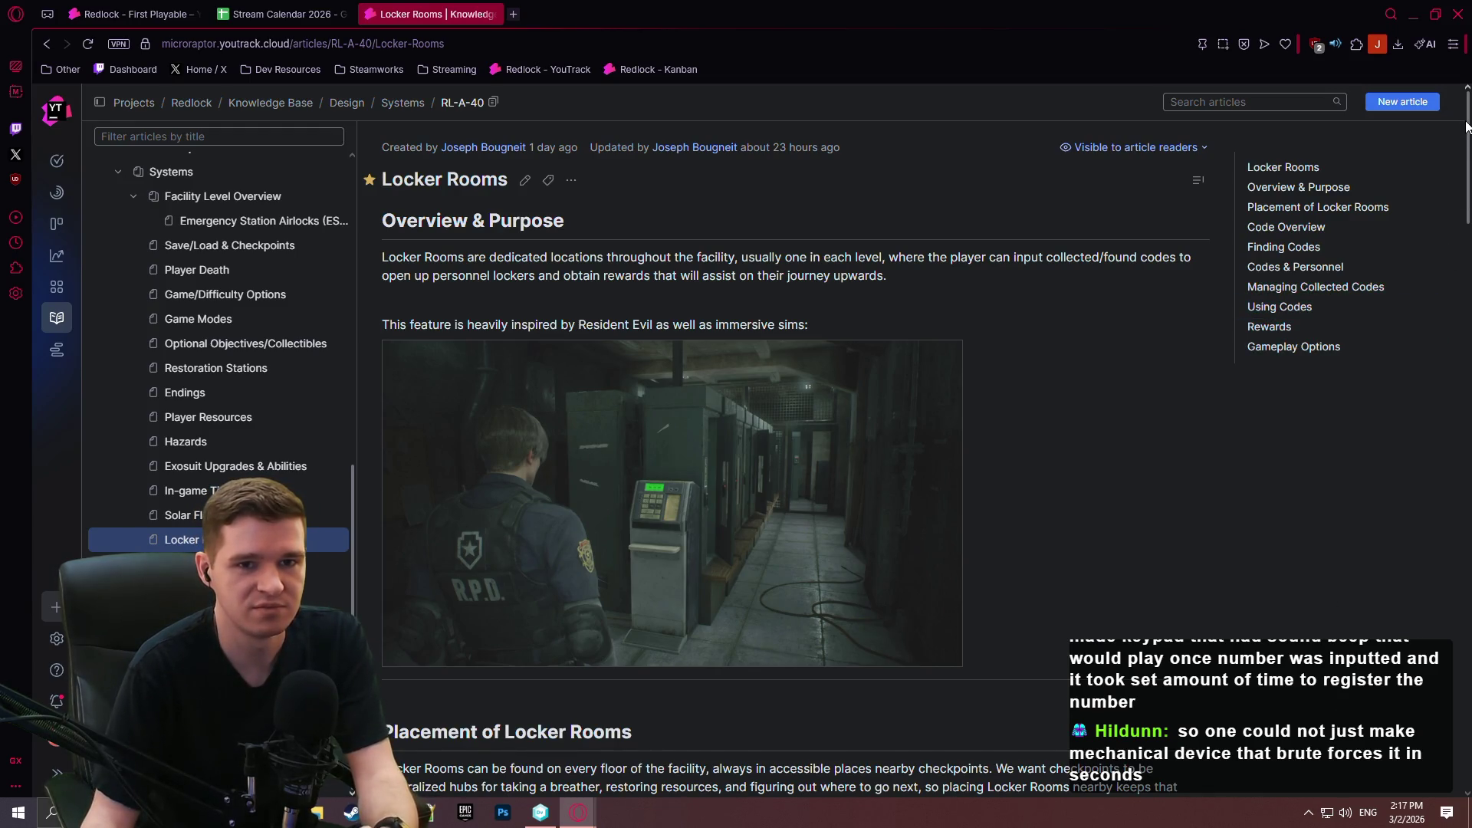
scroll(767, 338, "down", 12)
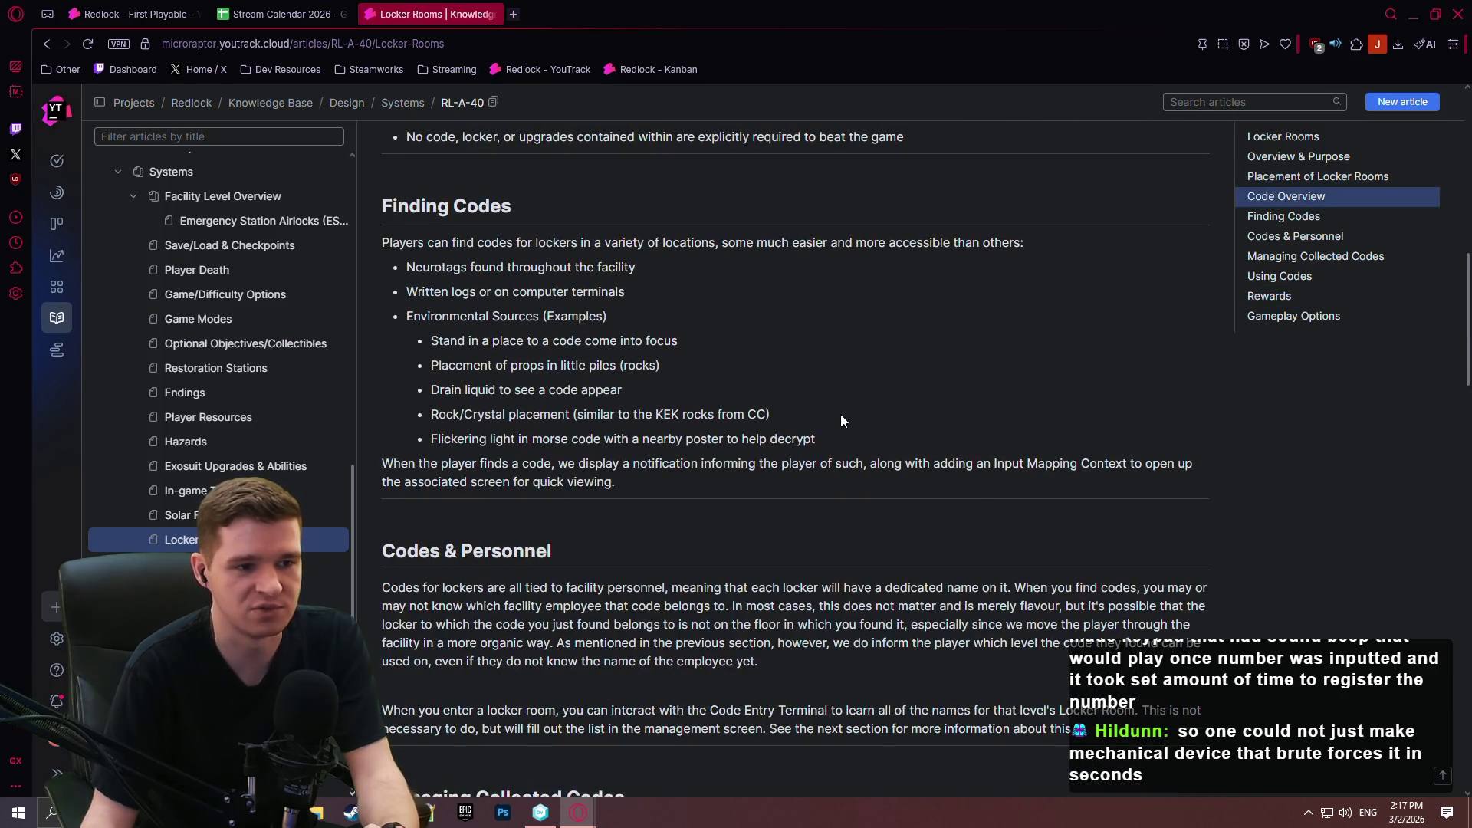
left_click_drag(751, 433, 395, 311)
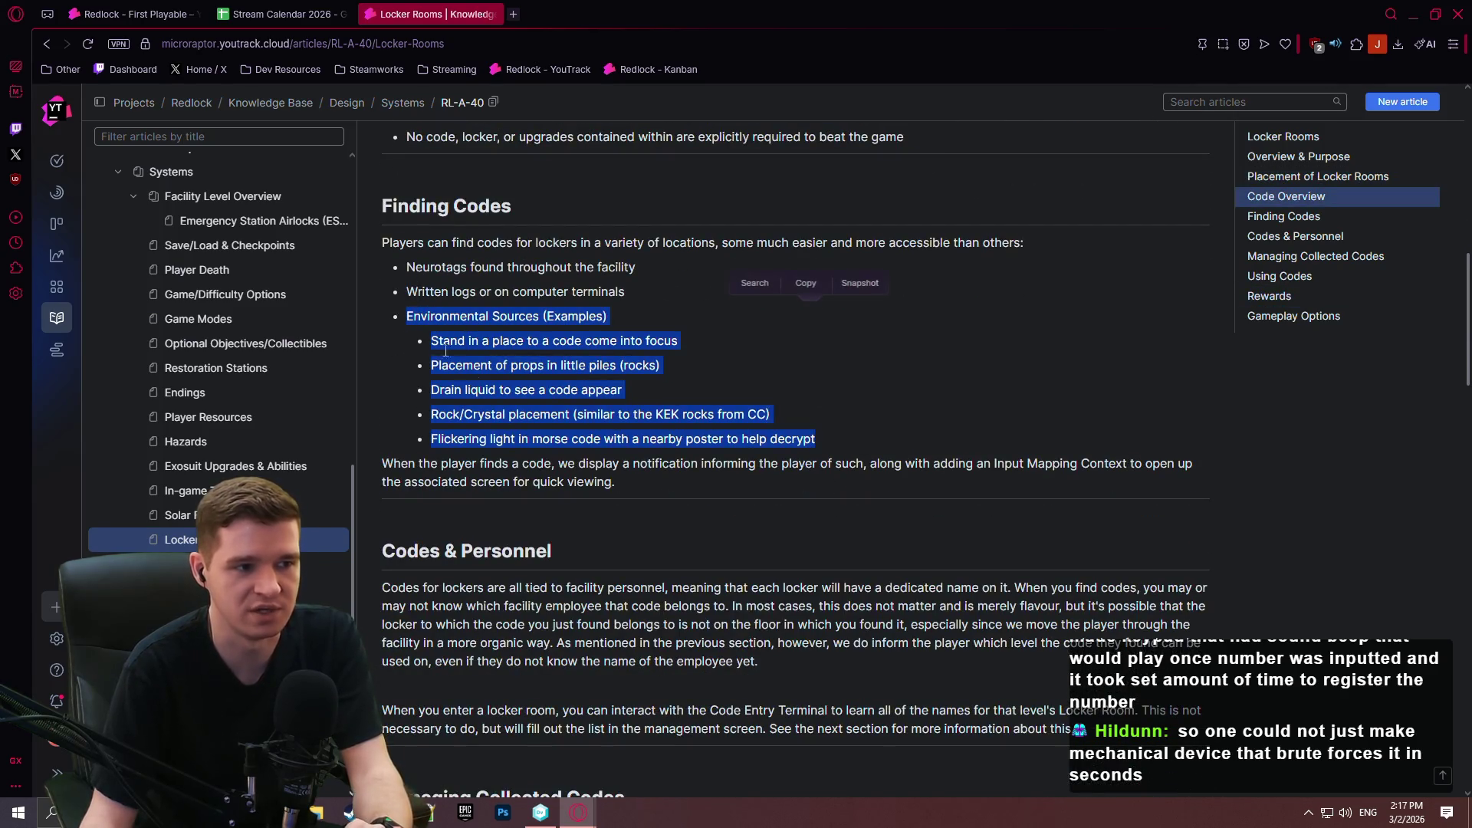
left_click(683, 342)
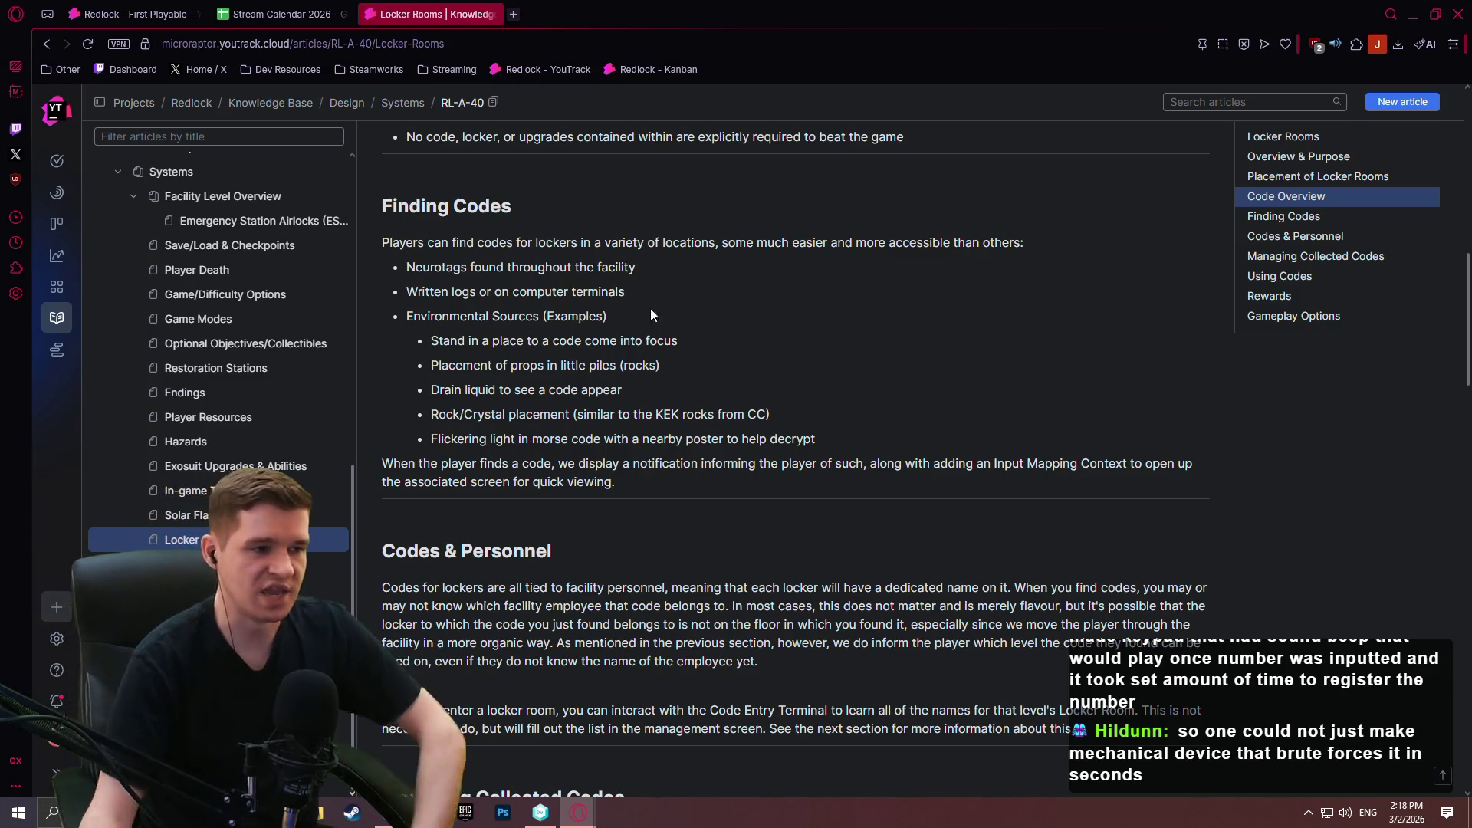
left_click(278, 247)
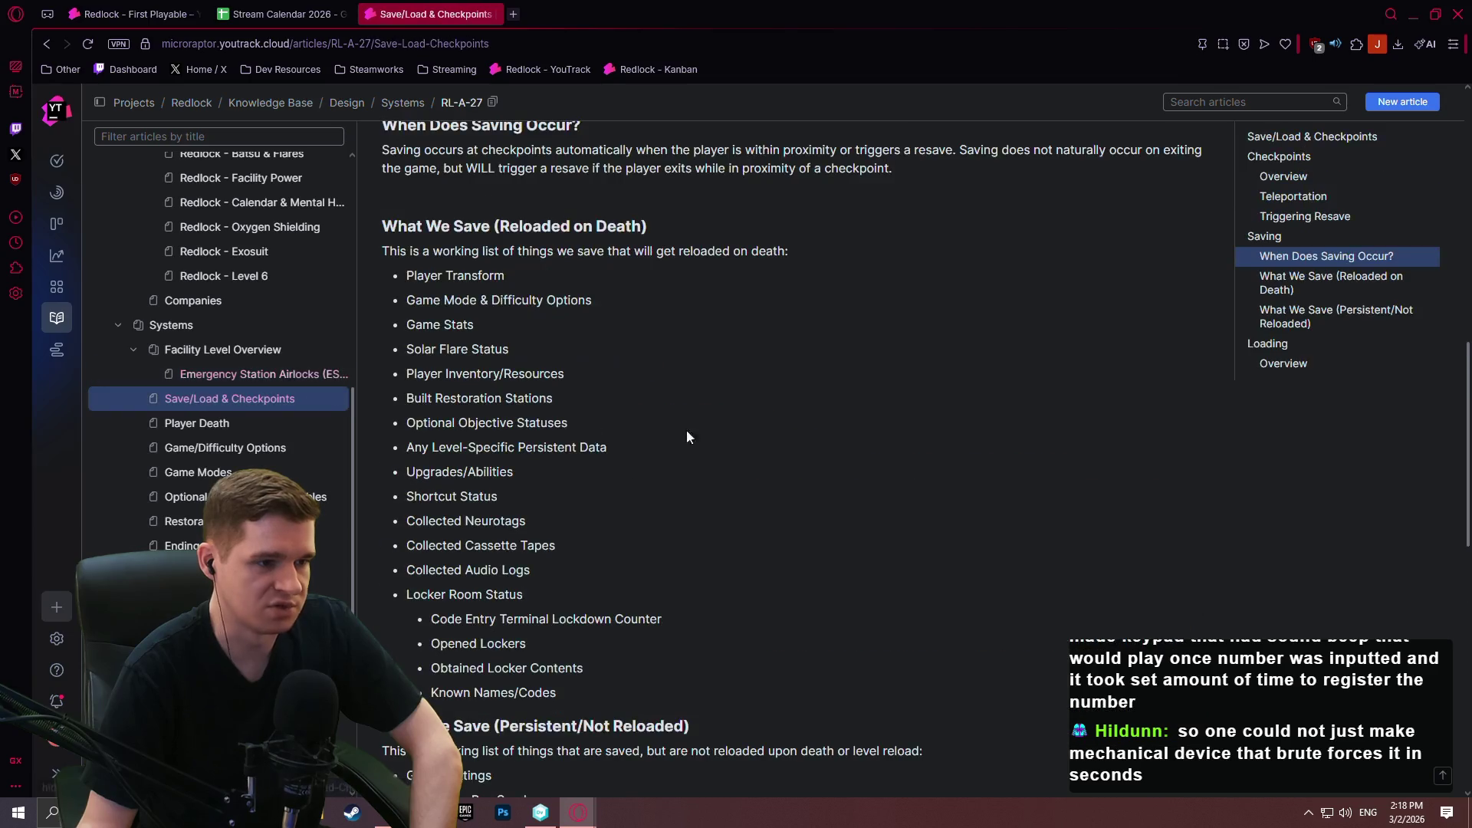
Read through the RL-A-27 Save/Load & Checkpoints article and put it into edit mode.
scroll(713, 413, "up", 4)
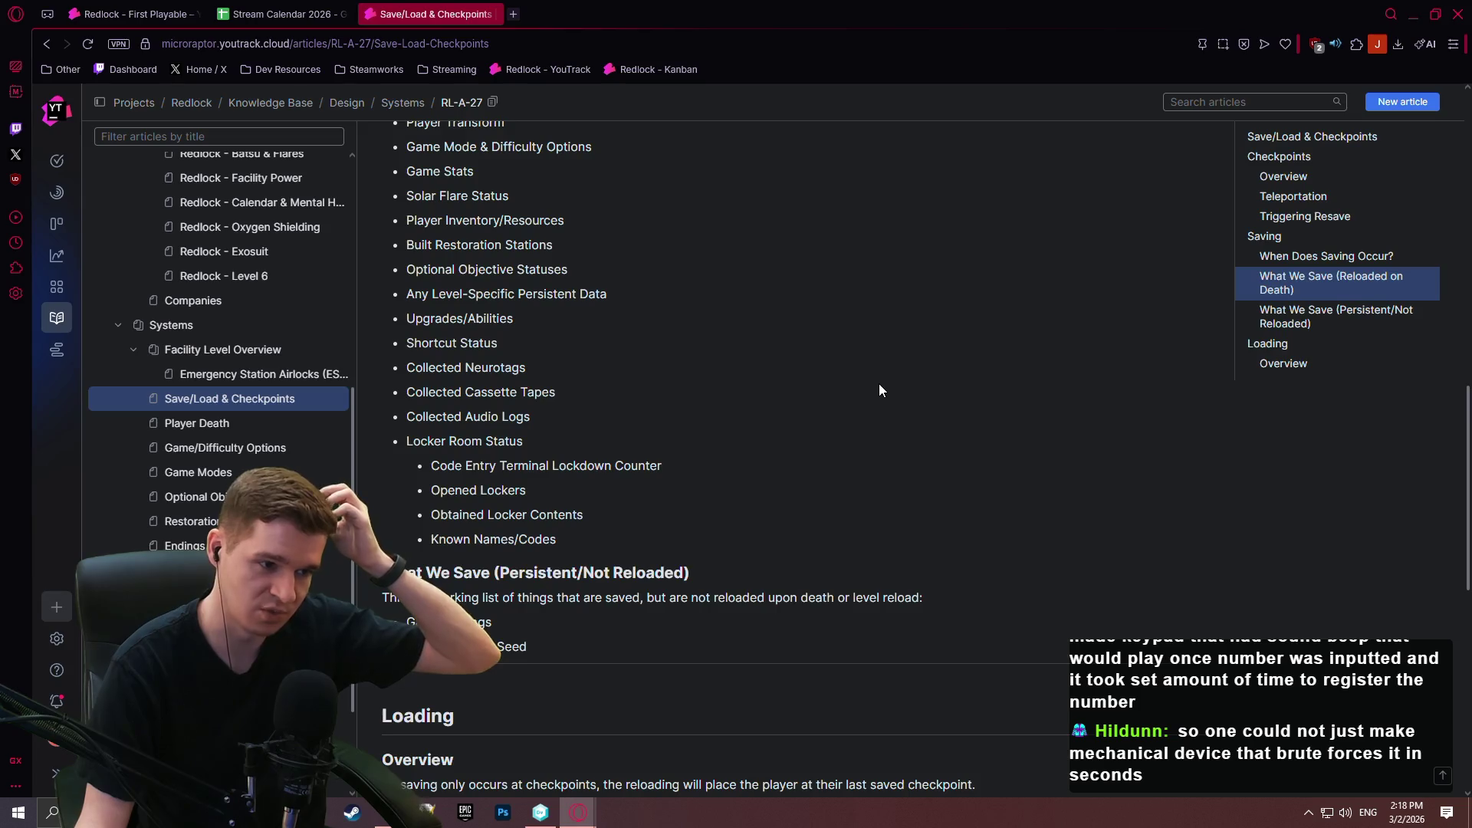
scroll(876, 395, "up", 6)
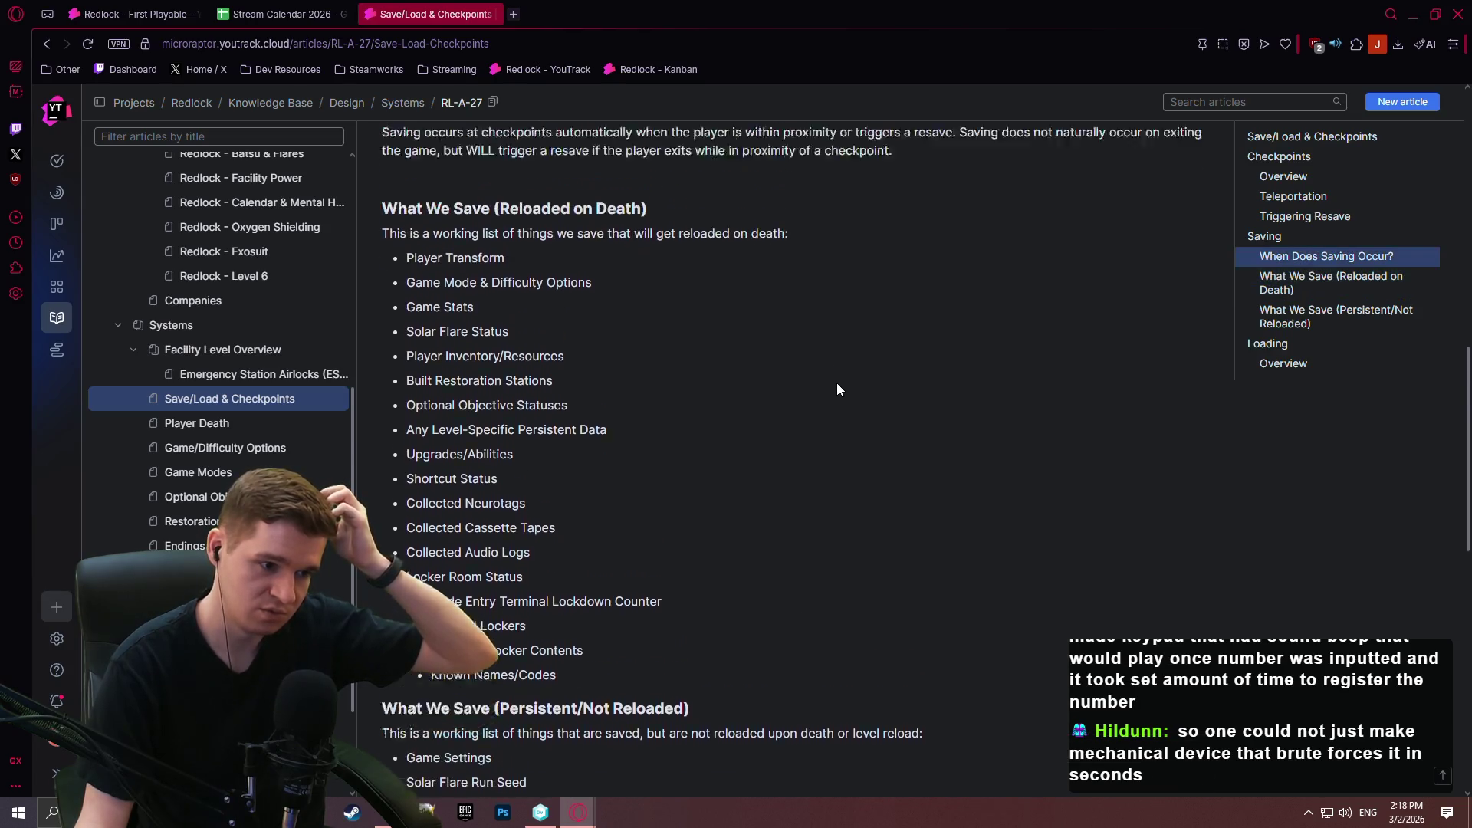
scroll(836, 399, "down", 4)
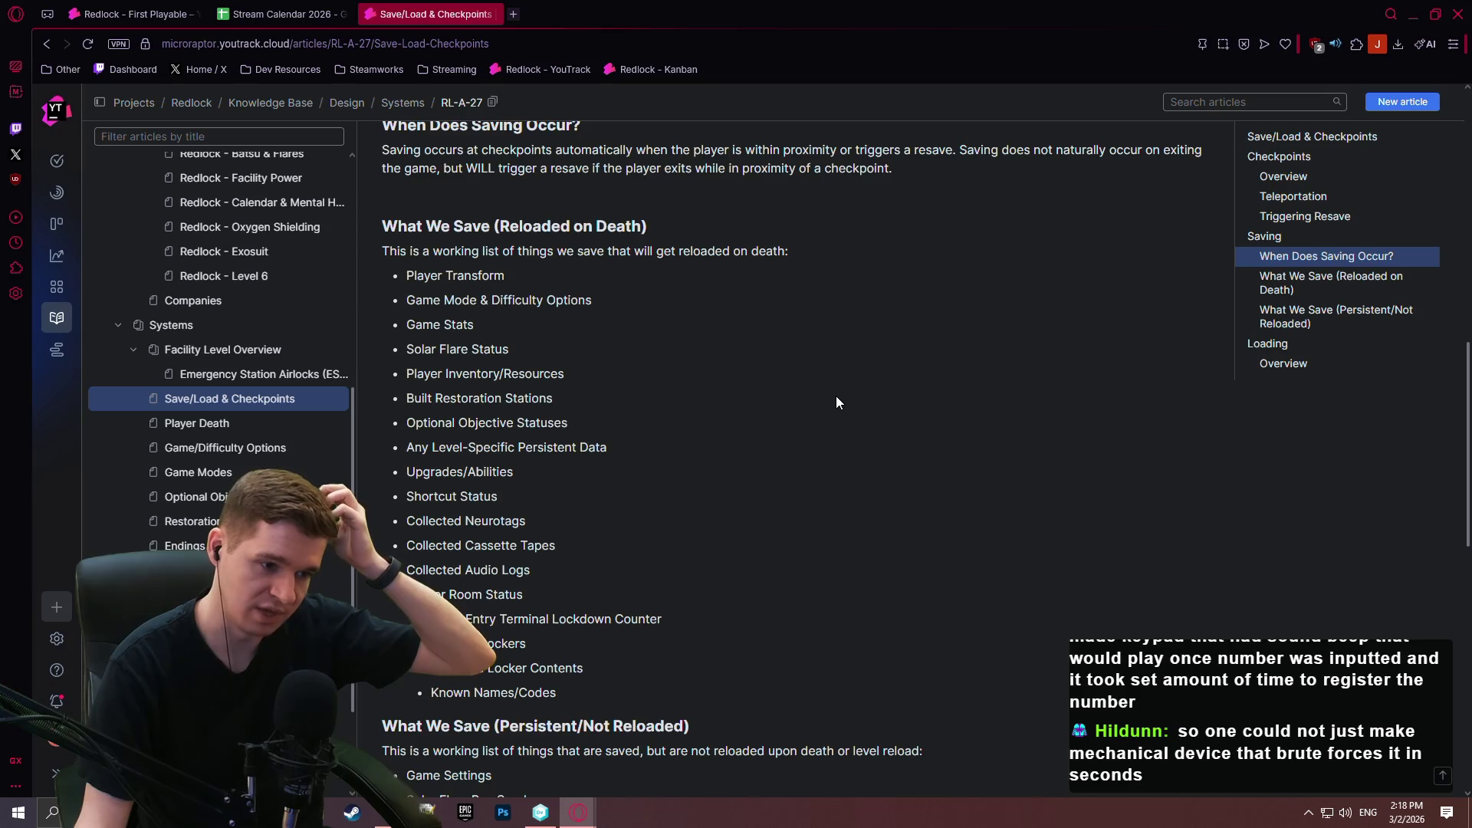
scroll(838, 405, "down", 4)
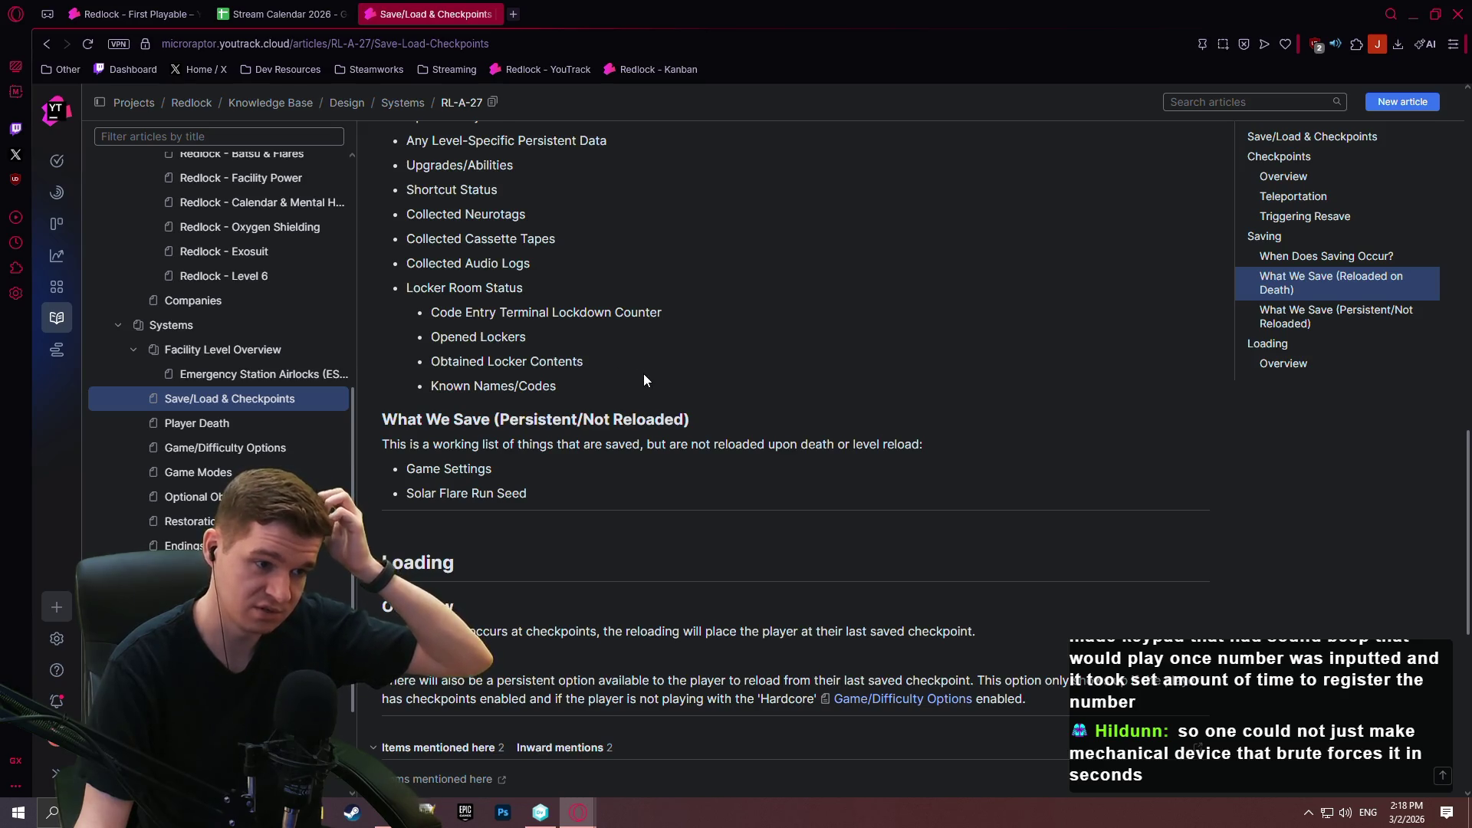
scroll(629, 395, "up", 5)
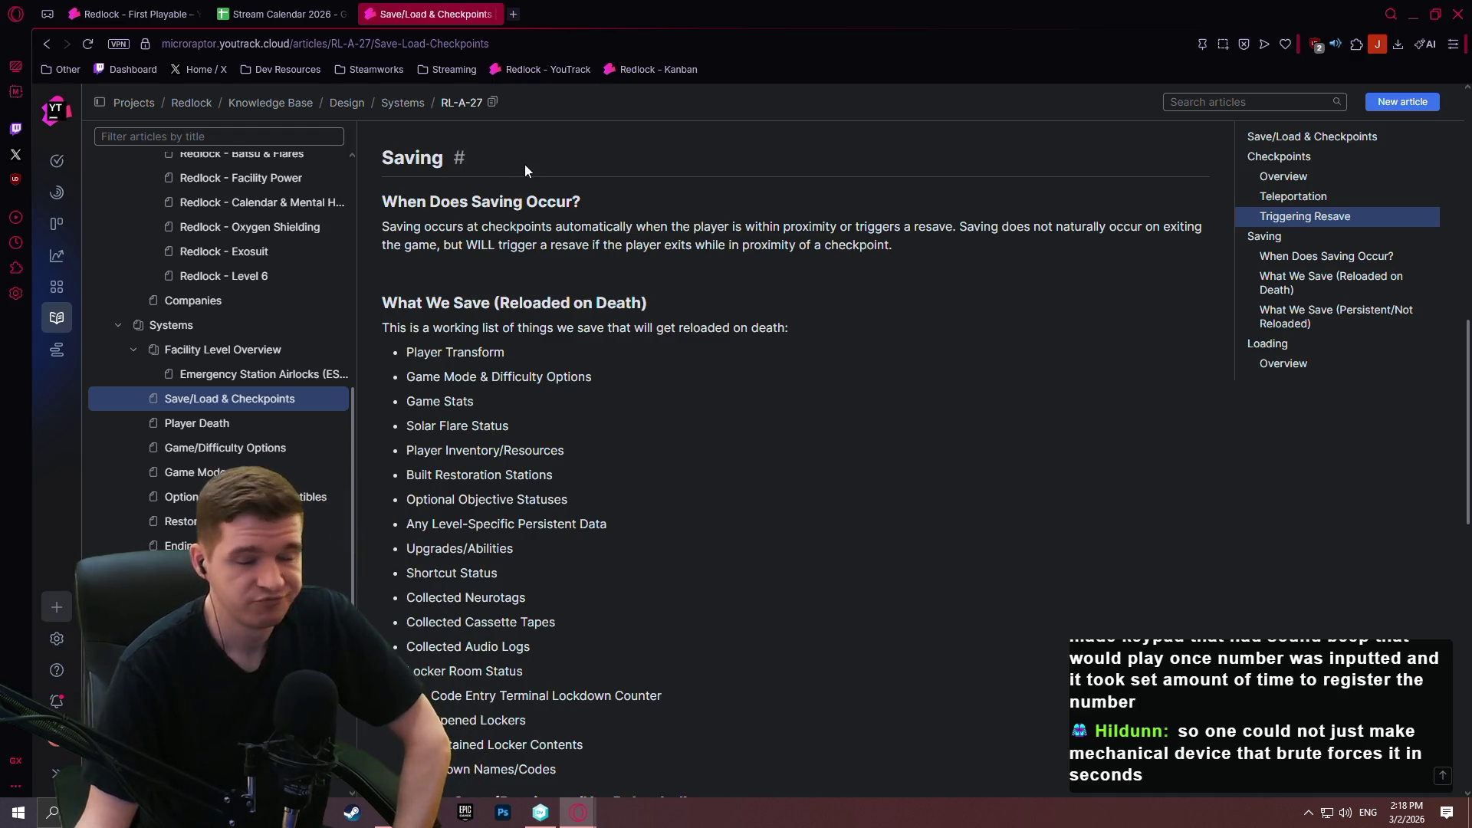
scroll(632, 425, "down", 3)
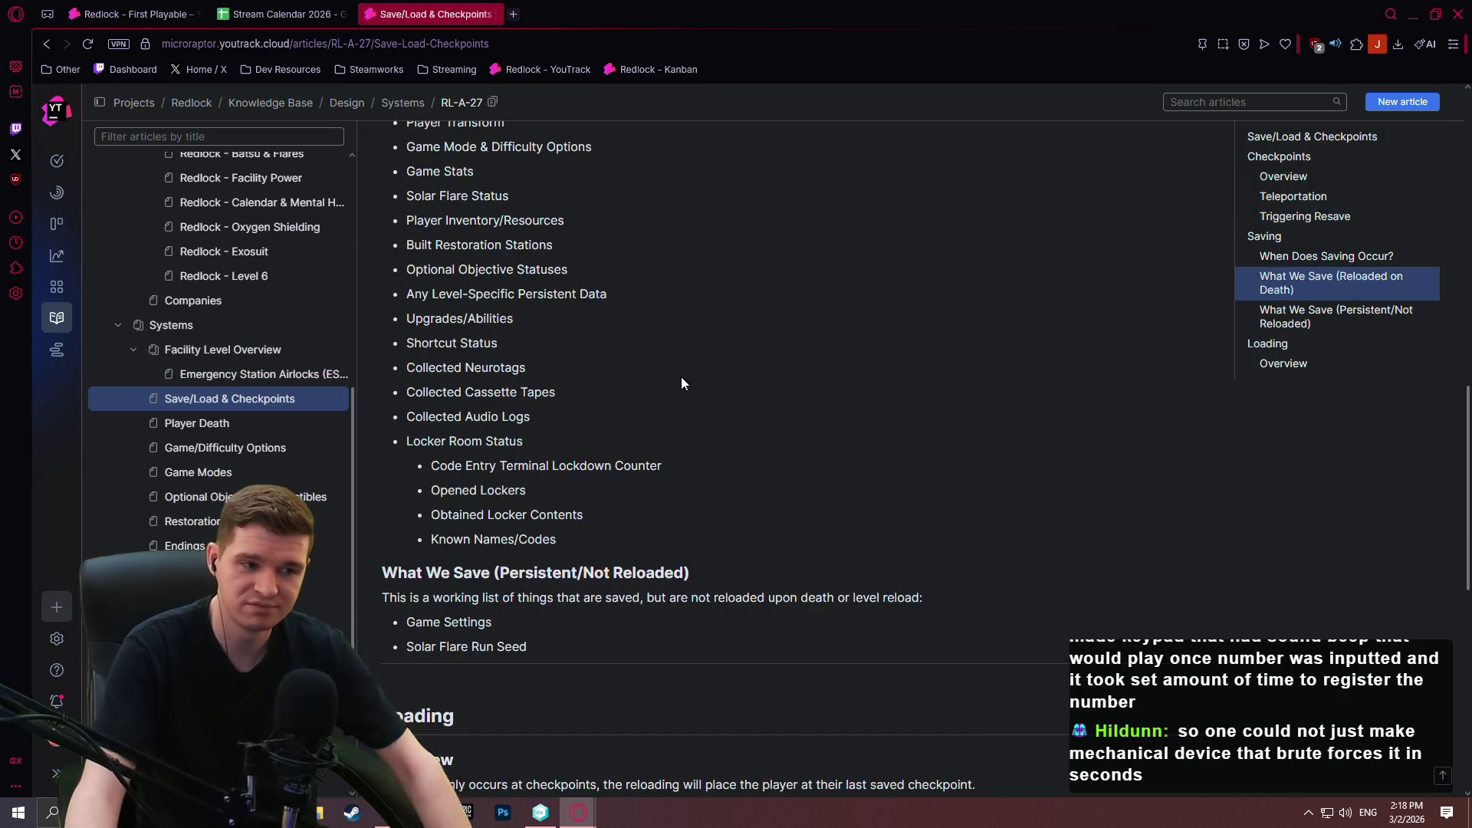
scroll(1001, 434, "down", 3)
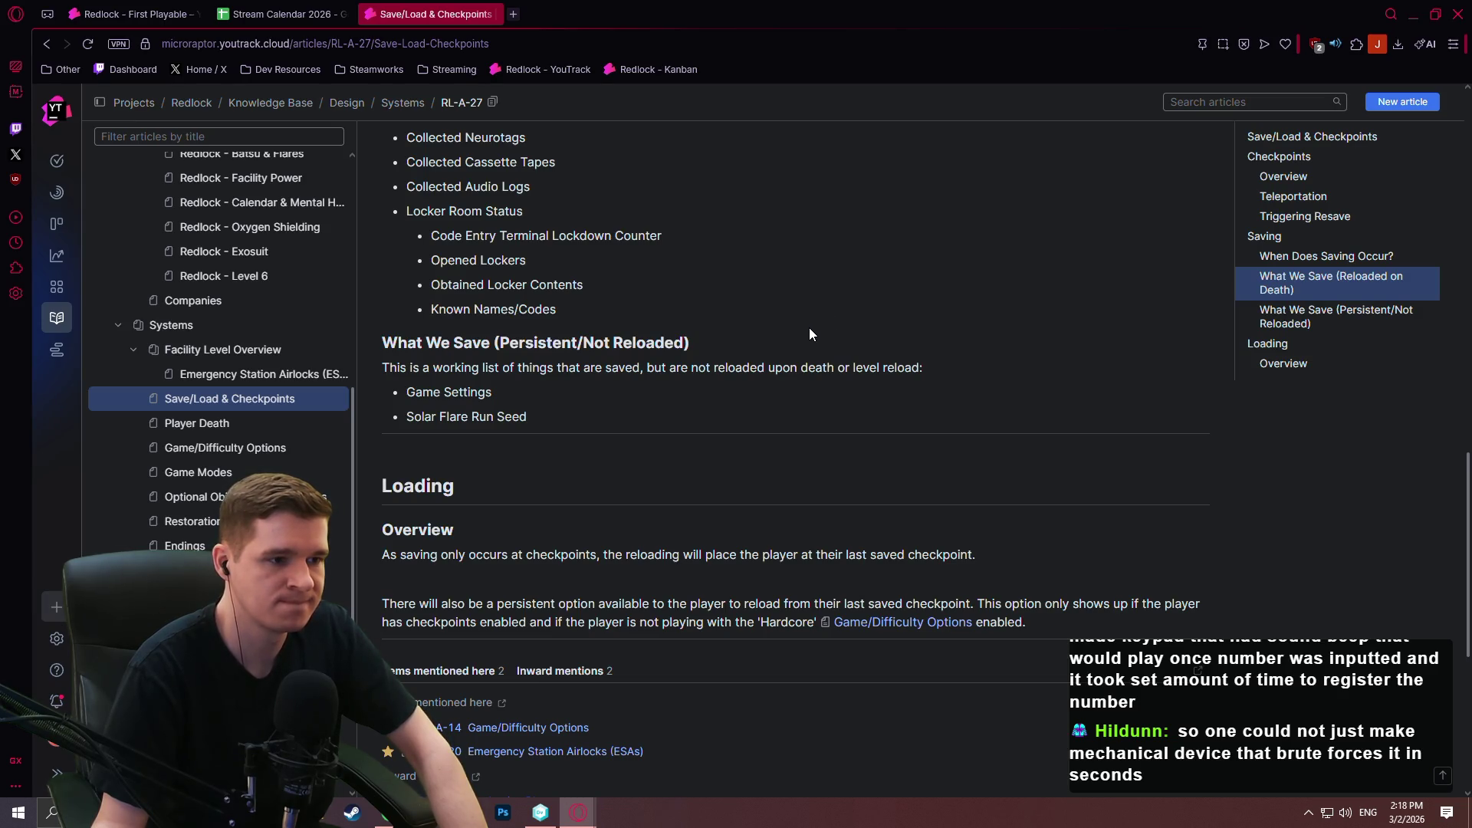
scroll(966, 267, "up", 3)
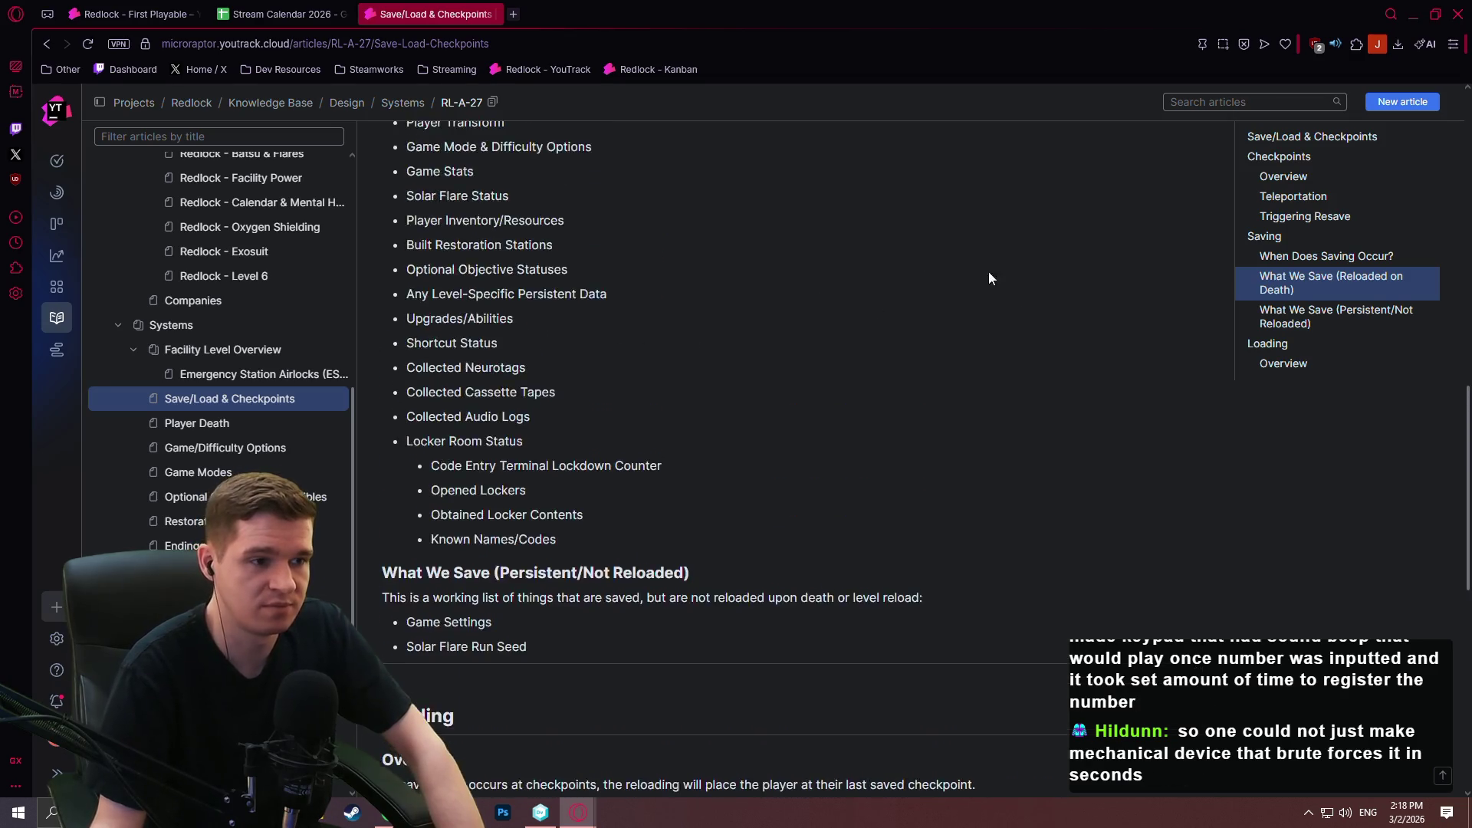
scroll(967, 266, "up", 10)
scroll(1154, 153, "up", 4)
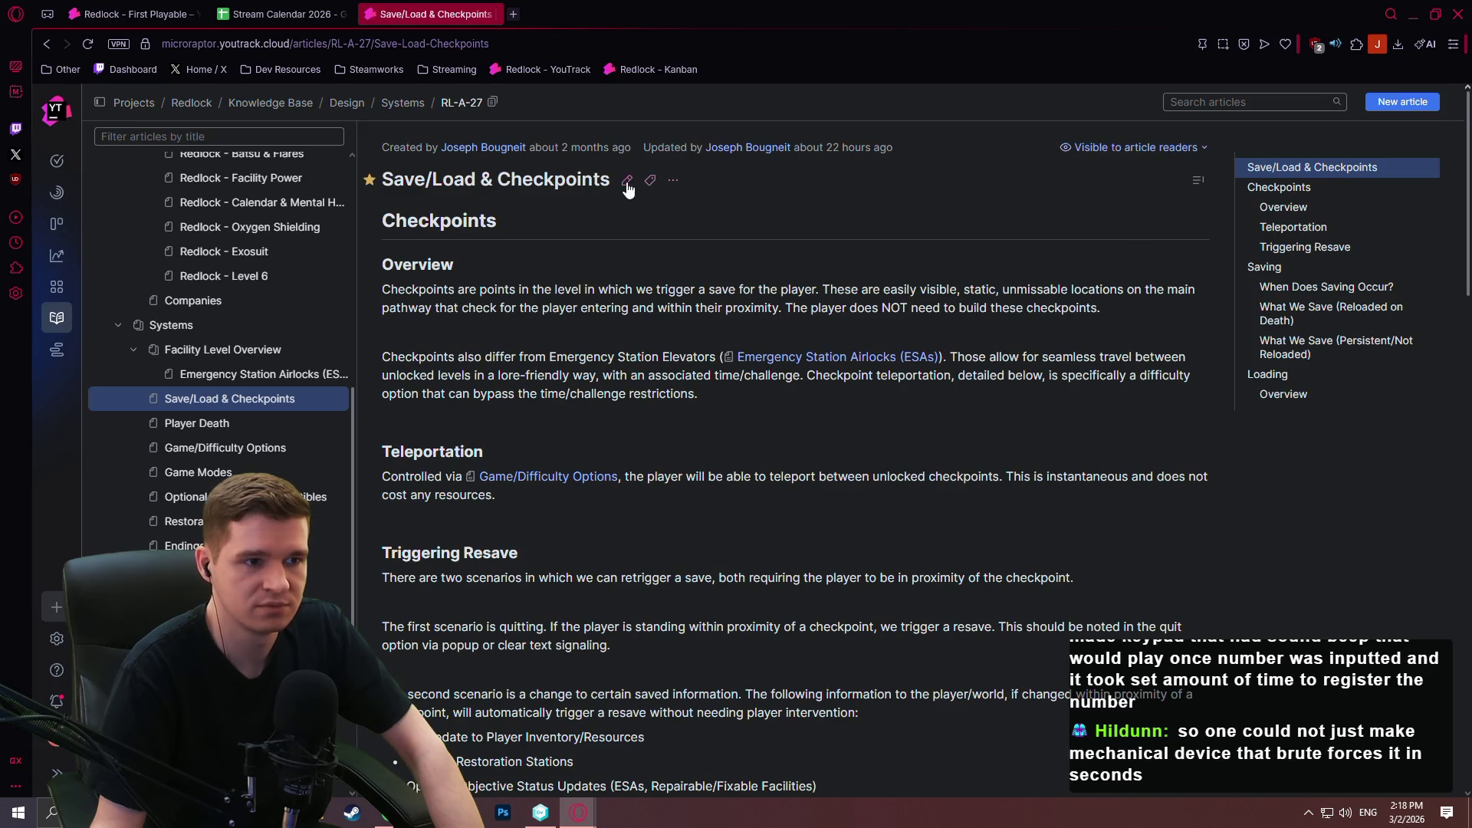
left_click(628, 182)
scroll(617, 347, "down", 15)
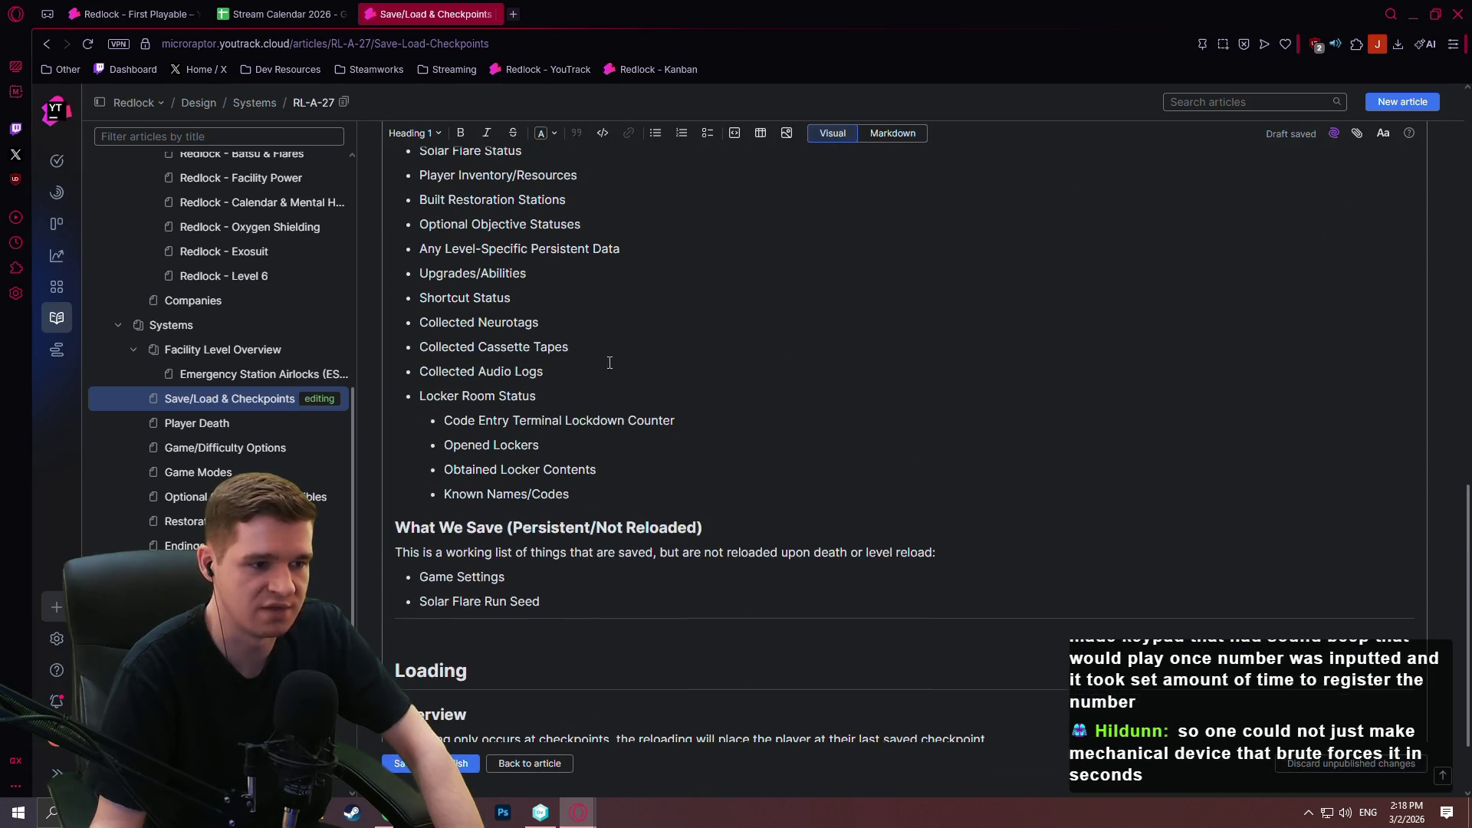
Add a 'Locker Randomization Seed (if gameplay option enabled)' bullet below Solar Flare Run Seed and publish.
left_click(610, 595)
key("Return")
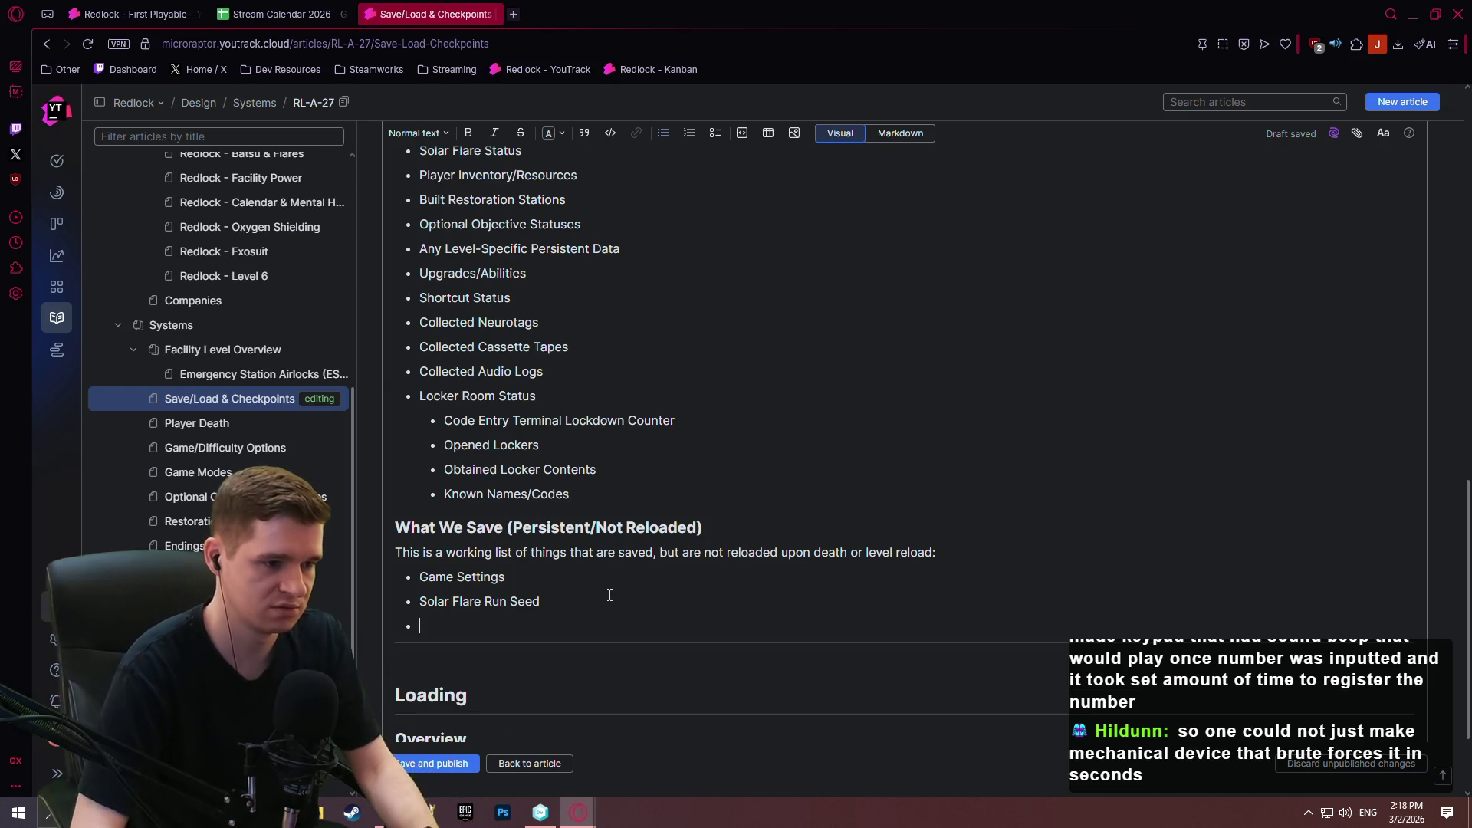
type("Locker")
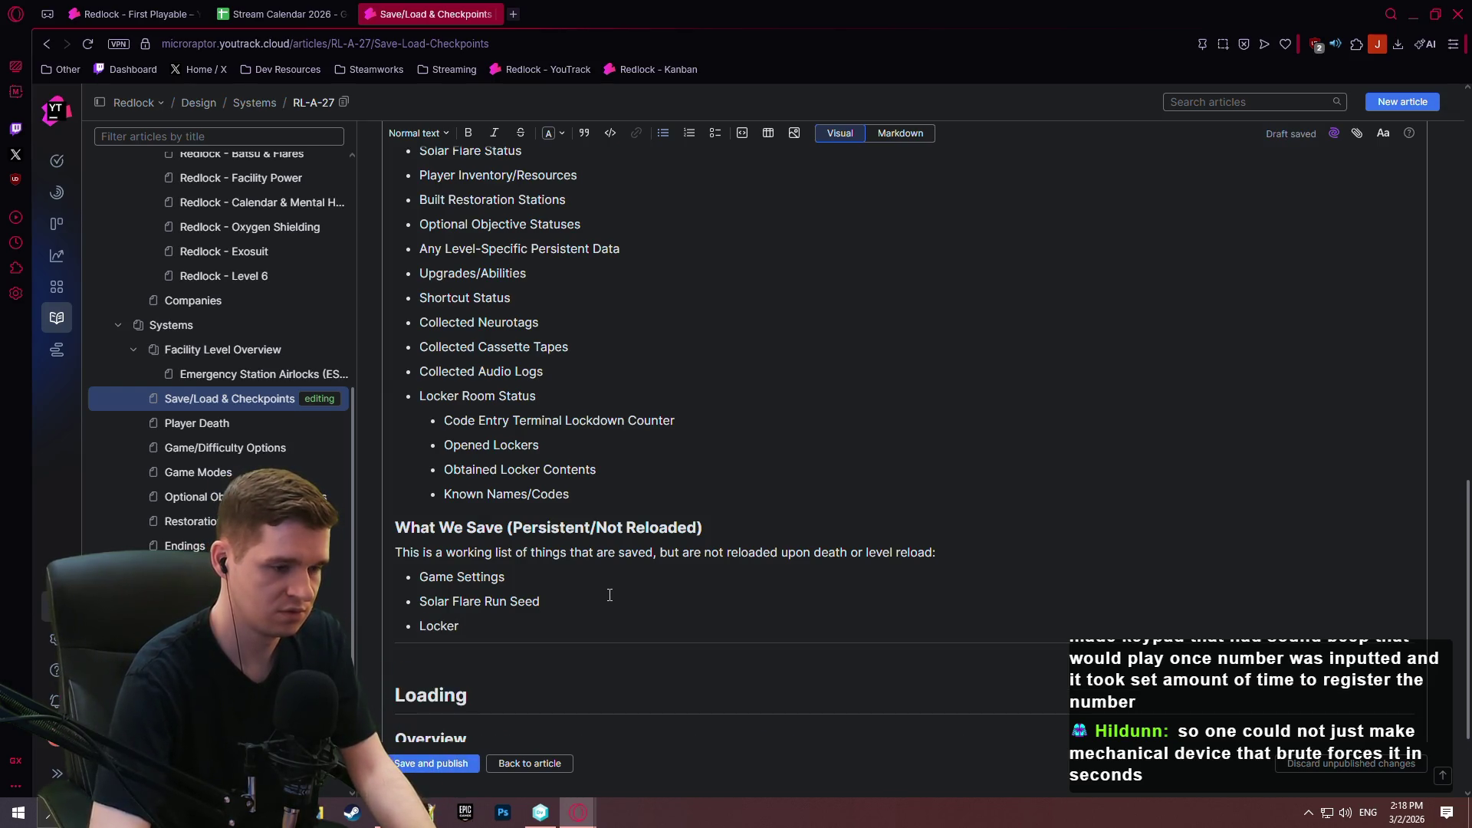
type(" Rando")
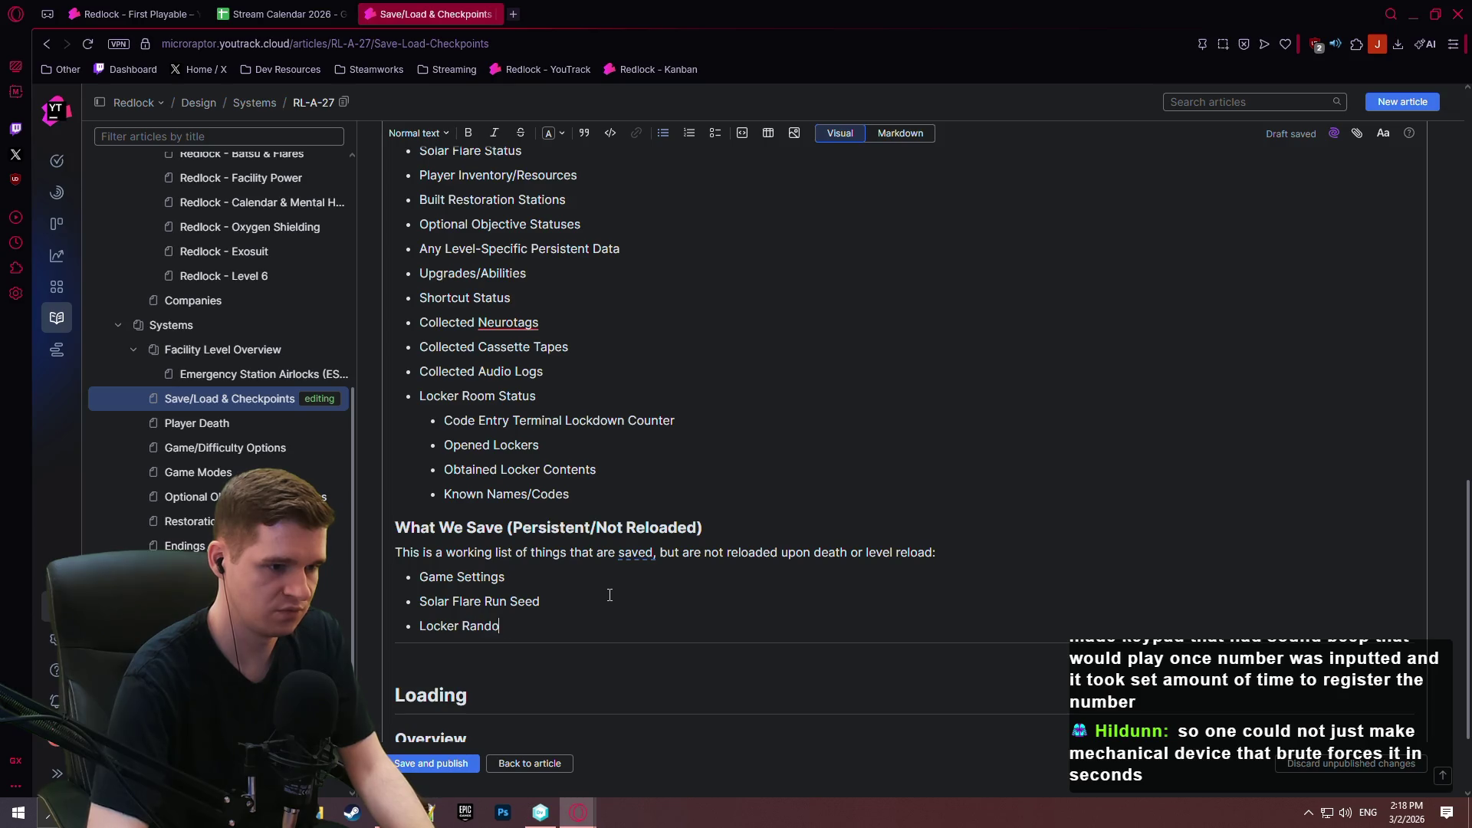
type("mization Seed (if enabled")
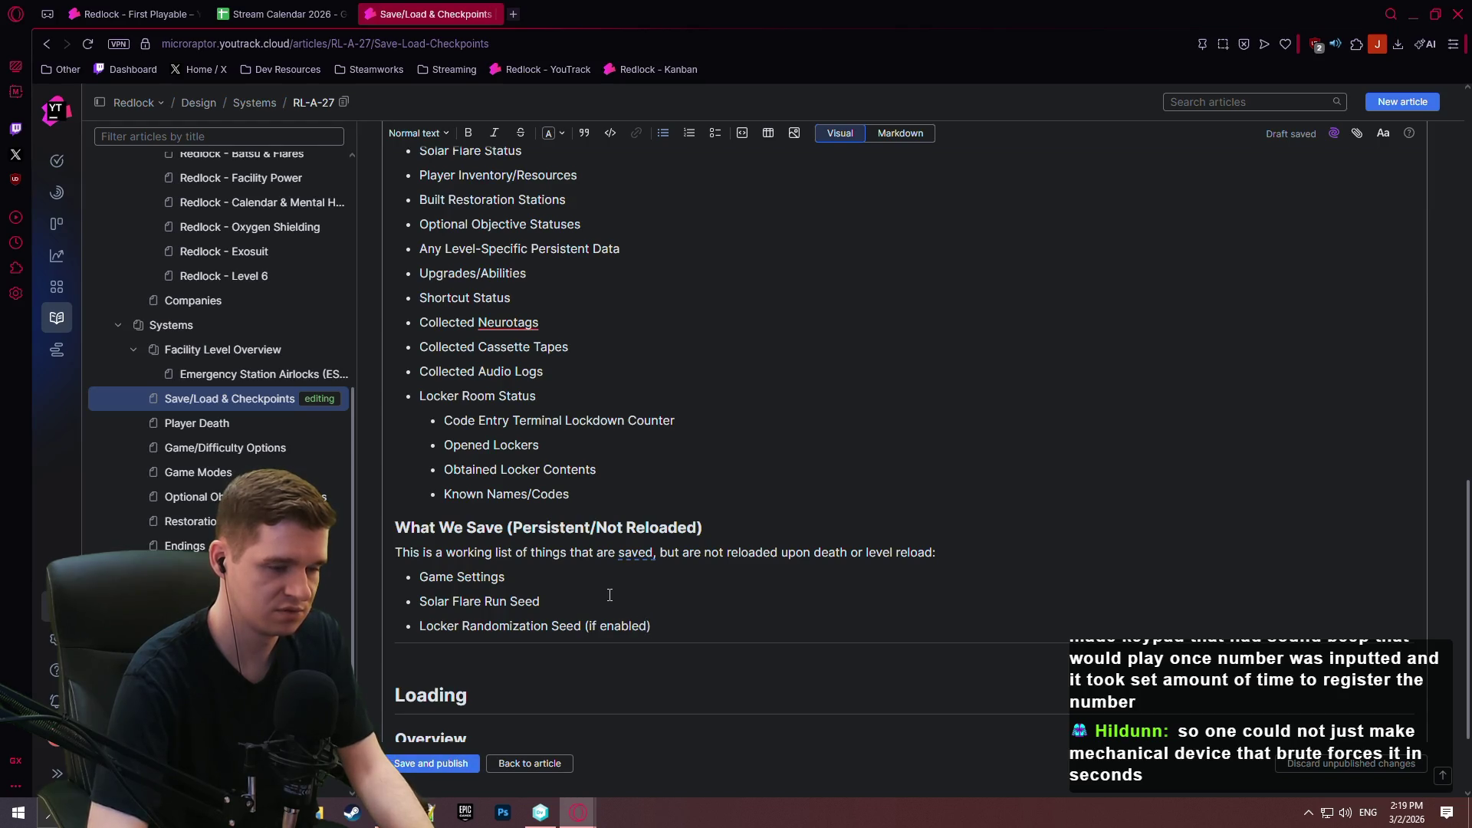
type("gameplay option")
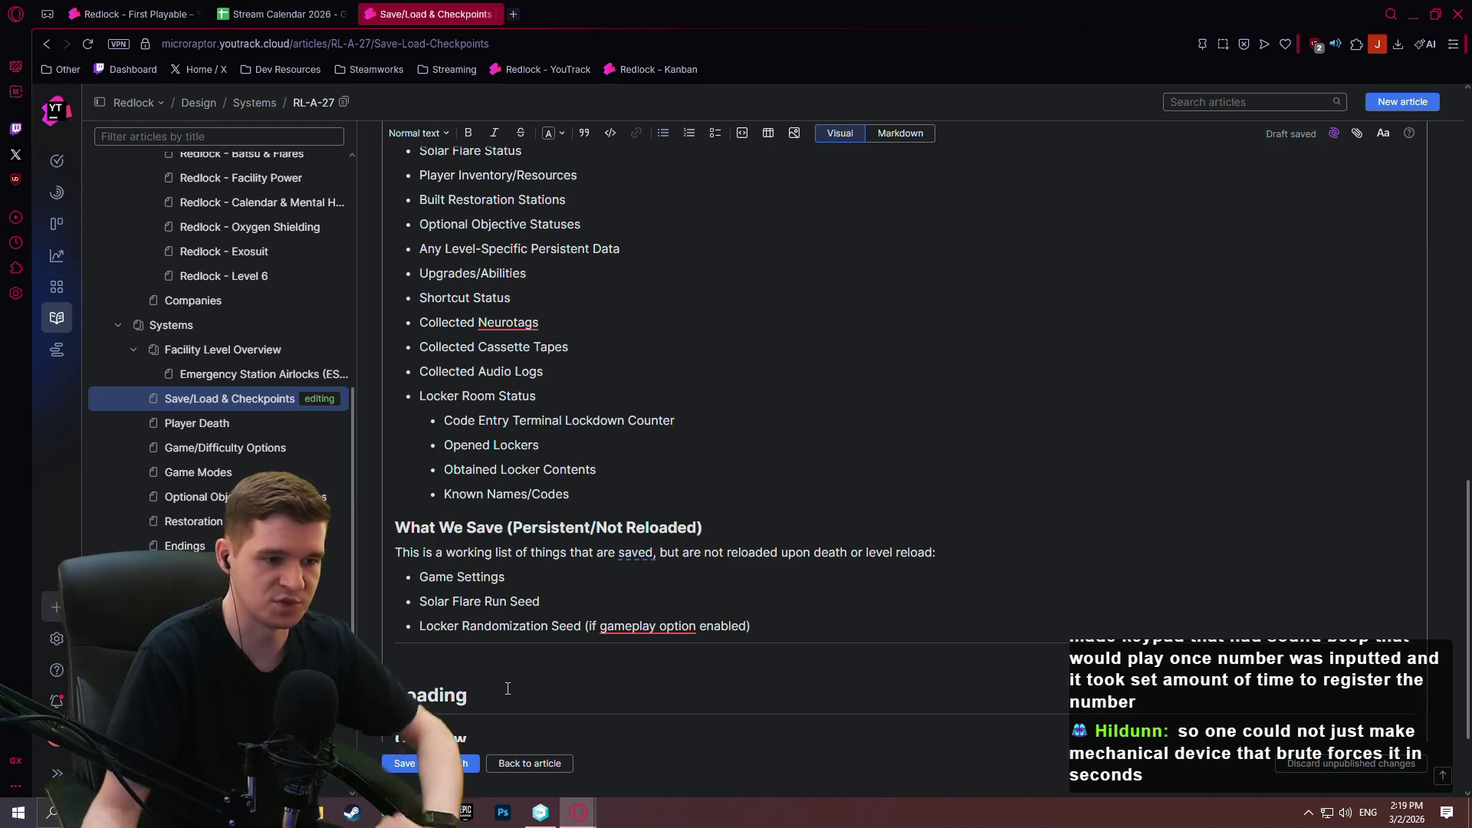
left_click(396, 764)
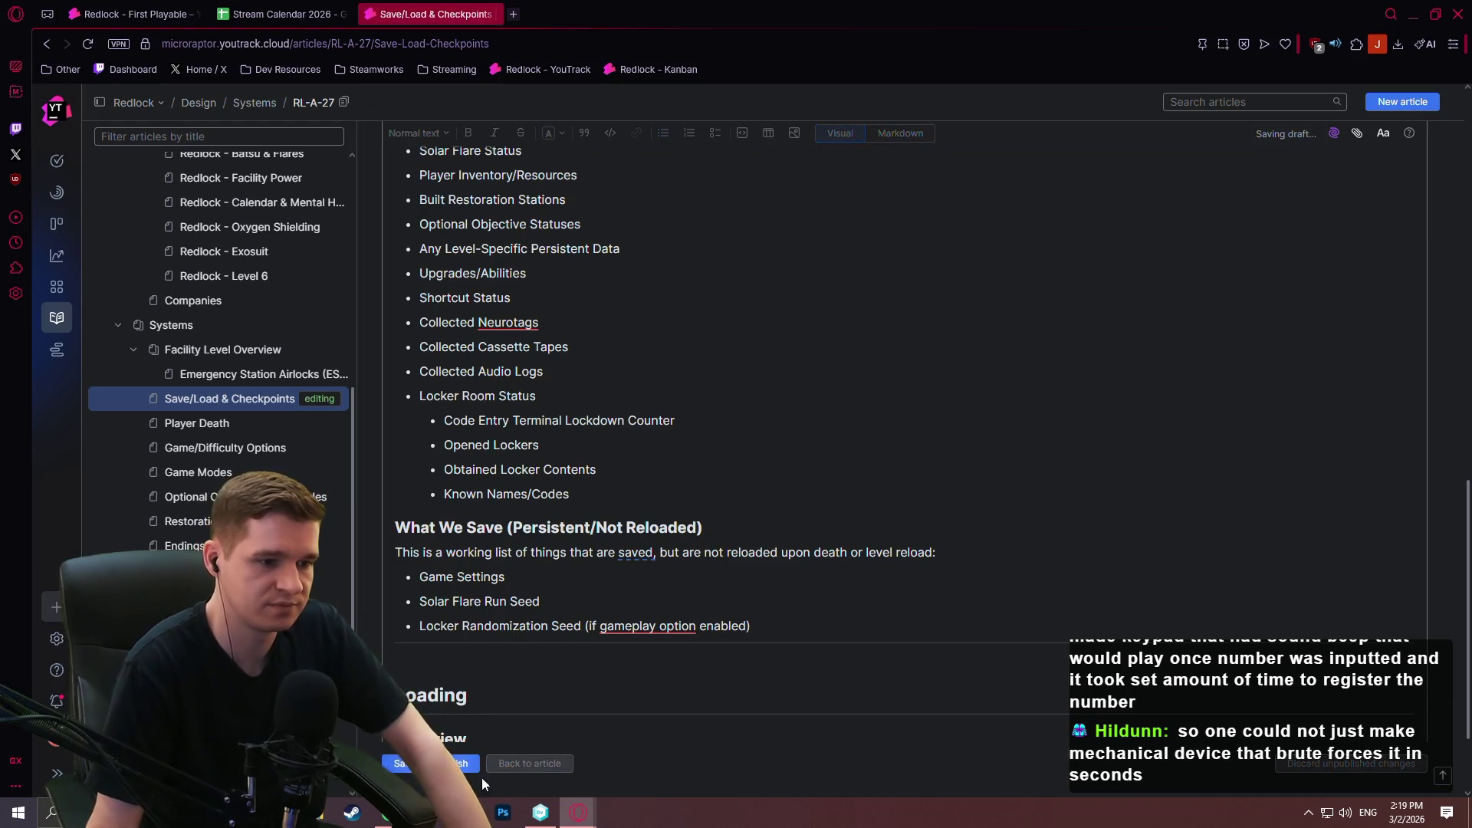
scroll(797, 510, "down", 2)
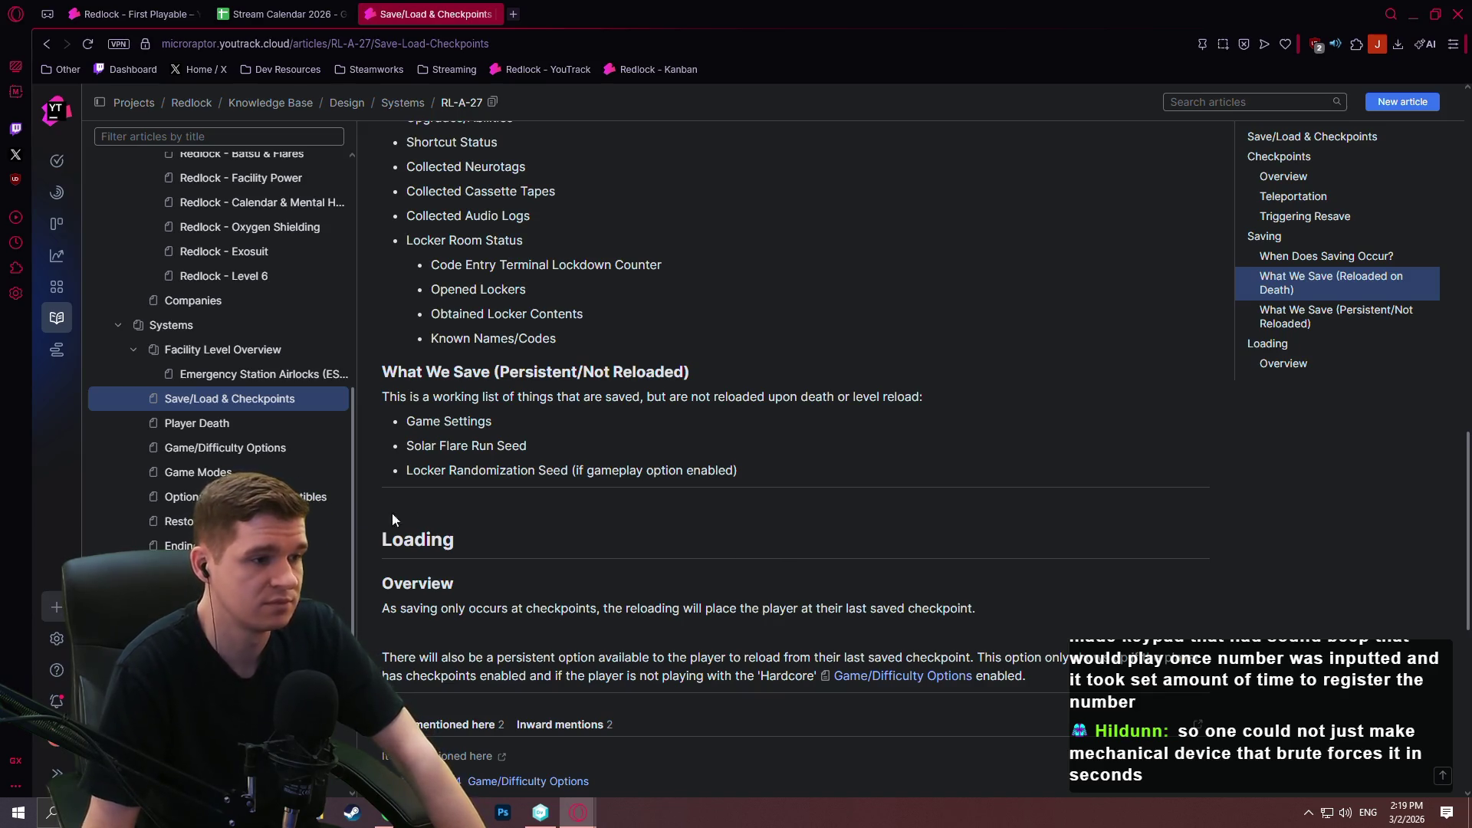
Switch to the Stream Calendar 2026 spreadsheet and click empty cell K11 to clear the selection.
scroll(269, 444, "up", 10)
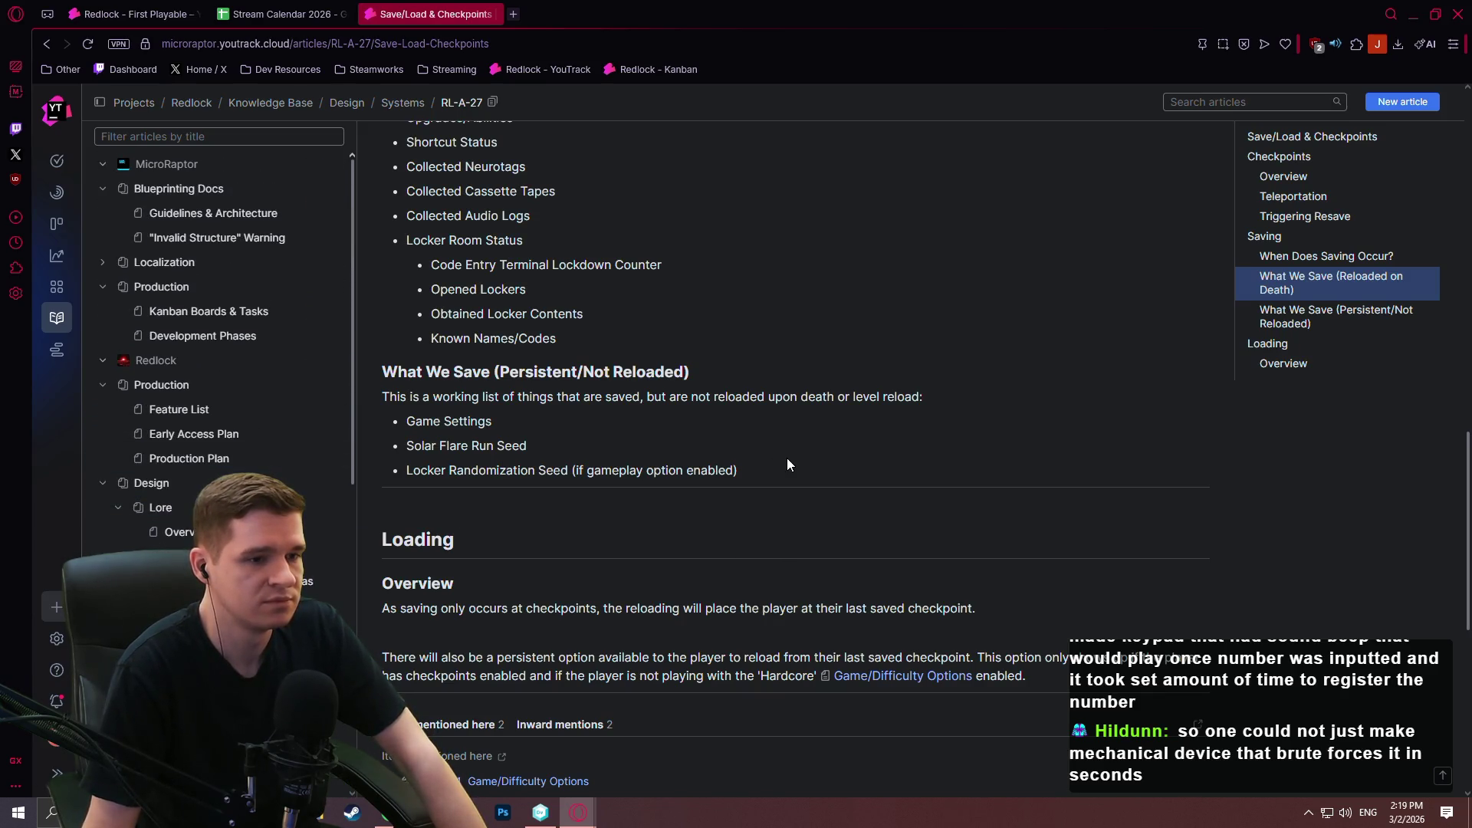
left_click(283, 14)
left_click(1359, 404)
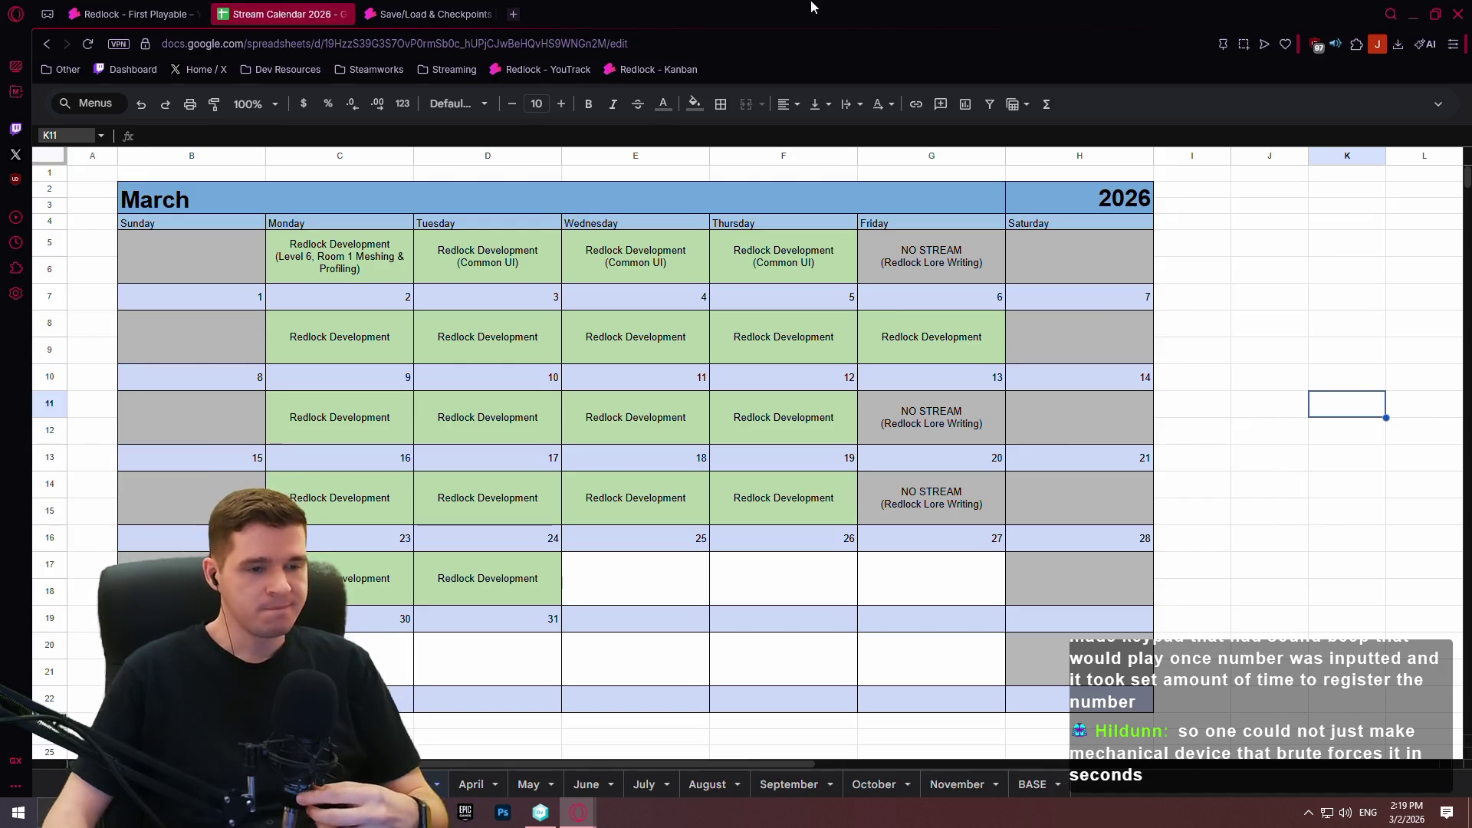
Read Thursday's Common UI entry in F5:F6, then Ctrl+Tab back to YouTrack.
left_click(809, 263)
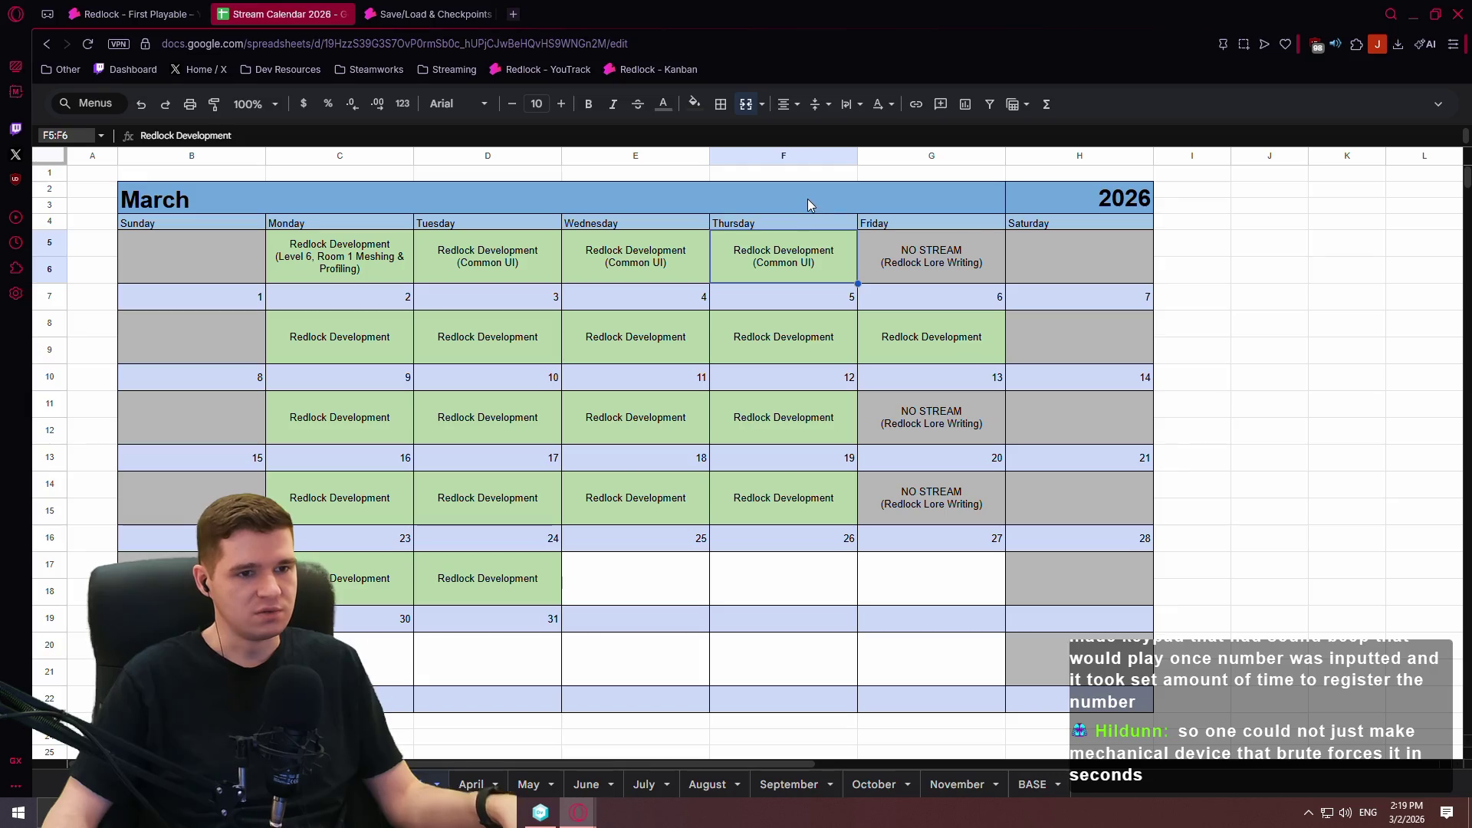
key("ctrl+Tab")
key("ctrl+Tab")
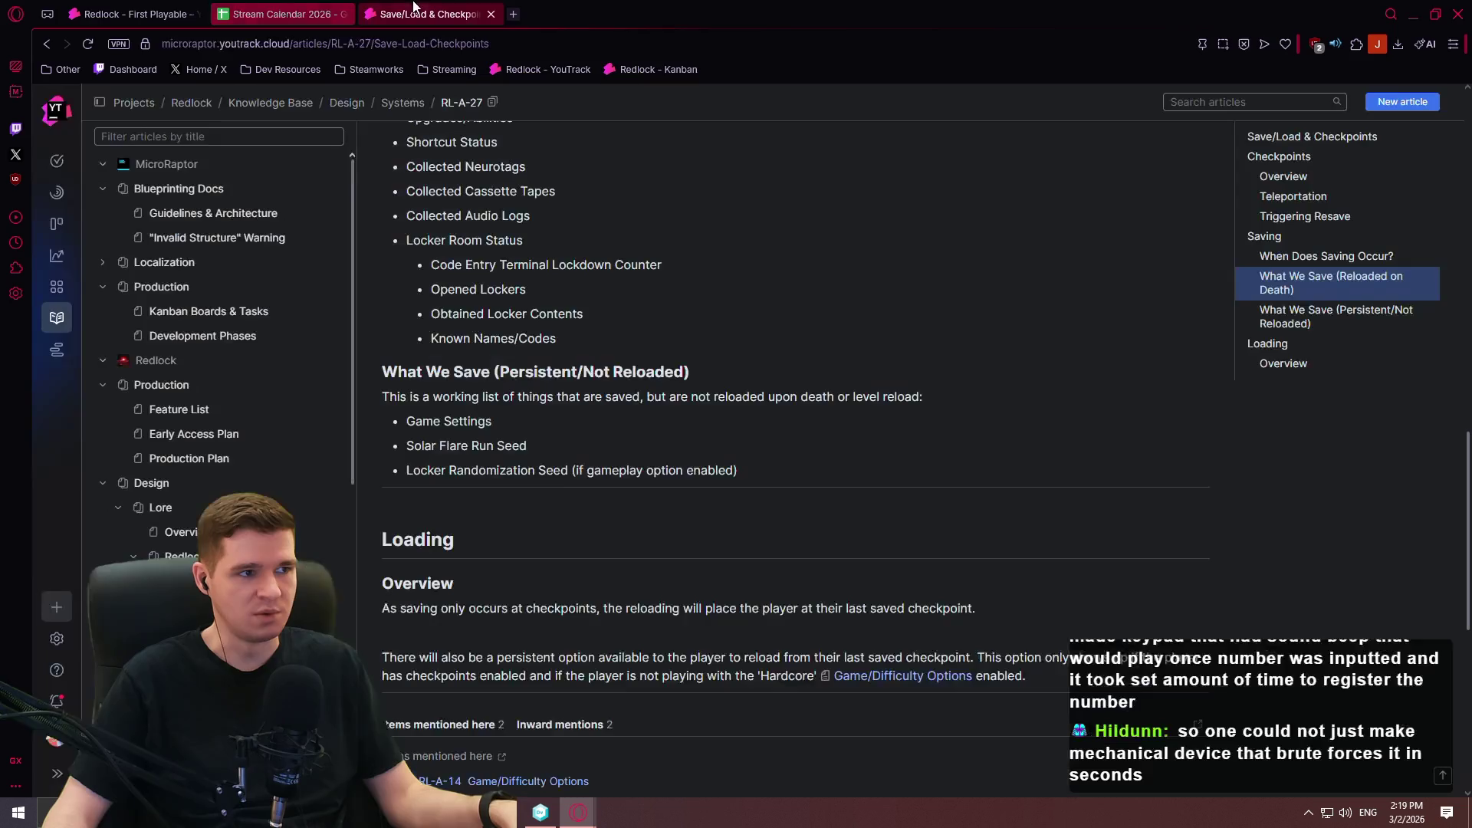
Scan the First Playable board's Backlog cards, then open Branch Explorer in the DevOps client.
scroll(616, 613, "up", 2)
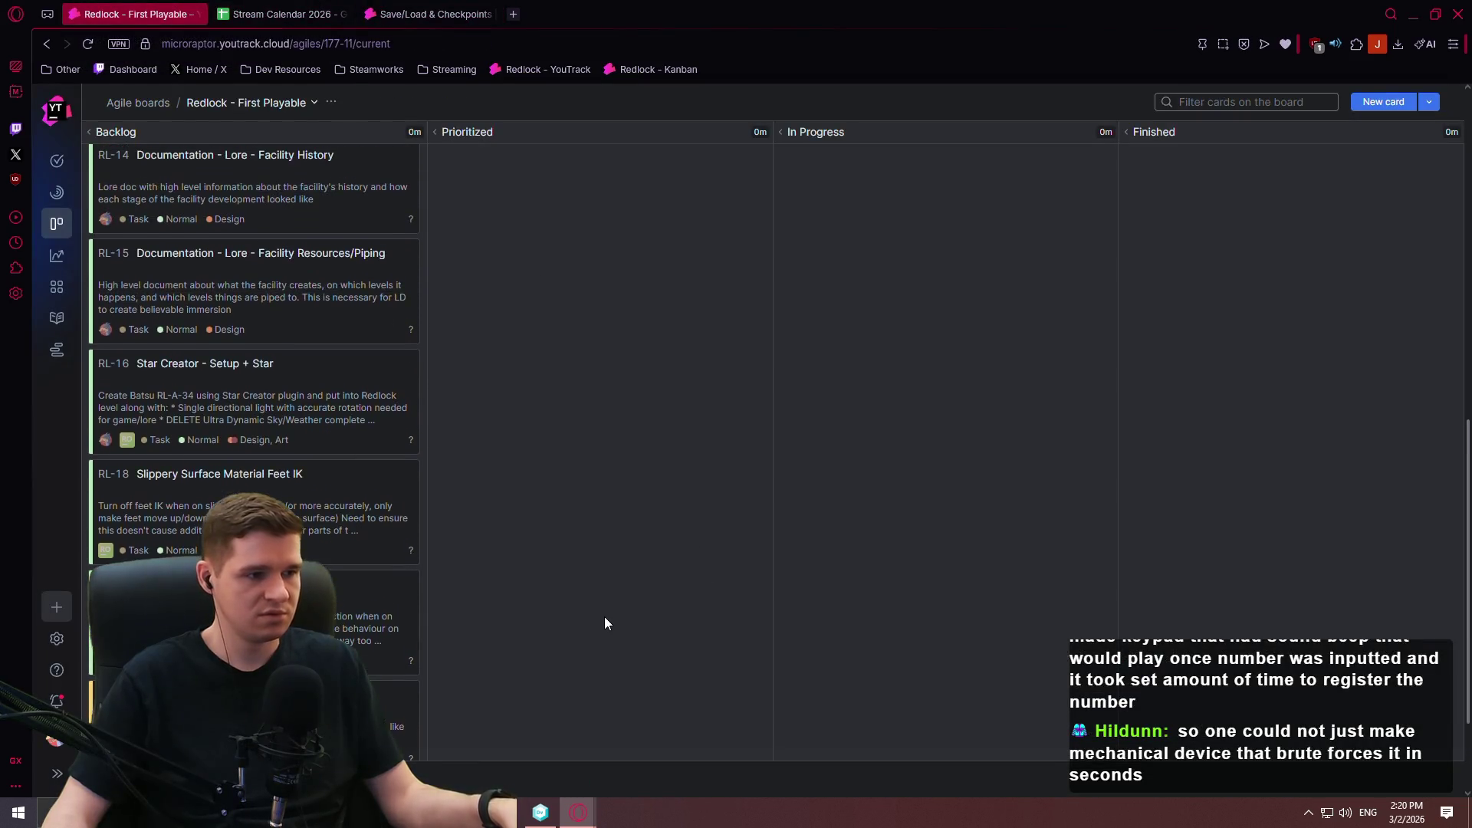
scroll(602, 623, "down", 2)
scroll(595, 618, "up", 4)
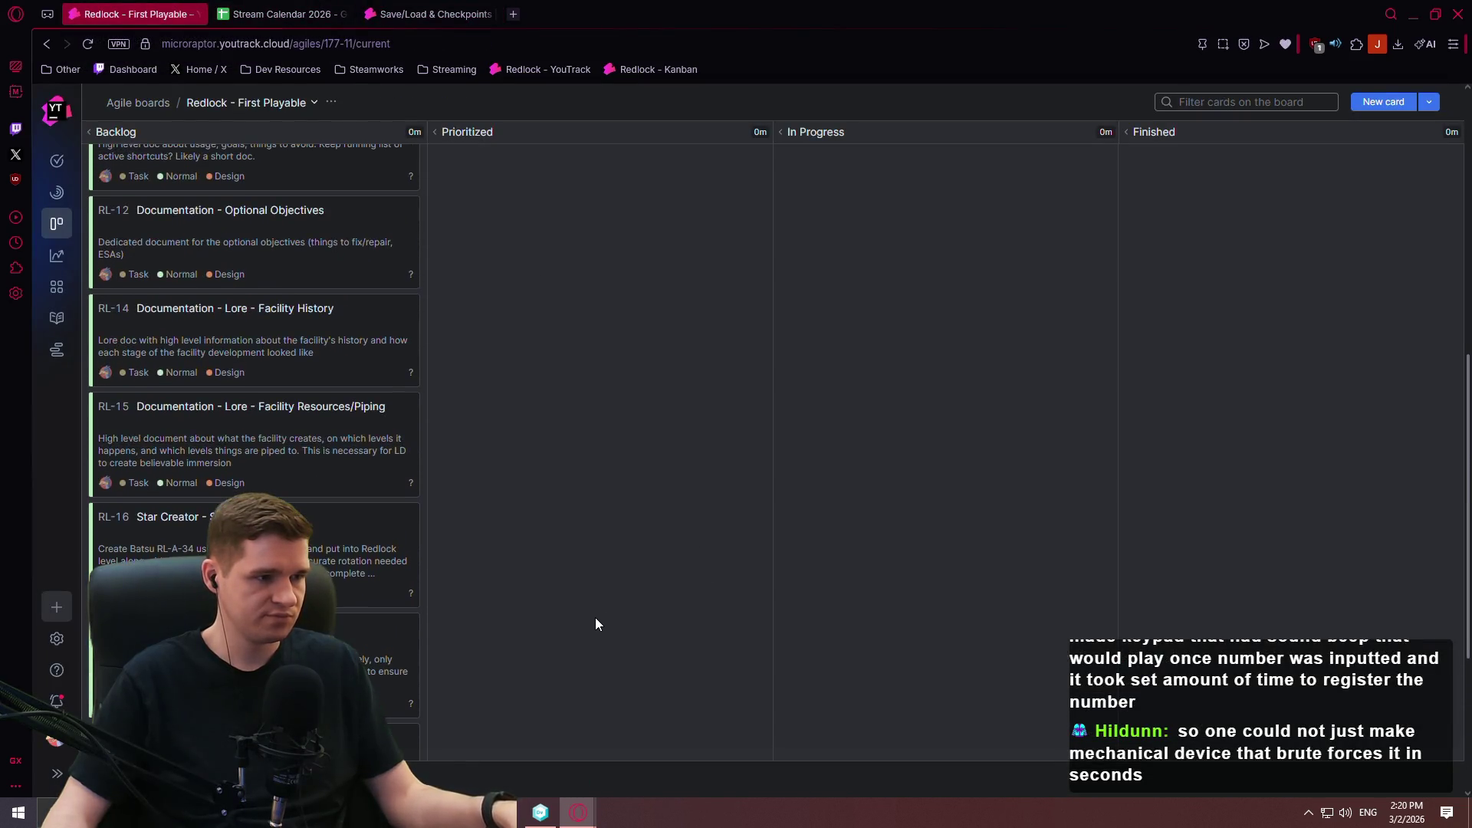
scroll(601, 597, "up", 10)
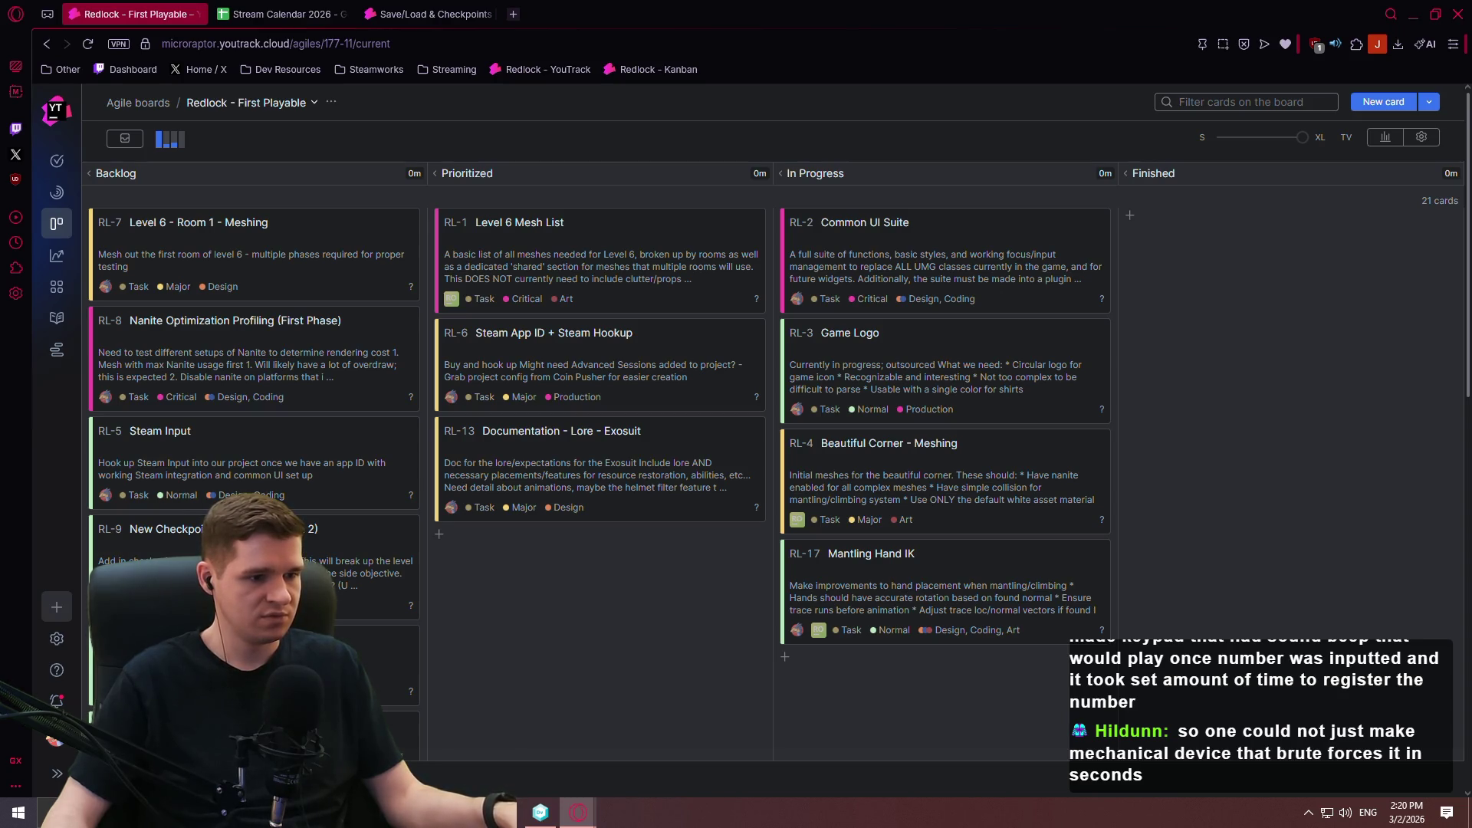
left_click(541, 812)
left_click(74, 115)
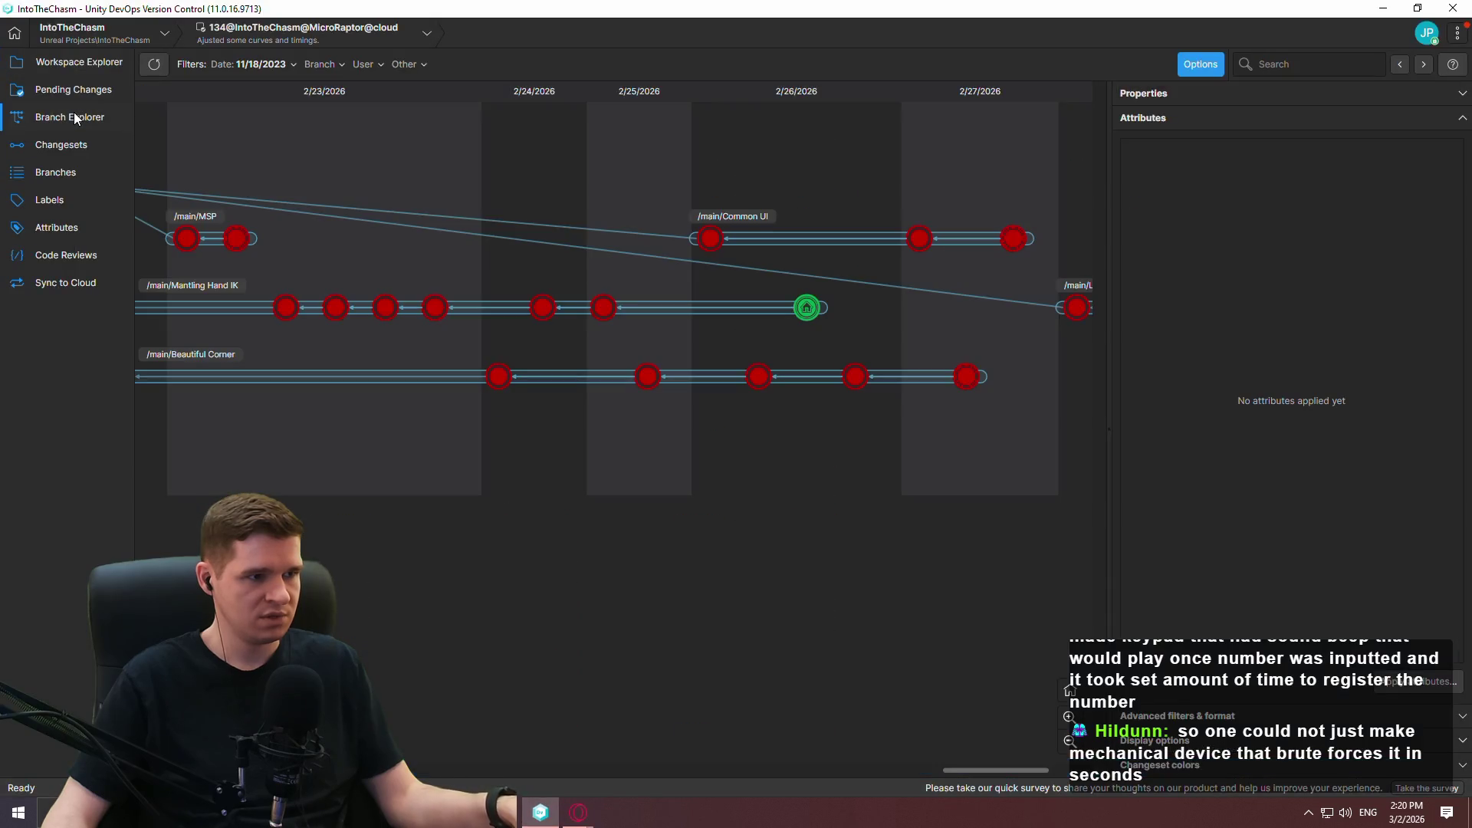
Switch the IntoTheChasm workspace to changeset 119 on /main.
mouse_move(749, 151)
left_mouse_down()
mouse_move(516, 138)
mouse_move(854, 207)
mouse_move(1012, 220)
mouse_move(808, 220)
mouse_move(995, 223)
left_mouse_up()
right_click(313, 172)
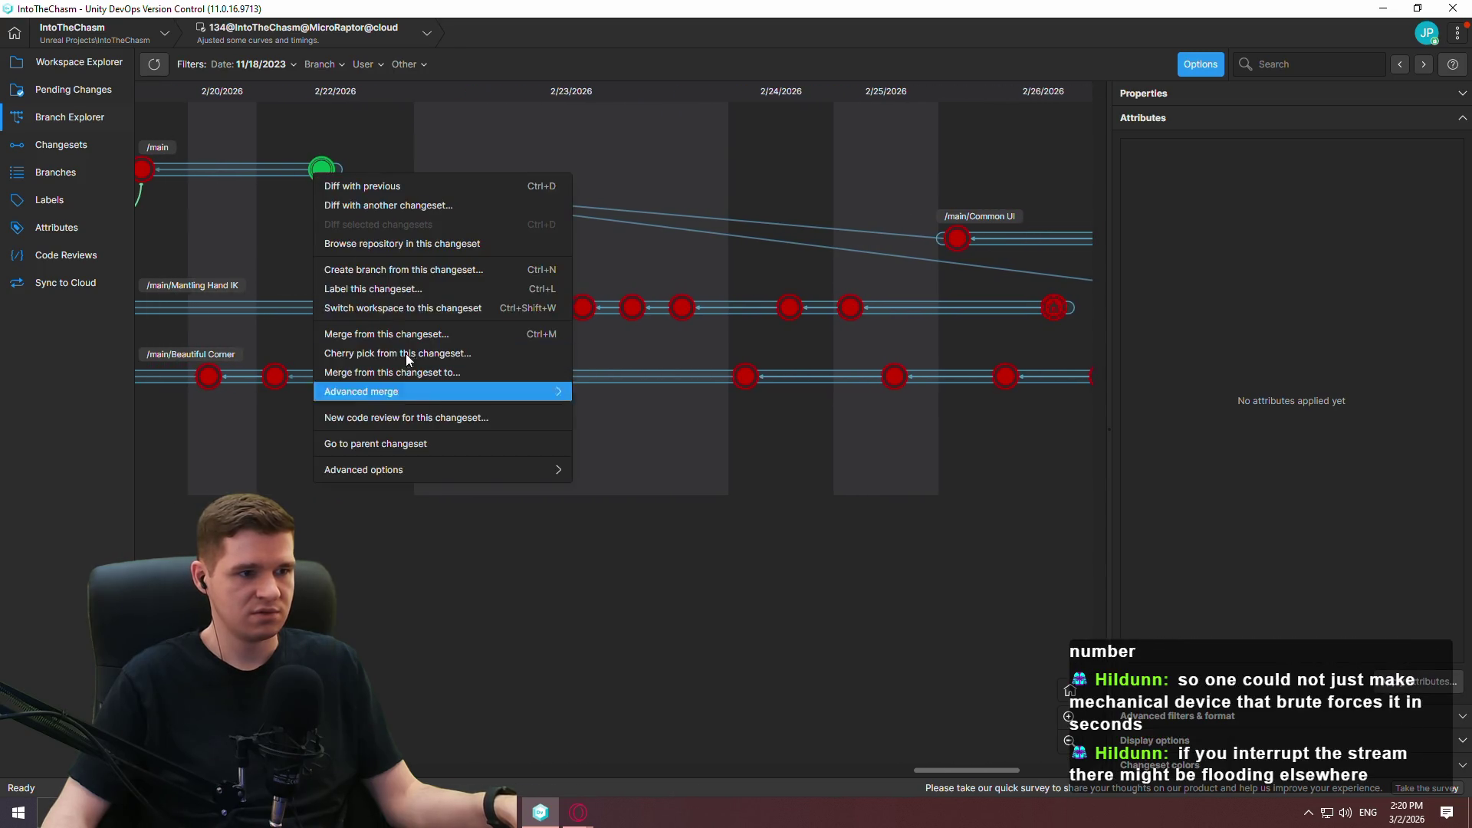
left_click(394, 310)
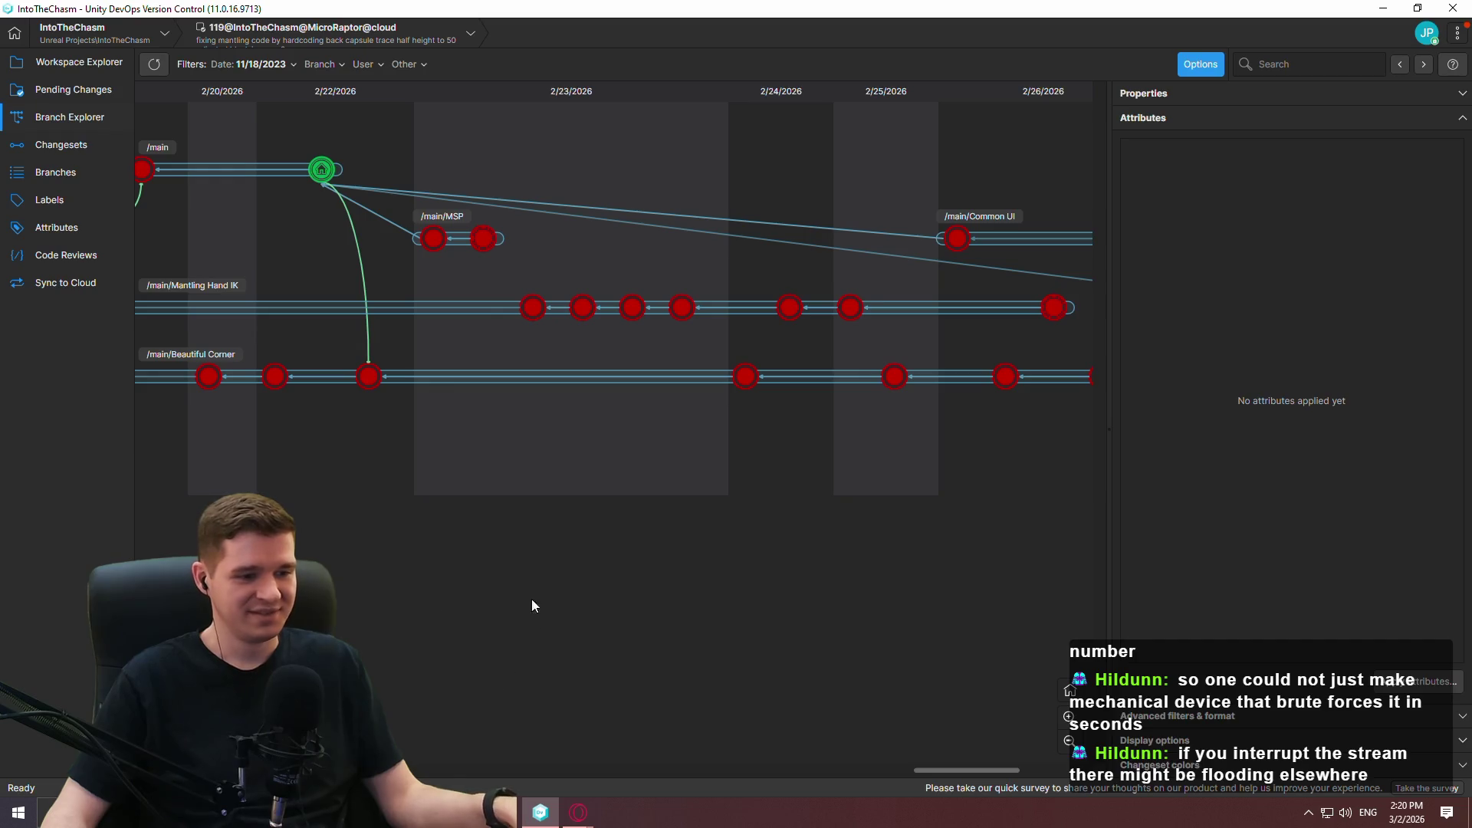
Check the workspace's file and changeset lists, then reopen the /main changeset's actions.
left_click(77, 63)
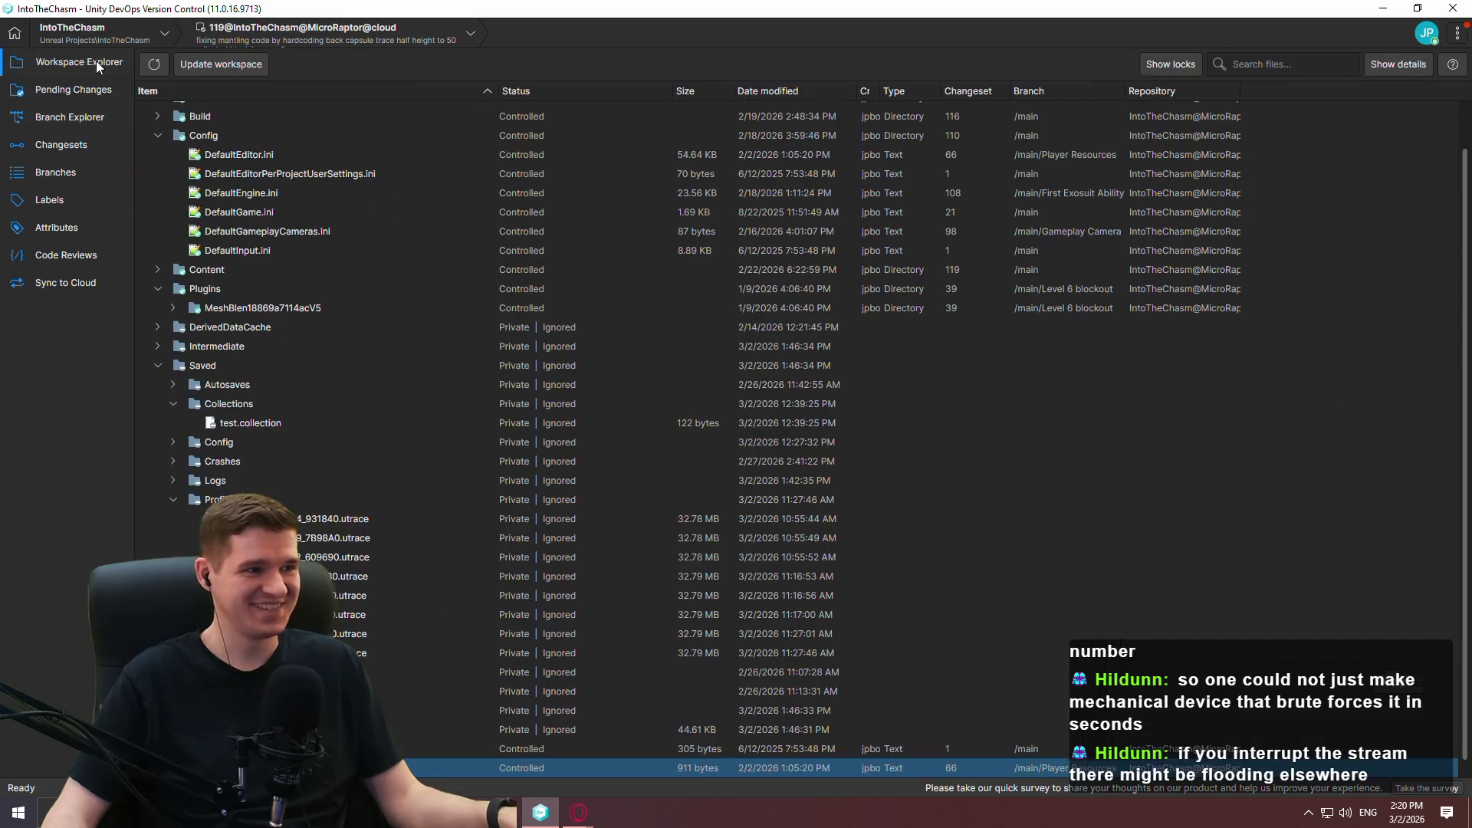
left_click(80, 144)
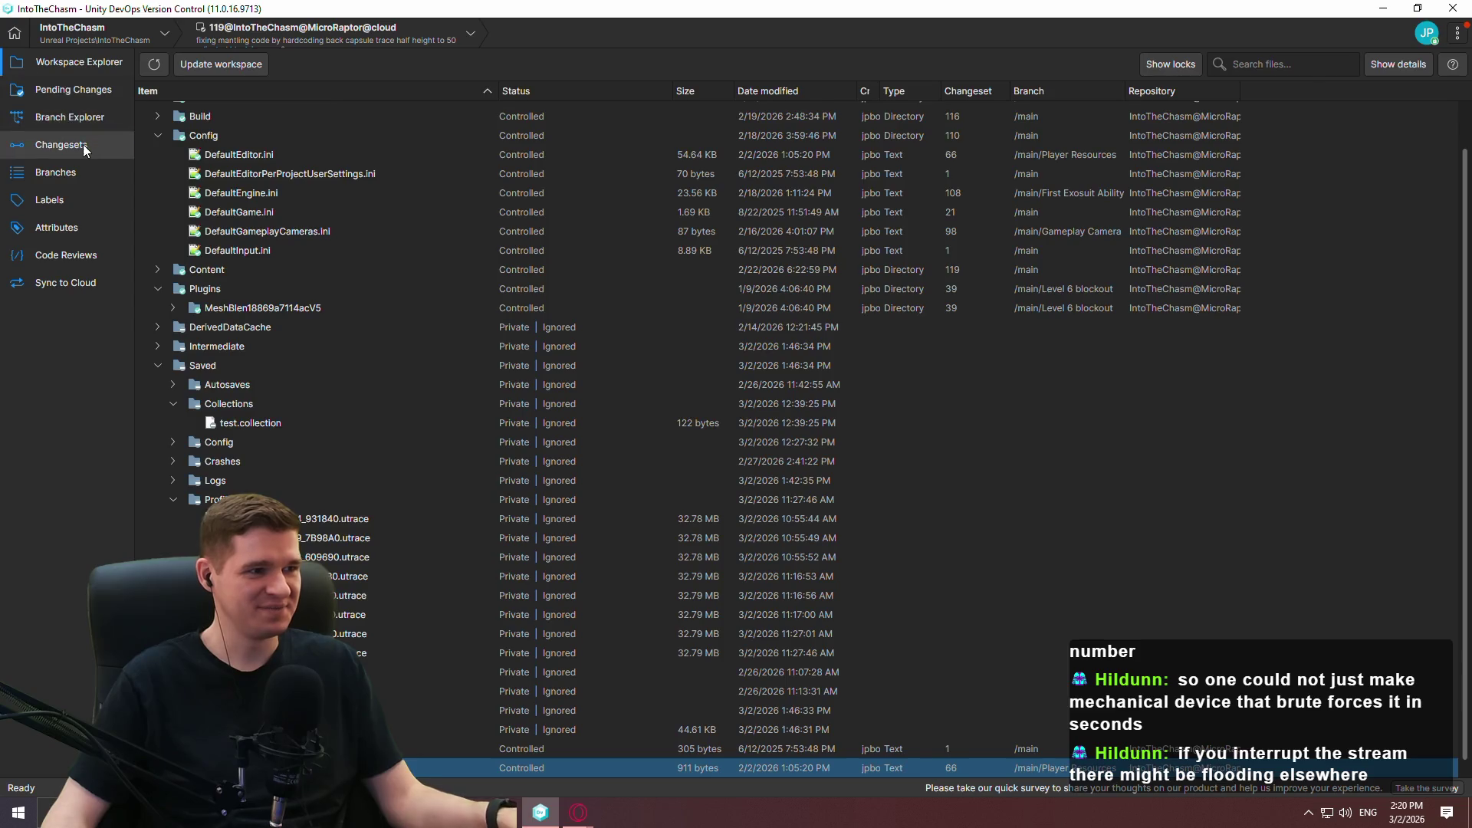
left_click(72, 114)
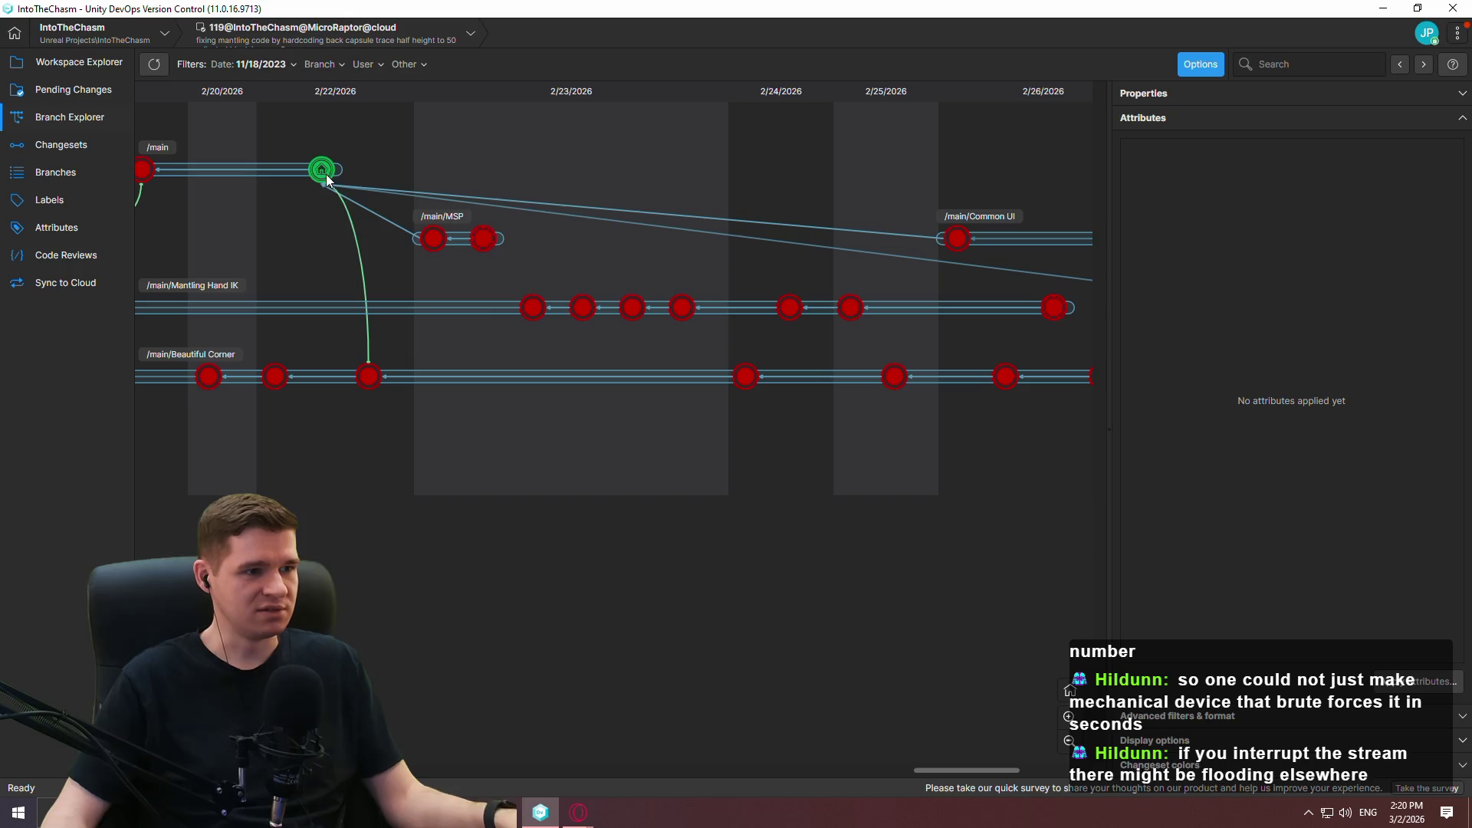
left_click(68, 60)
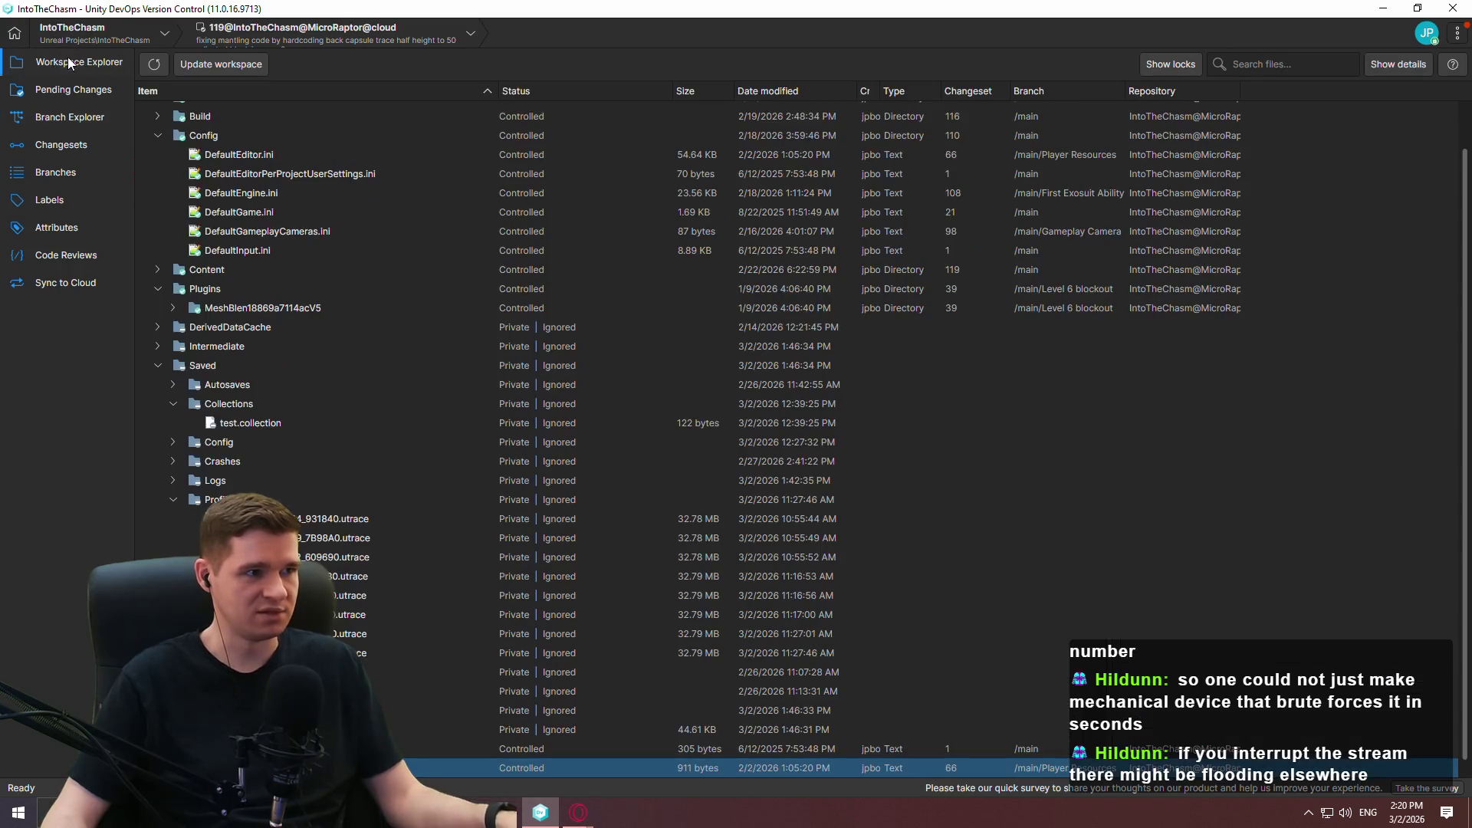
left_click(65, 145)
left_click(68, 117)
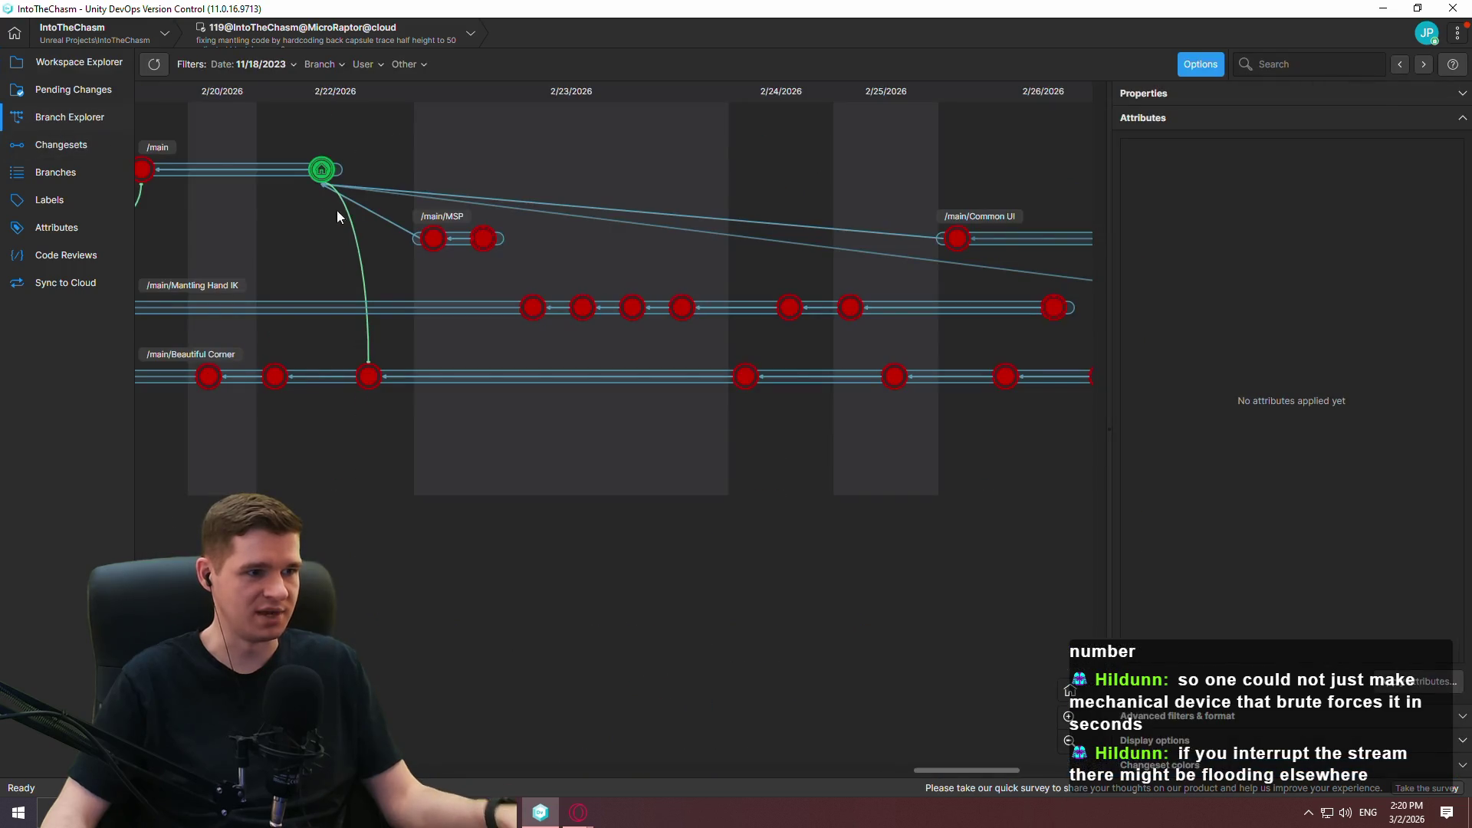
right_click(320, 170)
Branch /main into 'Adding checkpoint to level 6 room 2' and switch the workspace onto it.
left_click(498, 260)
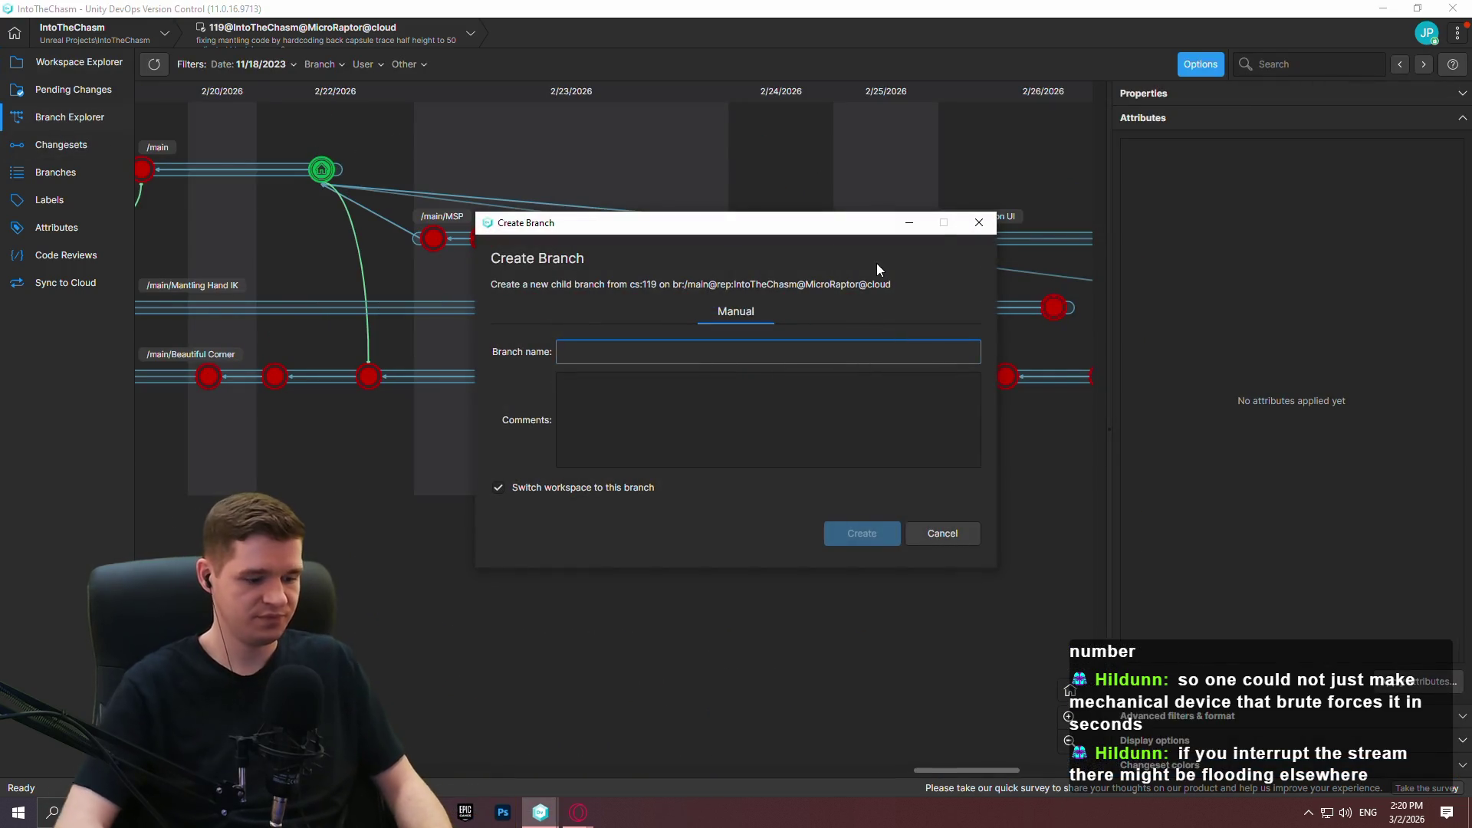
type("C")
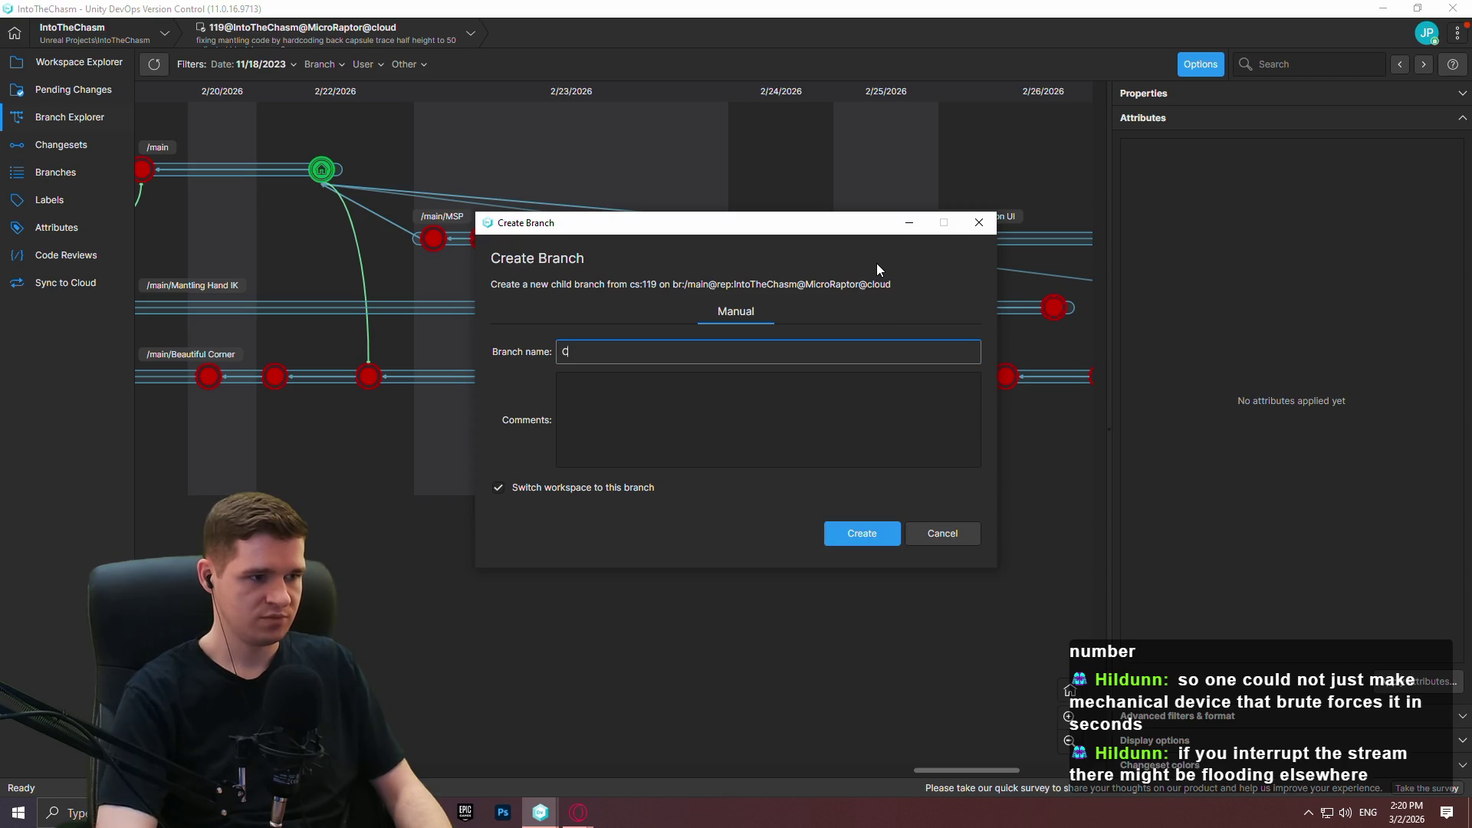
type(" checkpoint to level 6 roo")
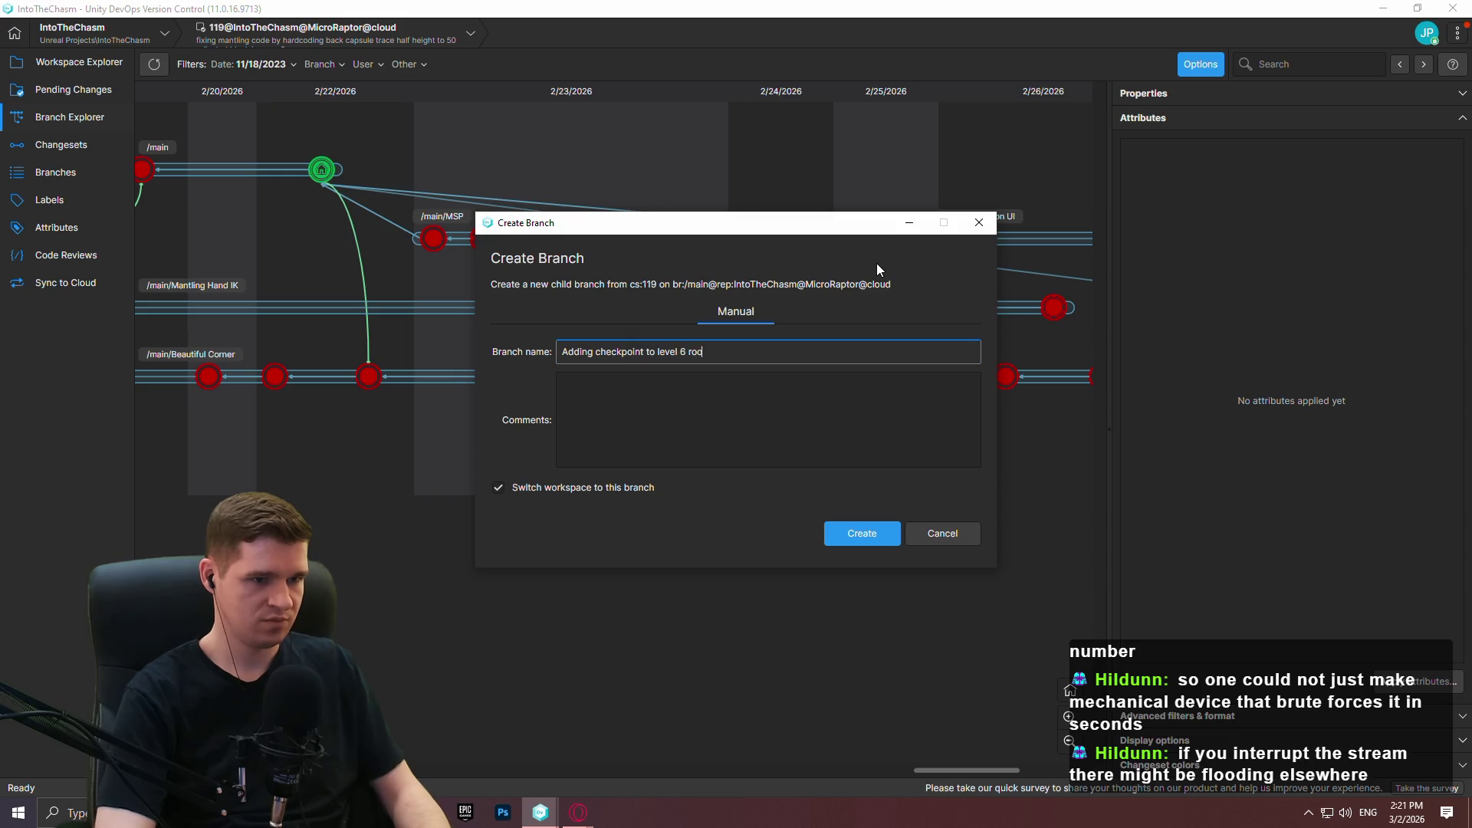
type("m 2")
left_click(865, 535)
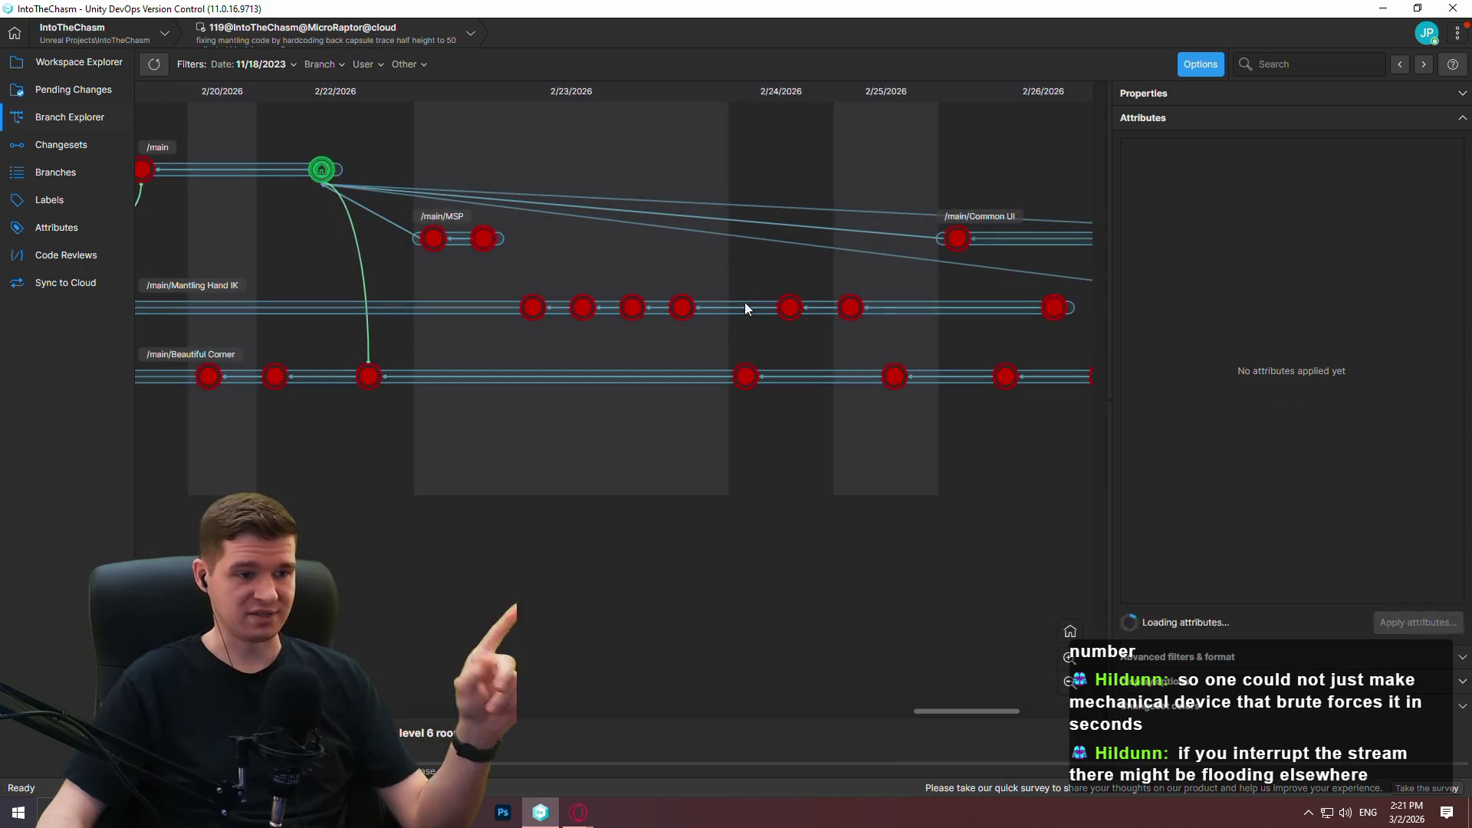
left_click_drag(797, 237, 272, 175)
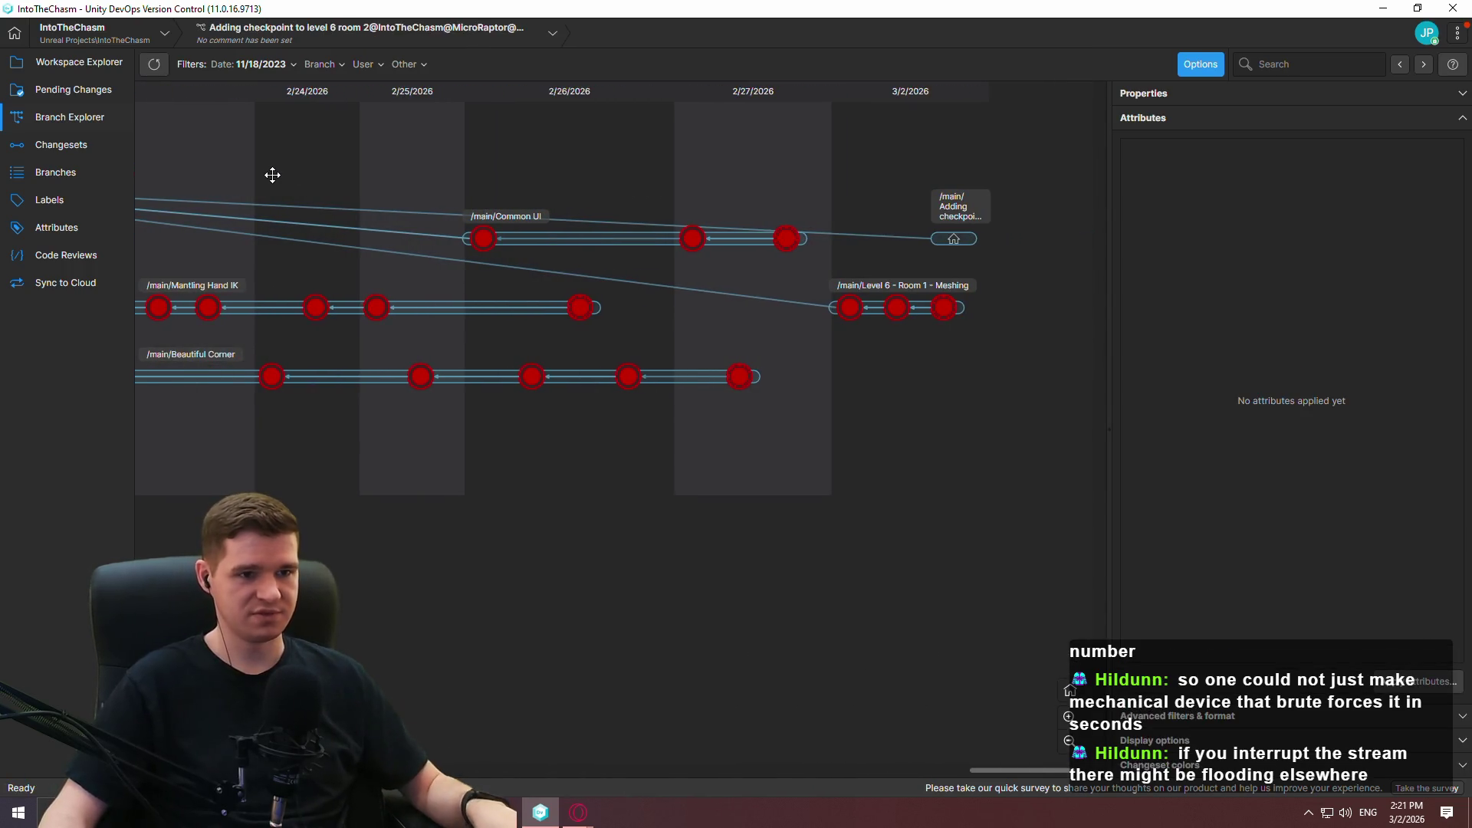
left_click(84, 65)
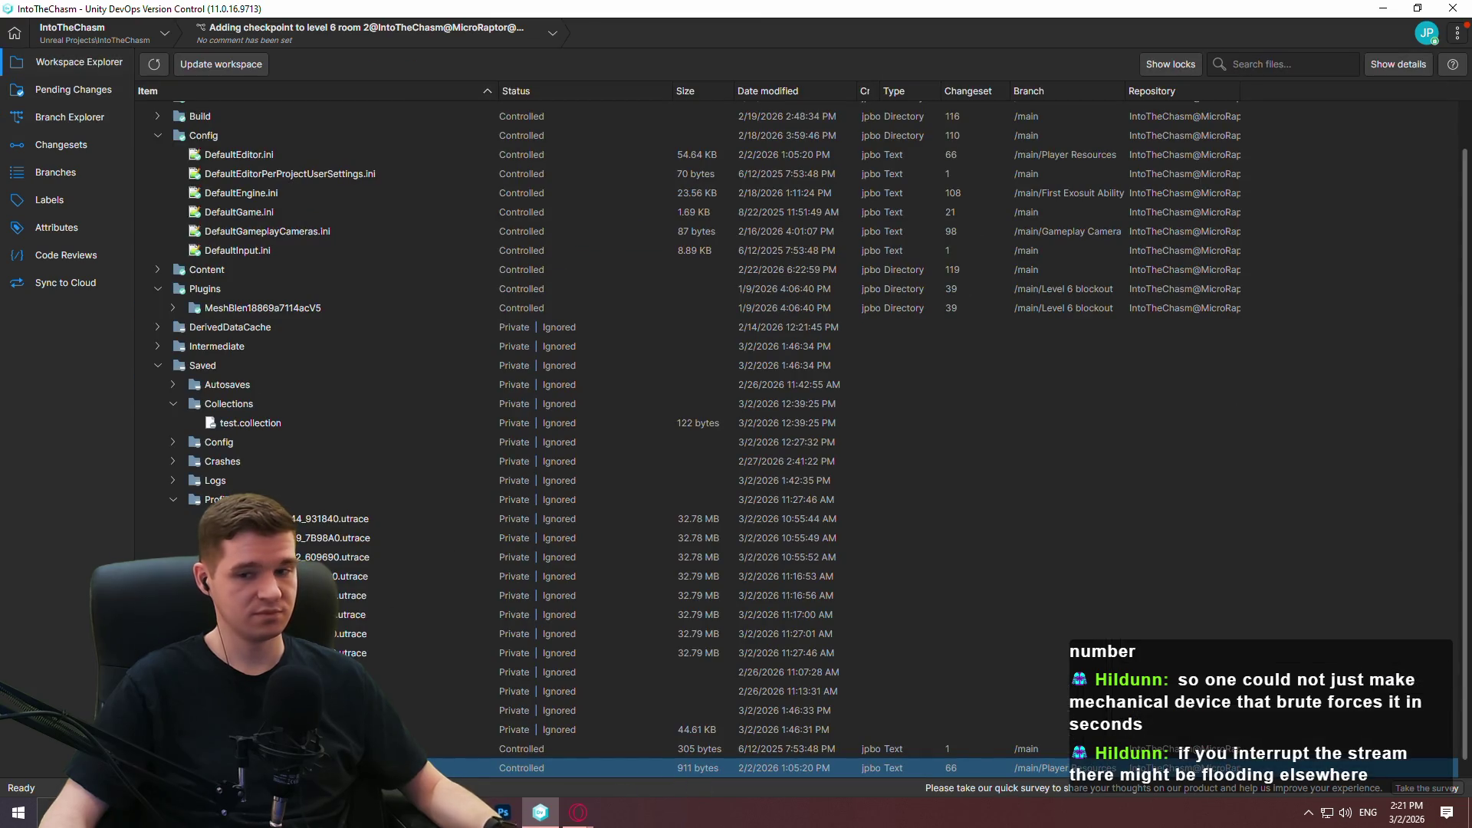
Launch Unreal Editor with the Redlock project's level 6 map on the new checkpoint branch.
key("alt+Tab")
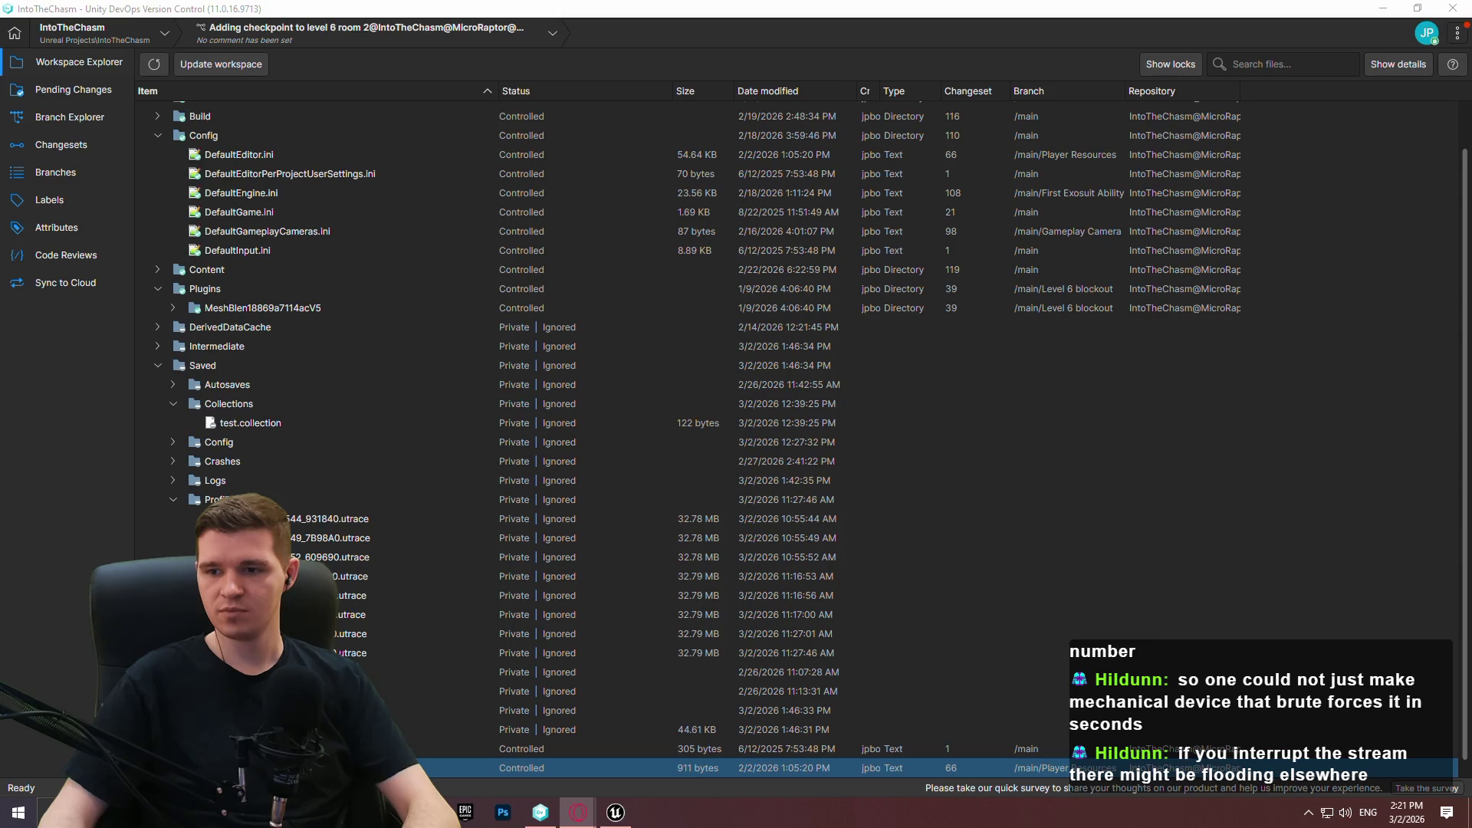
left_click(621, 814)
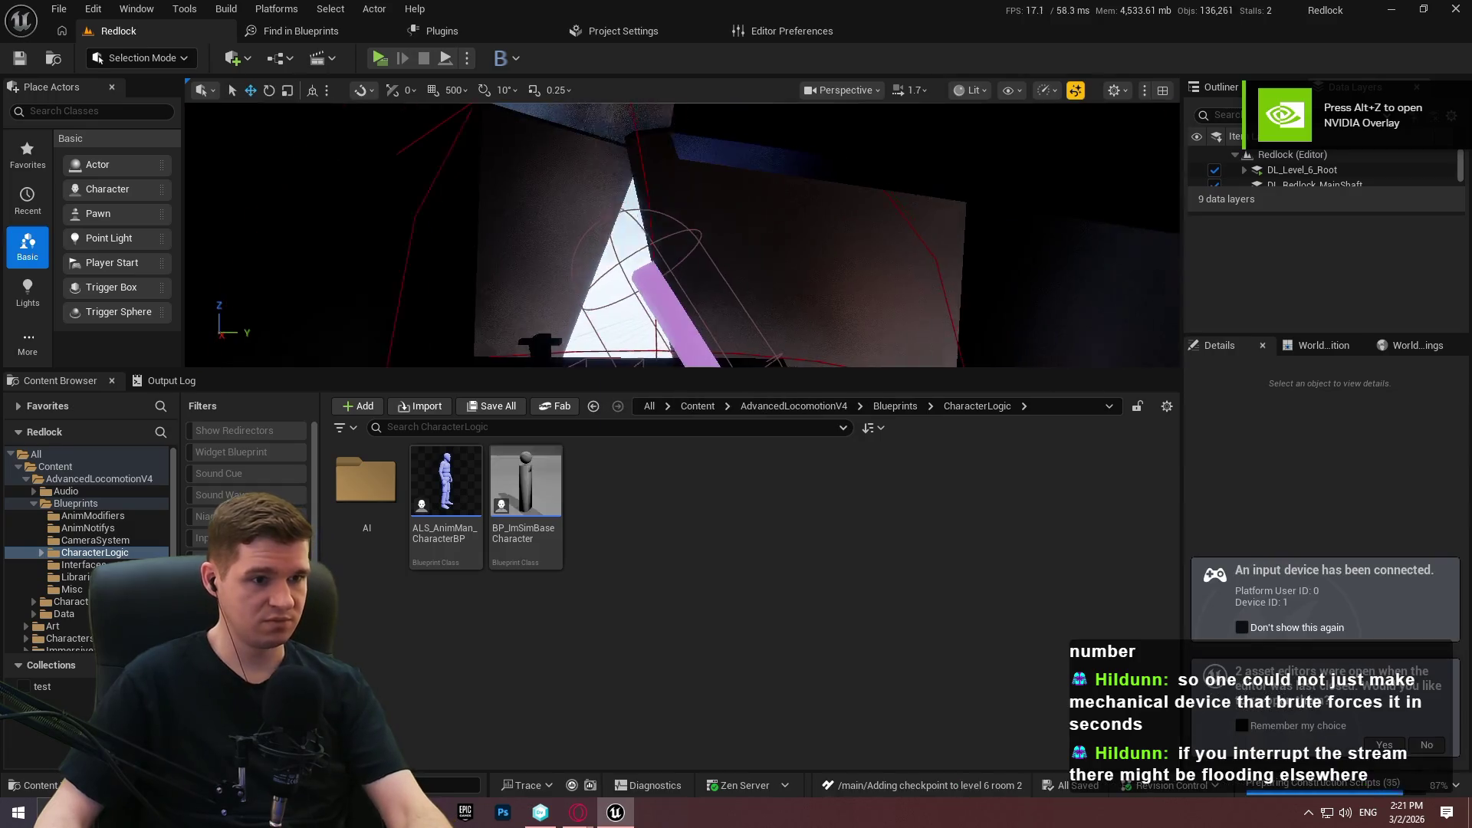
right_click(749, 242)
Fly the fullscreen viewport down to the yellow panels, then restore the editor panels with F11.
key("Escape")
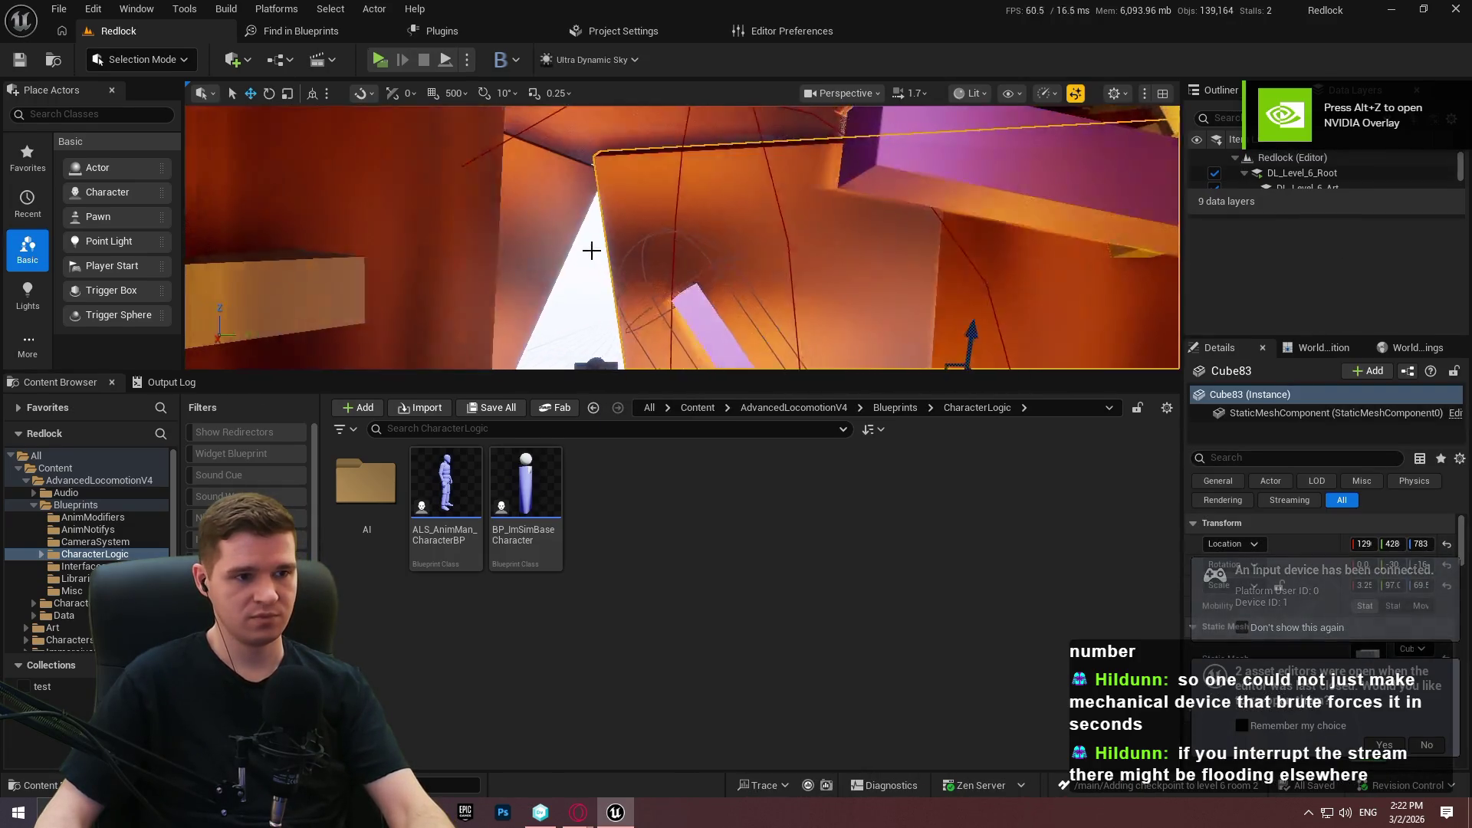
key("F11")
scroll(838, 327, "up", 5)
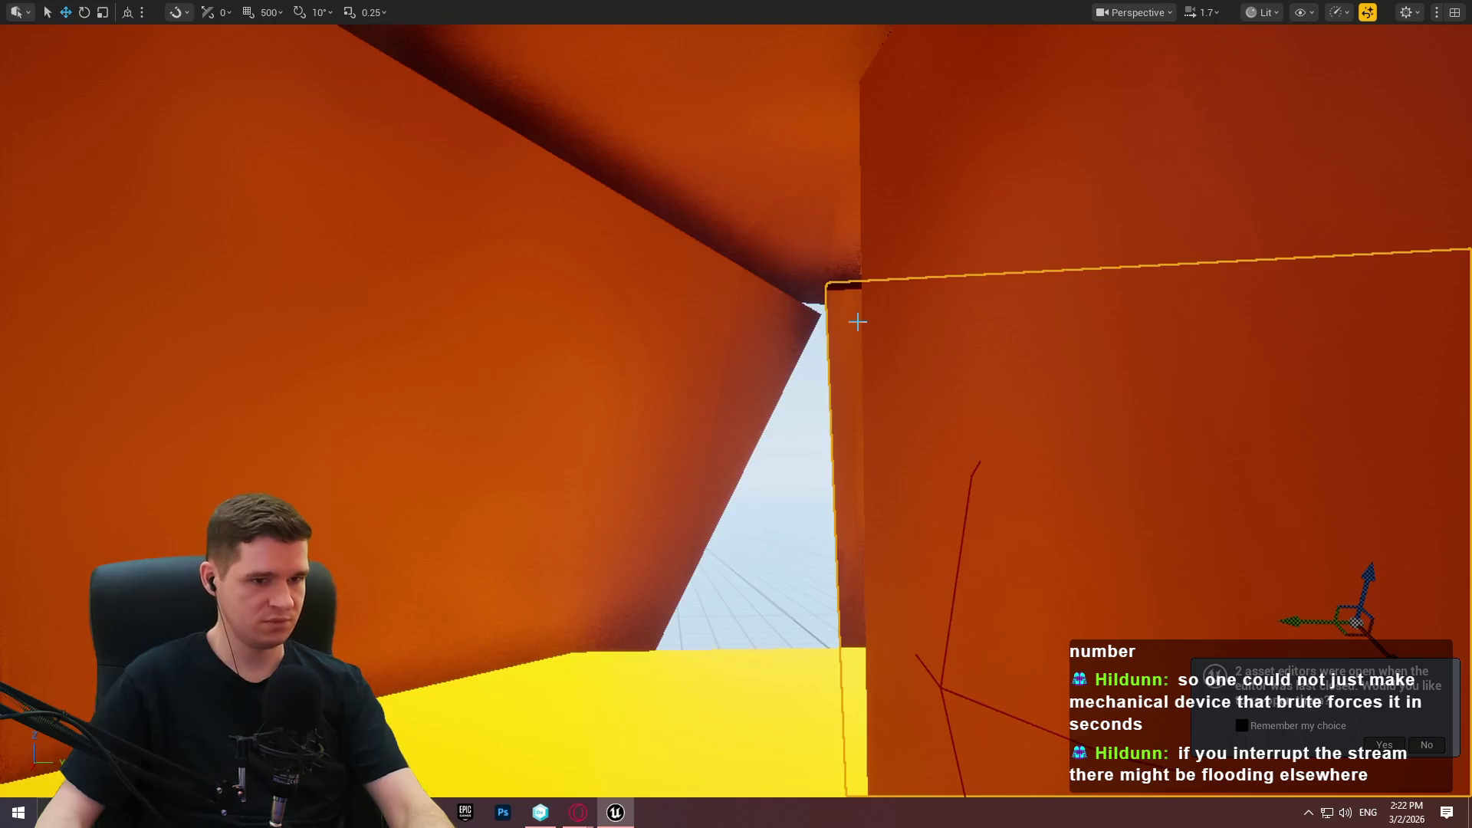
key("Left")
key("Left")
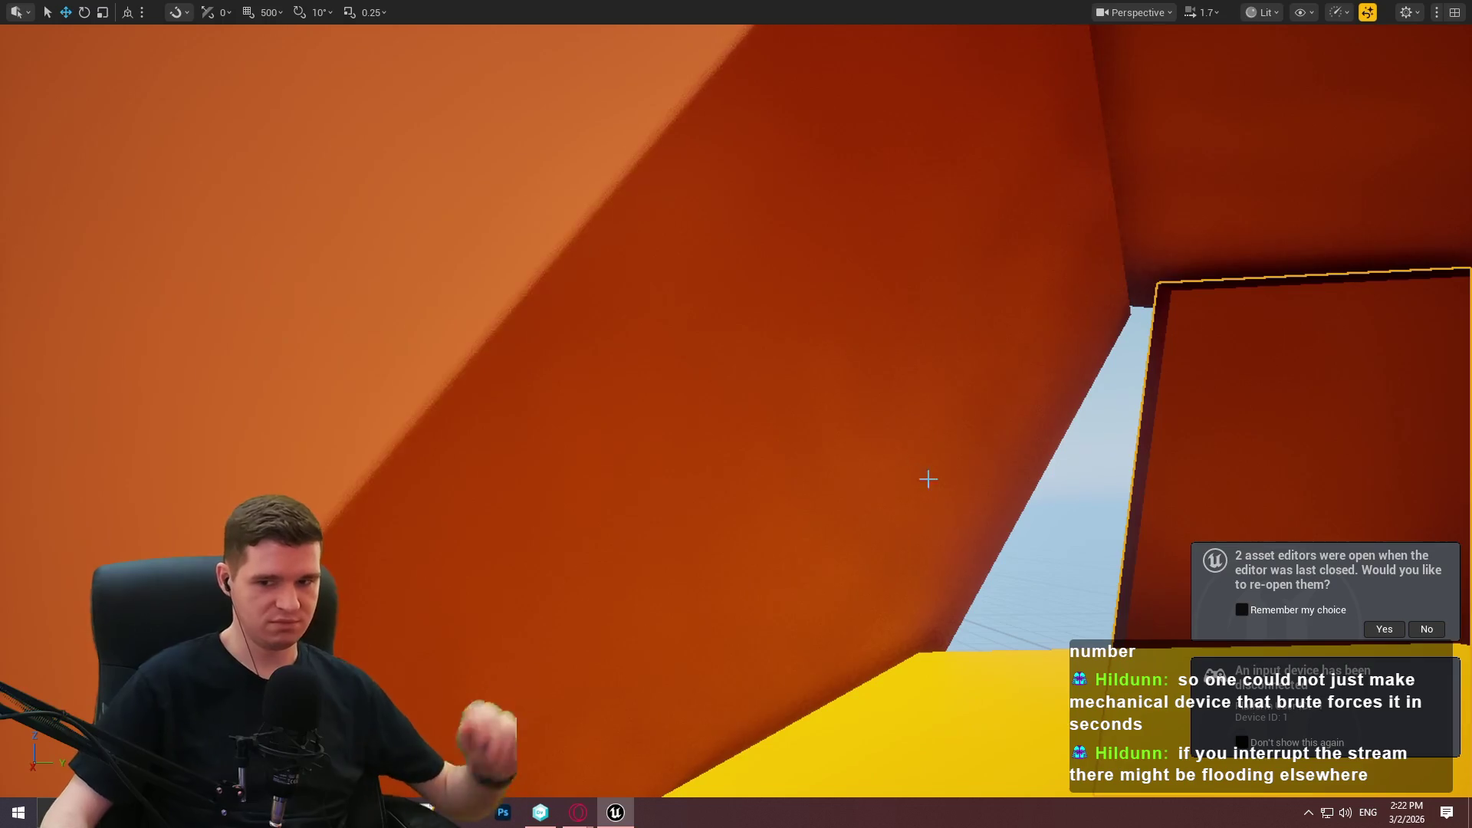
scroll(1107, 460, "up", 2)
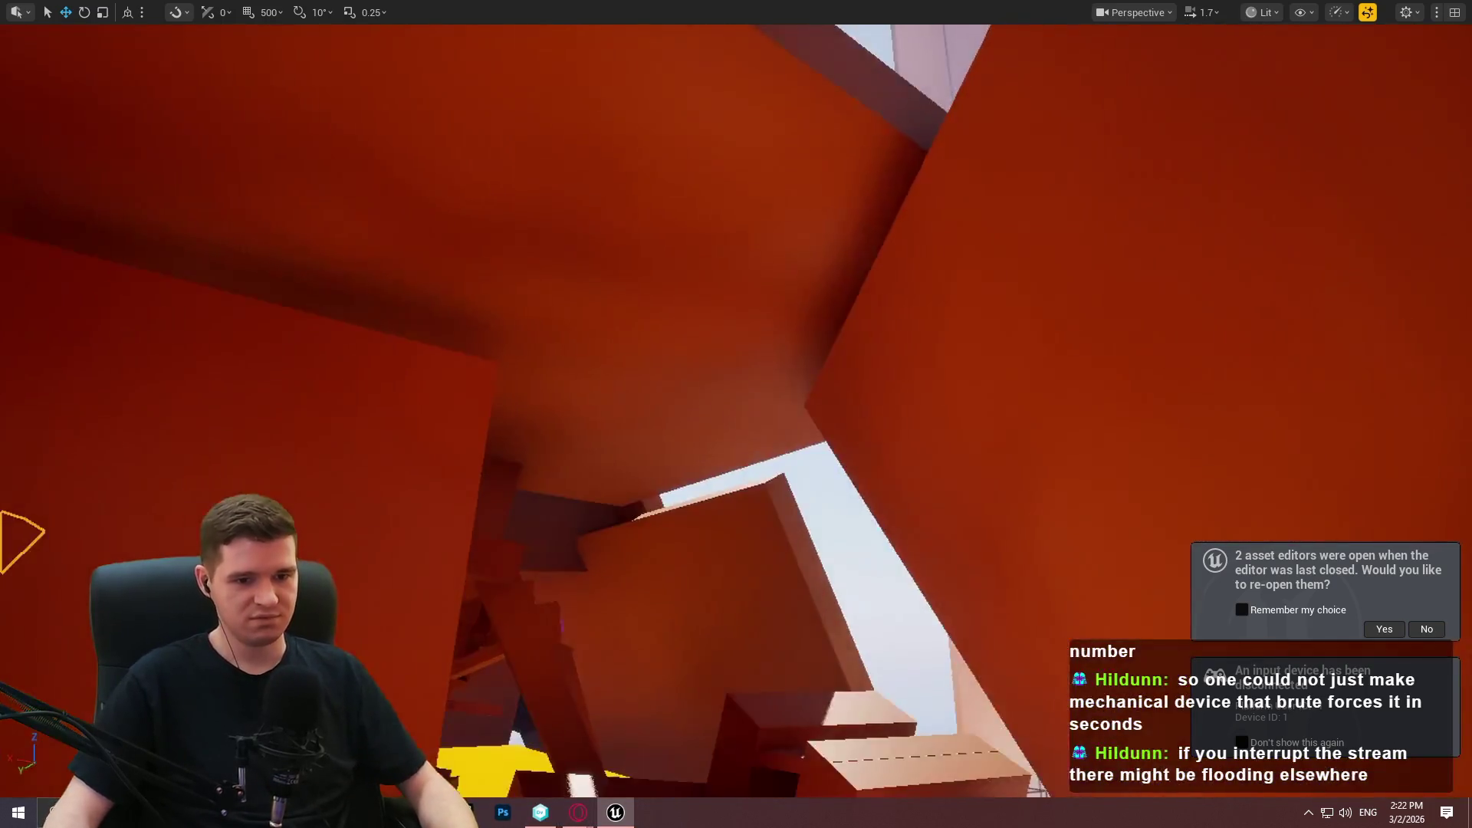
scroll(736, 414, "up", 3)
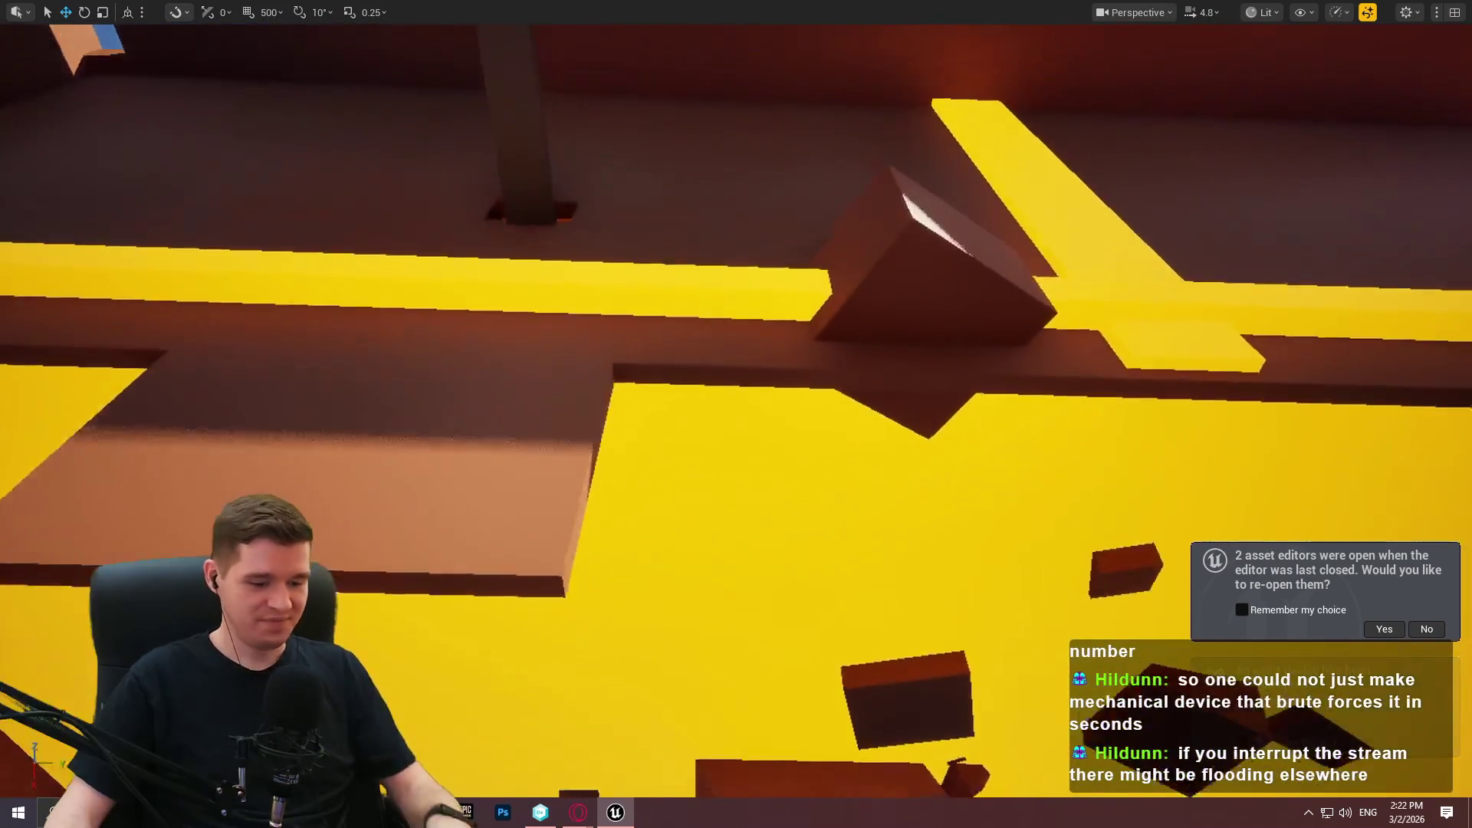
key("F11")
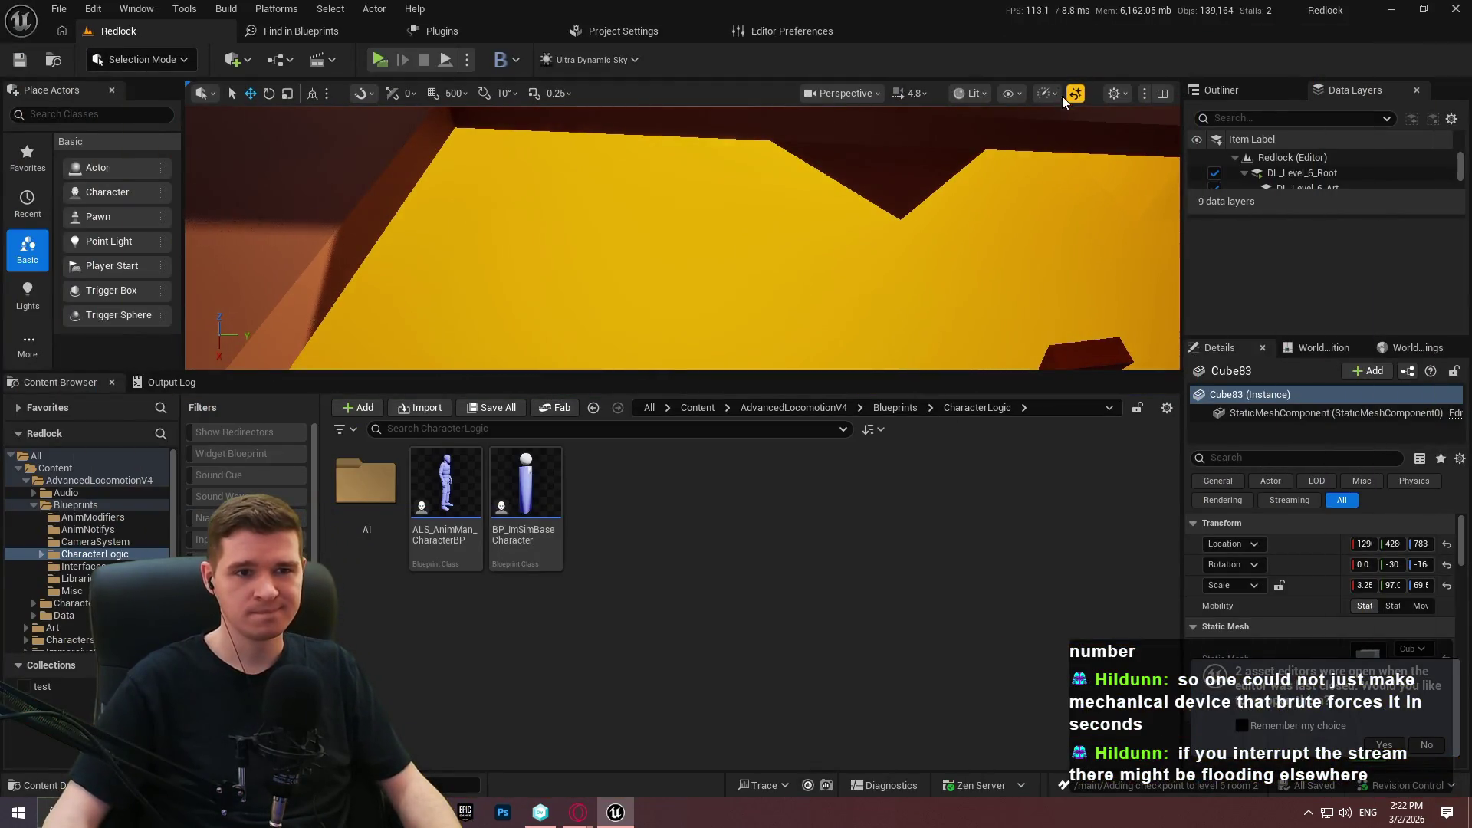
Make DL_Level_6_Blockout_Section_2 the current data layer and face the gauge room.
left_click(1114, 92)
left_click(1045, 93)
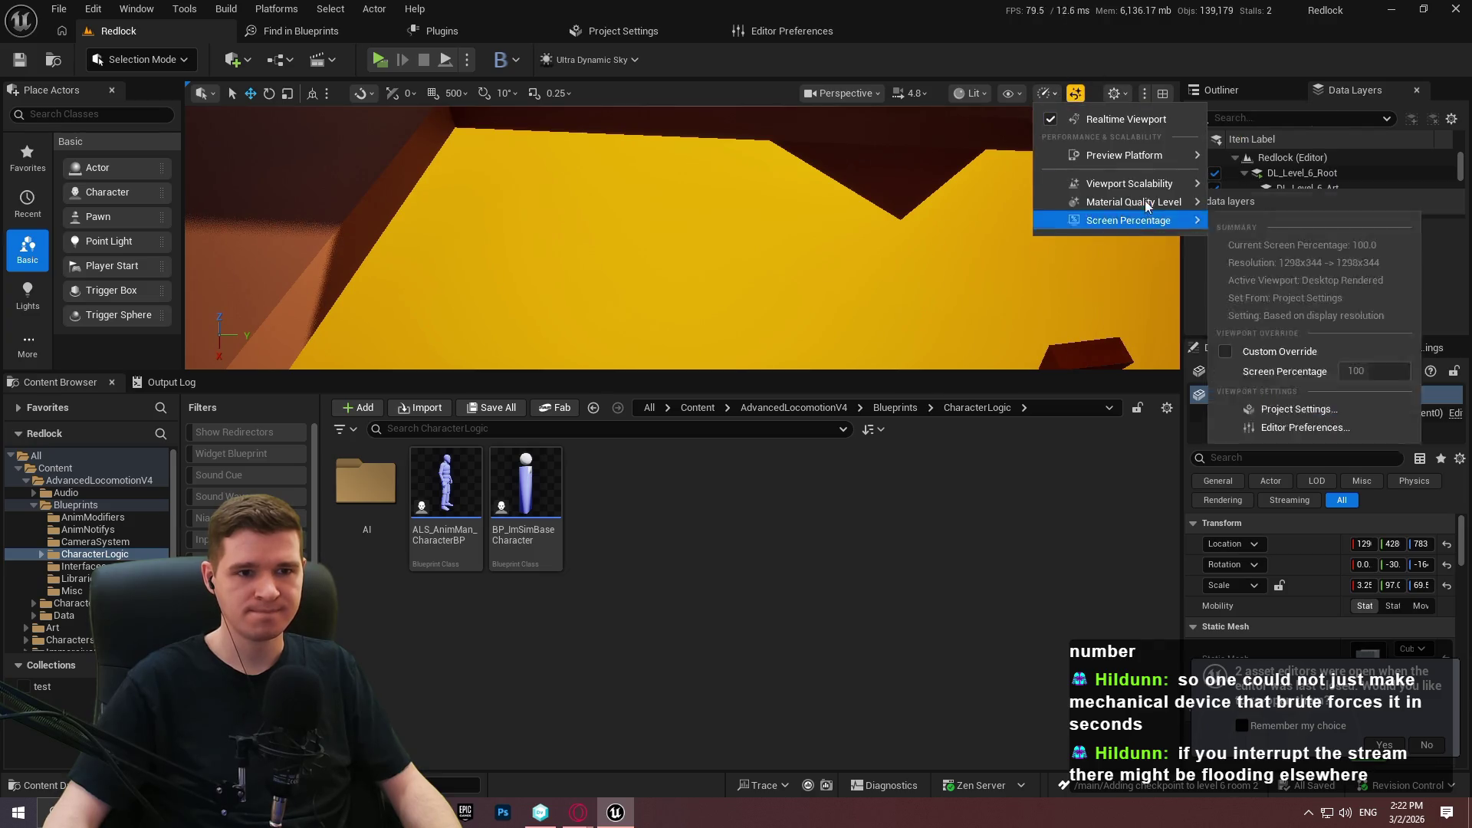
mouse_move(1130, 183)
left_click(571, 657)
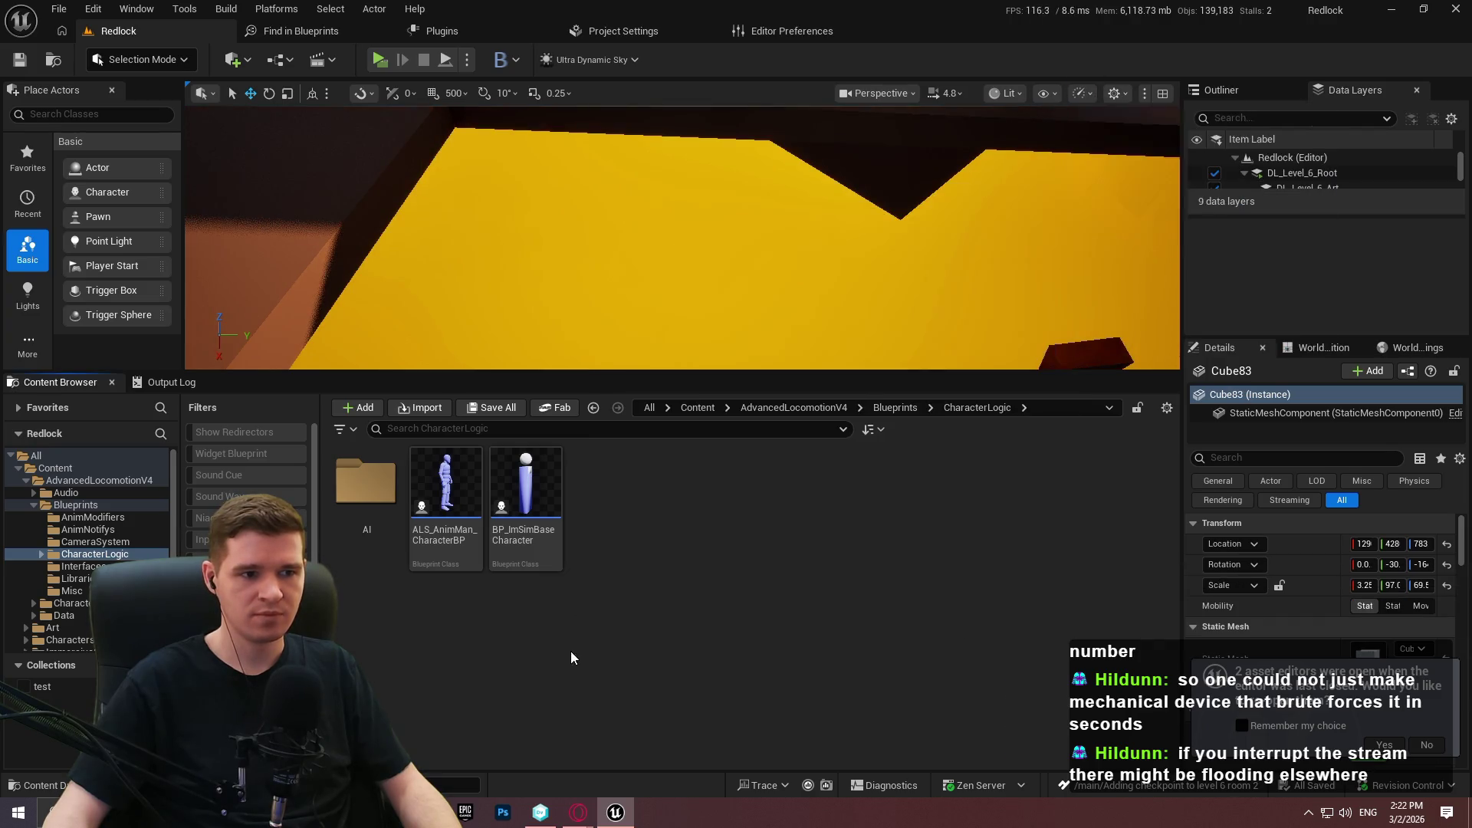
left_click_drag(715, 381, 715, 548)
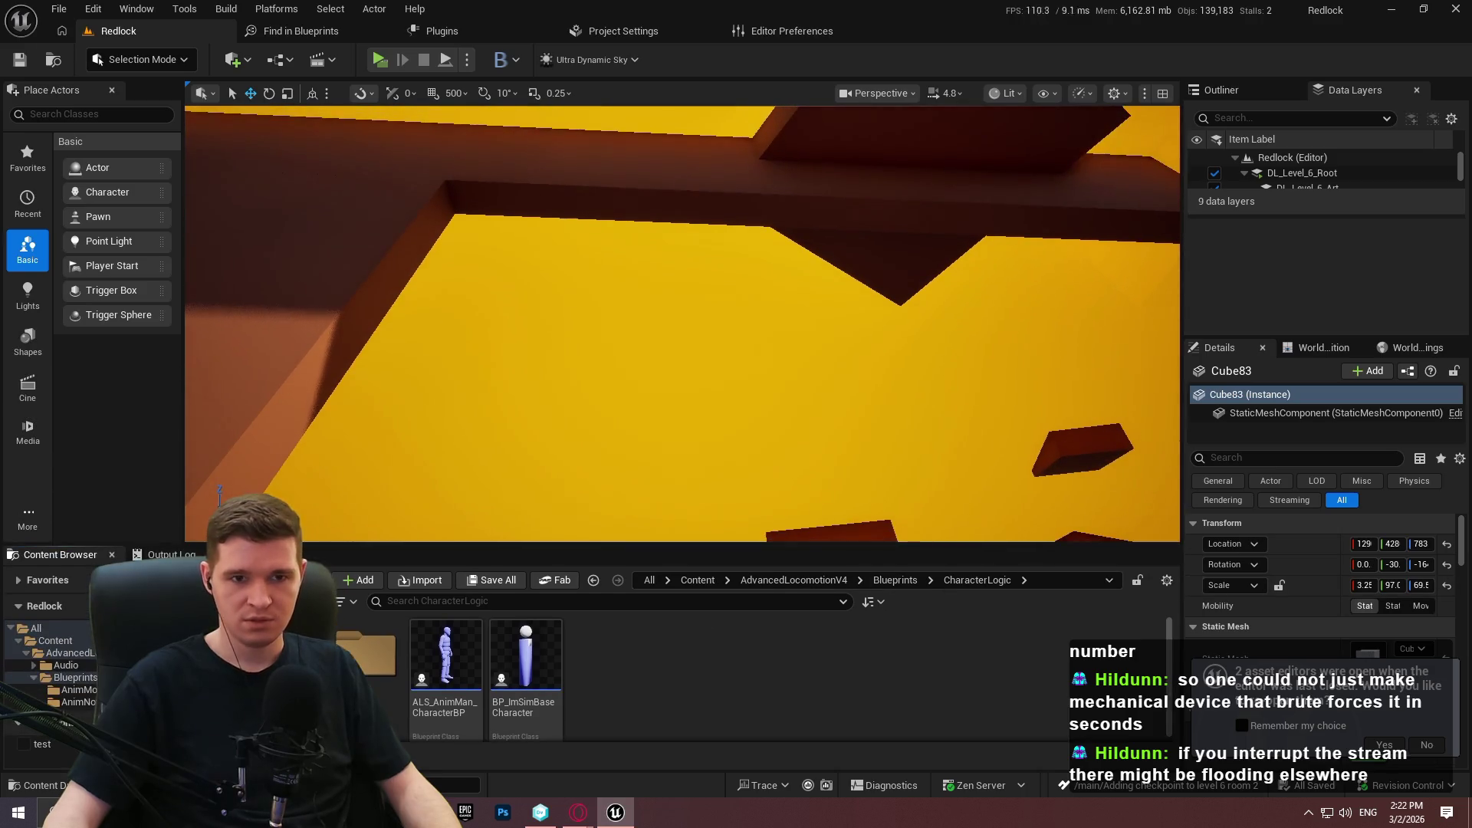
mouse_move(1299, 216)
left_mouse_down()
mouse_move(1303, 292)
mouse_move(1303, 264)
left_mouse_up()
left_click(1374, 210)
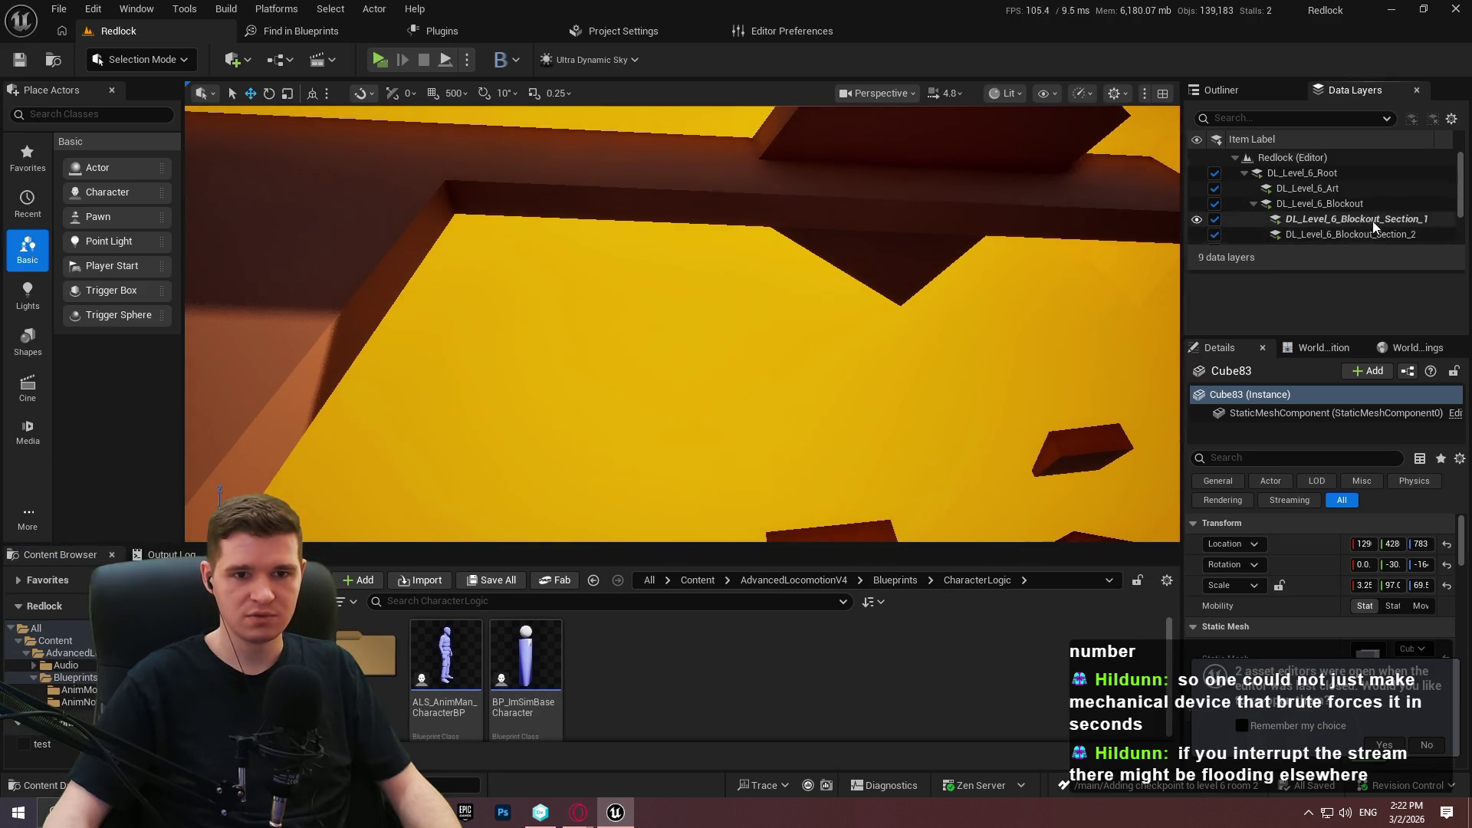
double_click(1370, 225)
mouse_move(682, 322)
left_mouse_down()
mouse_move(613, 230)
mouse_move(583, 138)
mouse_move(583, 383)
mouse_move(537, 353)
mouse_move(567, 368)
mouse_move(582, 307)
mouse_move(823, 572)
left_mouse_up()
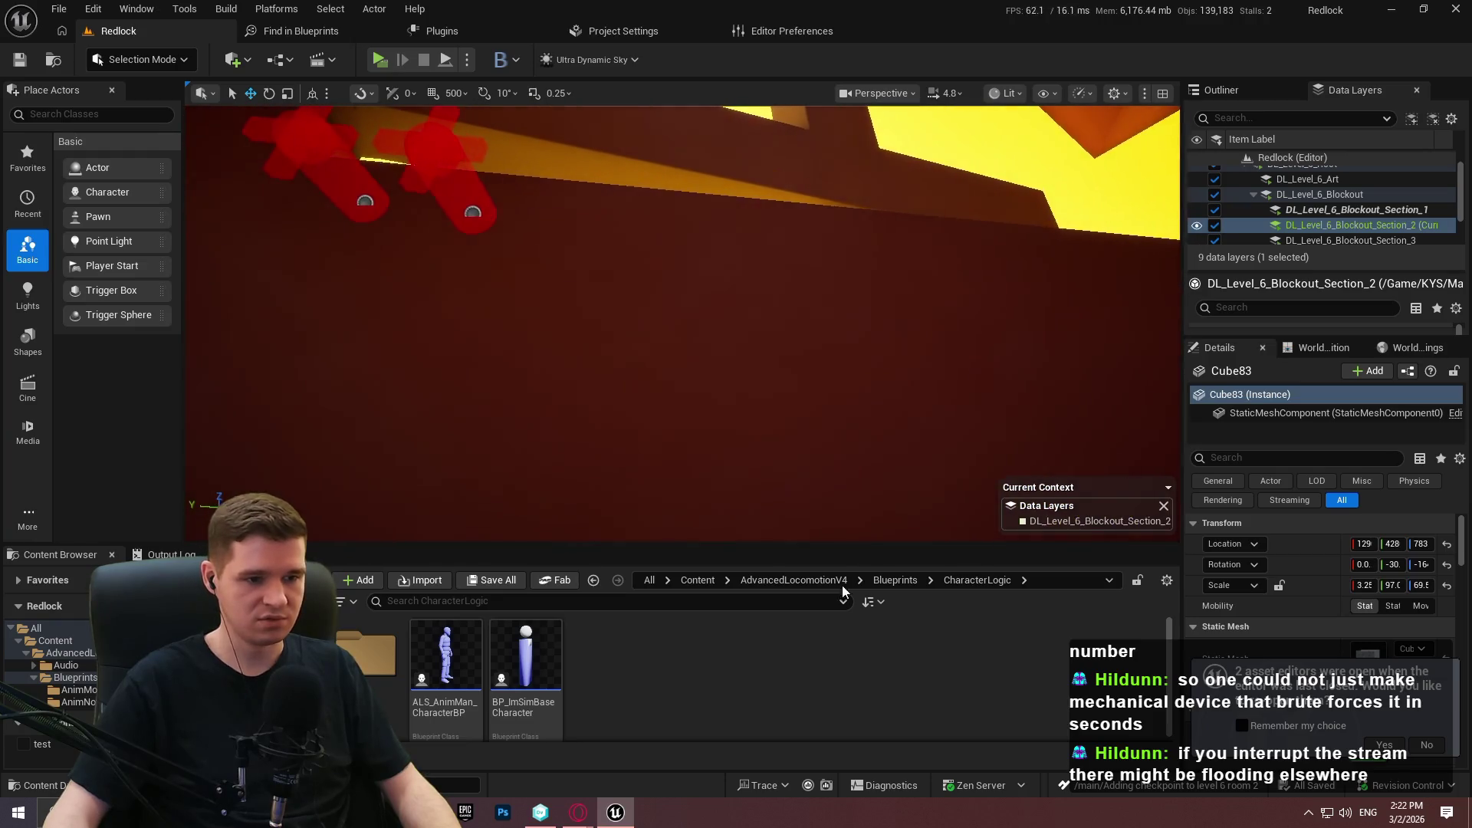
Drag BP_Checkpoint from KYS/Blueprints/Checkpoint into the gauge room.
left_click(889, 580)
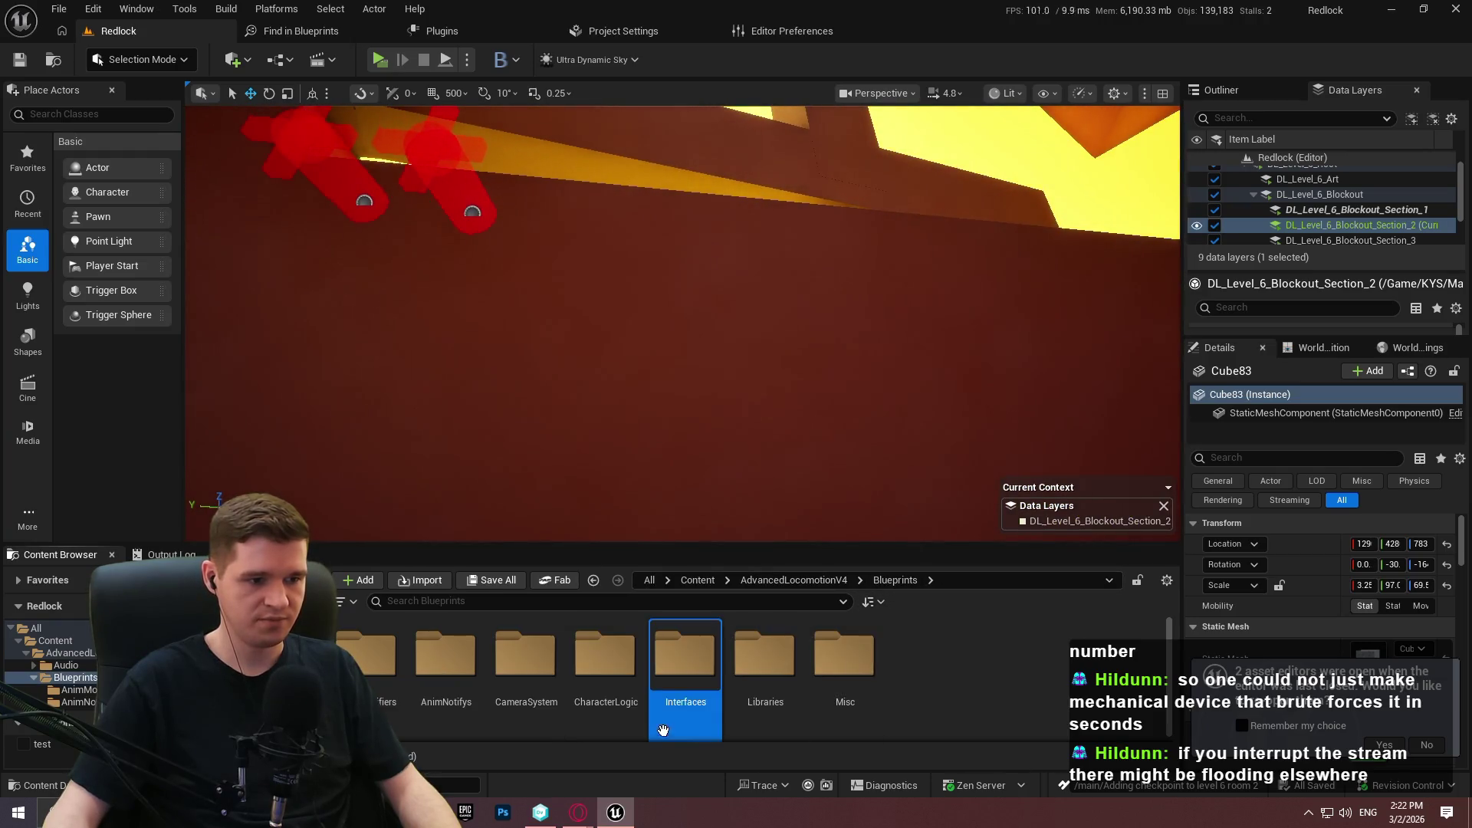
left_click_drag(957, 553, 931, 471)
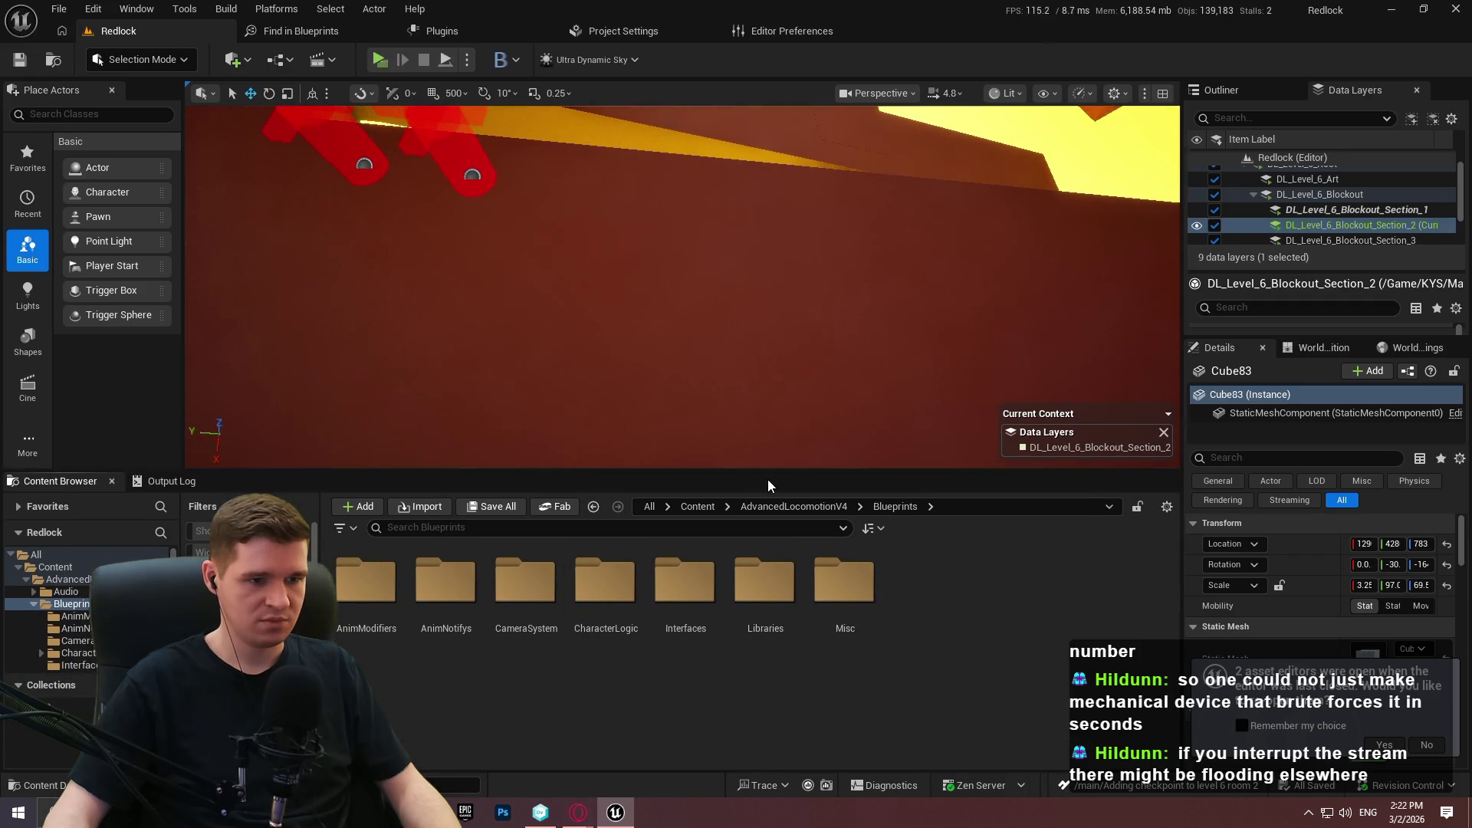
left_click(766, 506)
left_click(698, 506)
double_click(764, 583)
double_click(441, 594)
double_click(763, 594)
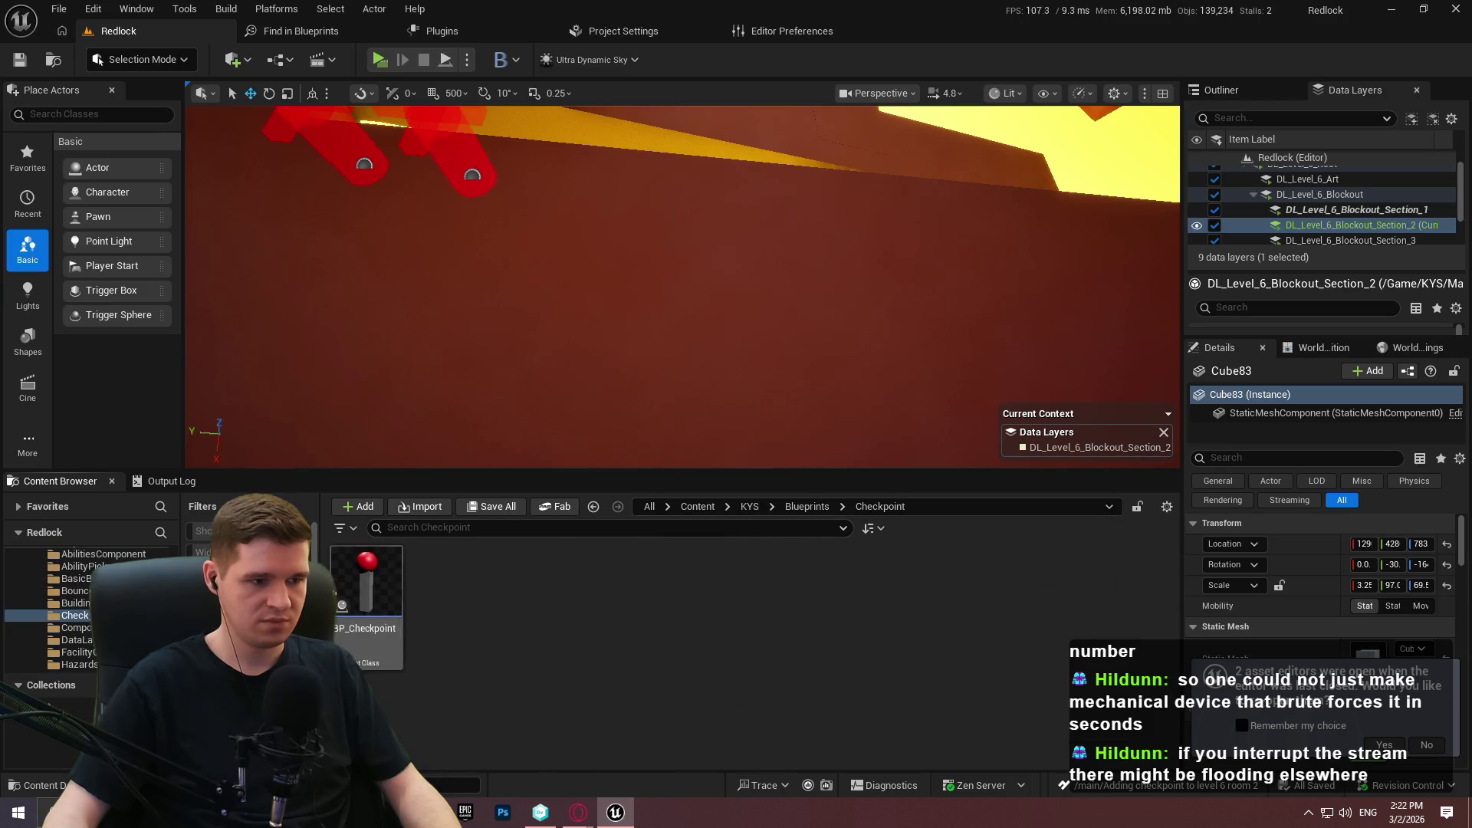
left_click_drag(344, 612, 685, 295)
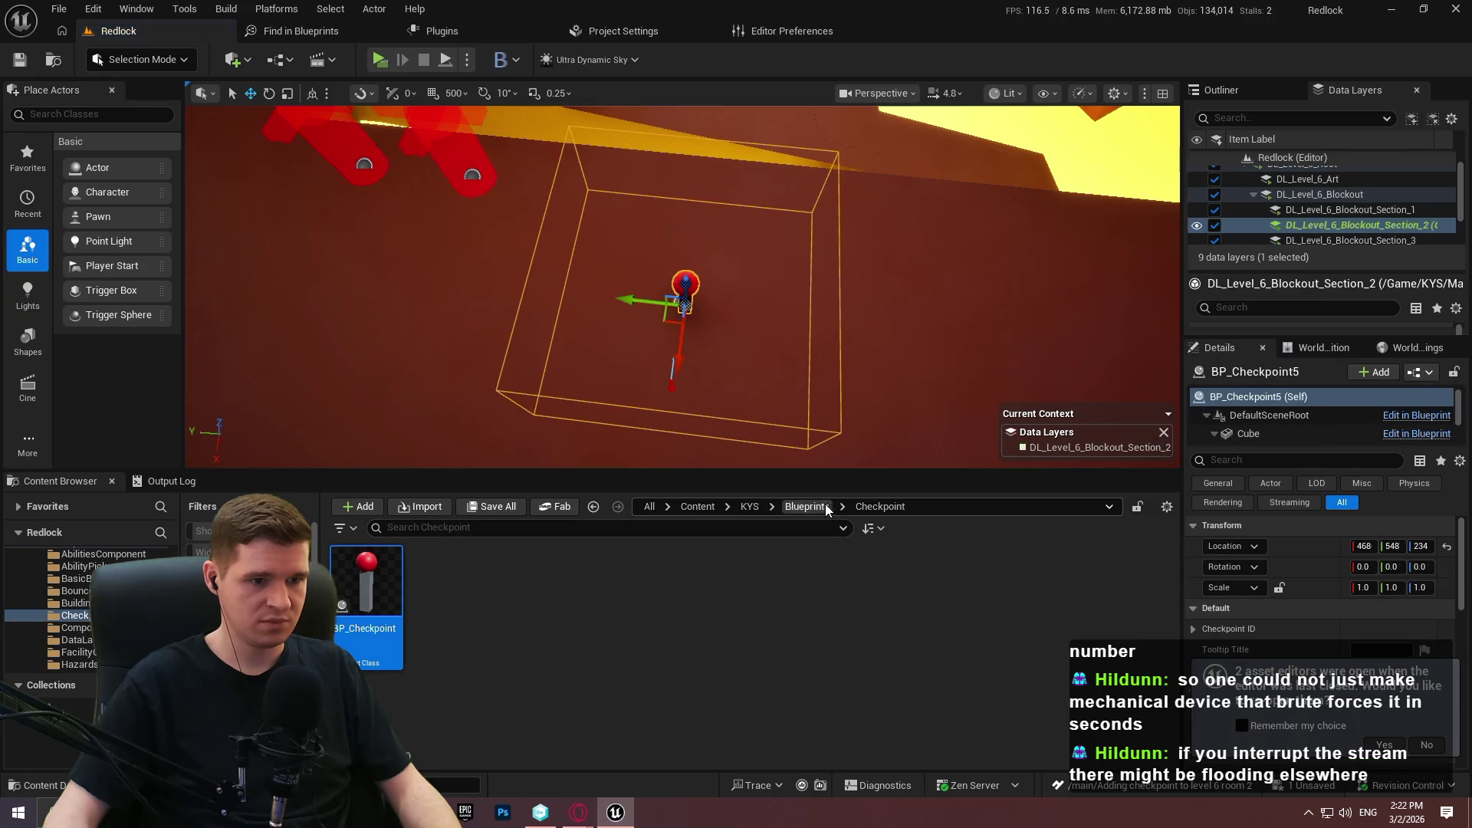
Open KYS/Data/Checkpoint/DT_Checkpoint and dock its editor into the main window.
left_click(806, 506)
left_click(749, 506)
double_click(684, 587)
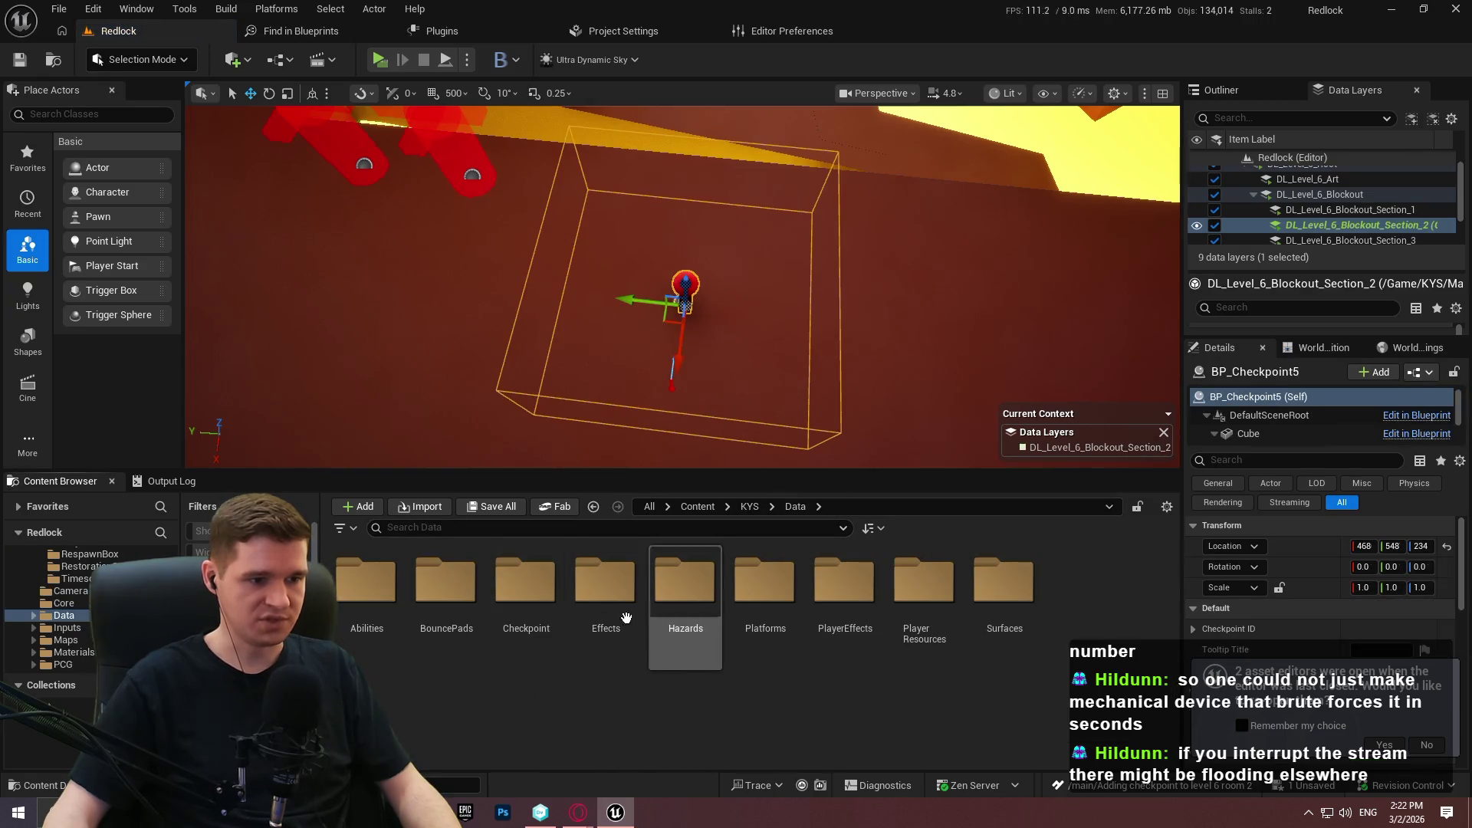
double_click(526, 587)
double_click(366, 584)
mouse_move(514, 273)
left_mouse_down()
mouse_move(766, 153)
mouse_move(996, 15)
mouse_move(977, 29)
left_mouse_up()
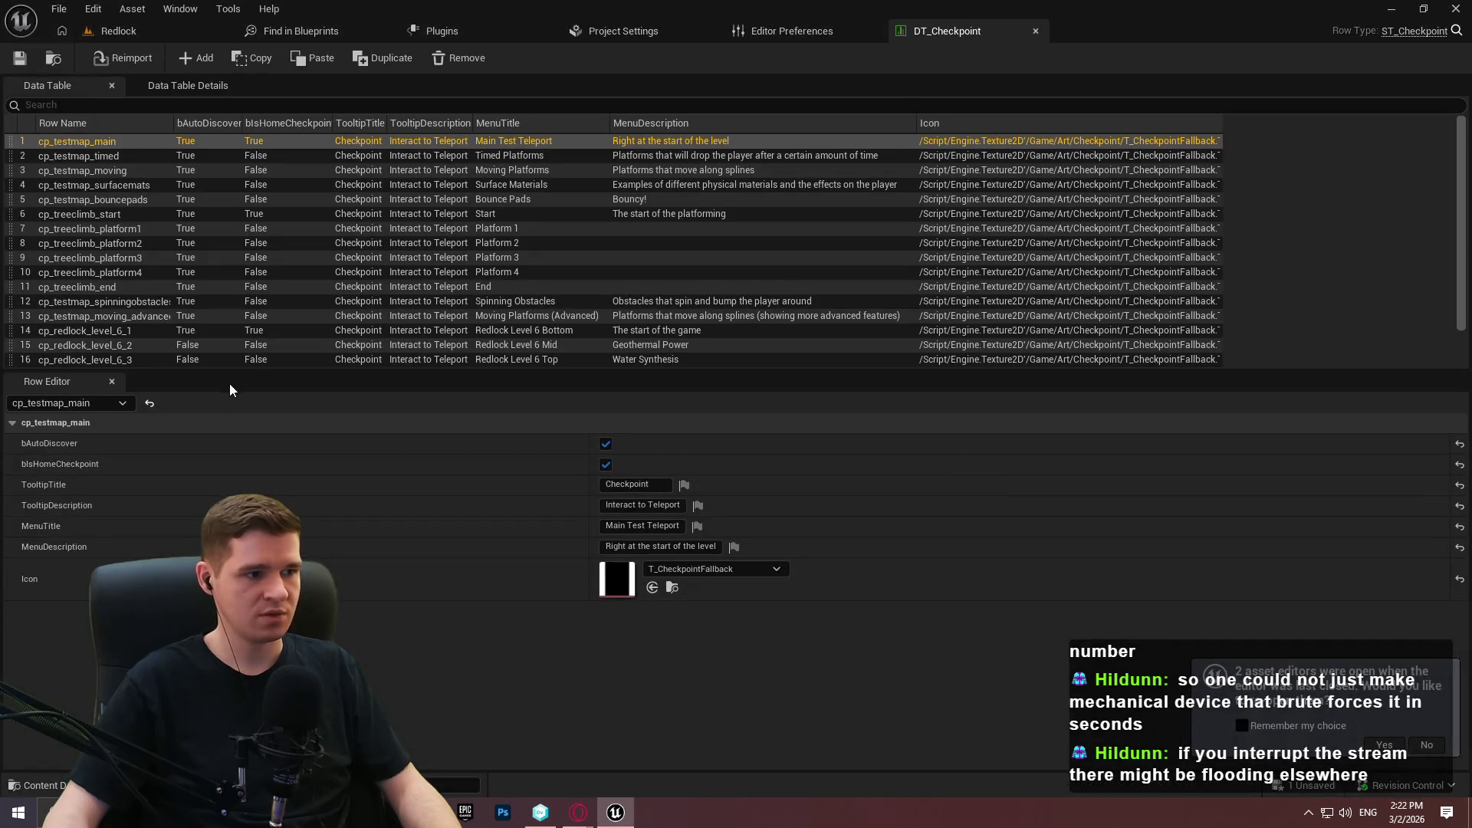
Duplicate the cp_redlock_level_6_2 row and rename the copy cp_redlock_level_6_geothermal.
left_click_drag(245, 369, 246, 575)
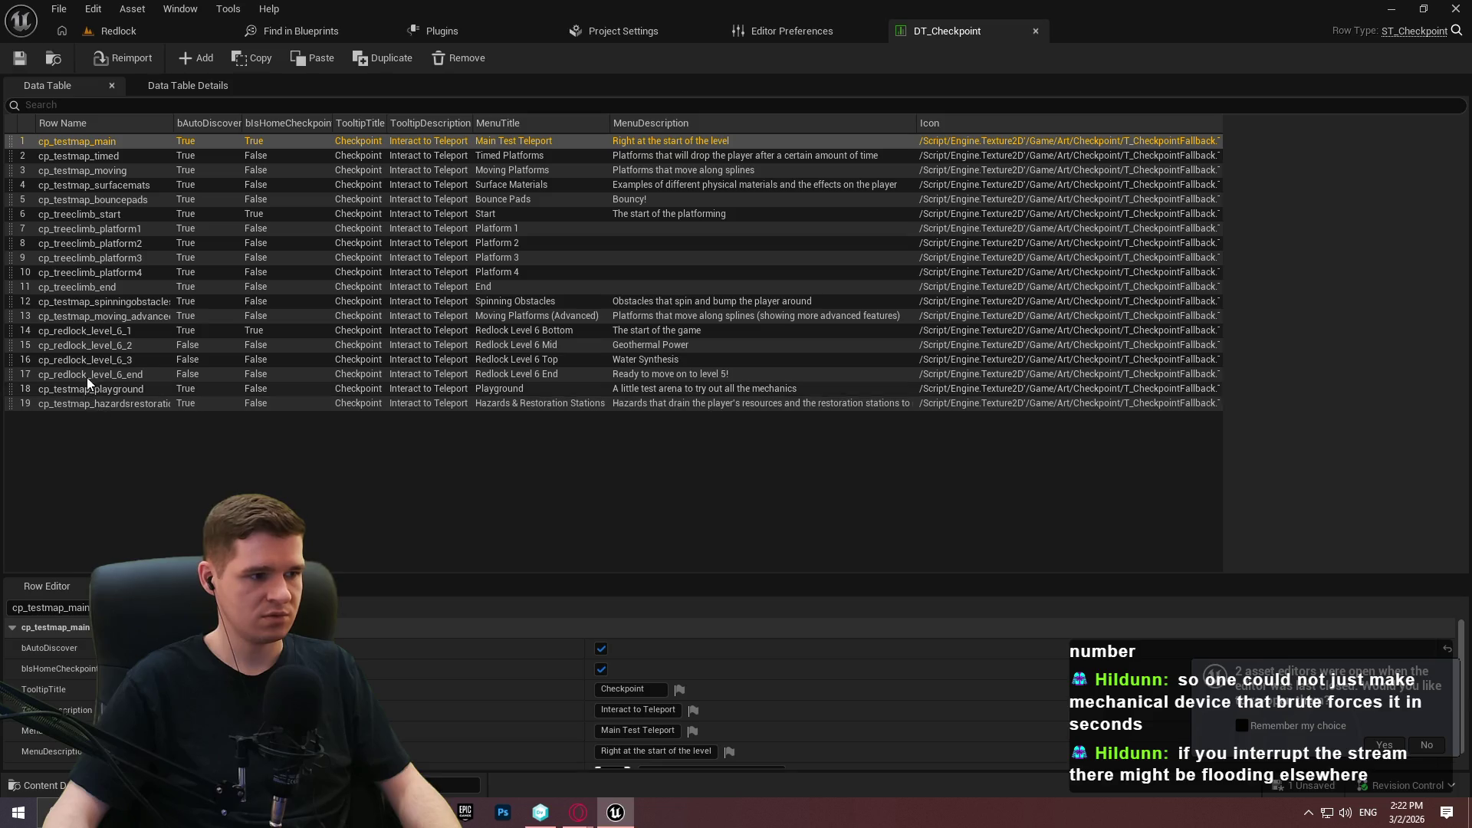
left_click(134, 346)
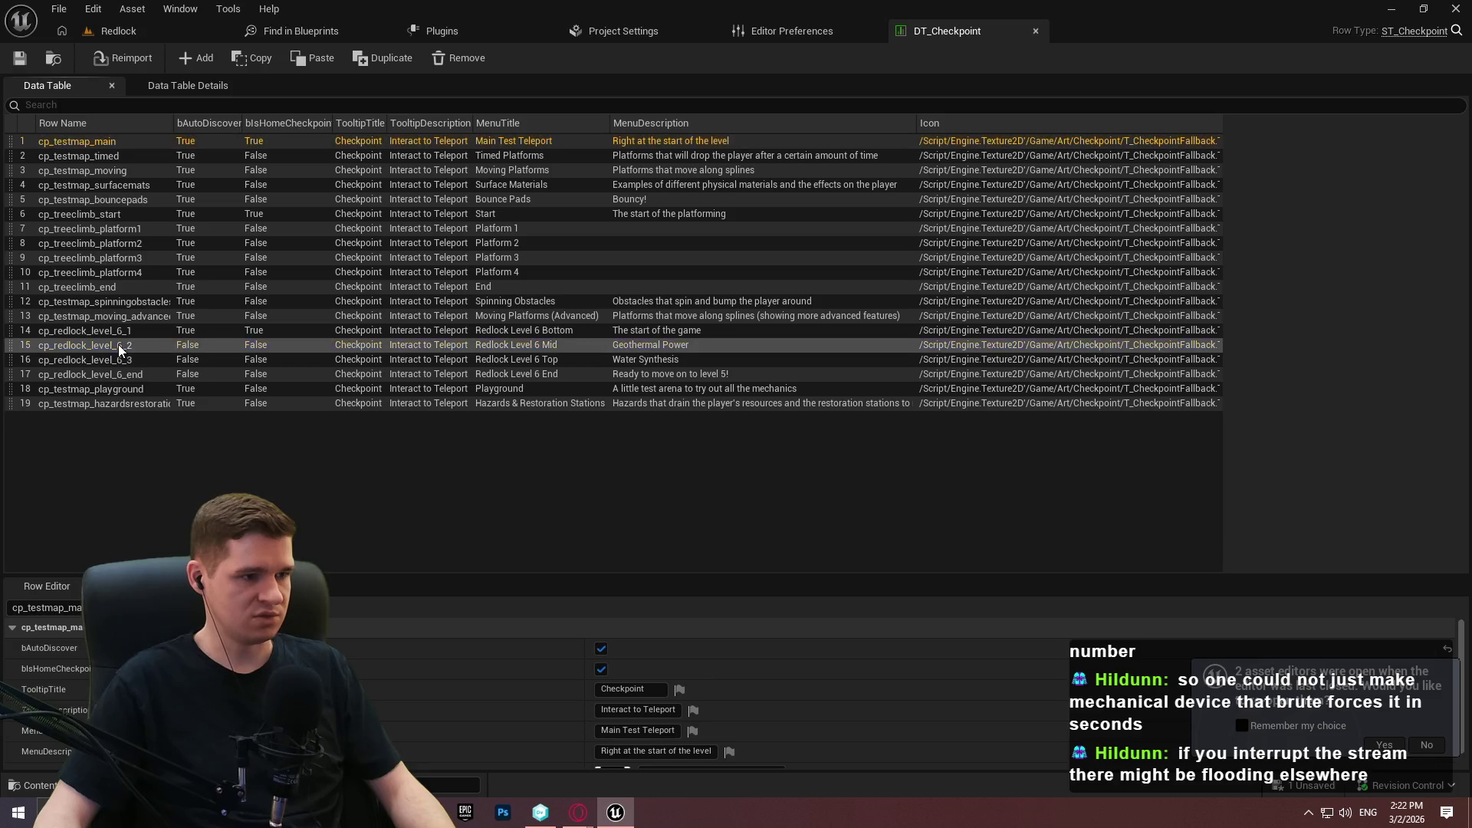
right_click(135, 347)
left_click(210, 466)
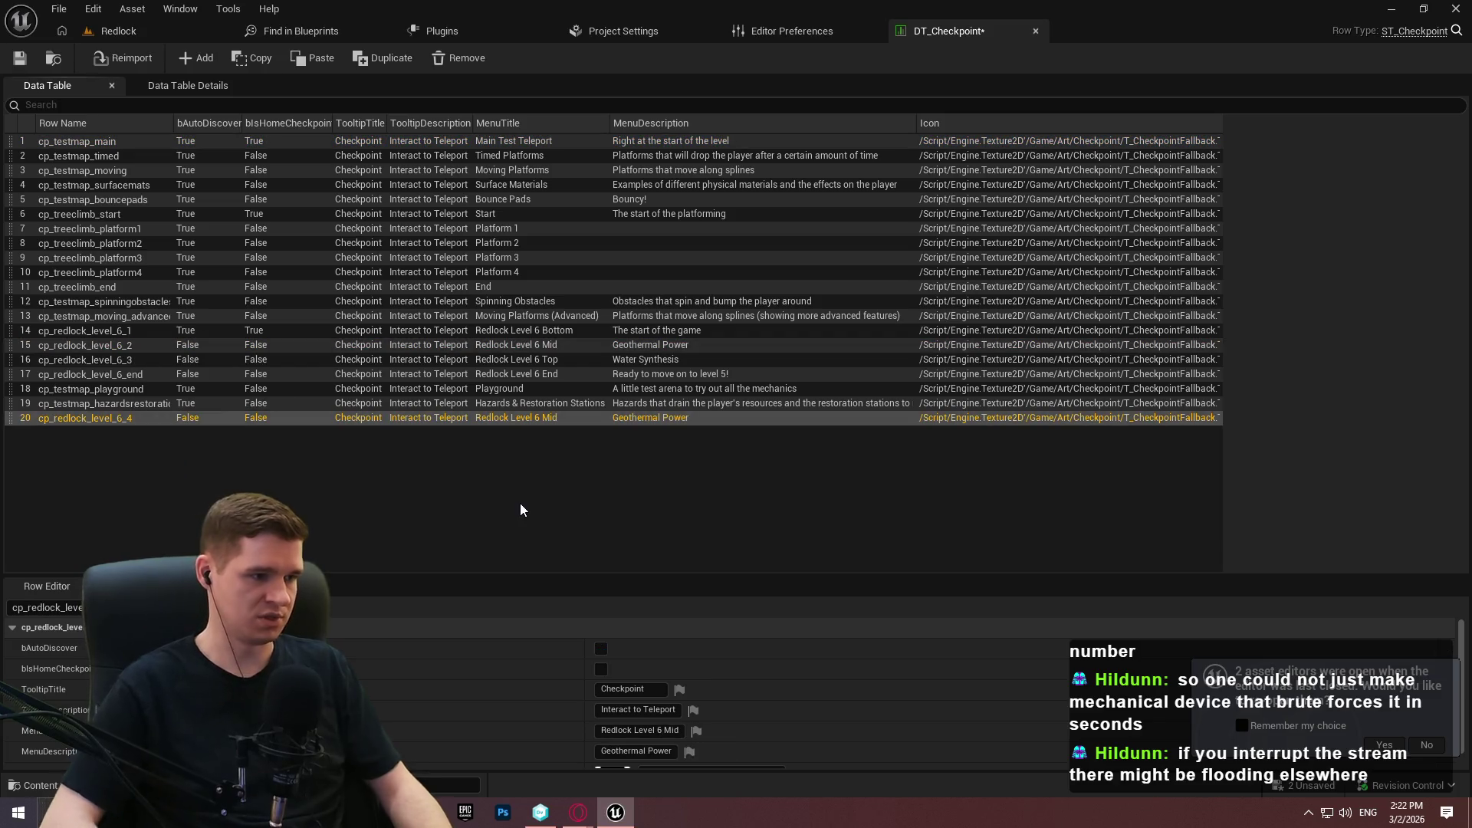
double_click(126, 418)
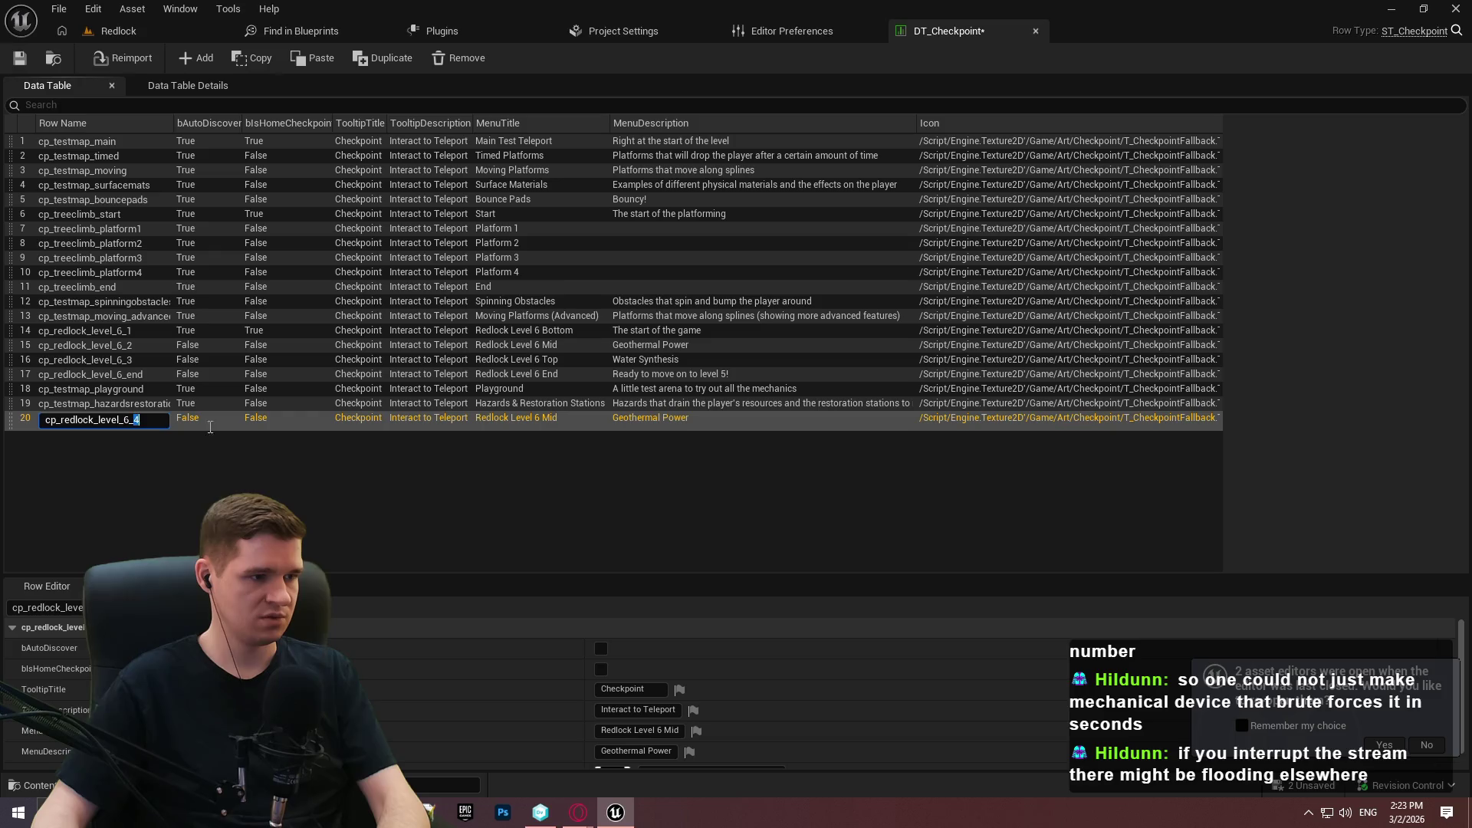
key("BackSpace")
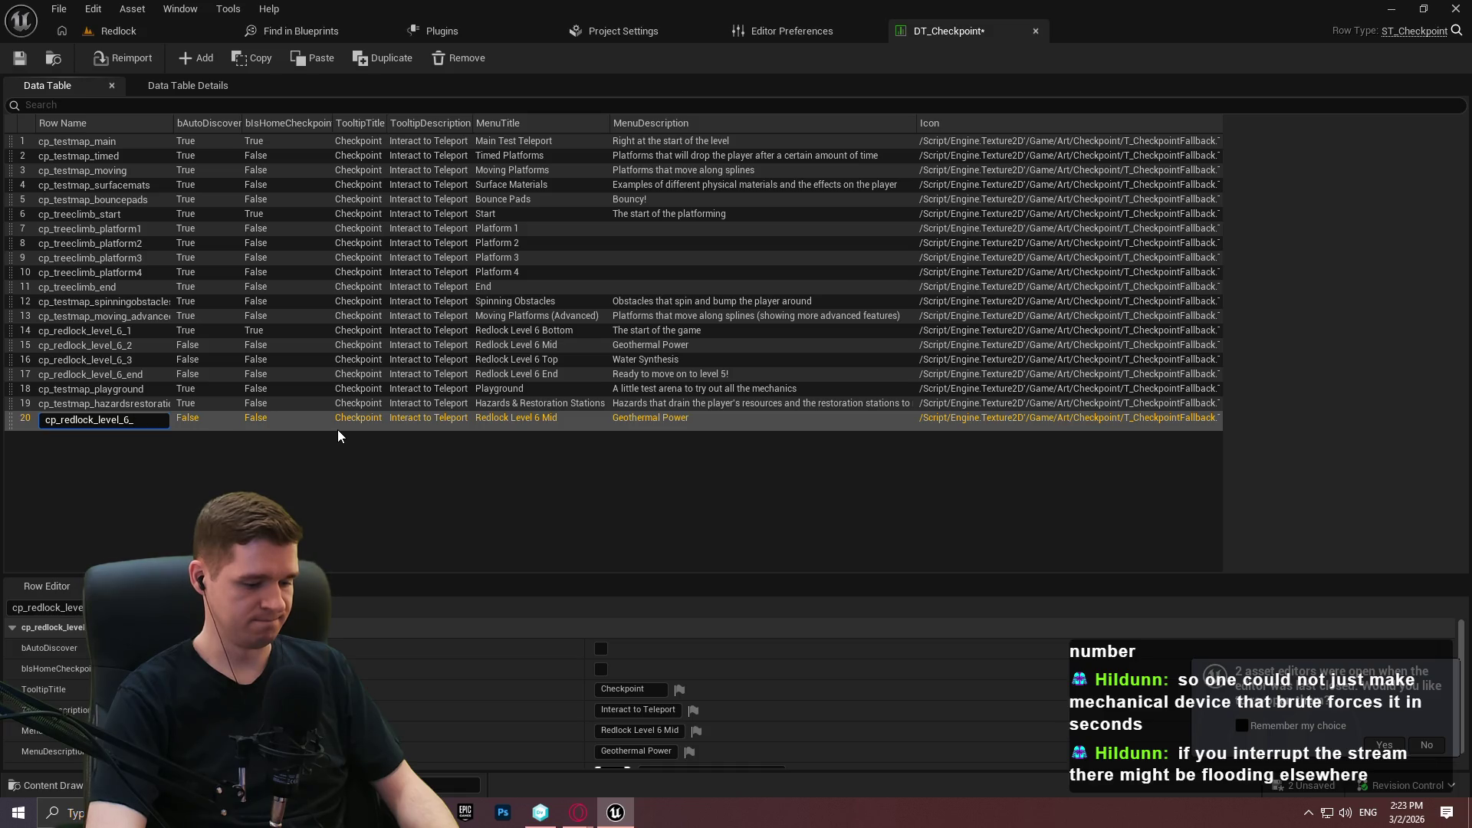
type("geothermal")
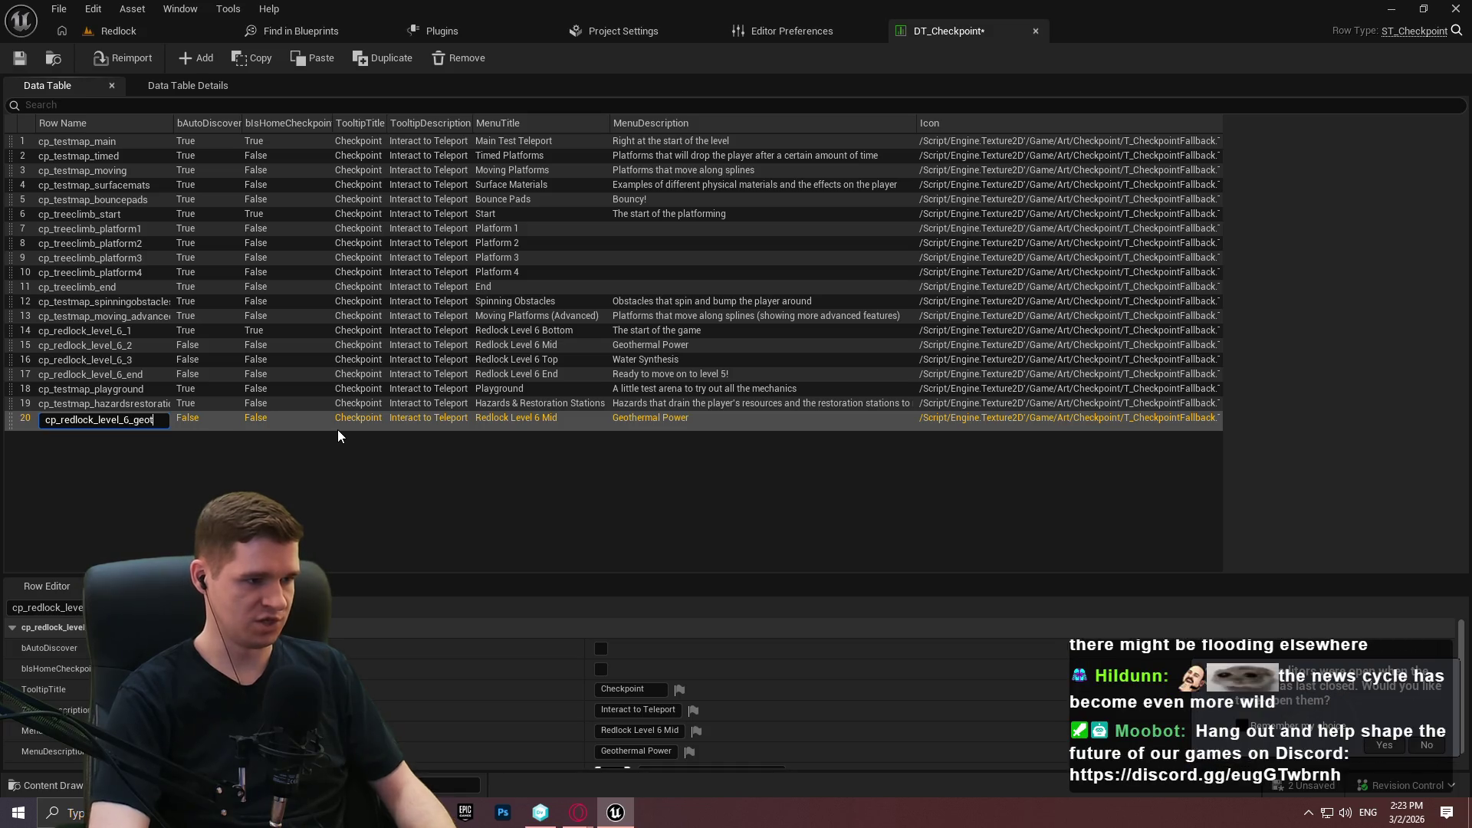
key("Return")
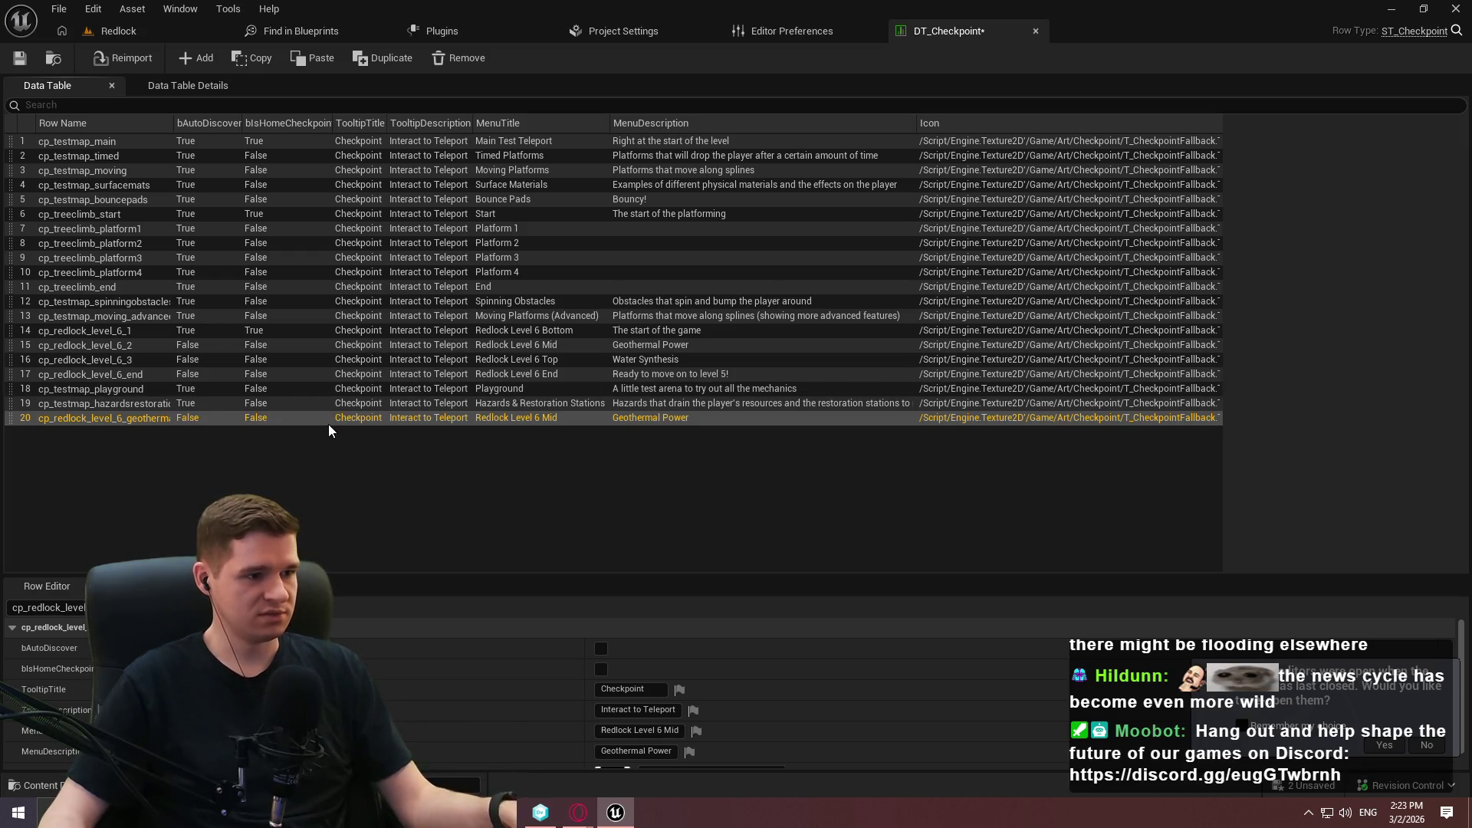
left_click_drag(592, 571, 654, 407)
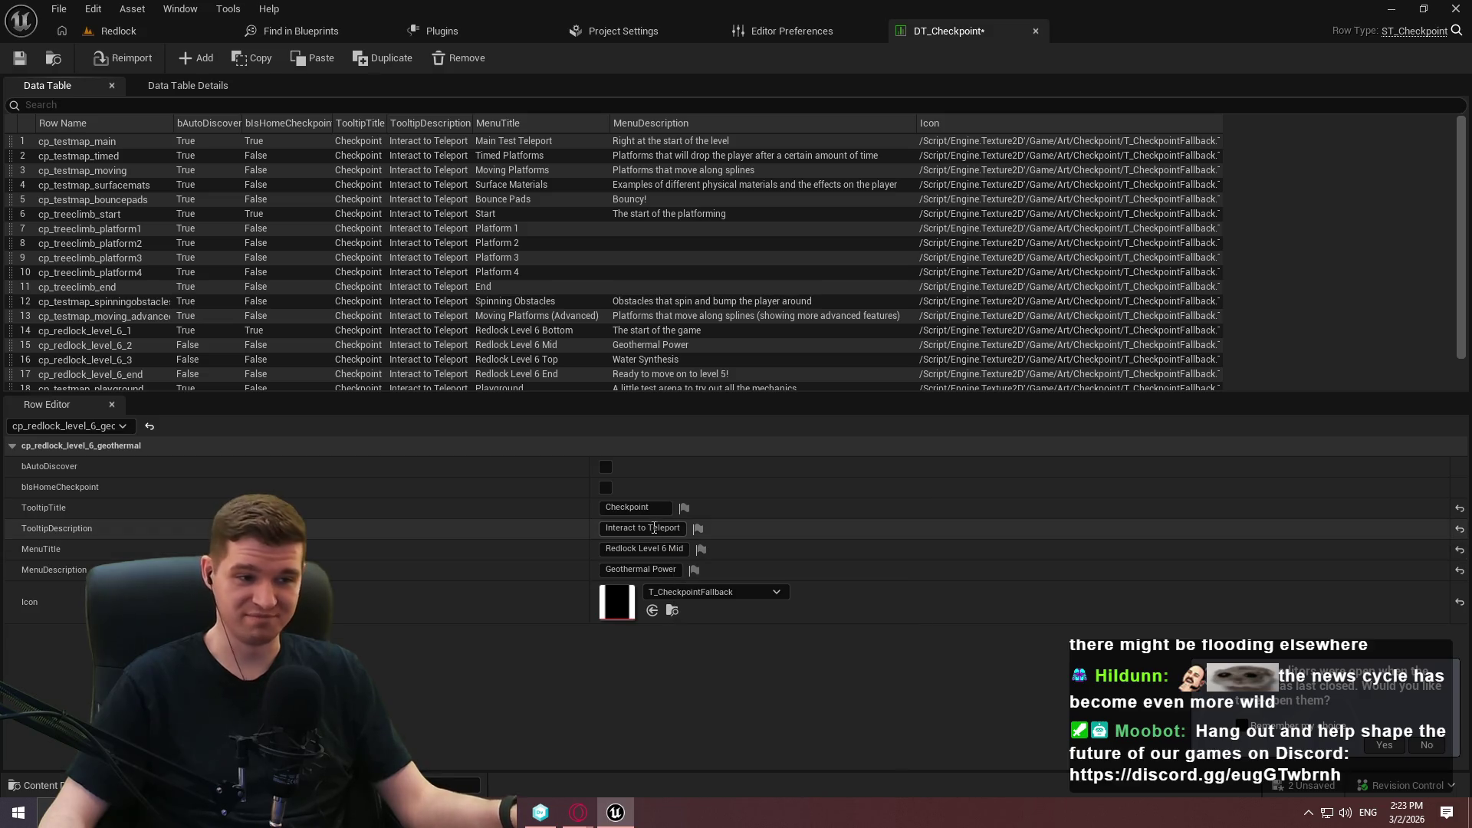
Give the geothermal row MenuTitle 'Geothermal Power' and MenuDescription 'Geothermal Power Plant Facility'.
left_click(669, 547)
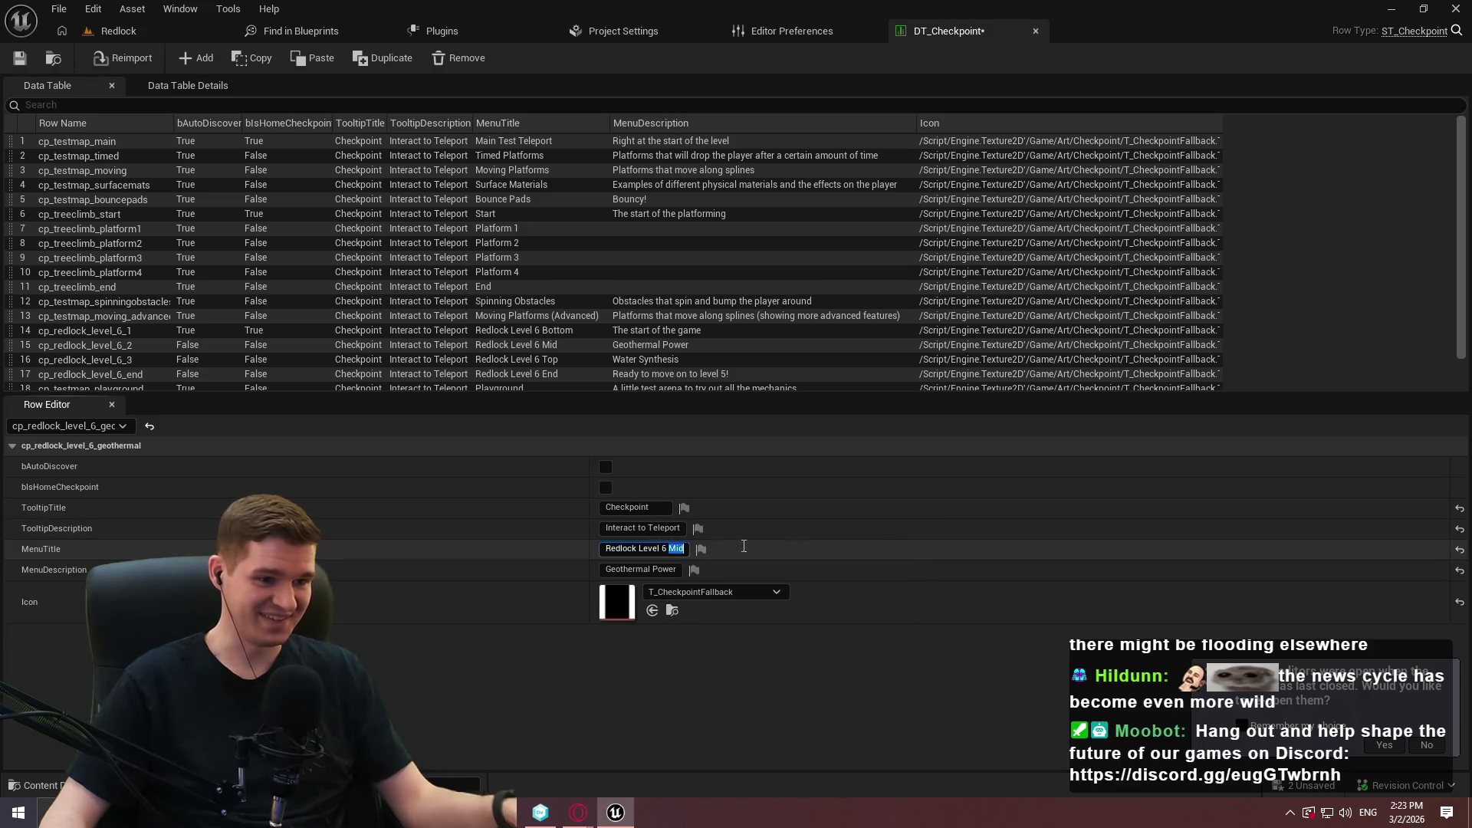
type("Geothermal Power")
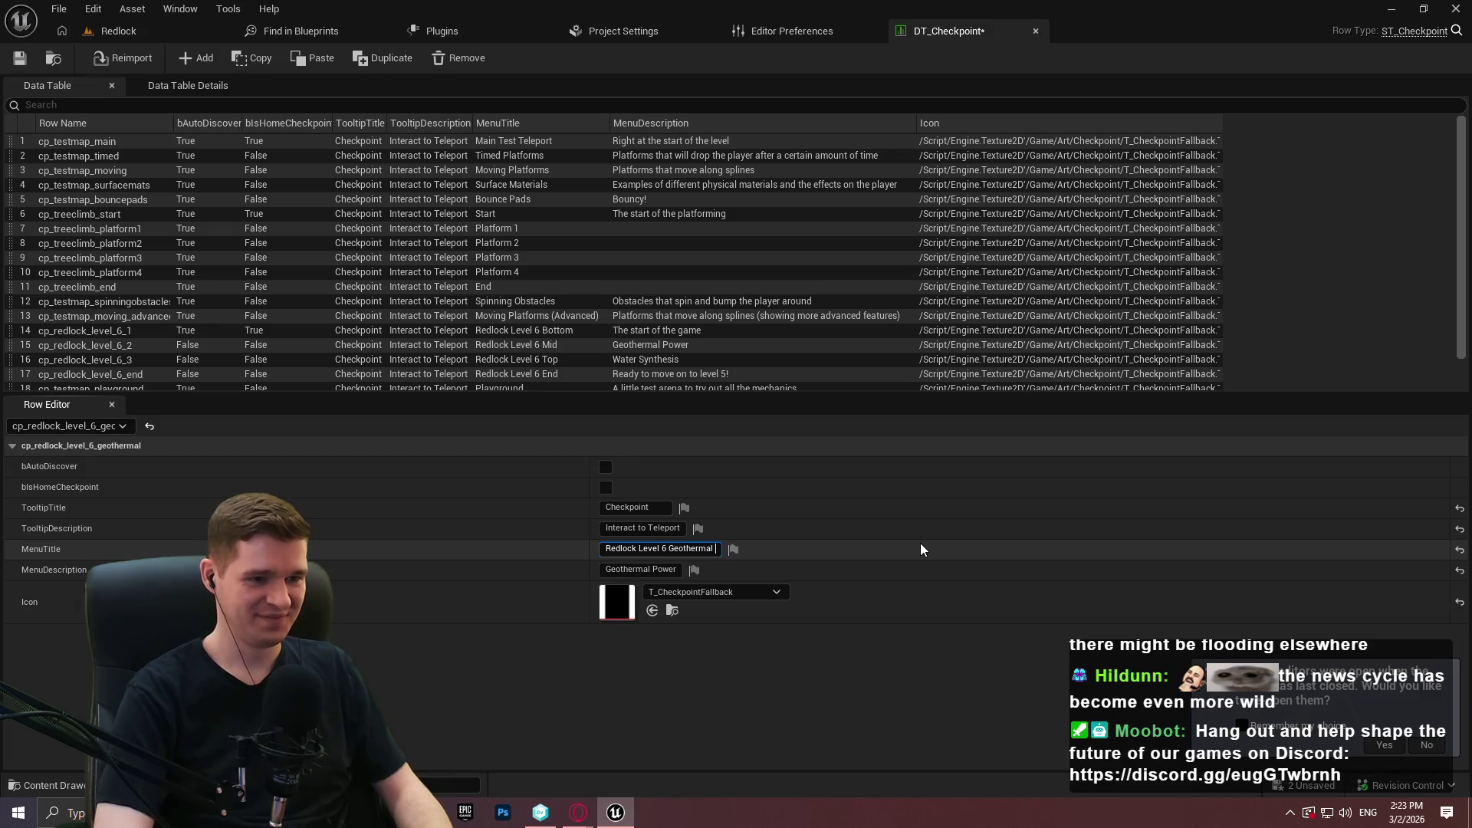
key("Return")
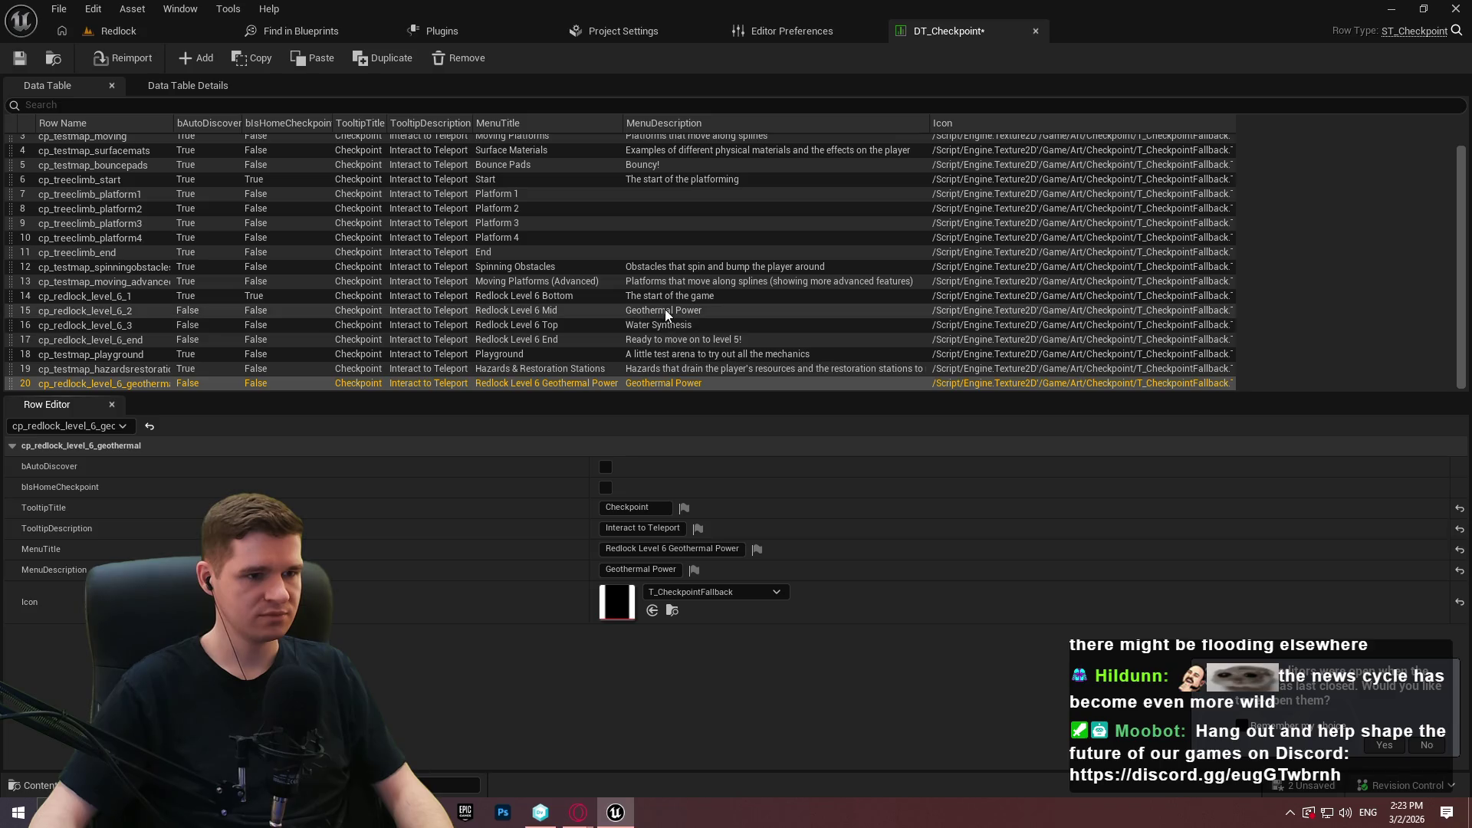
left_click(678, 569)
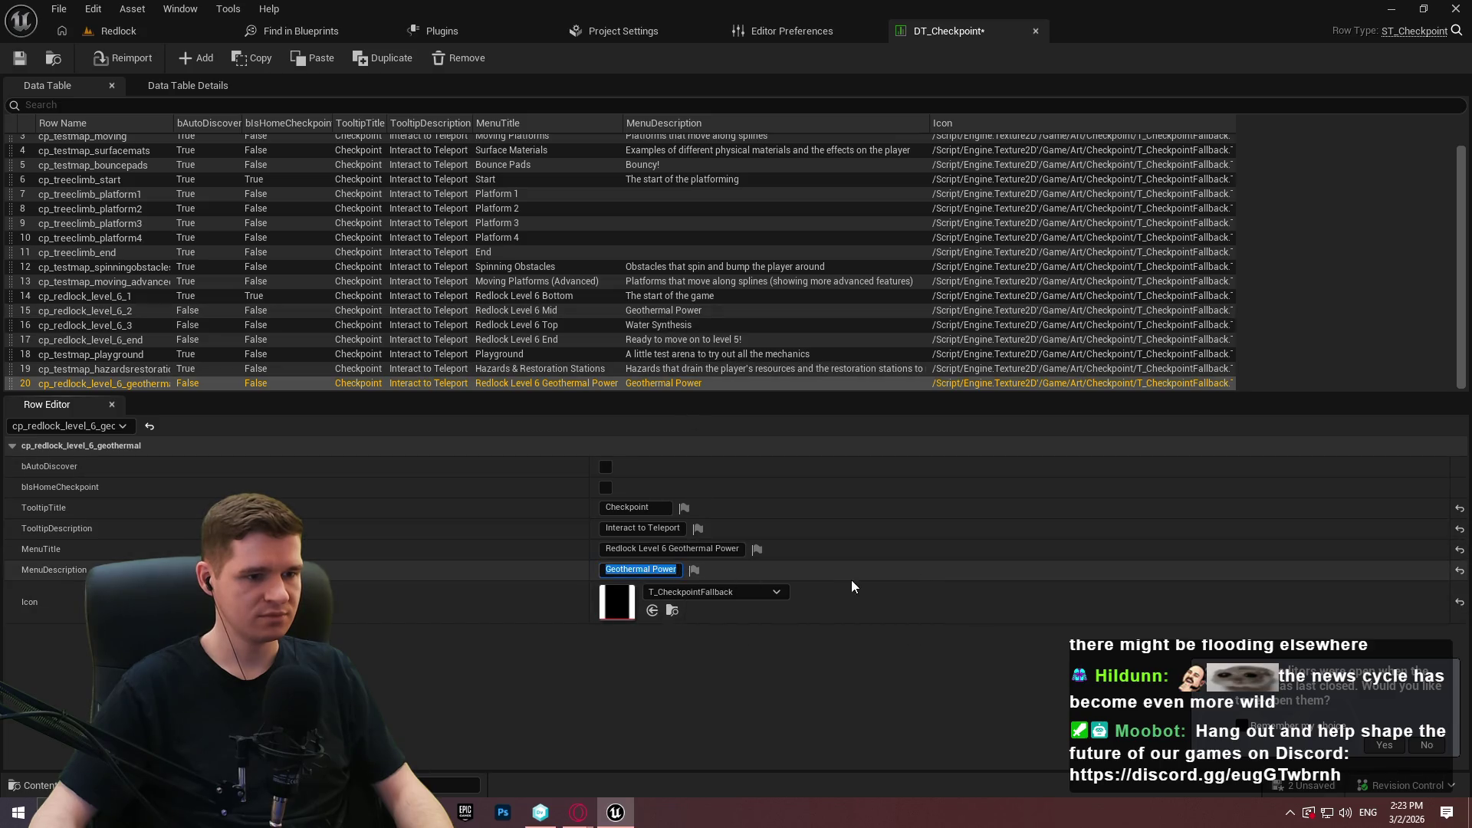
type("1")
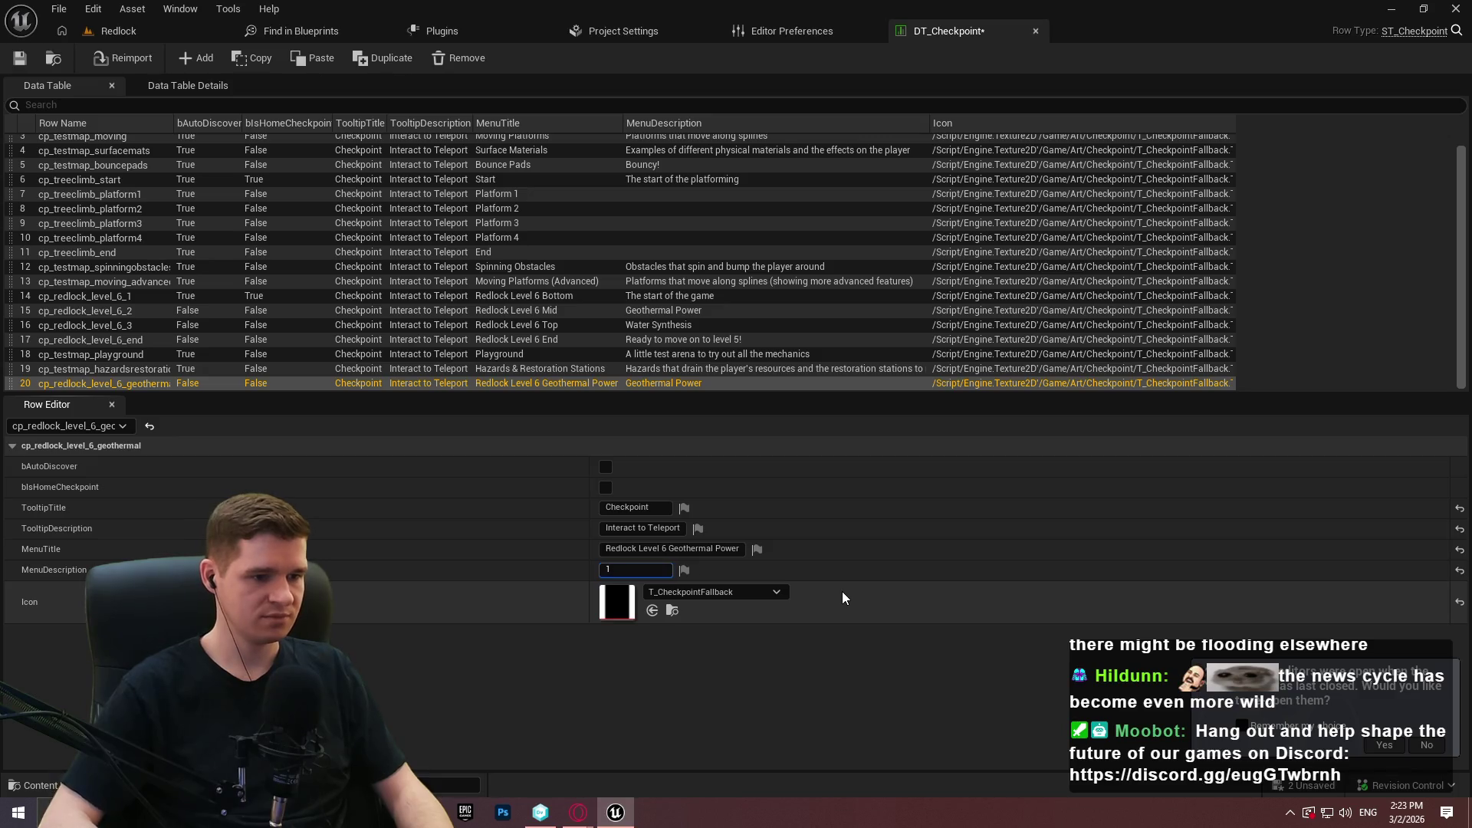
type("Geothermal Power Plant")
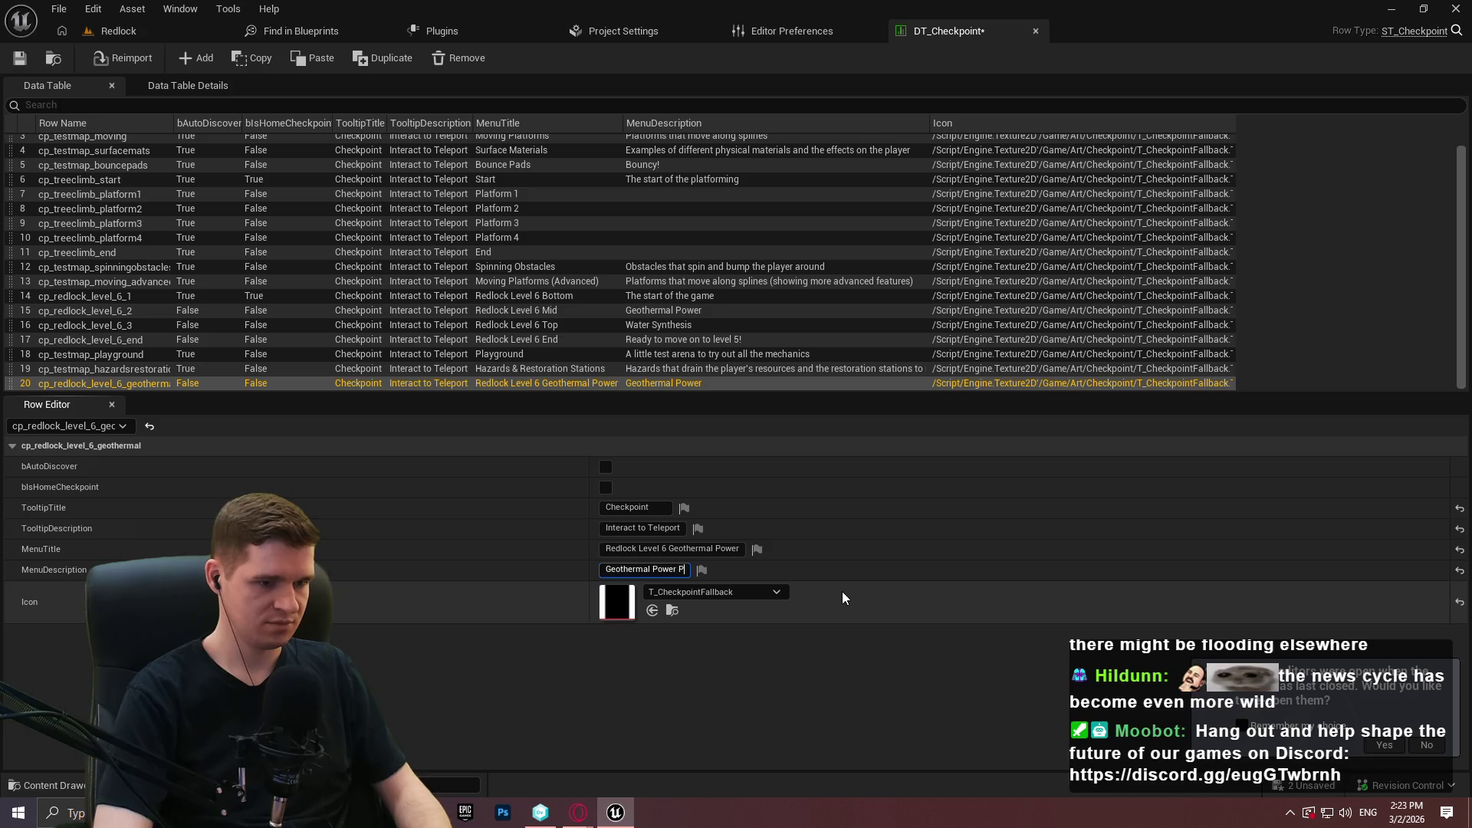
type(" Facility")
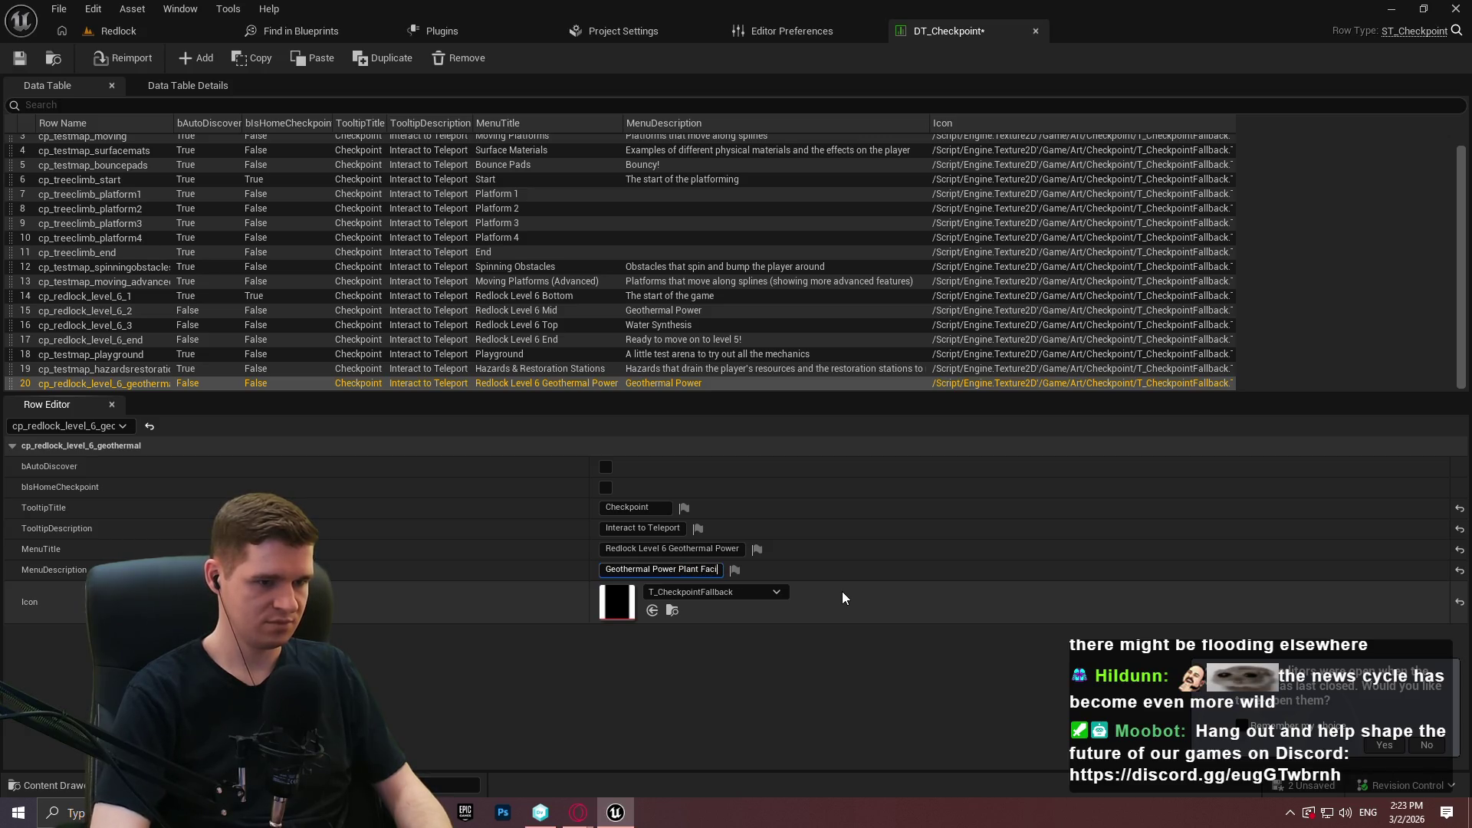
key("Return")
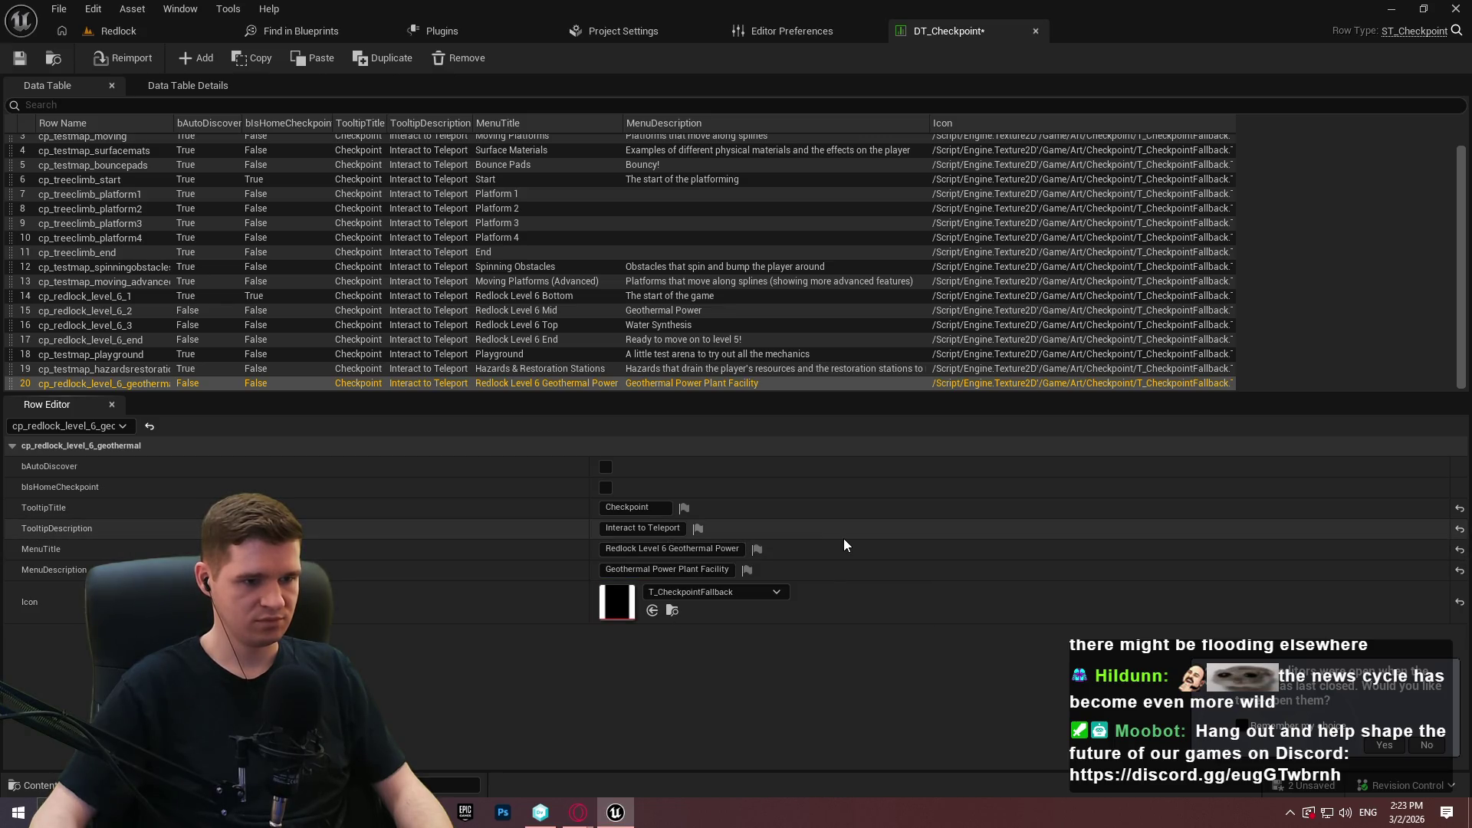
Set cp_redlock_level_6_2's description to 'Geothermal Power Room', then save and check out DT_Checkpoint.
left_click(711, 309)
left_click(667, 570)
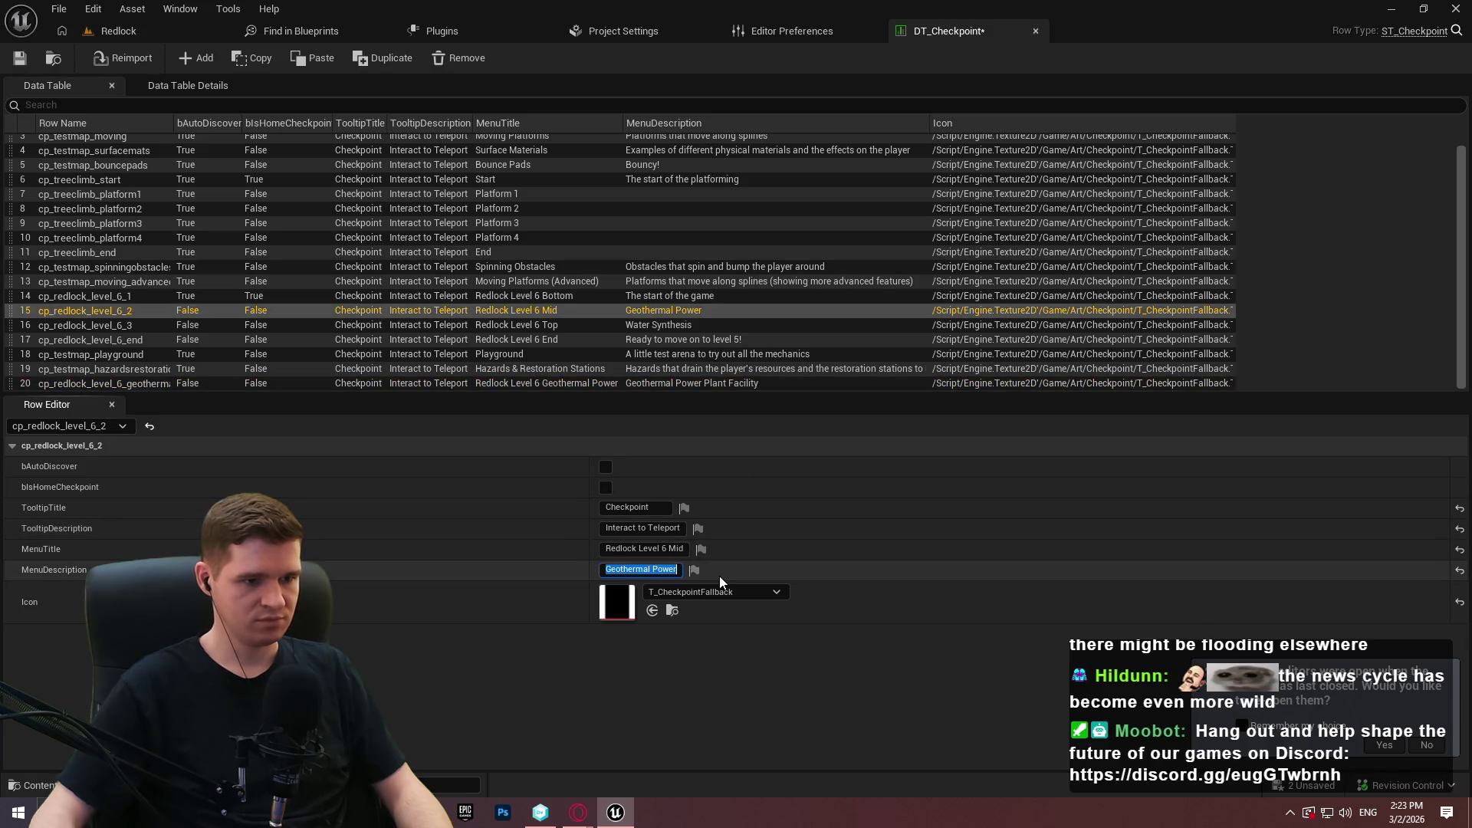
type("Room")
key("Return")
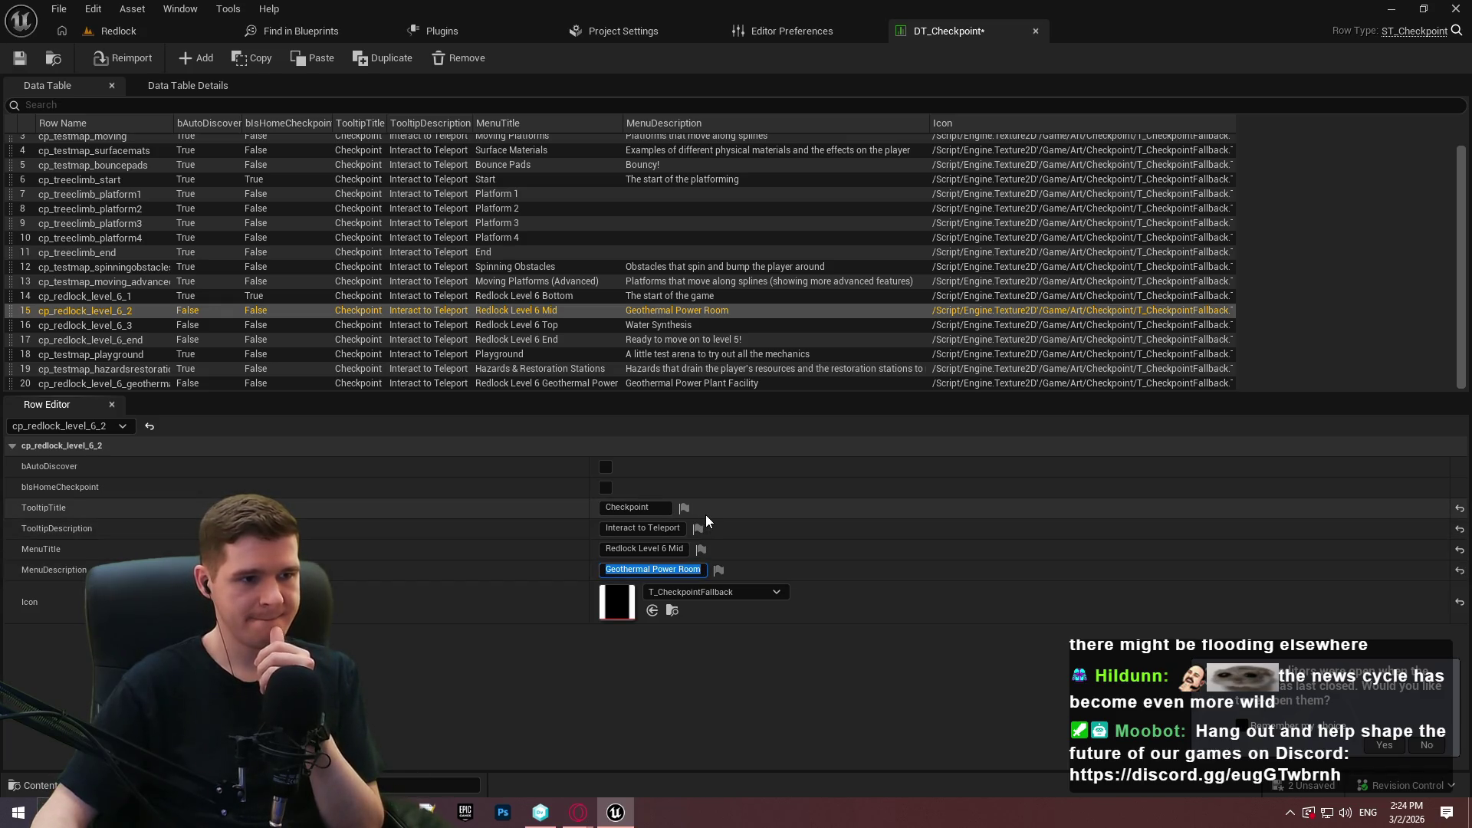
left_click(21, 59)
left_click(774, 582)
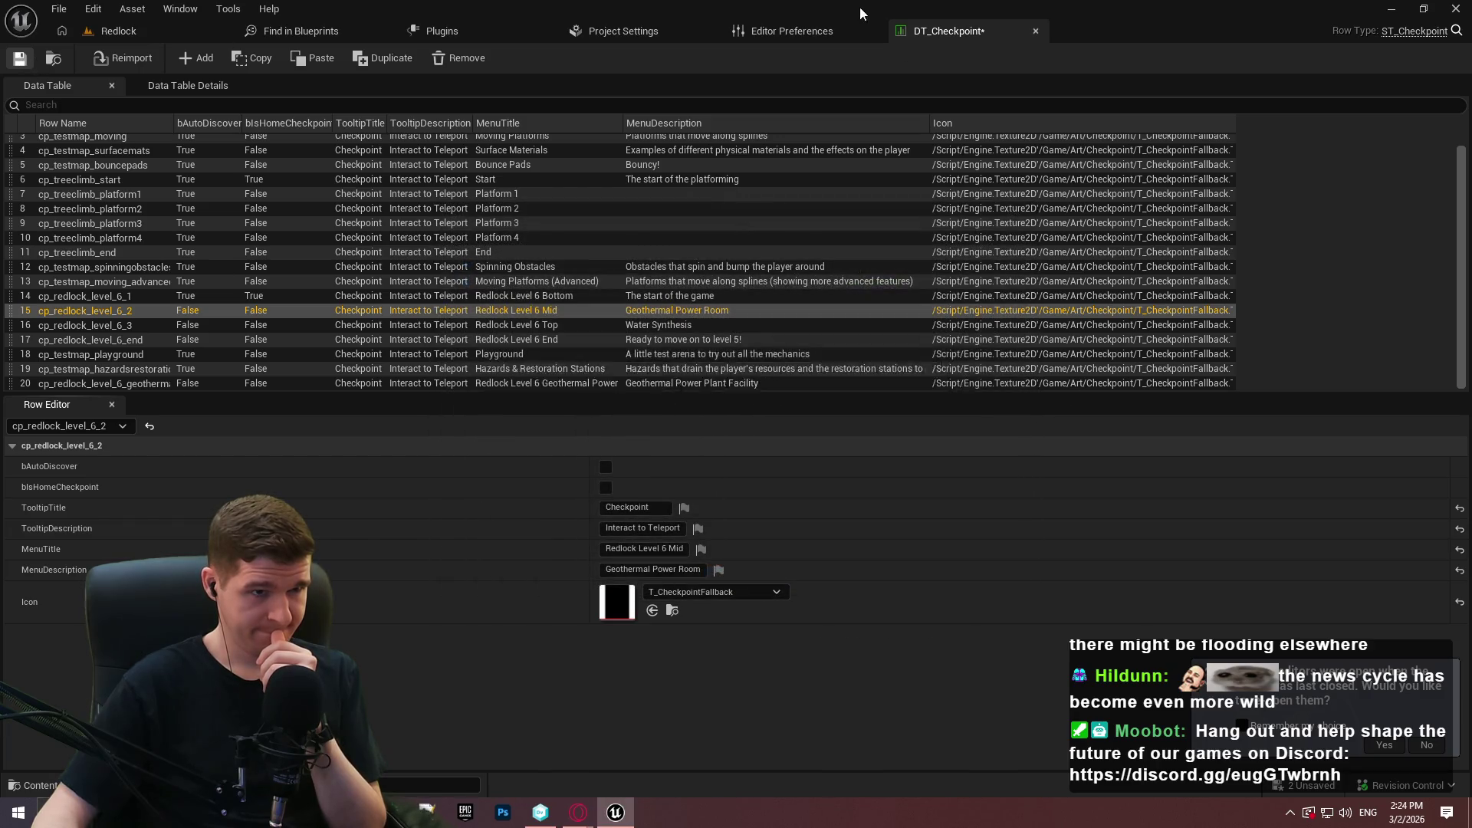
left_click(164, 30)
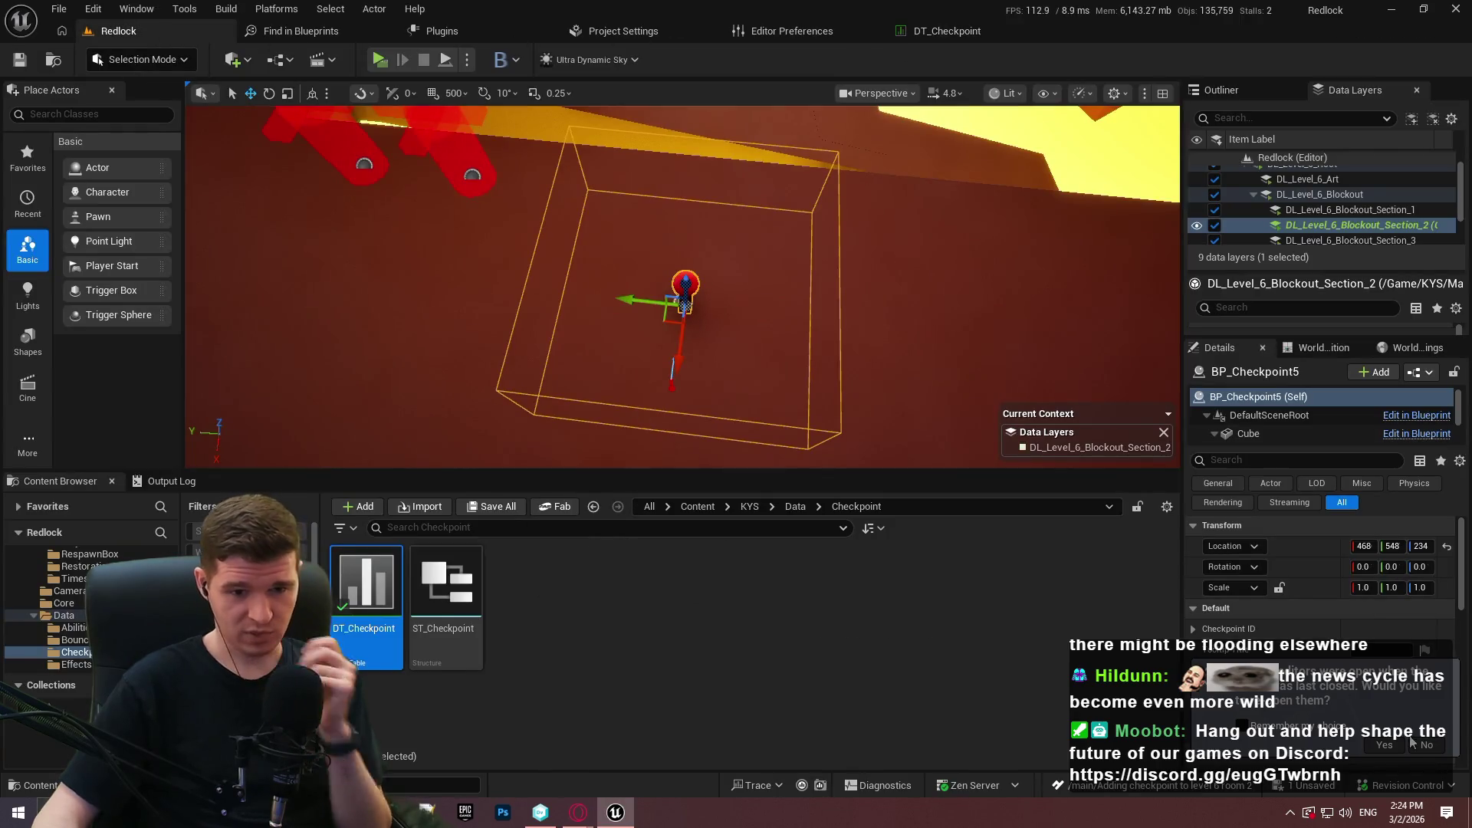
Assign BP_Checkpoint5 a cp_redlock_level_6 checkpoint ID and nudge it to 465, 515, 234.
left_click(1372, 649)
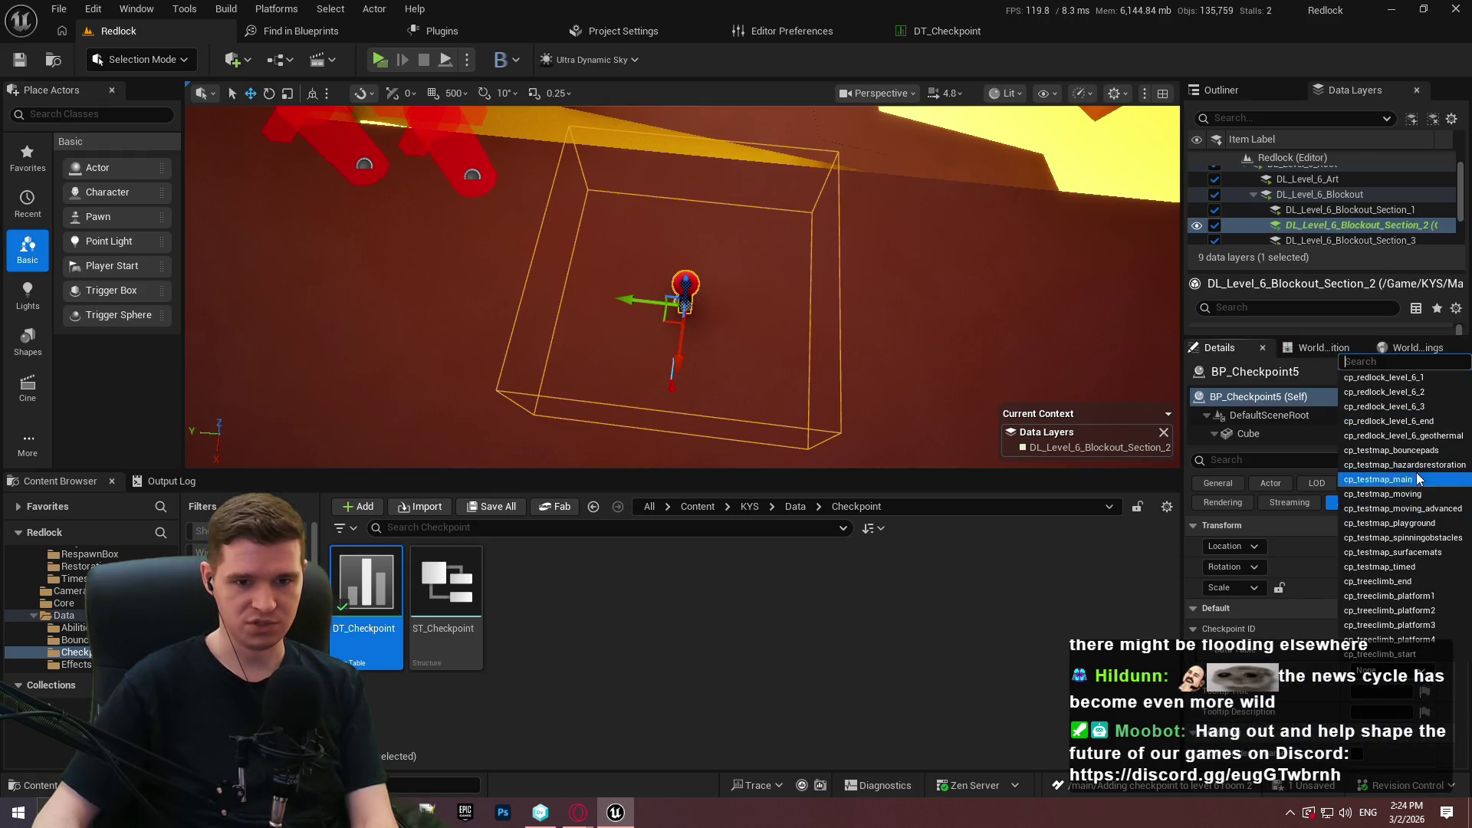
left_click(1429, 437)
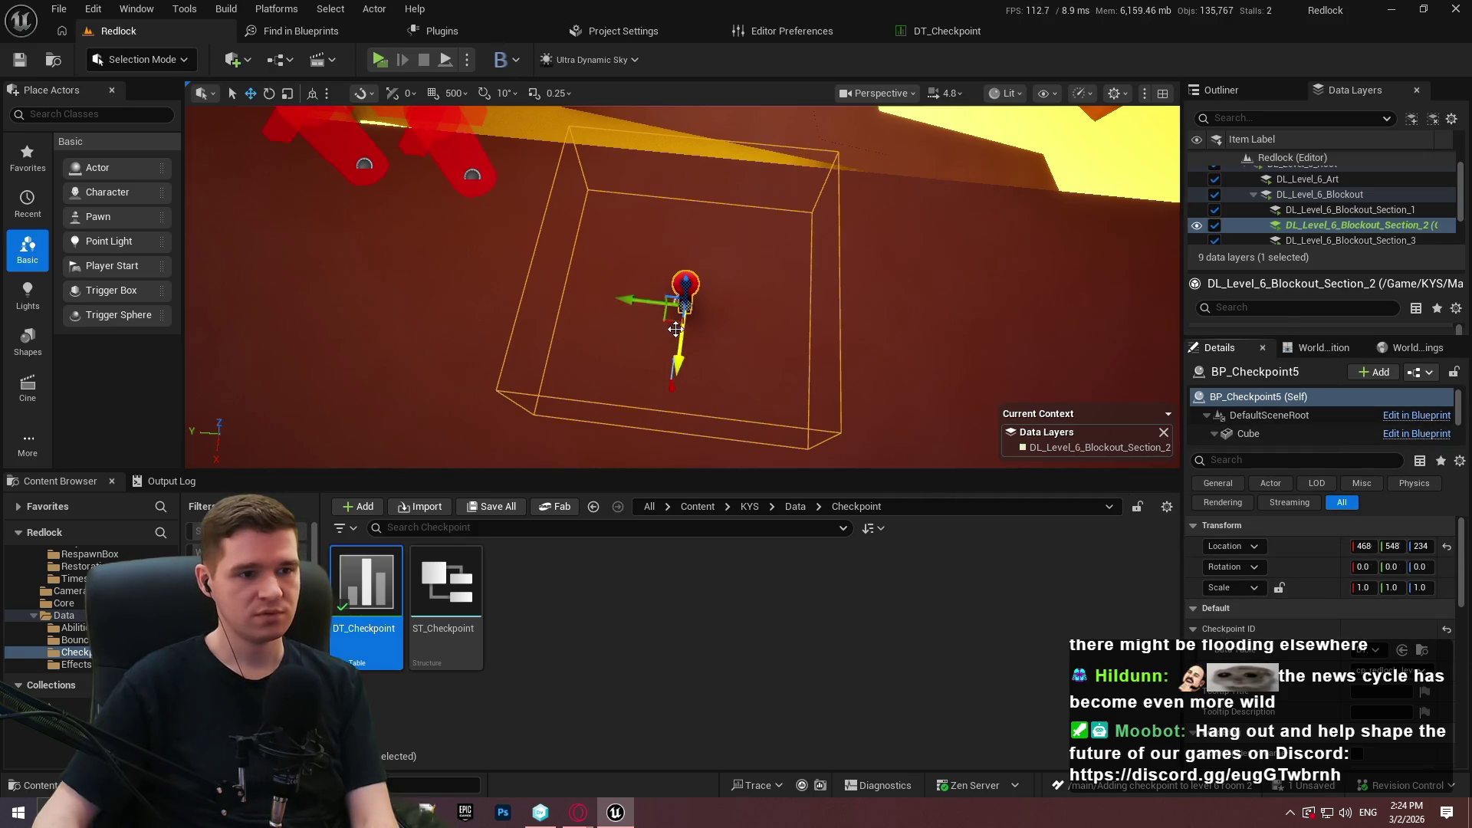
mouse_move(674, 308)
left_mouse_down()
mouse_move(821, 257)
mouse_move(828, 222)
left_mouse_up()
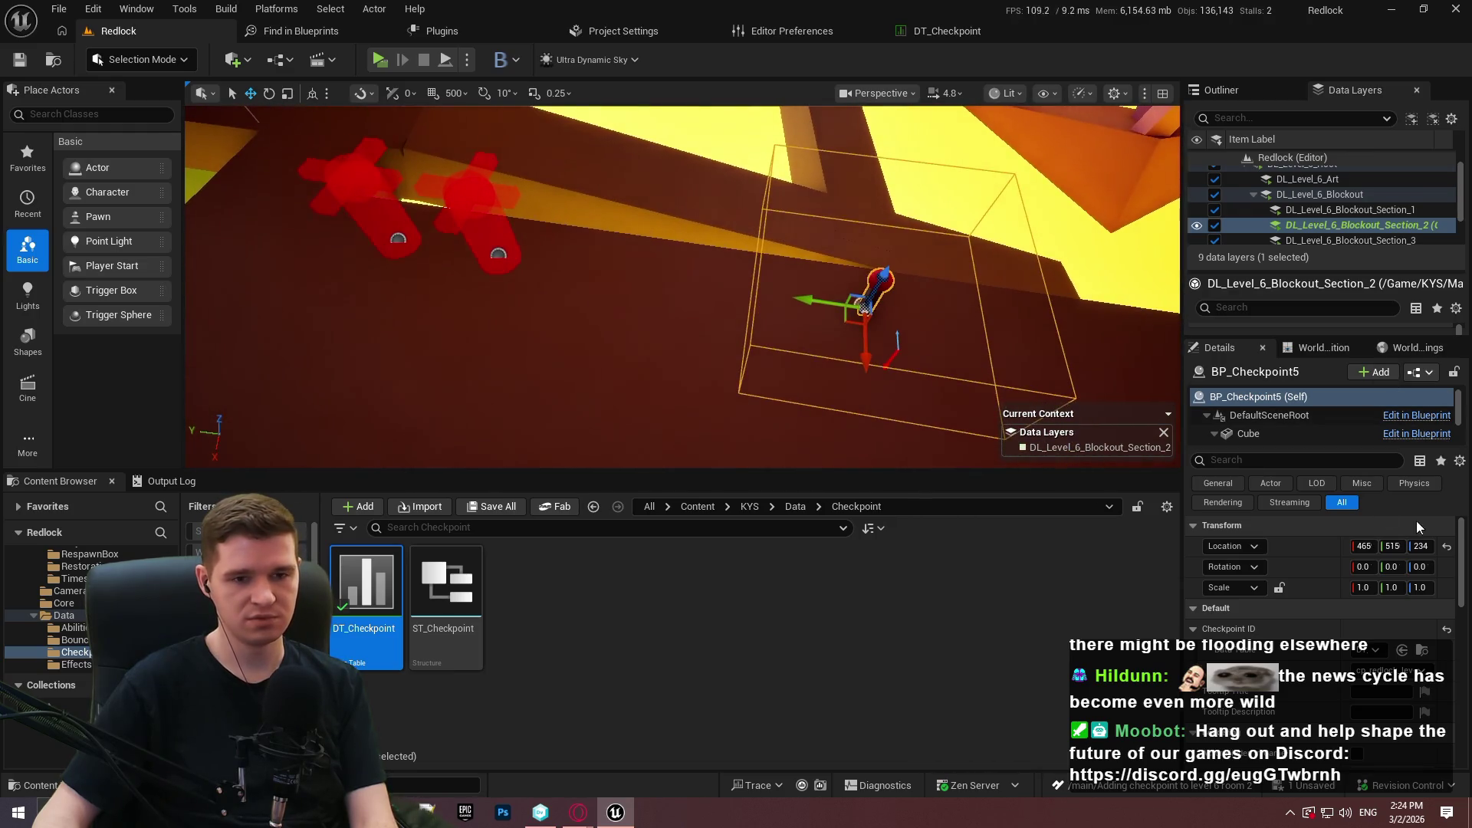
scroll(1298, 435, "down", 2)
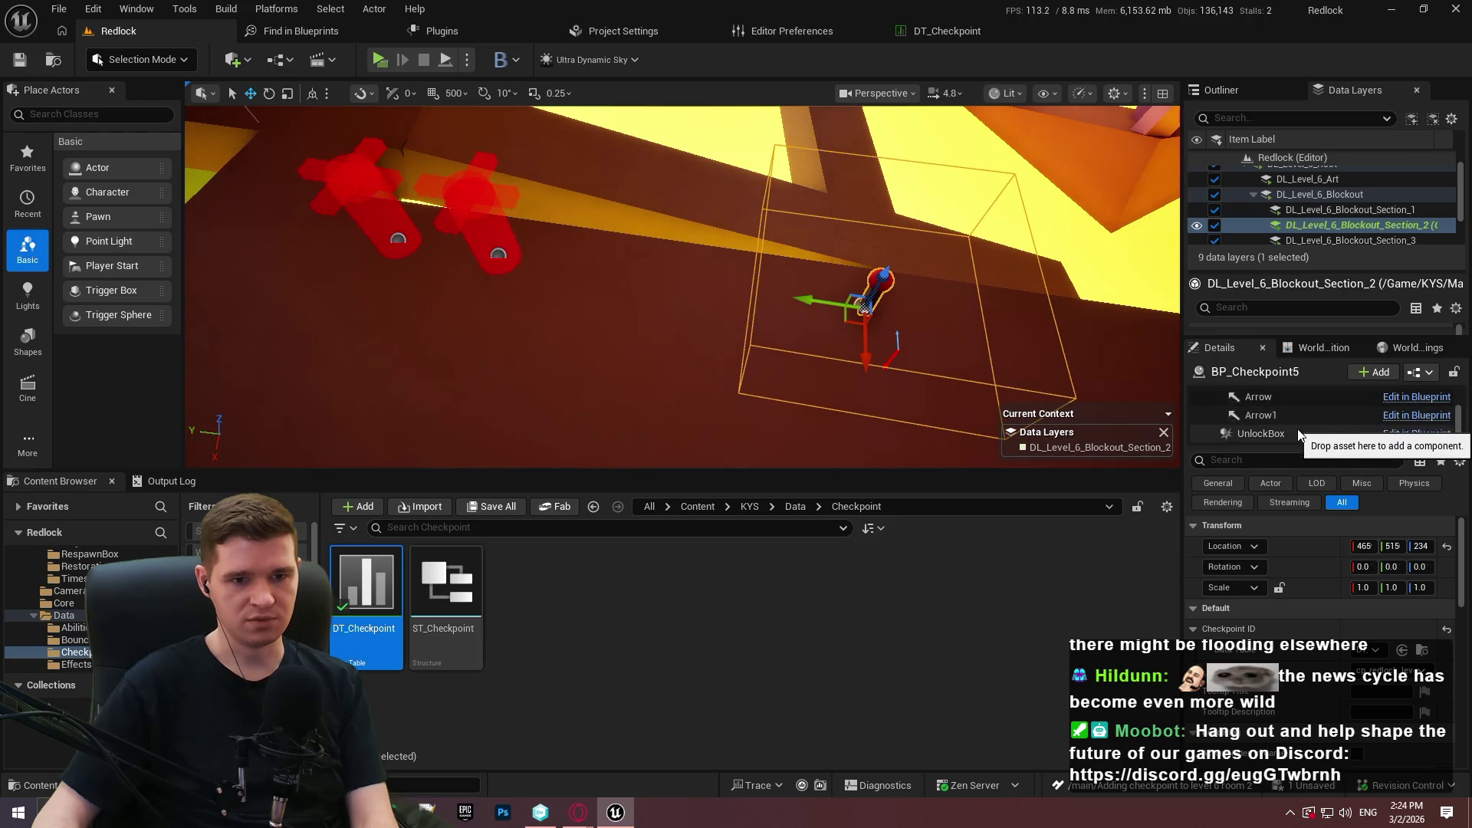
Shift the checkpoint's UnlockBox sideways along Y and scale it up across the corridor.
scroll(1296, 435, "down", 1)
left_click(1272, 434)
mouse_move(850, 278)
left_mouse_down()
mouse_move(253, 208)
mouse_move(230, 220)
mouse_move(257, 195)
left_mouse_up()
left_click_drag(769, 399, 769, 328)
left_click_drag(589, 216, 683, 189)
key("r")
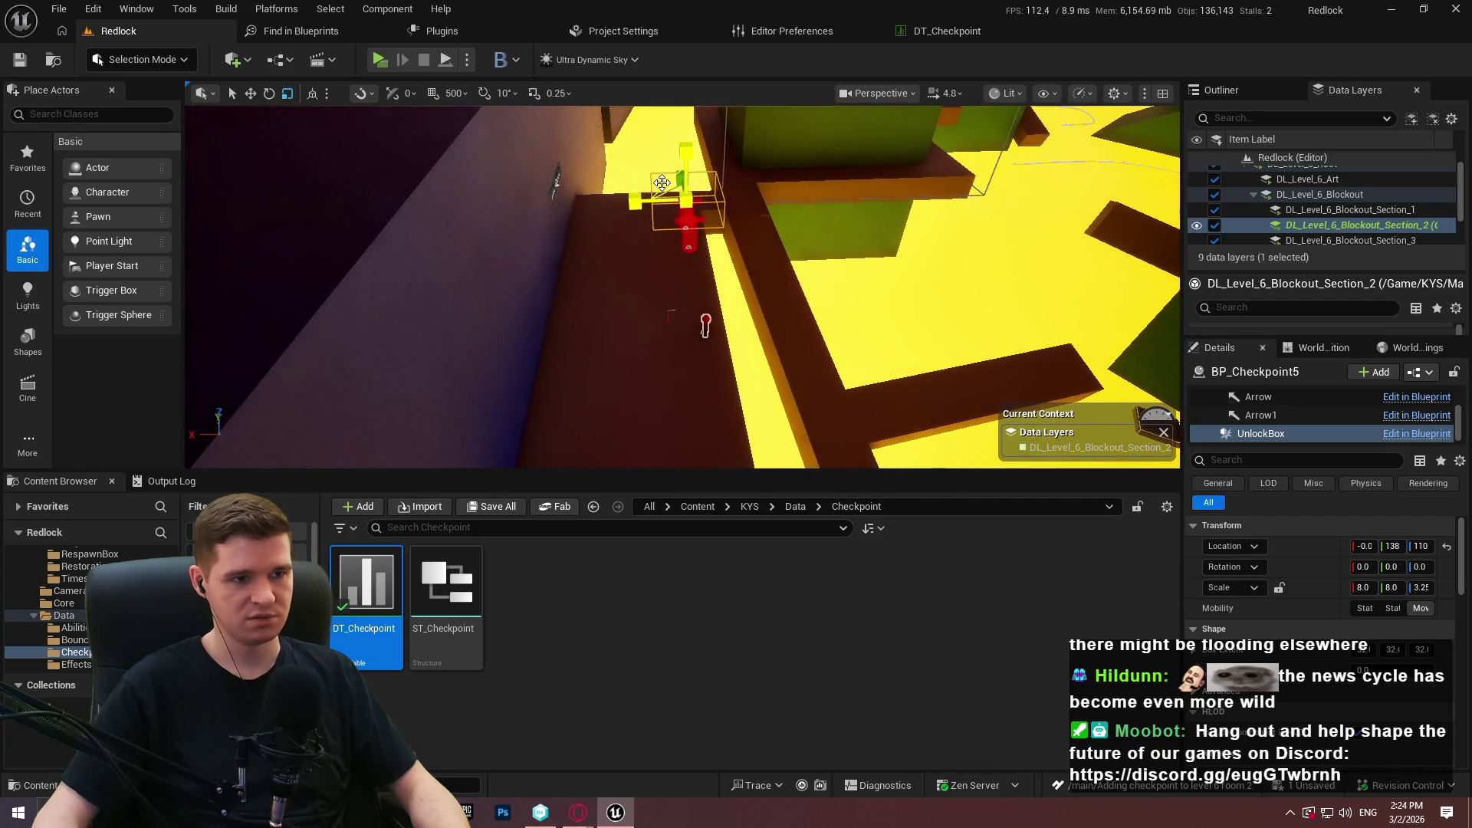
left_click_drag(636, 201, 690, 176)
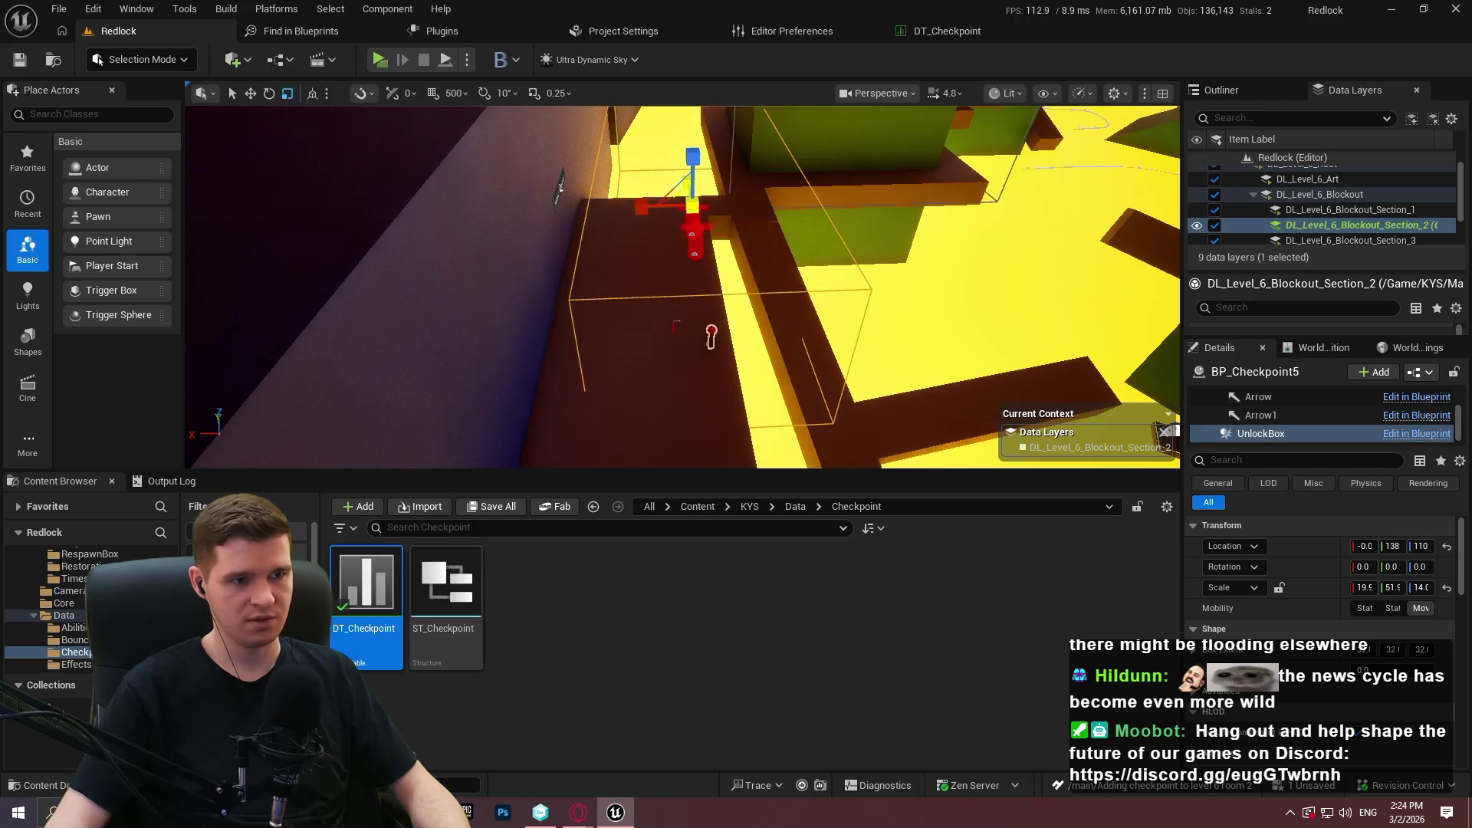
Select the TeleportRoot component at 652, 496, 180 and frame the view on the checkpoint.
mouse_move(668, 197)
left_mouse_down()
mouse_move(562, 346)
mouse_move(712, 345)
mouse_move(690, 347)
mouse_move(628, 299)
mouse_move(629, 226)
mouse_move(660, 219)
mouse_move(644, 226)
left_mouse_up()
left_click_drag(836, 299, 841, 301)
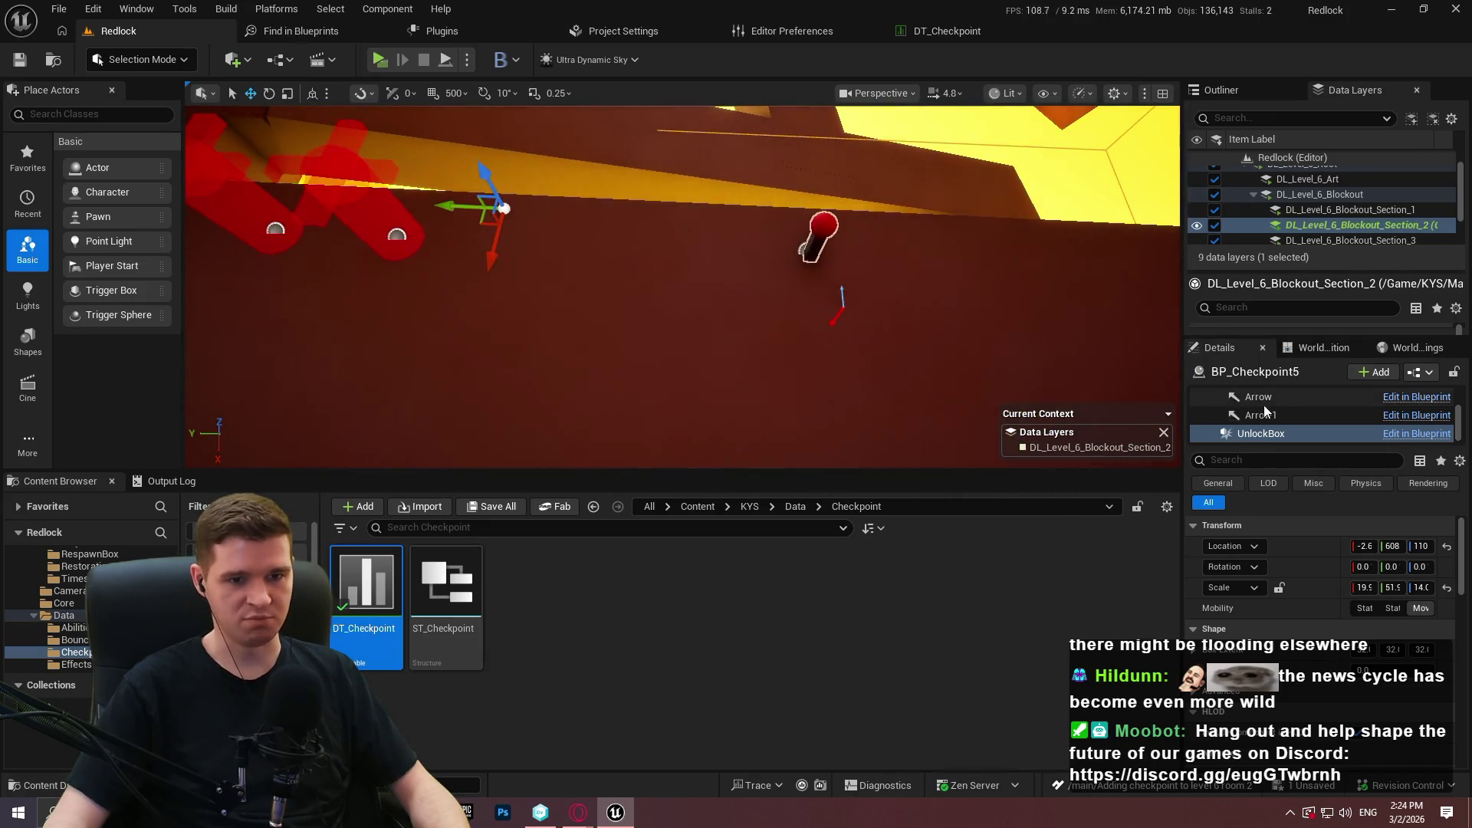
left_click(842, 308)
mouse_move(1019, 371)
left_mouse_down()
mouse_move(1019, 337)
mouse_move(1050, 325)
left_mouse_up()
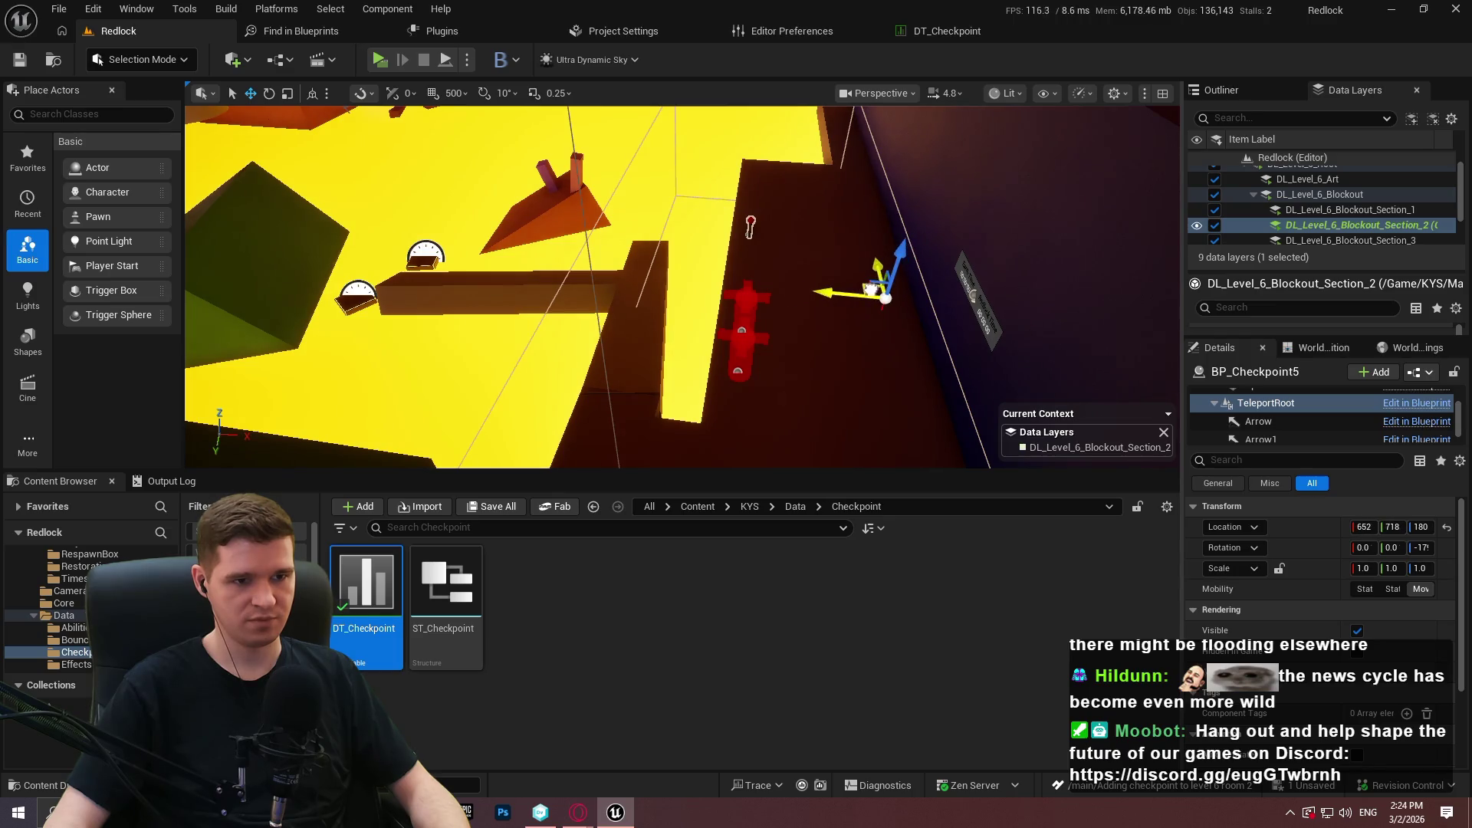
key("f")
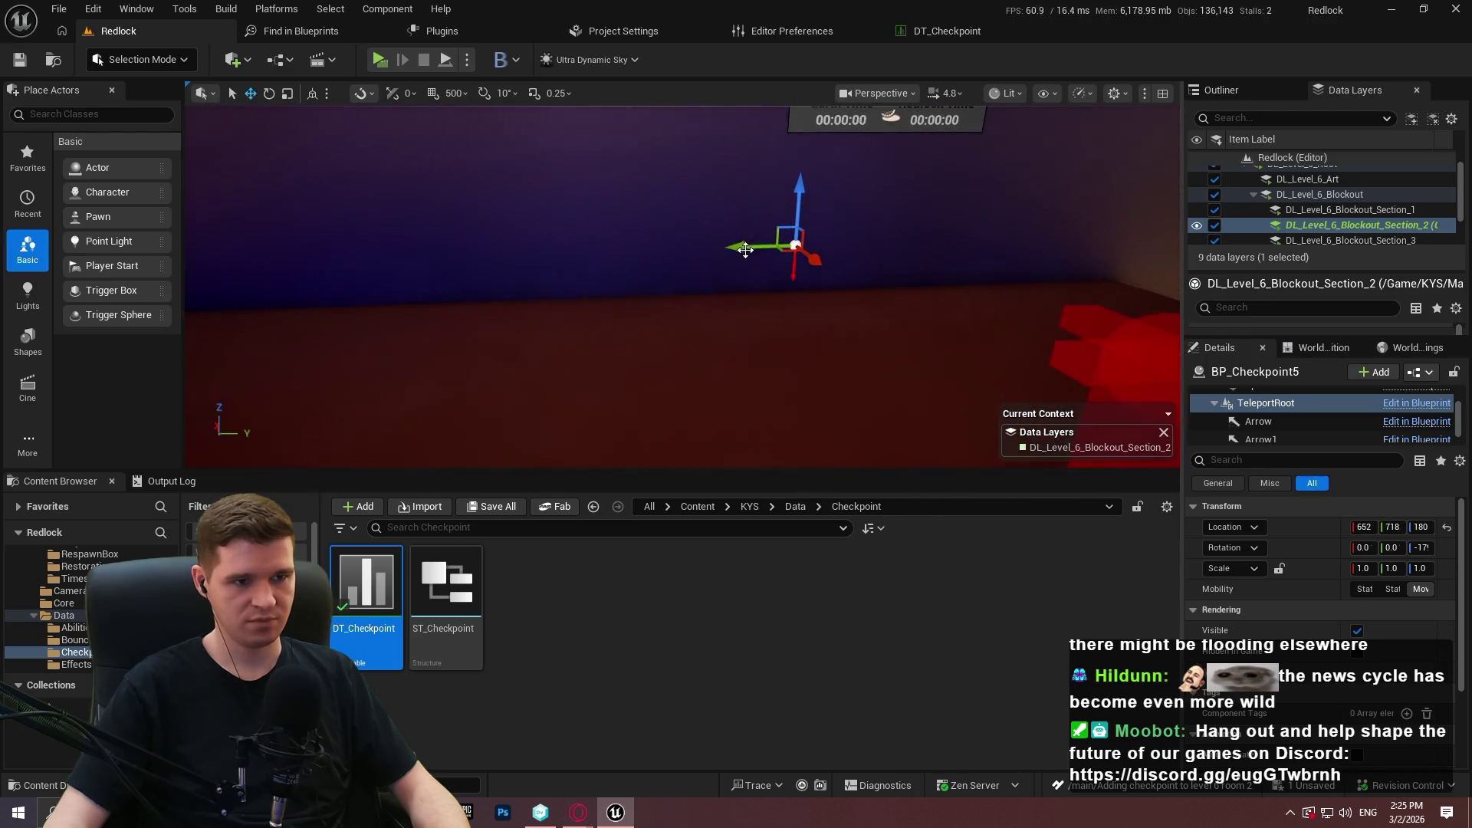
scroll(641, 262, "down", 5)
mouse_move(1013, 372)
left_mouse_down()
mouse_move(981, 352)
mouse_move(1013, 372)
left_mouse_up()
right_click(1012, 372)
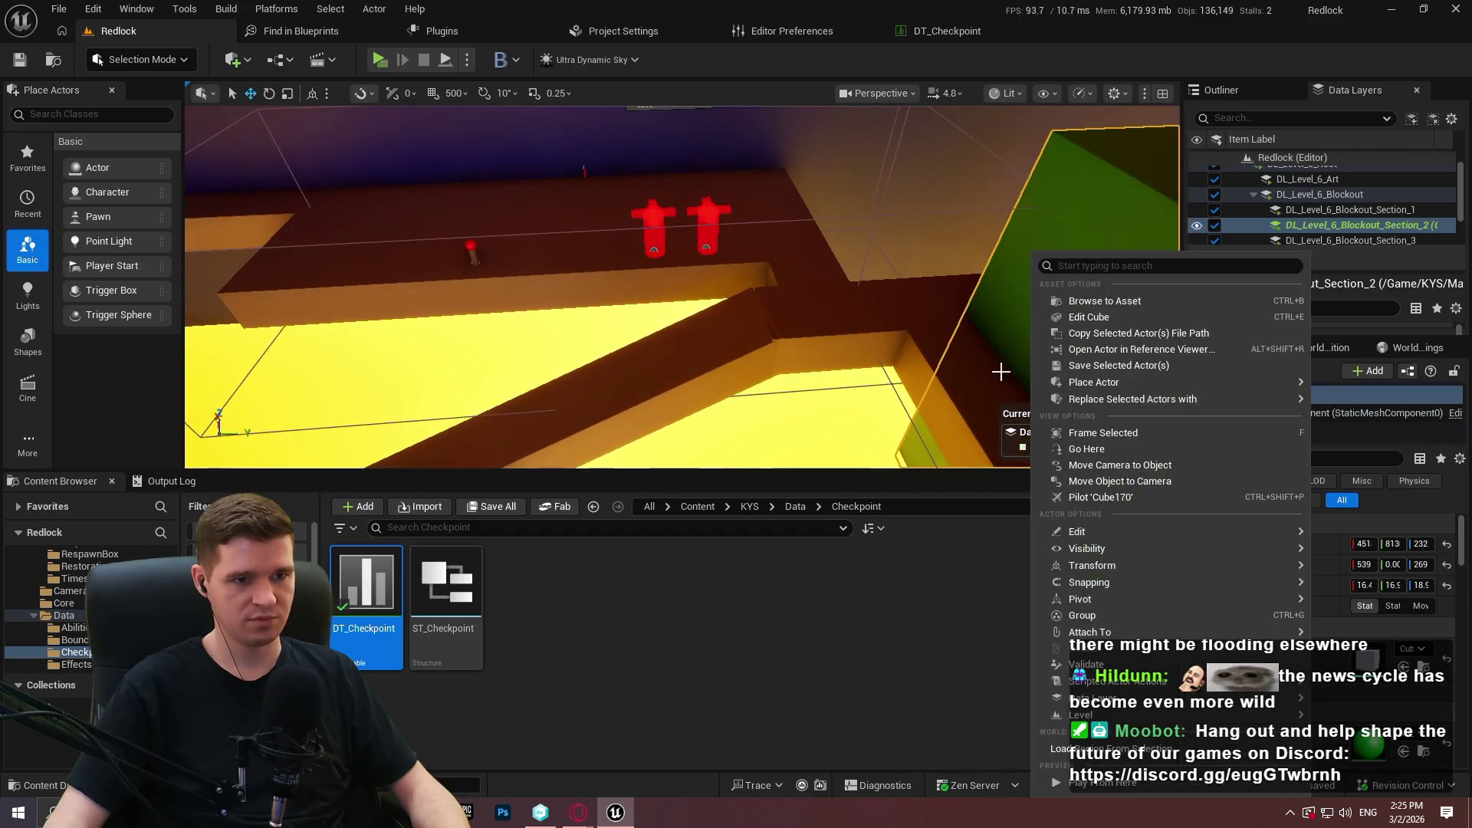
Play Level 6 in editor, run to the checkpoint and teleport to the level start.
left_click(920, 318)
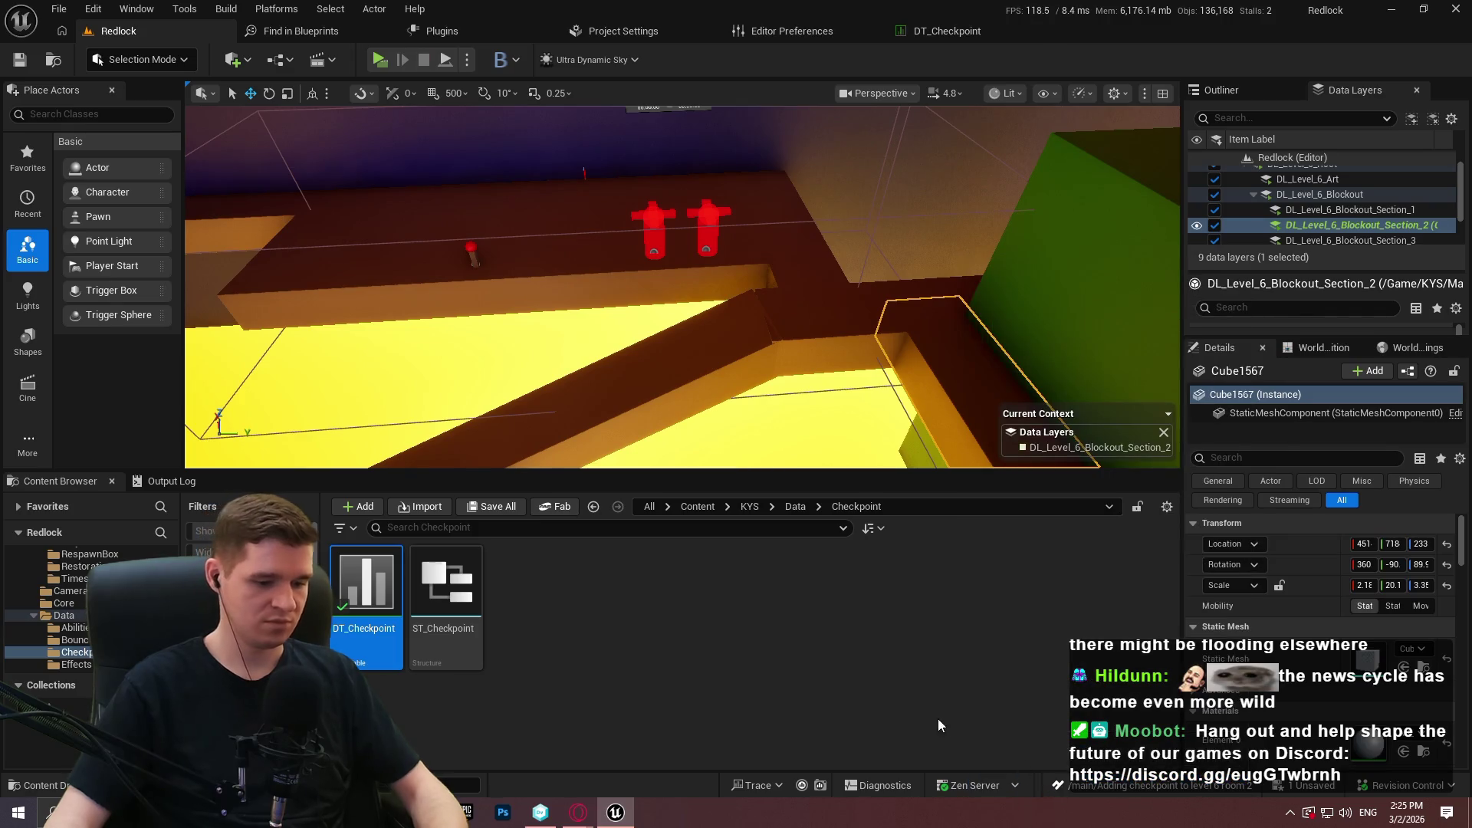
key("alt+p")
left_click(667, 404)
key("F11")
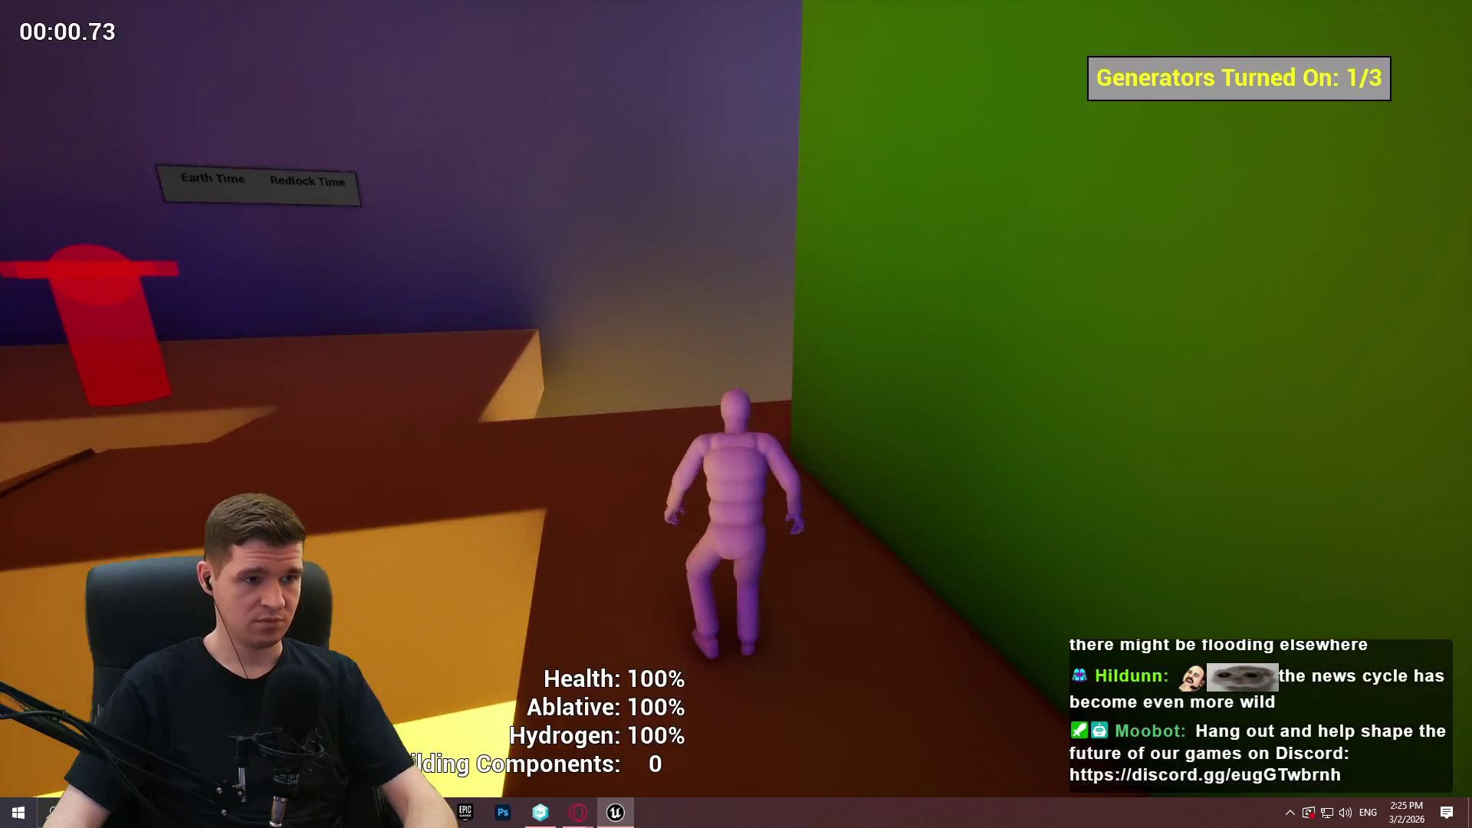
key("w")
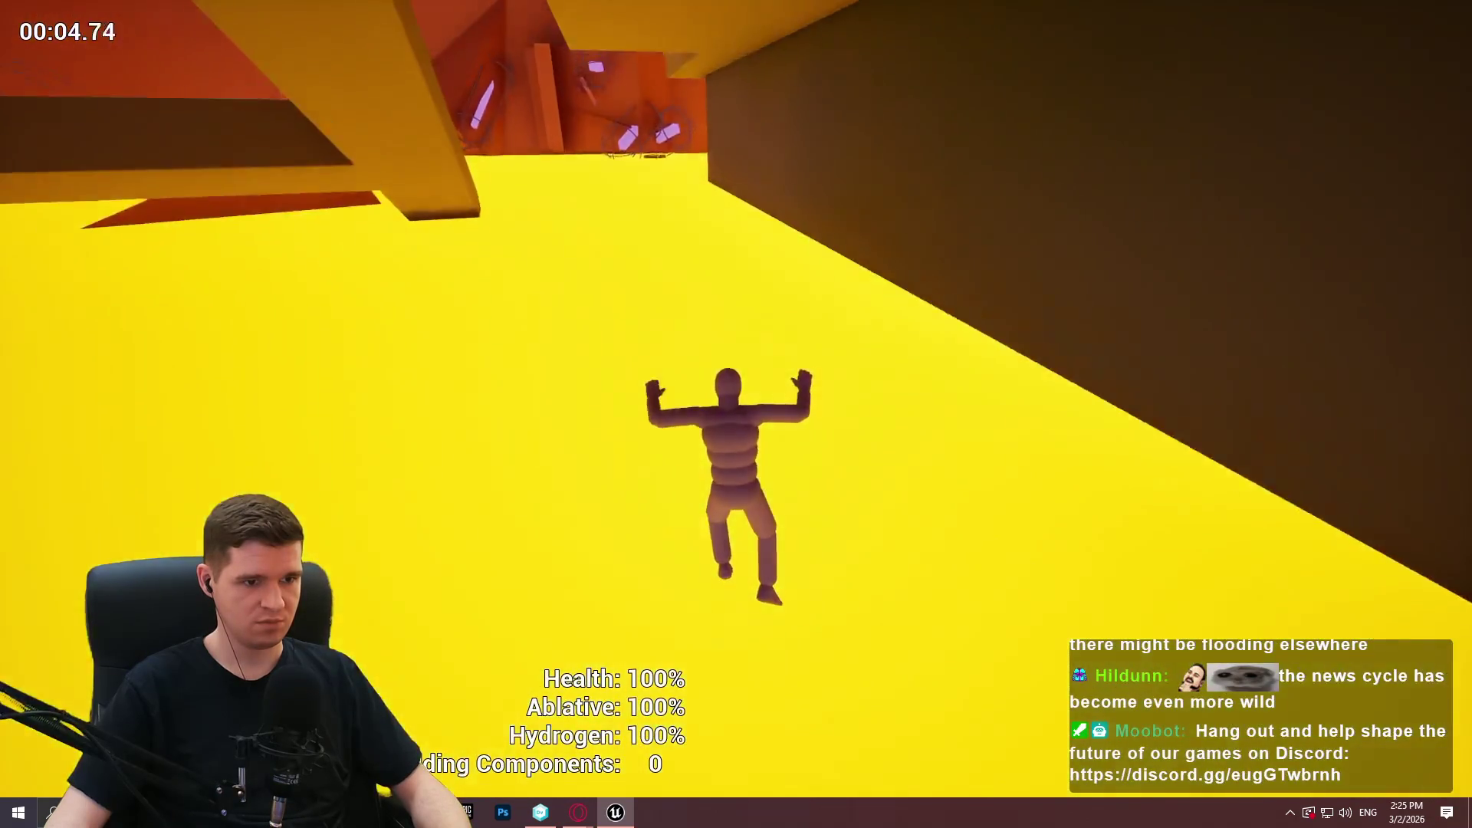
key("w")
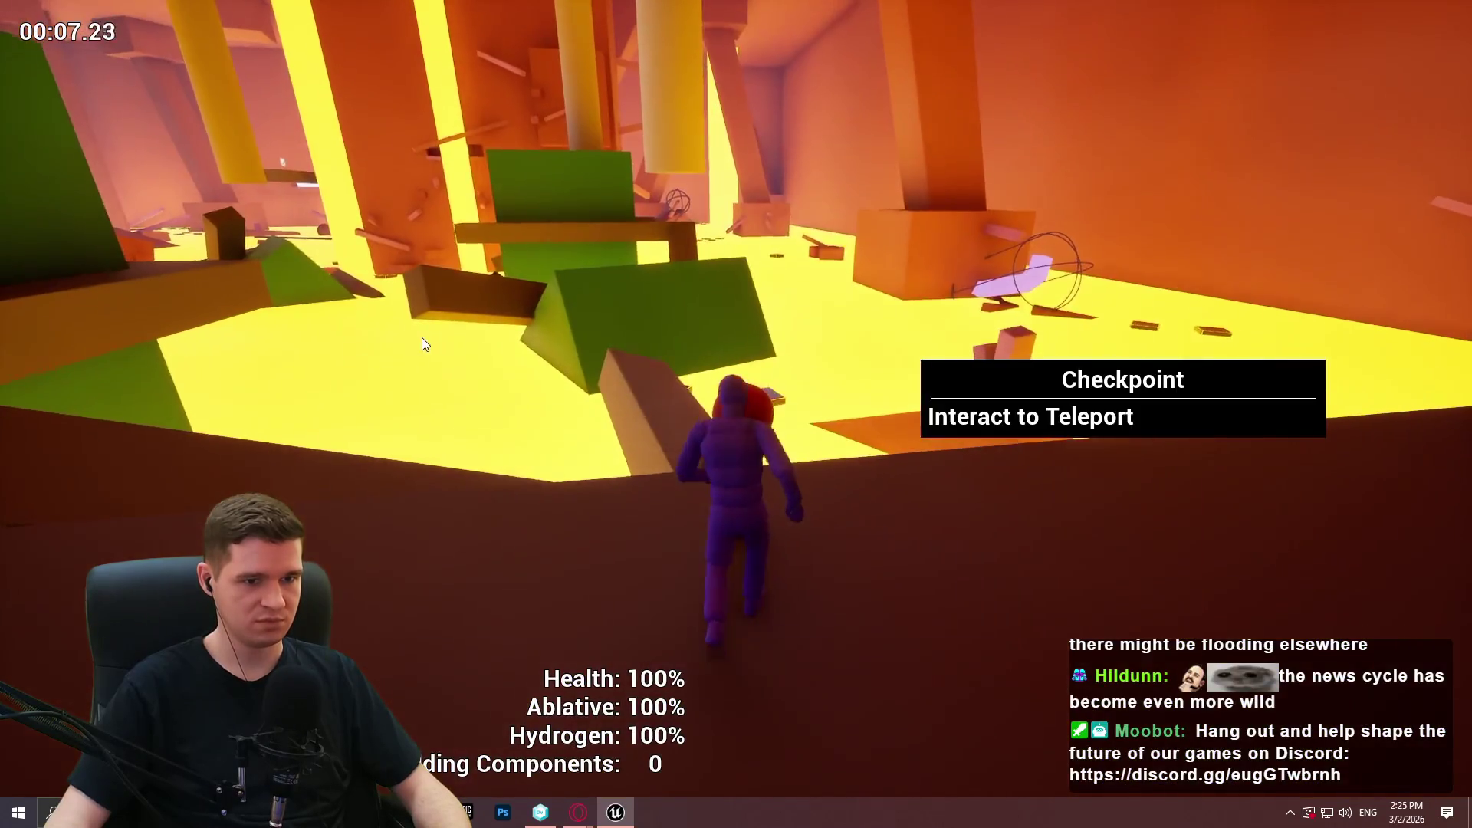
key("e")
left_click(1125, 208)
Teleport into the Geothermal Power area, jump across the lava, then end the session.
key("w")
key("e")
left_click(1123, 329)
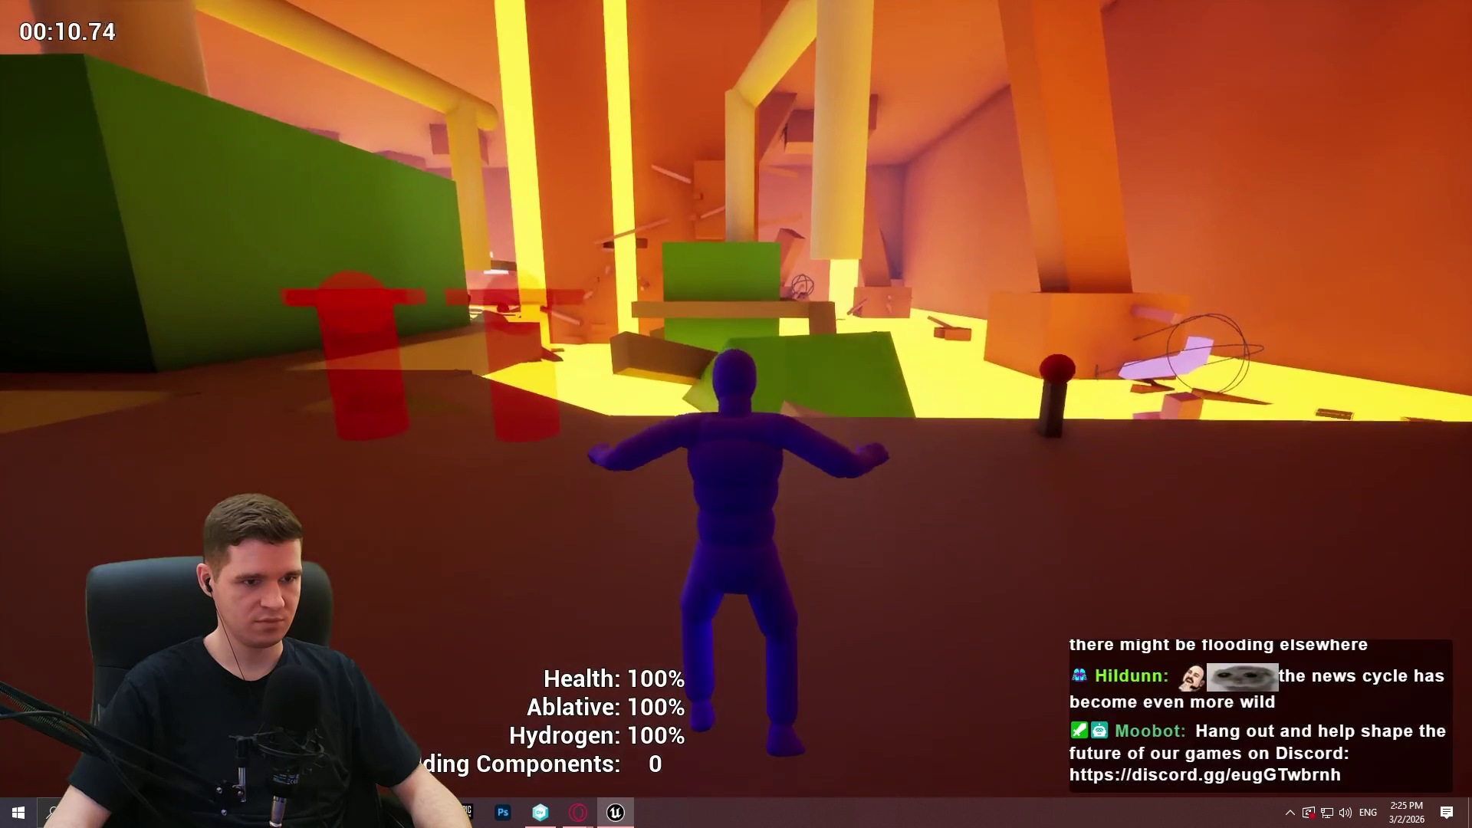
key("w")
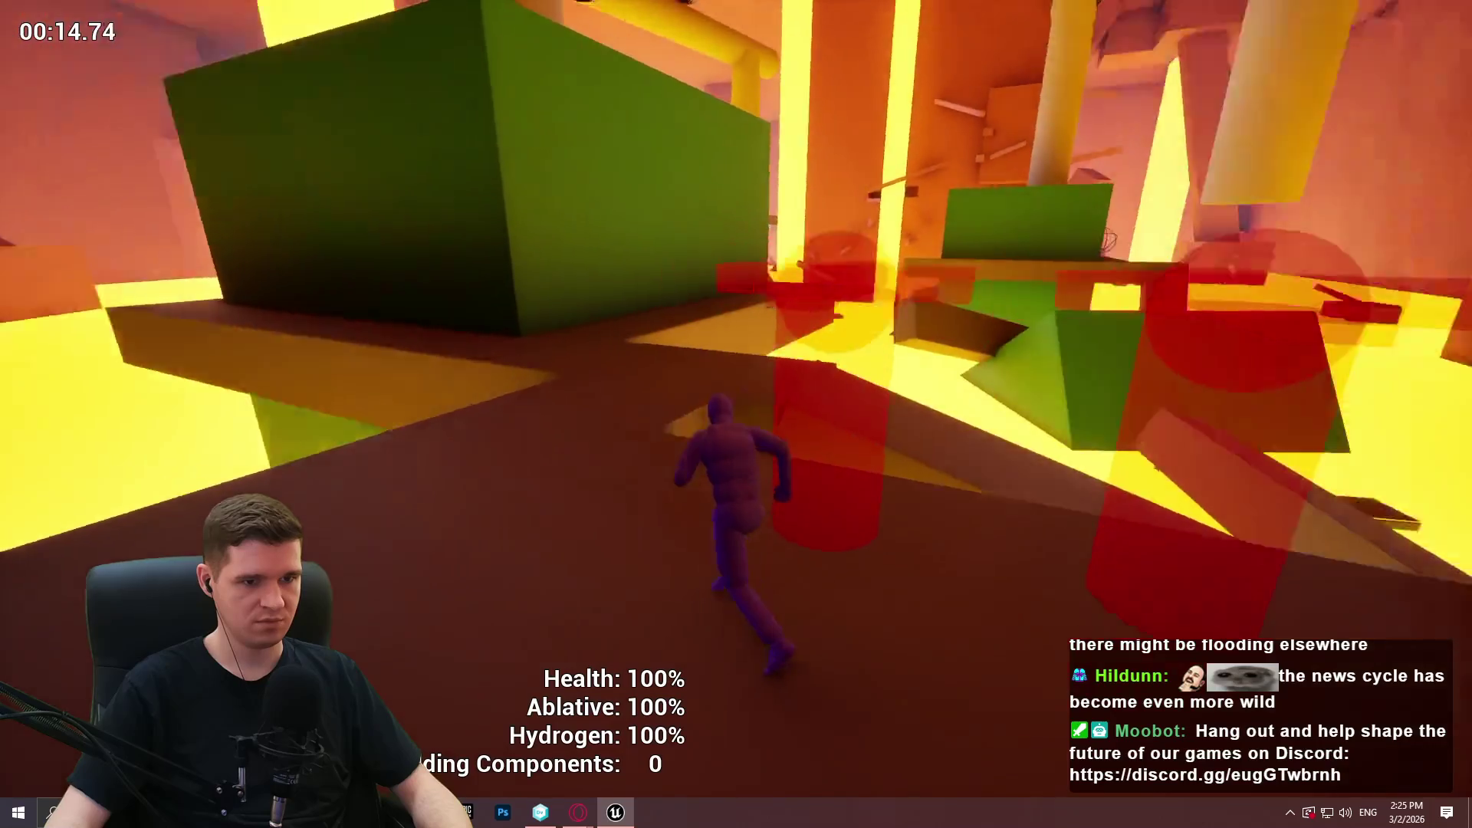
key("space")
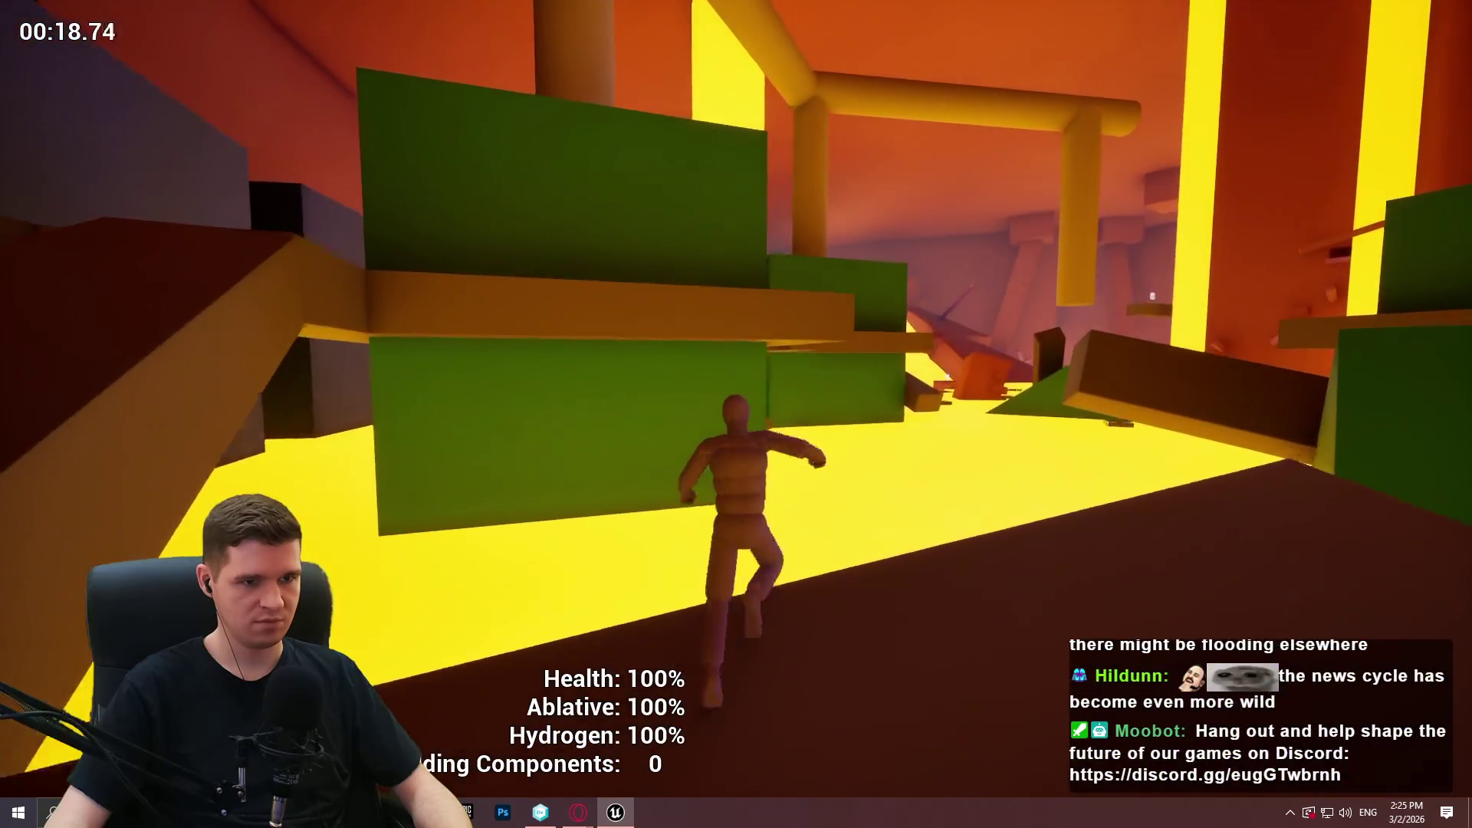
key("space")
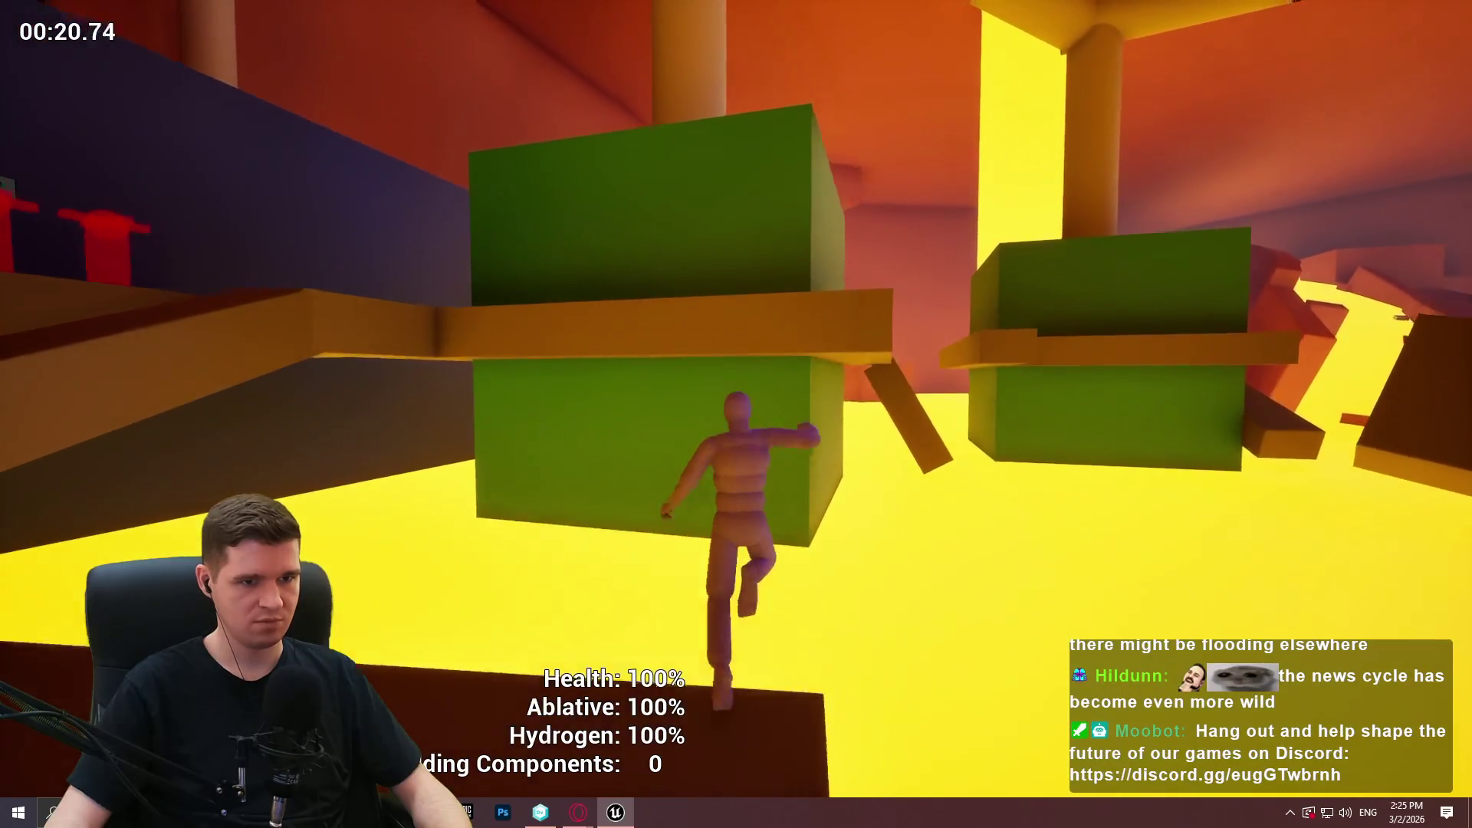
key("Escape")
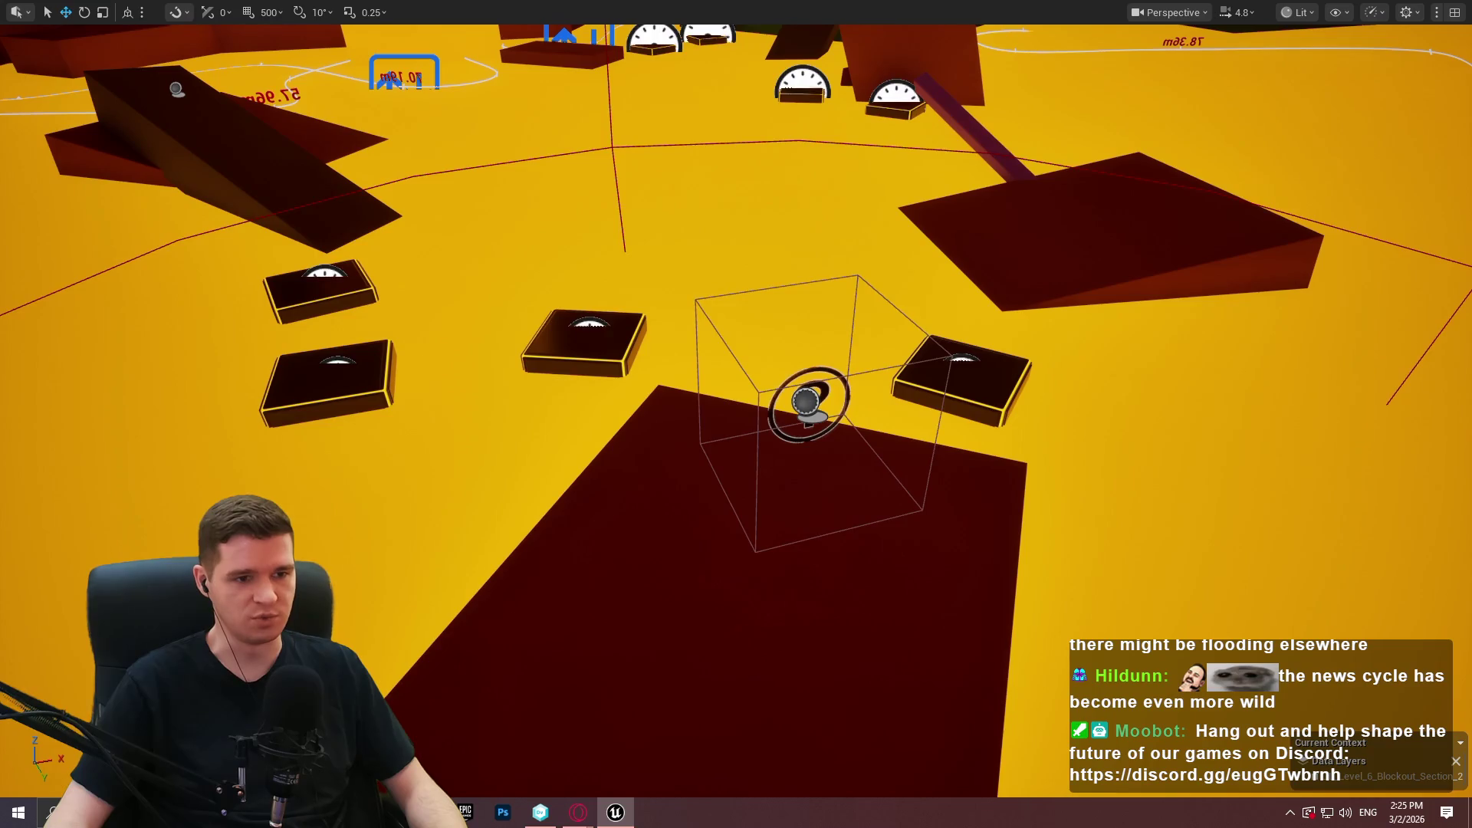
Copy BP_HelperWithTooltip's optional-objective text and paste it into a blank Notepad++ tab.
left_click(806, 400)
key("F11")
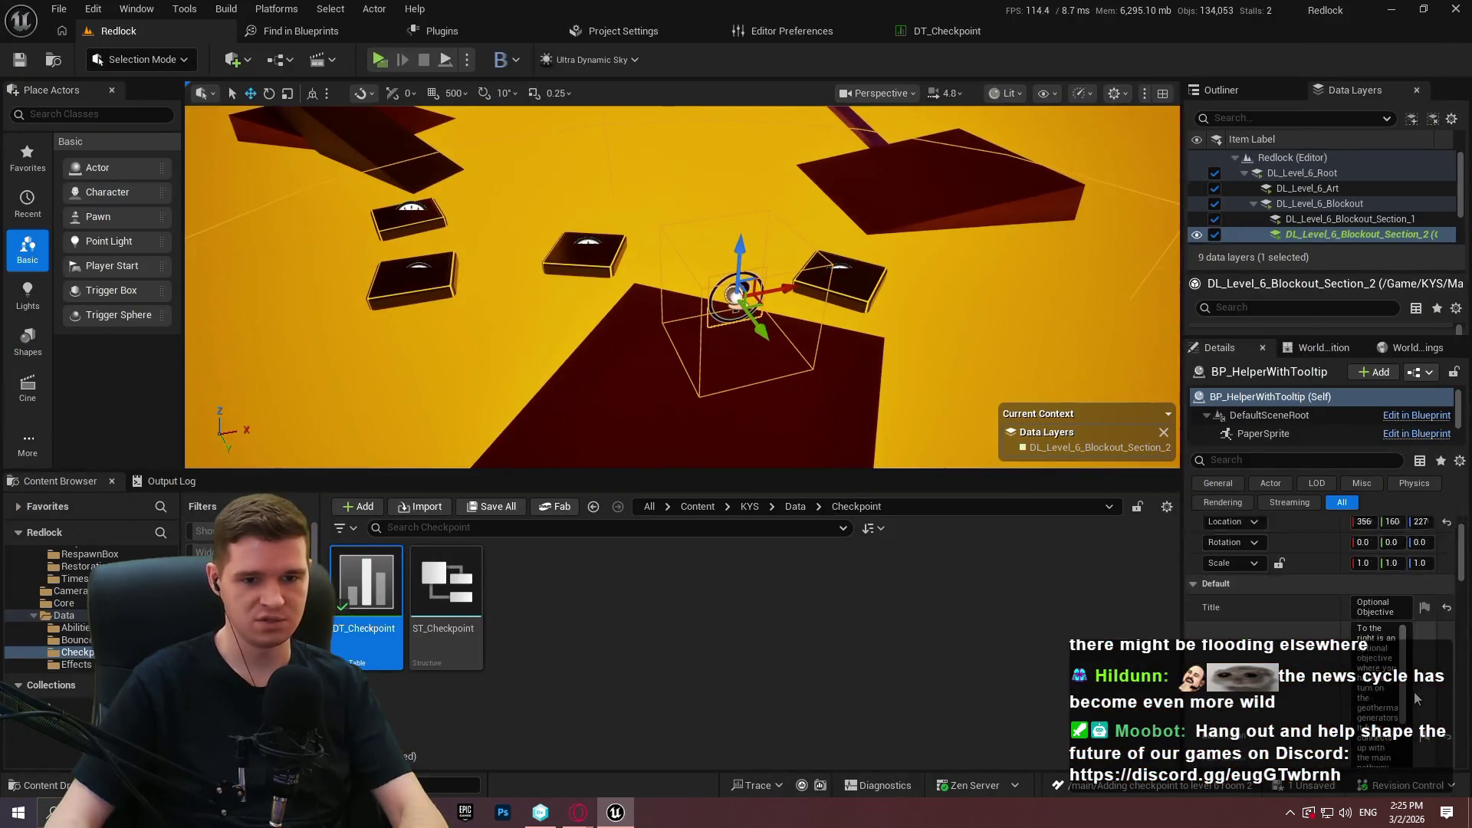
scroll(1364, 630, "down", 3)
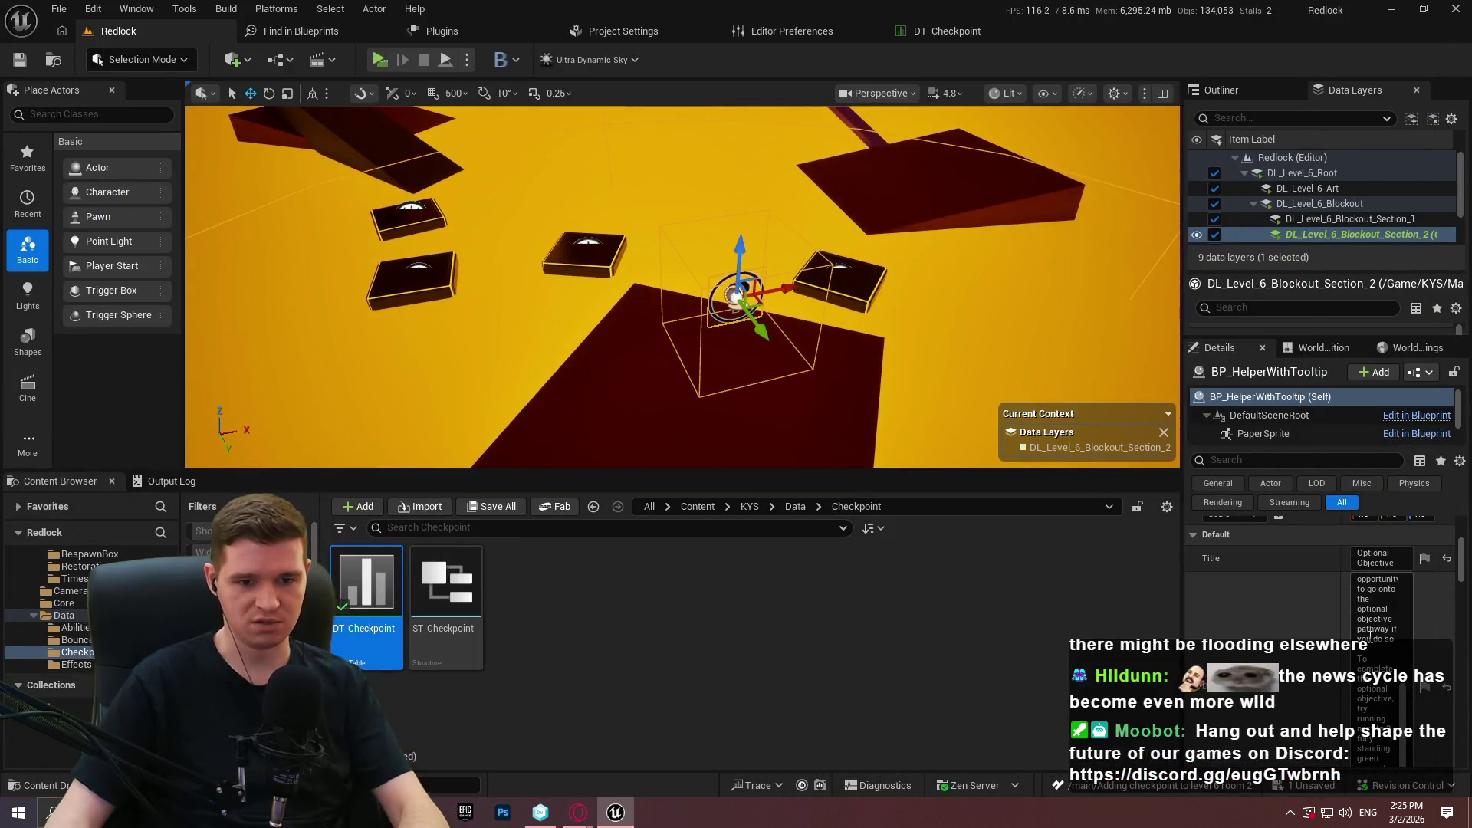
key("ctrl+a")
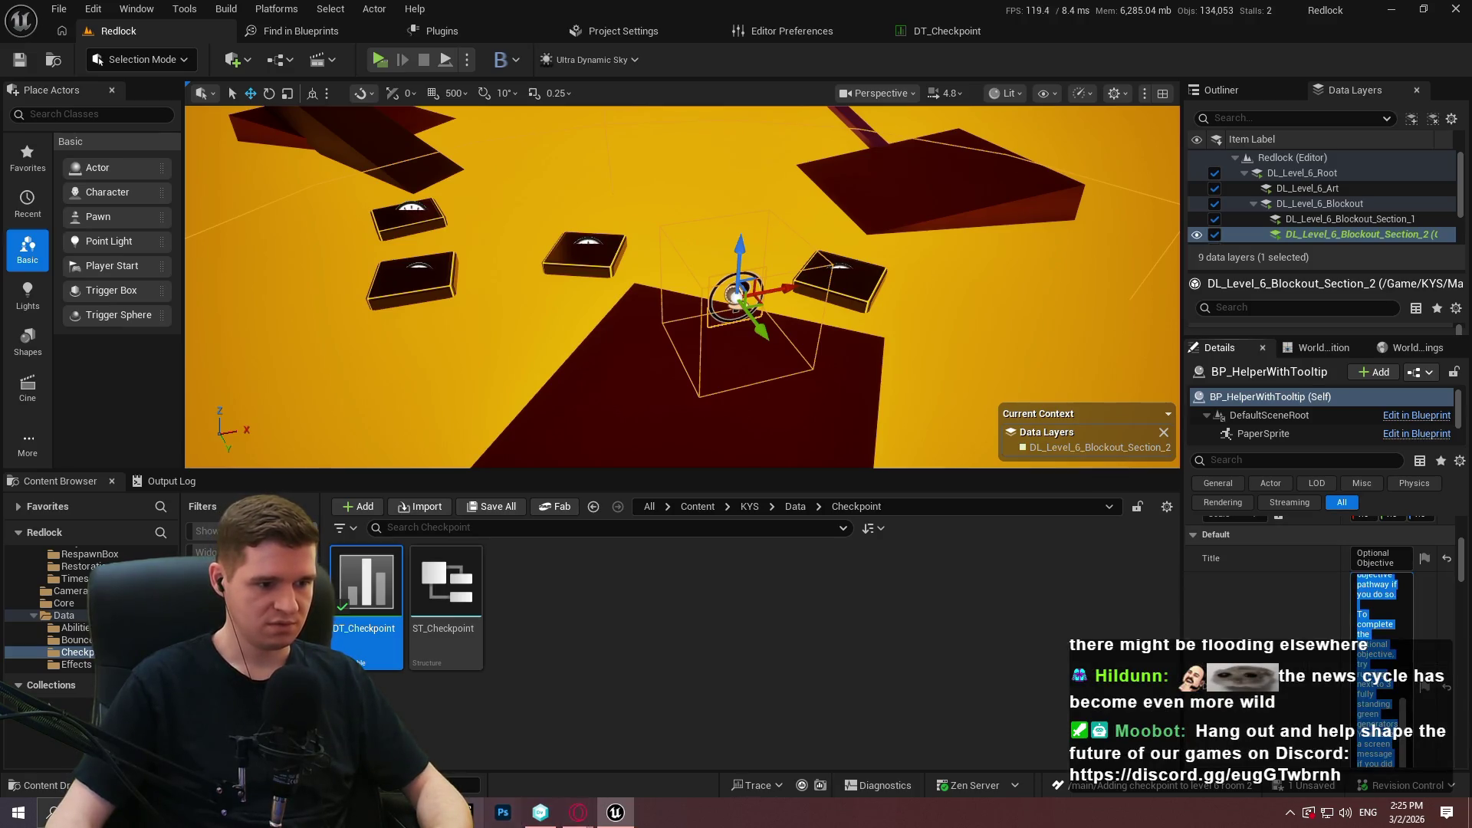
type("To the right is an optional objective where you have to turn on the geothermal generators. It fully connects up with the main pathway, but doing it is up to you!  To the left is an opportunity to open up a shortcut that skips the lavafall moving platforms. You'll have another opportunity to go onto the optional objective pathway if you do so.  To complete the optional objective, try running next to 3 fully standing green generators. You'll see a screen message if you did it correctly.")
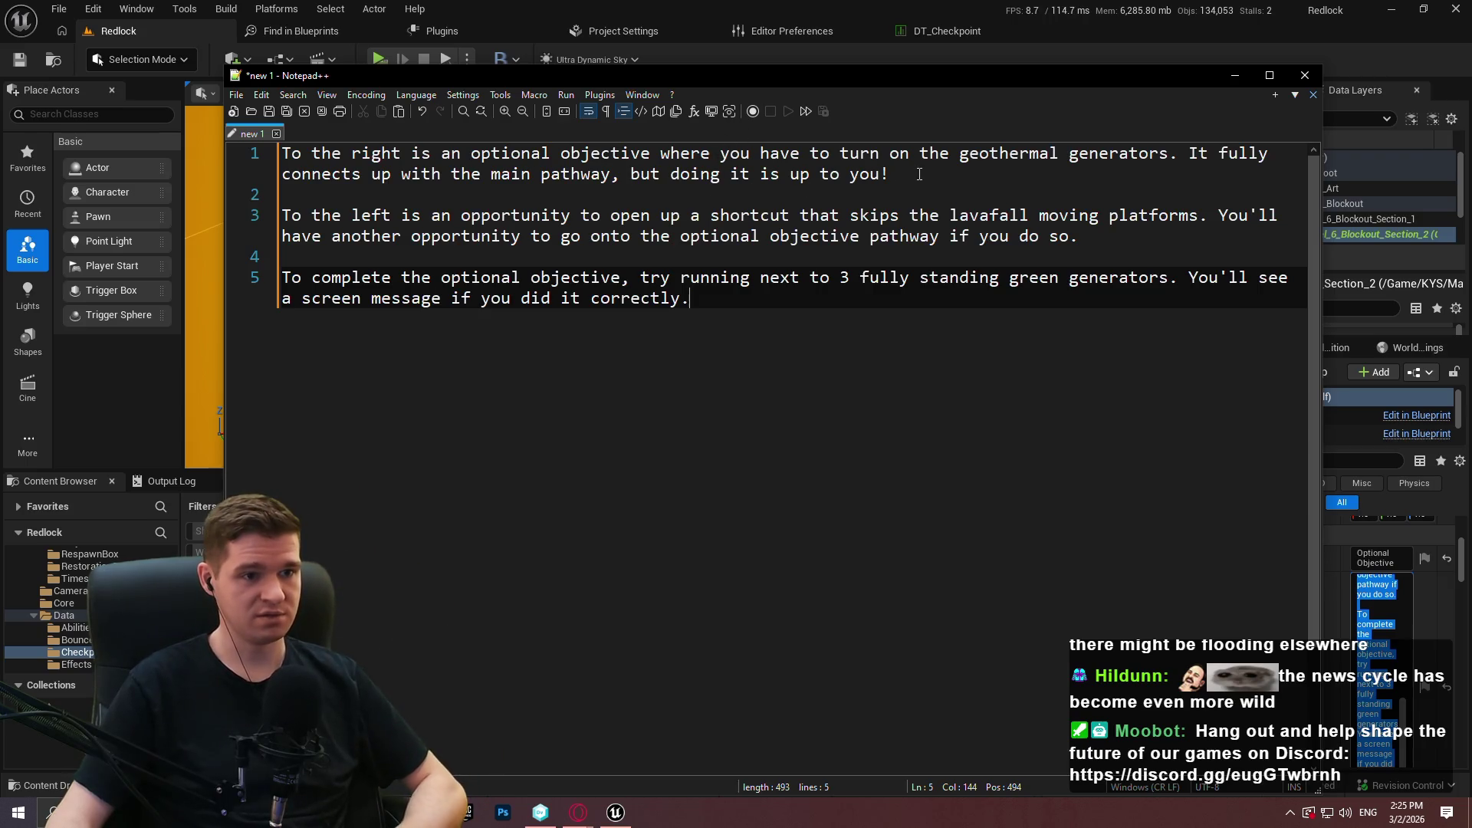
Add ', AND HAS A CHECKPOINT' to the objective text and Save All, checking out the helper asset.
left_click(624, 176)
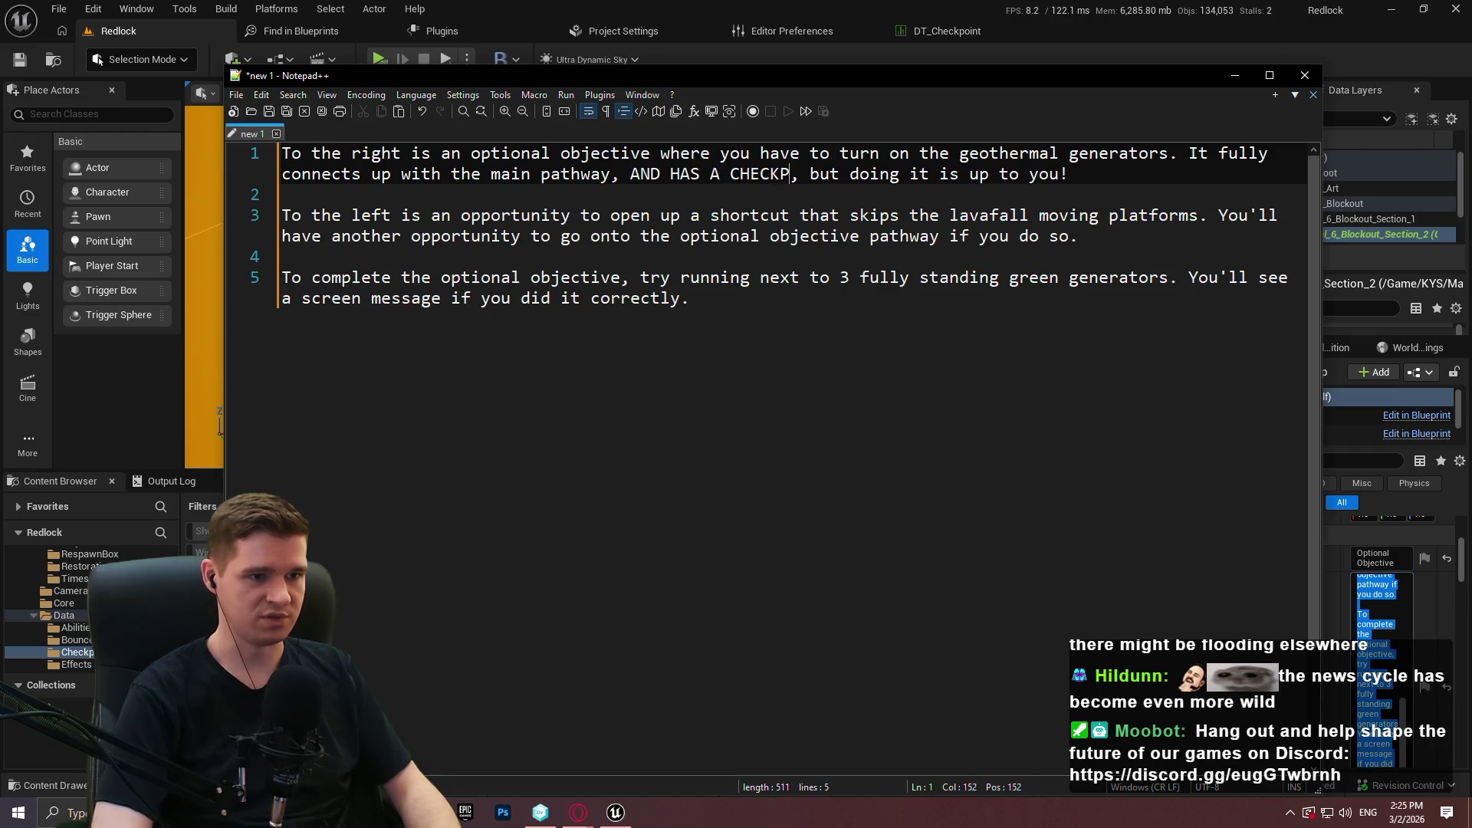
key("ctrl+a")
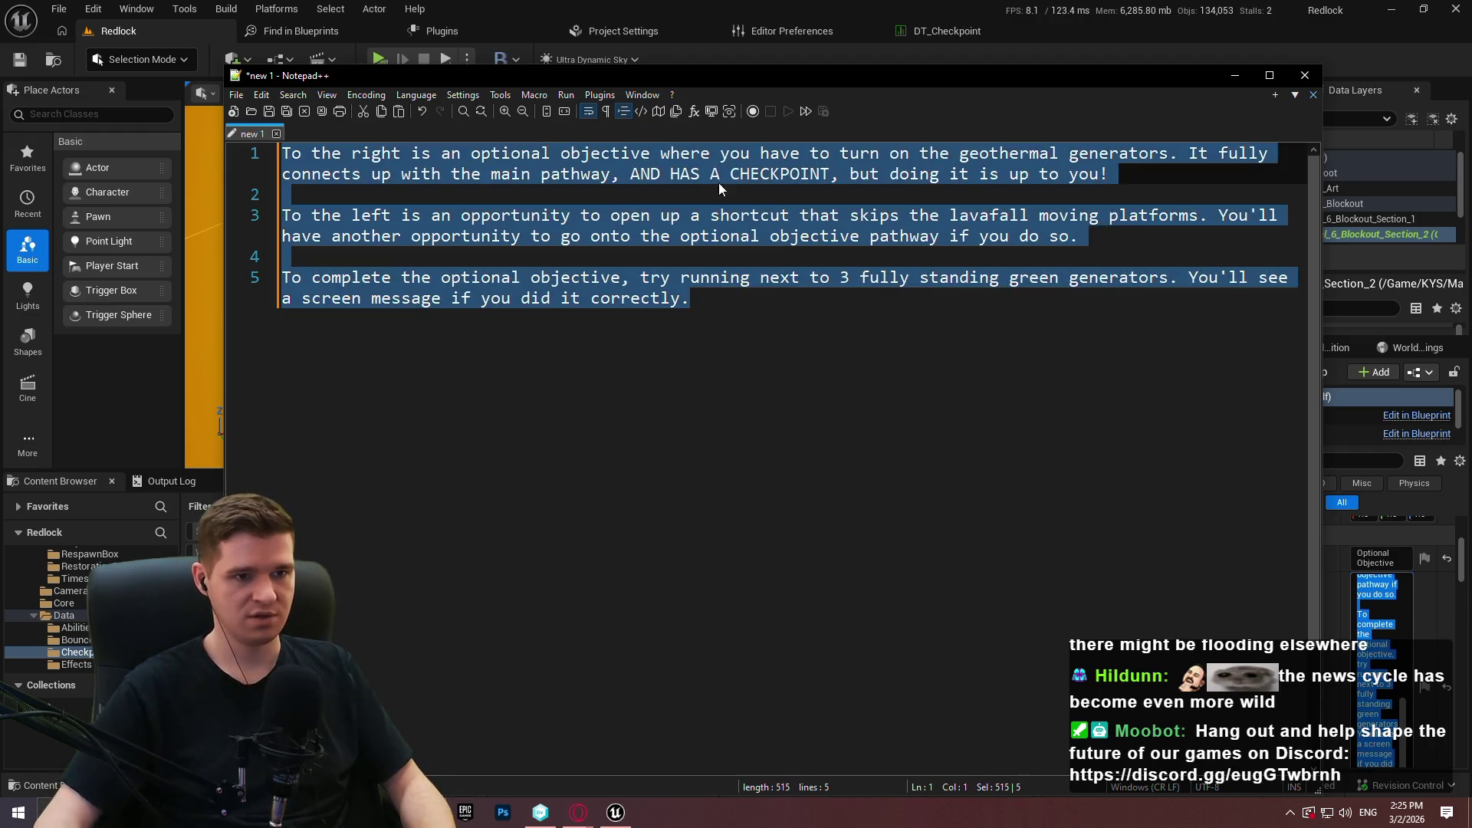
key("alt+Tab")
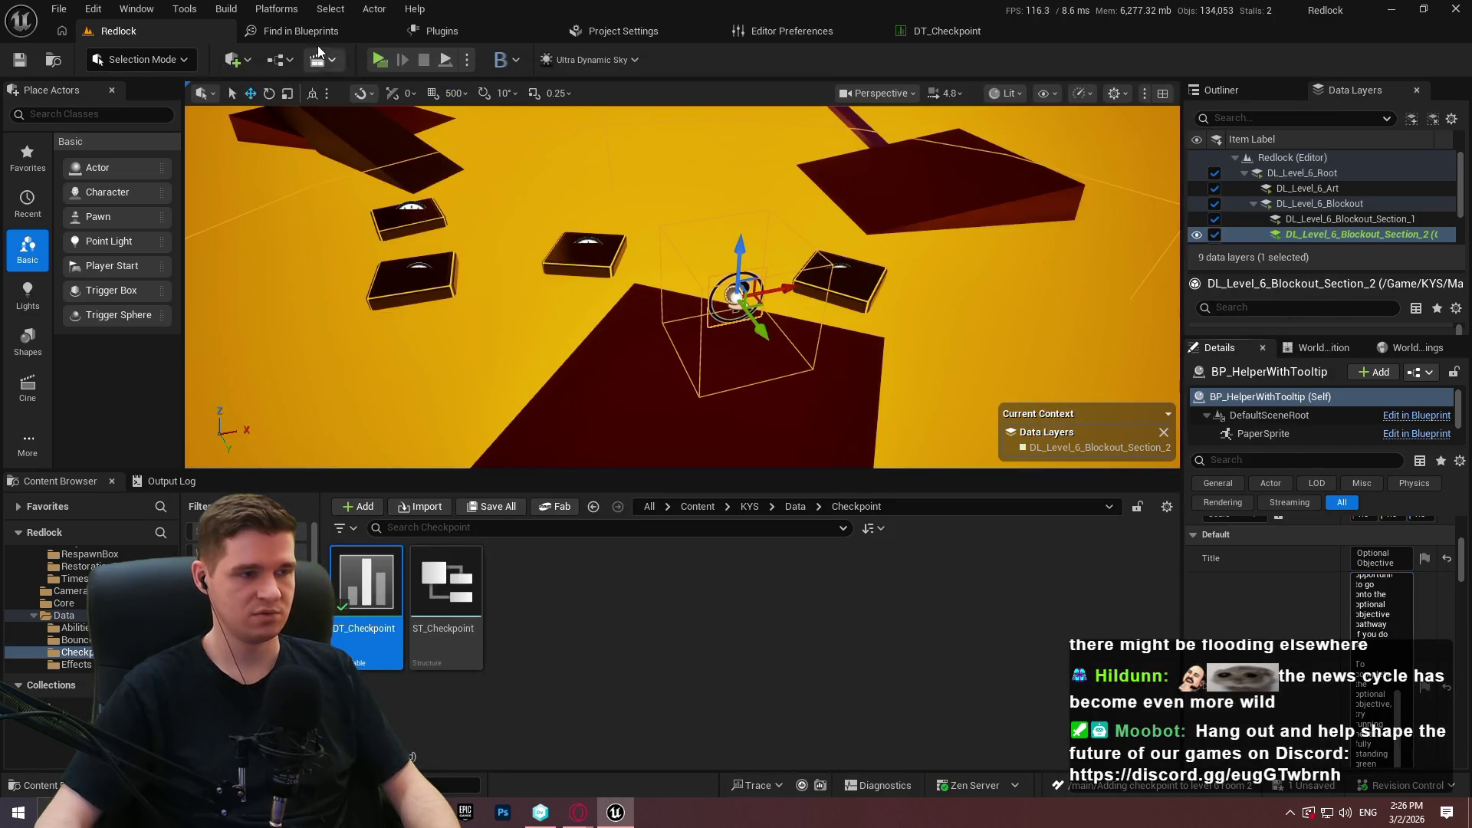
left_click(56, 9)
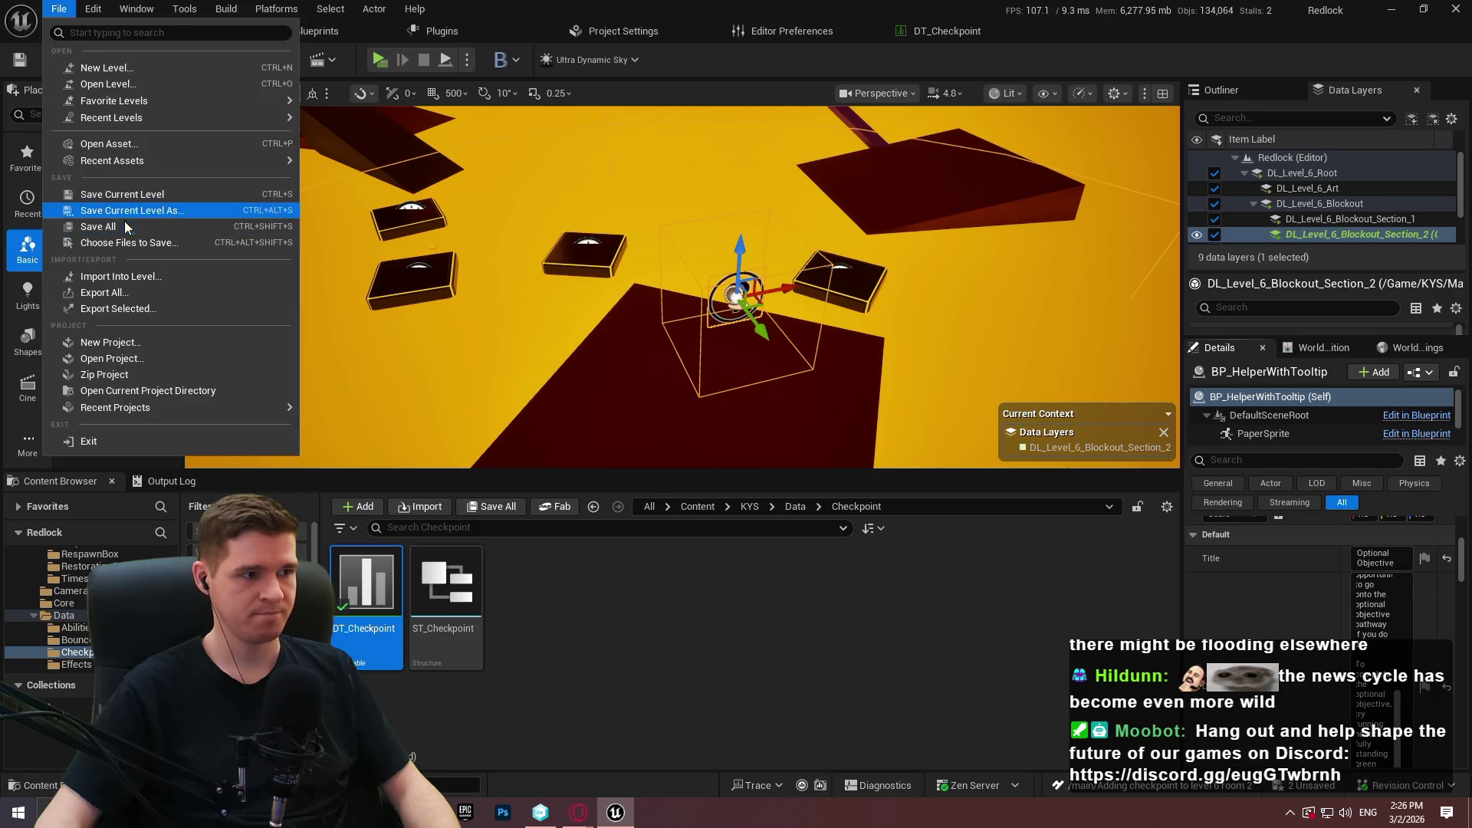
left_click(127, 226)
left_click(772, 585)
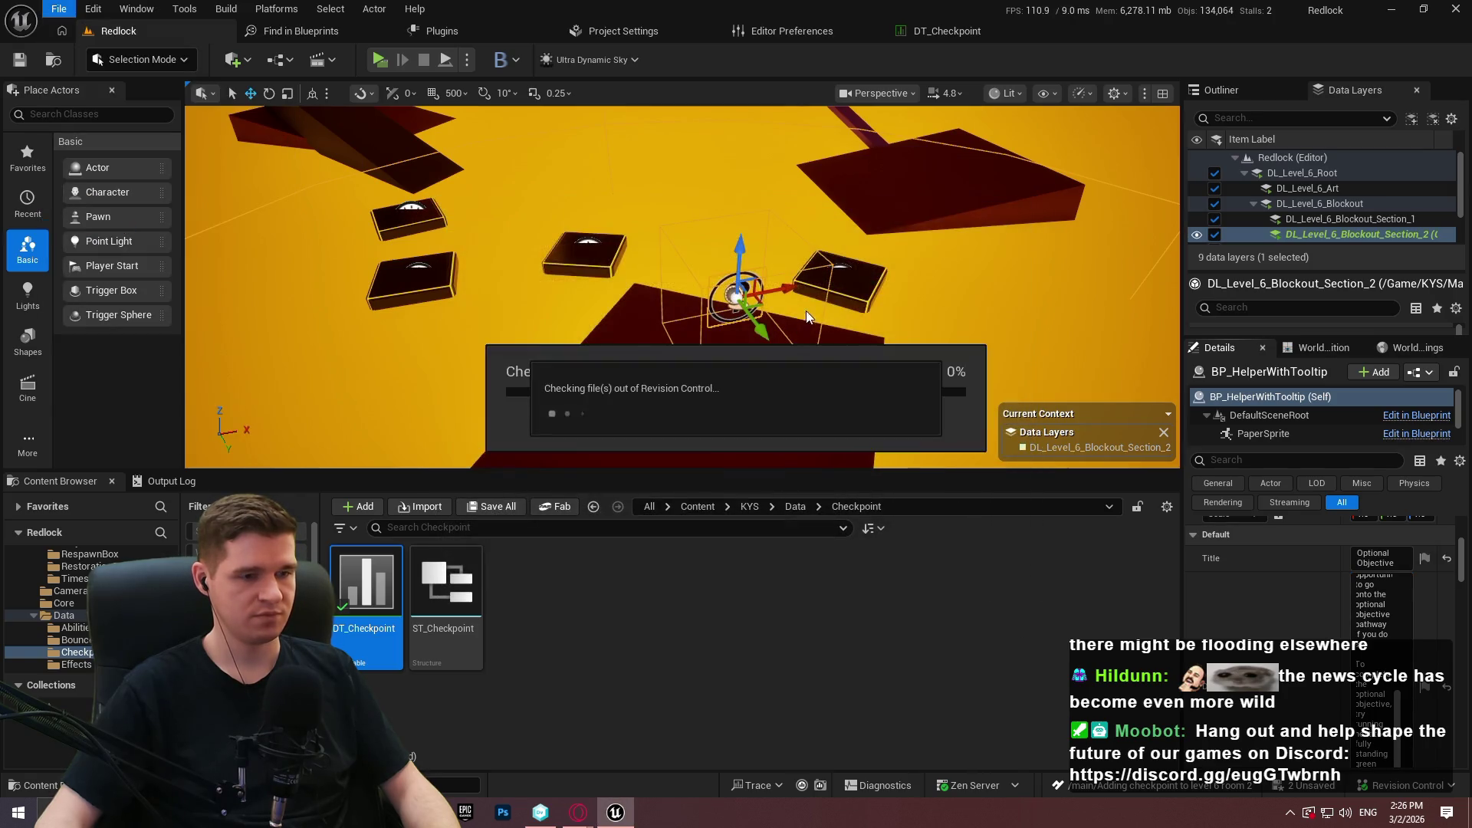
Start a Play From Here session on the nearby floor and dismiss the welcome message.
scroll(820, 271, "up", 5)
right_click(699, 283)
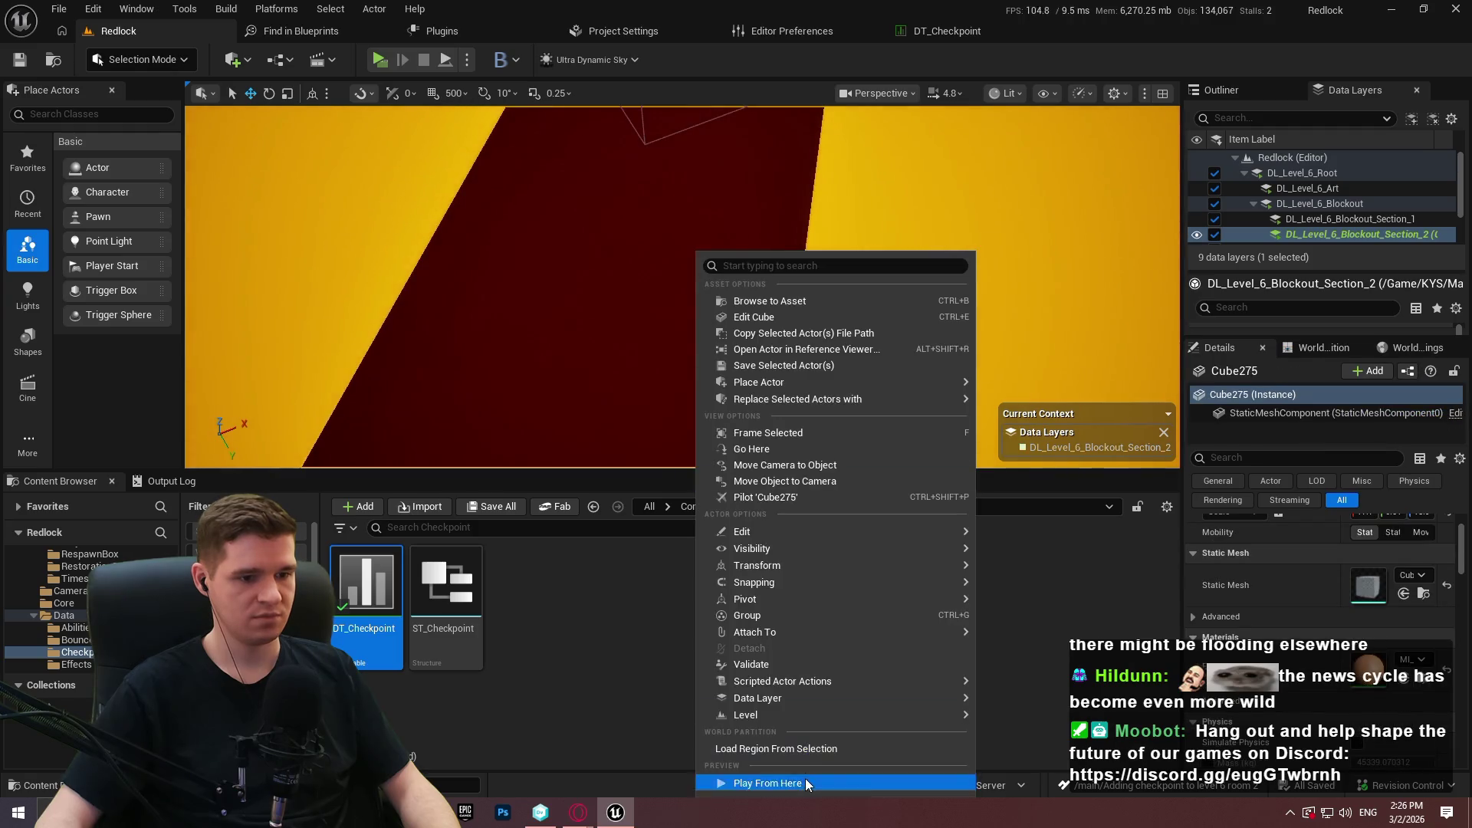
left_click(767, 783)
left_click(699, 406)
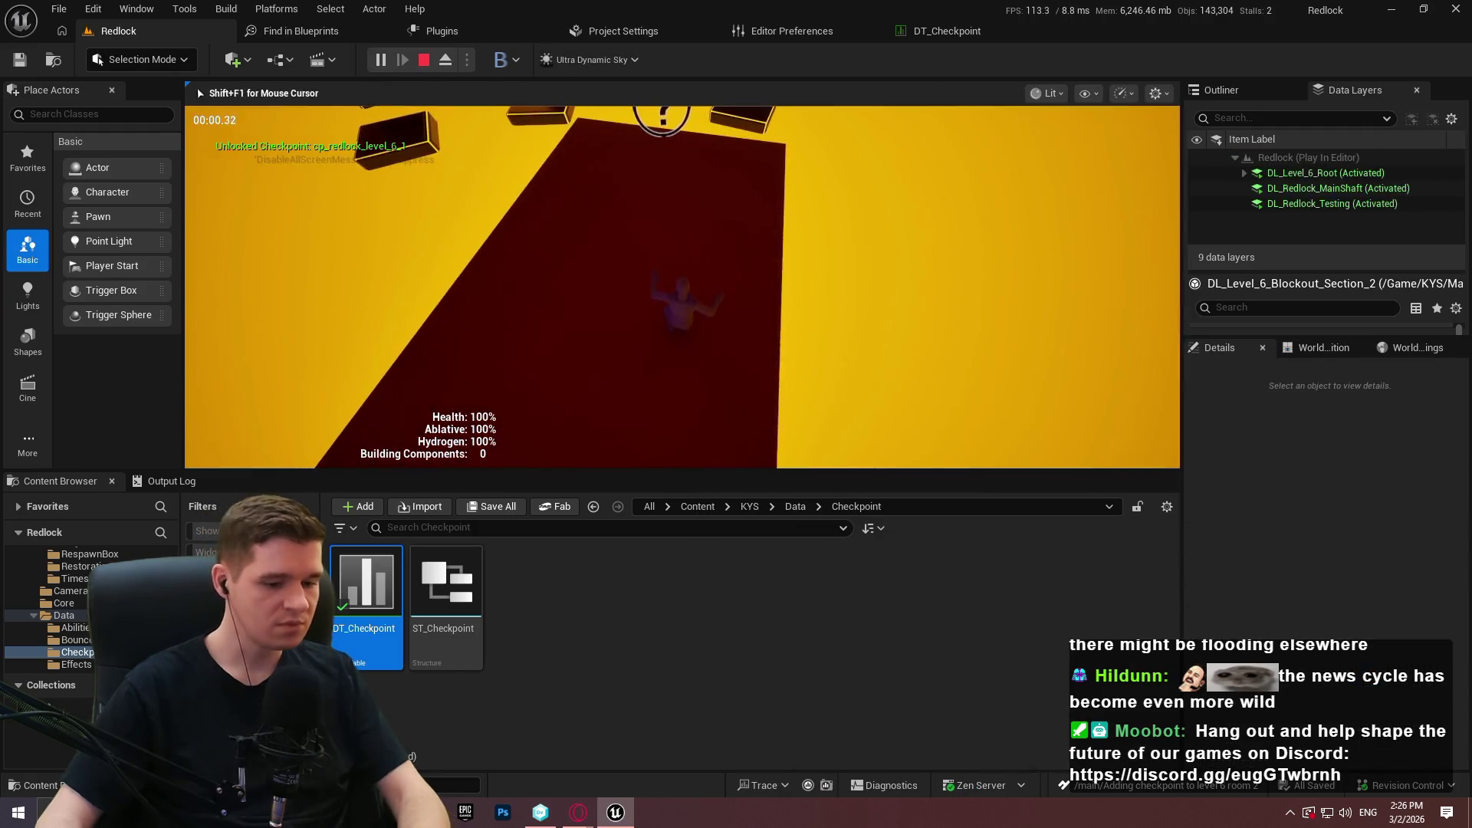
Go fullscreen and run through the Level 6 platforms, collecting one building component.
key("F11")
key("w")
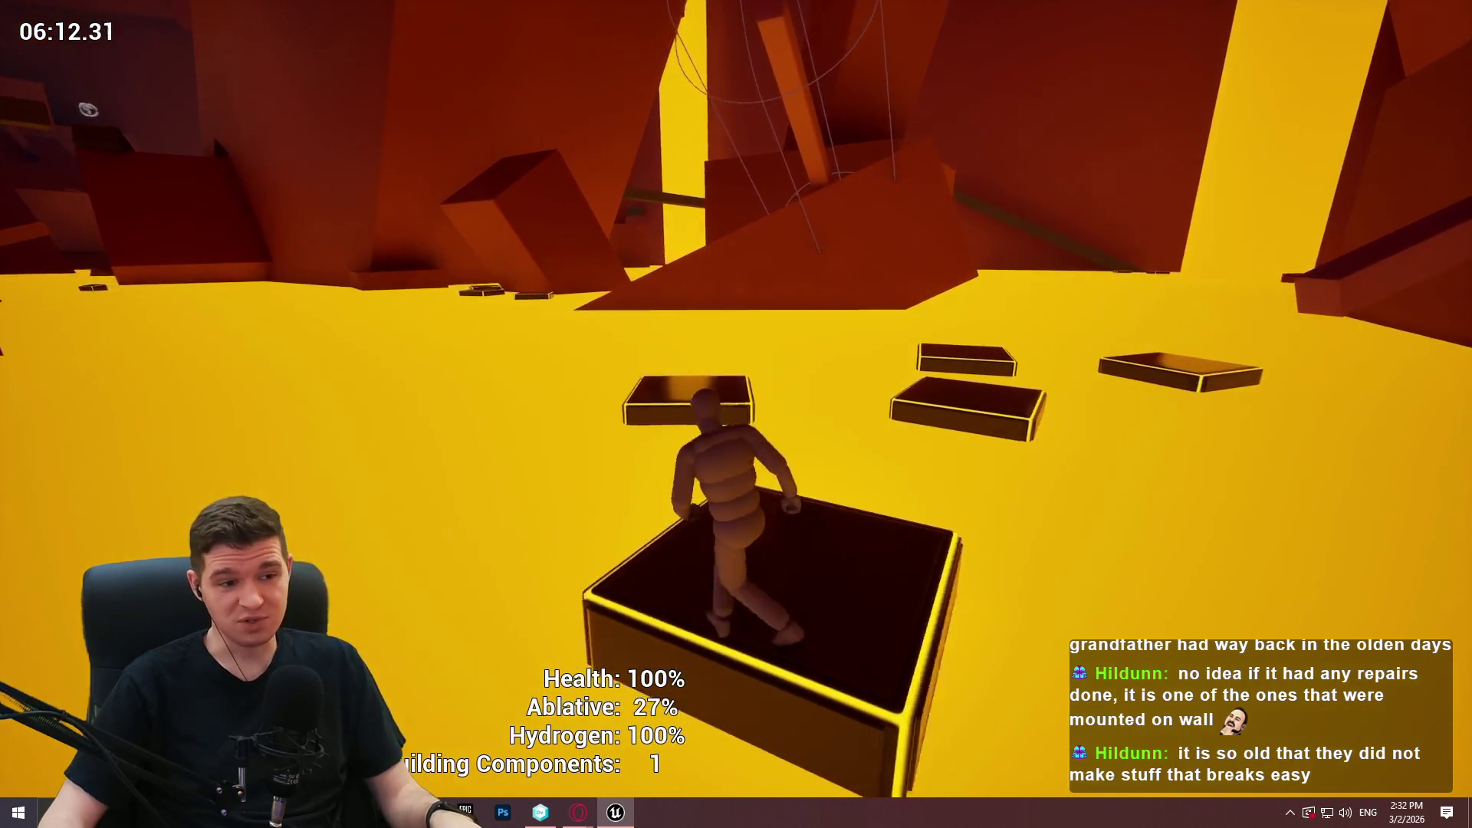
Jump up to the overhead beam, run along it and climb across the ledges and narrow beam.
key("space")
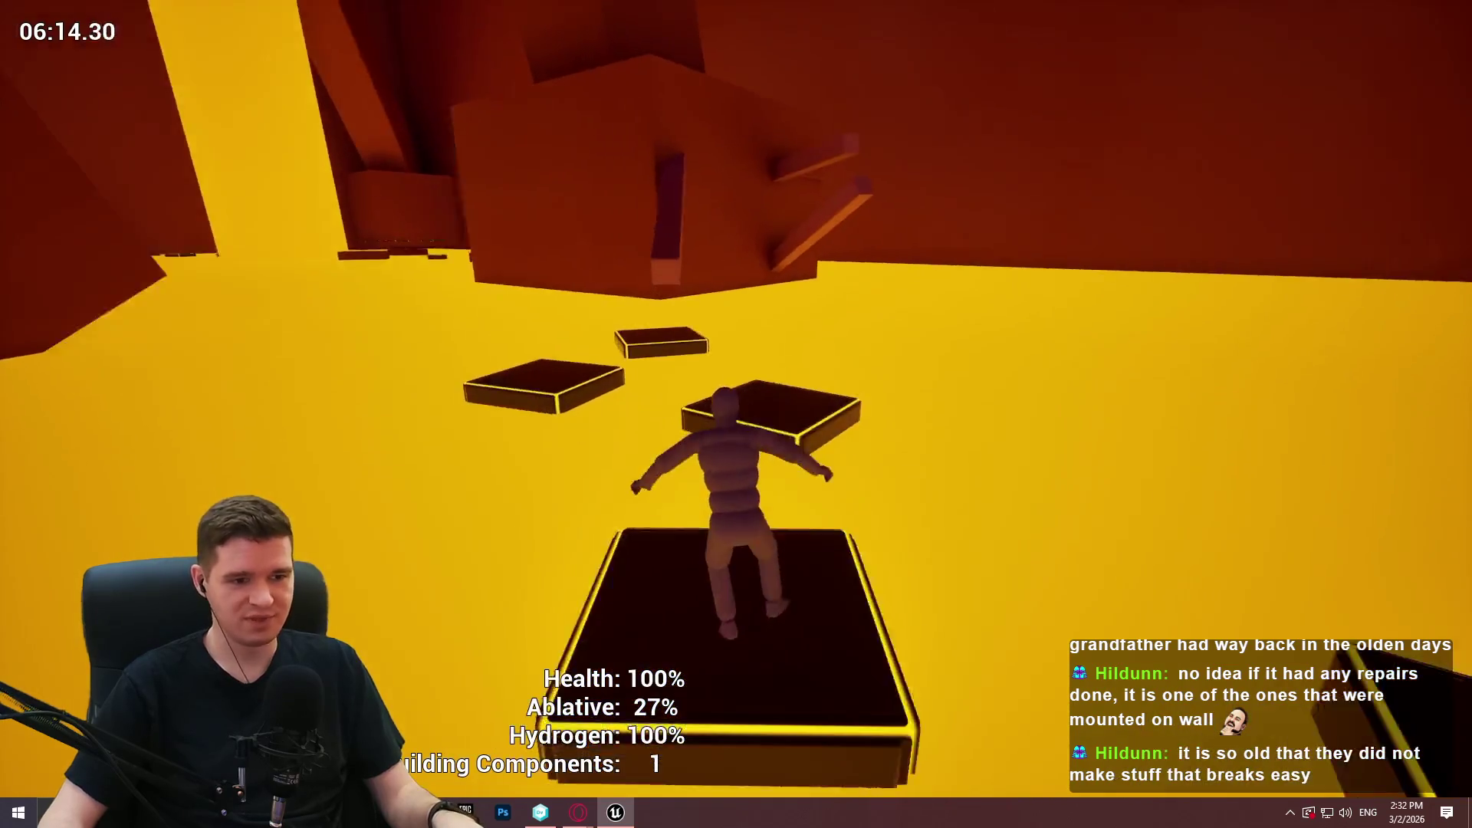
key("space")
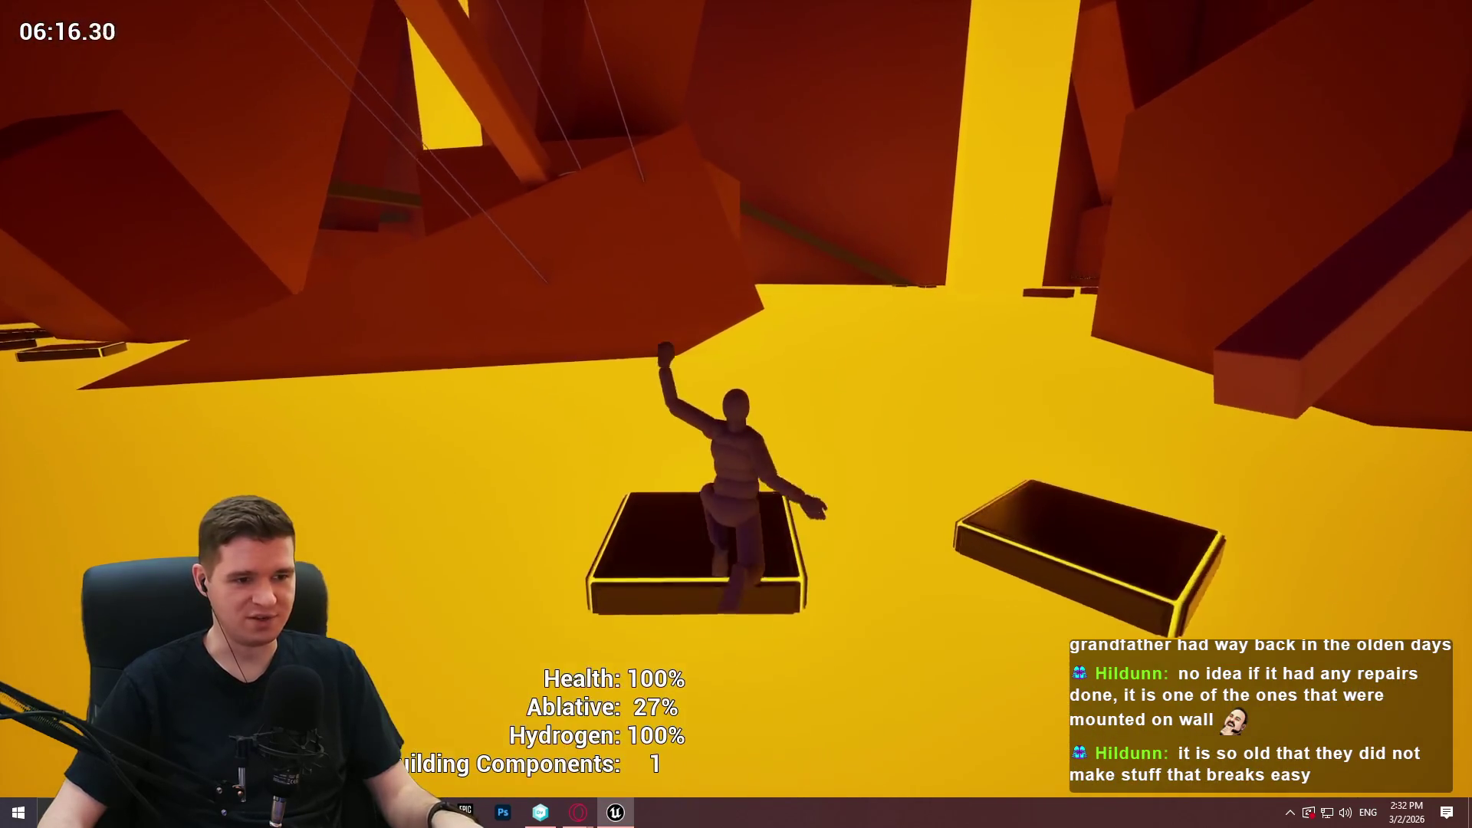
key("space")
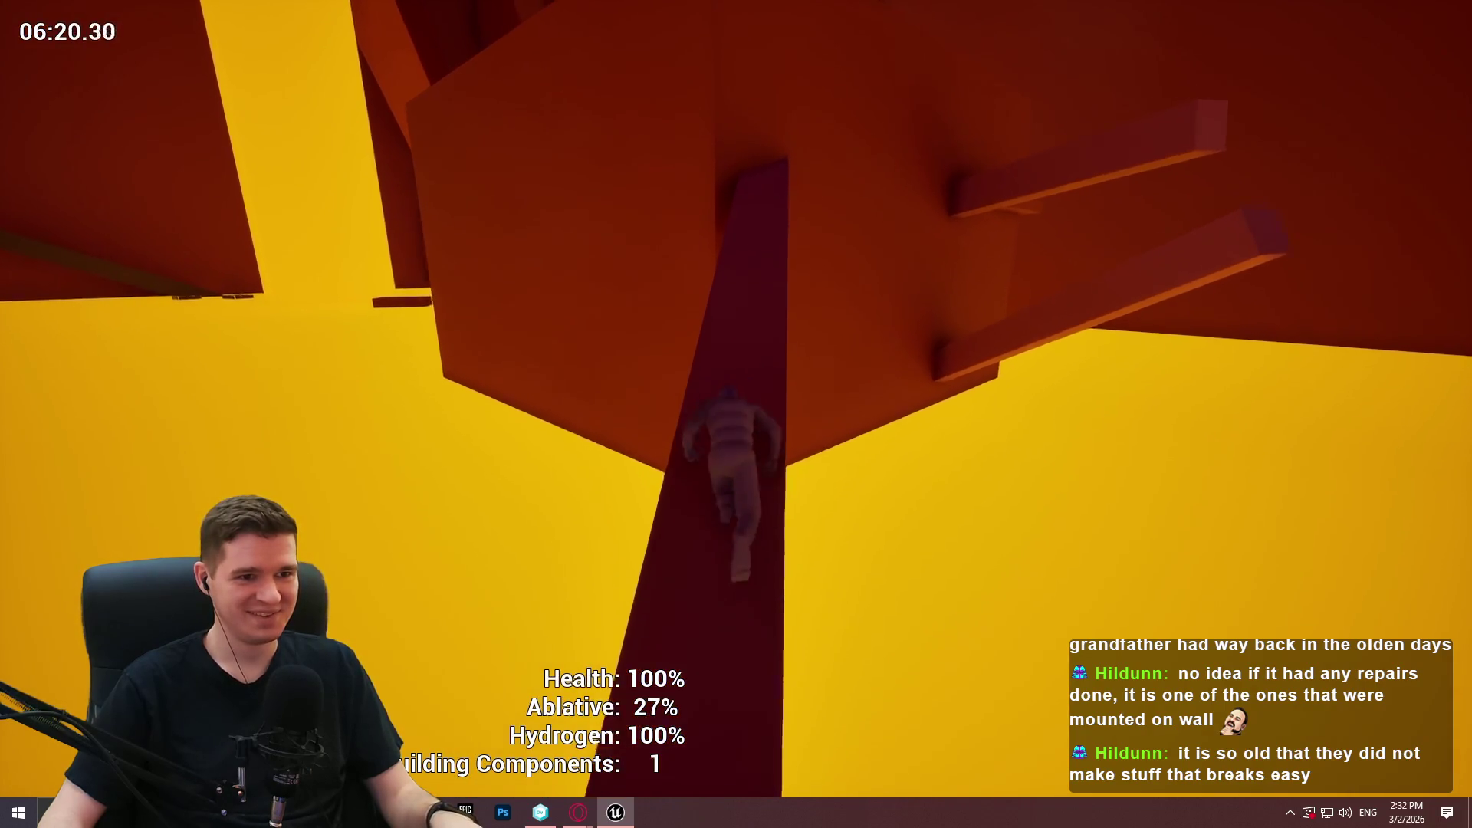
key("space")
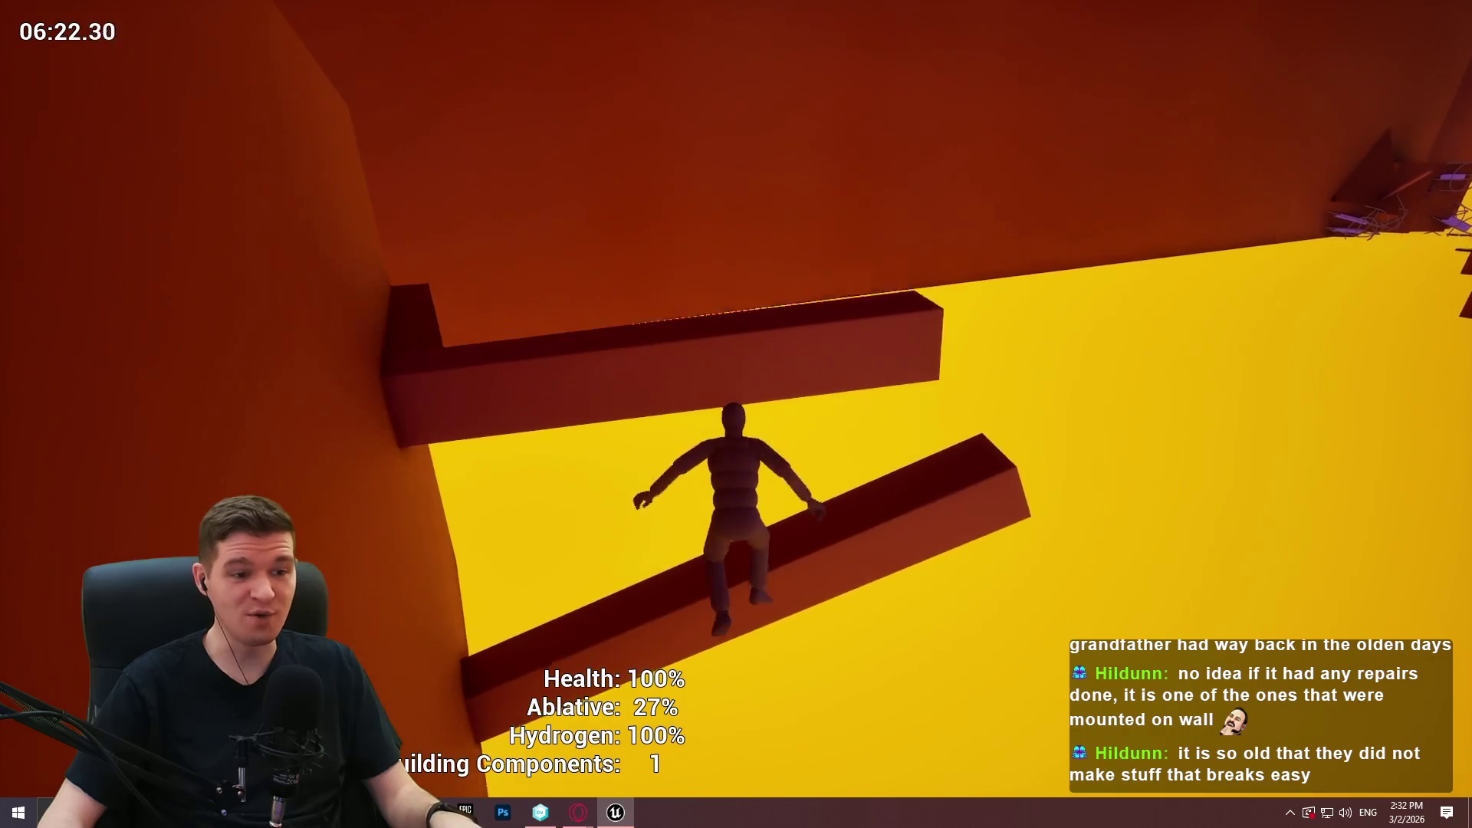
key("w")
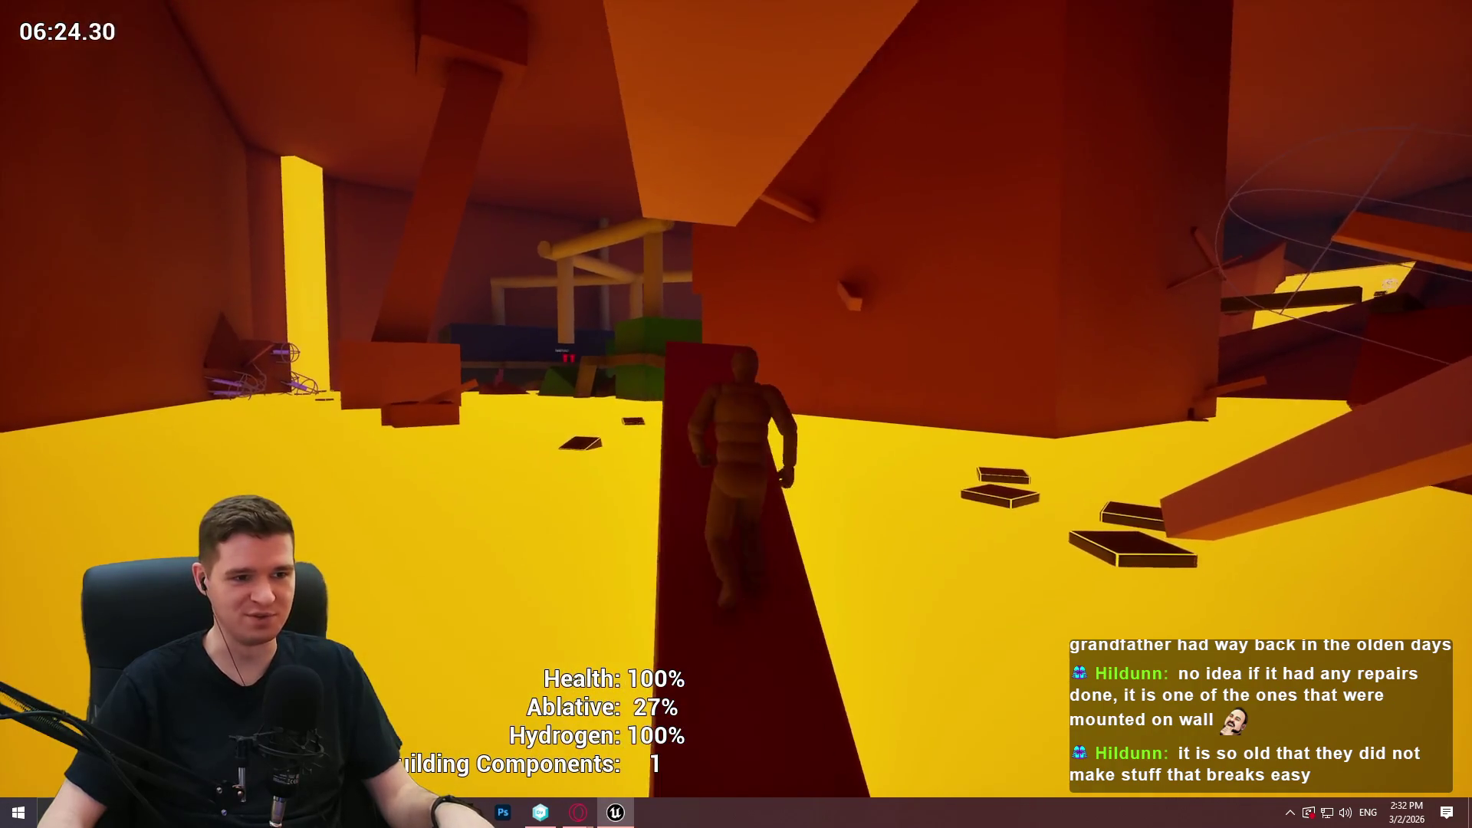
key("w")
key("w")
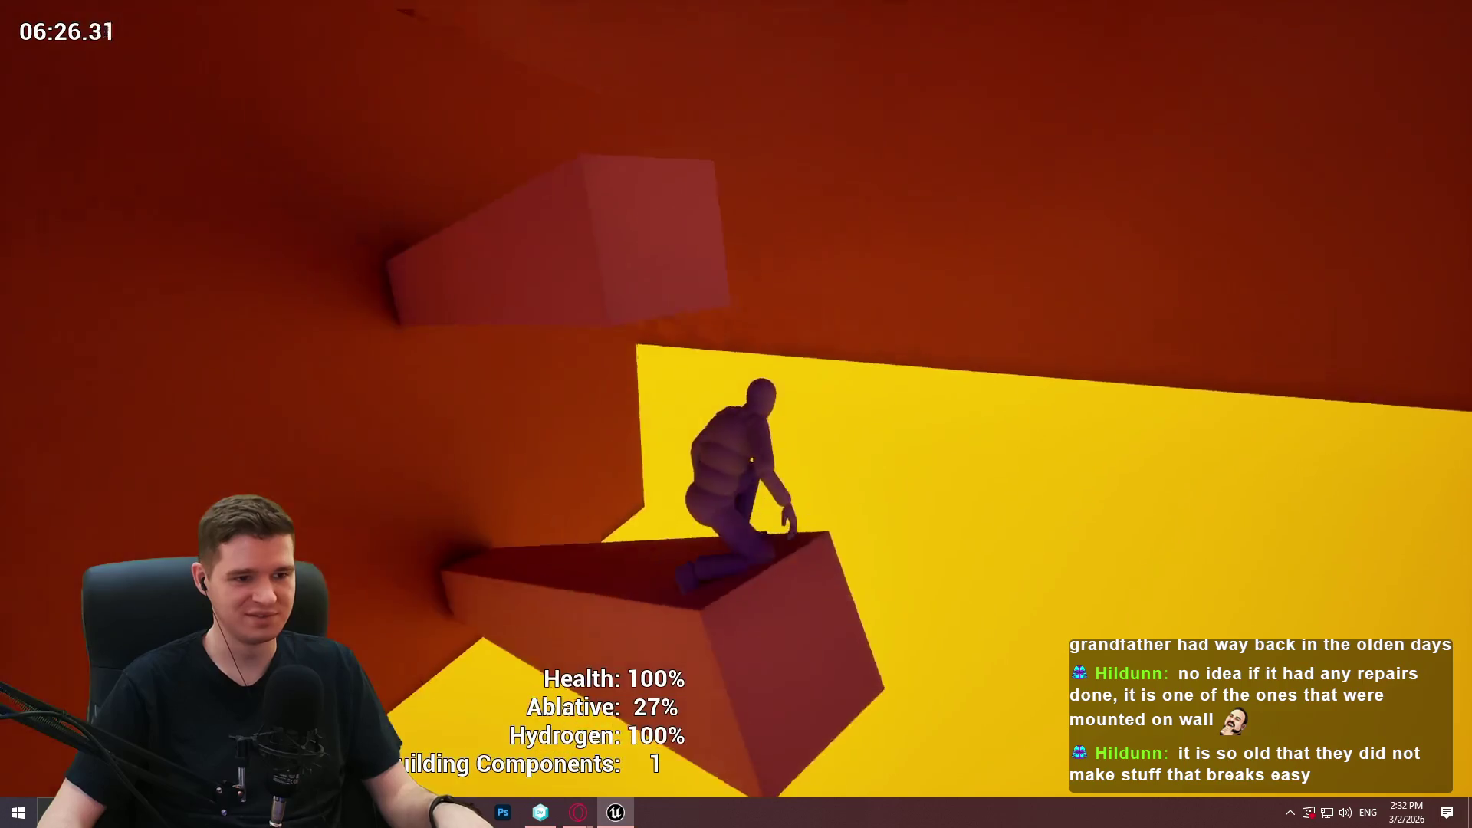
key("w")
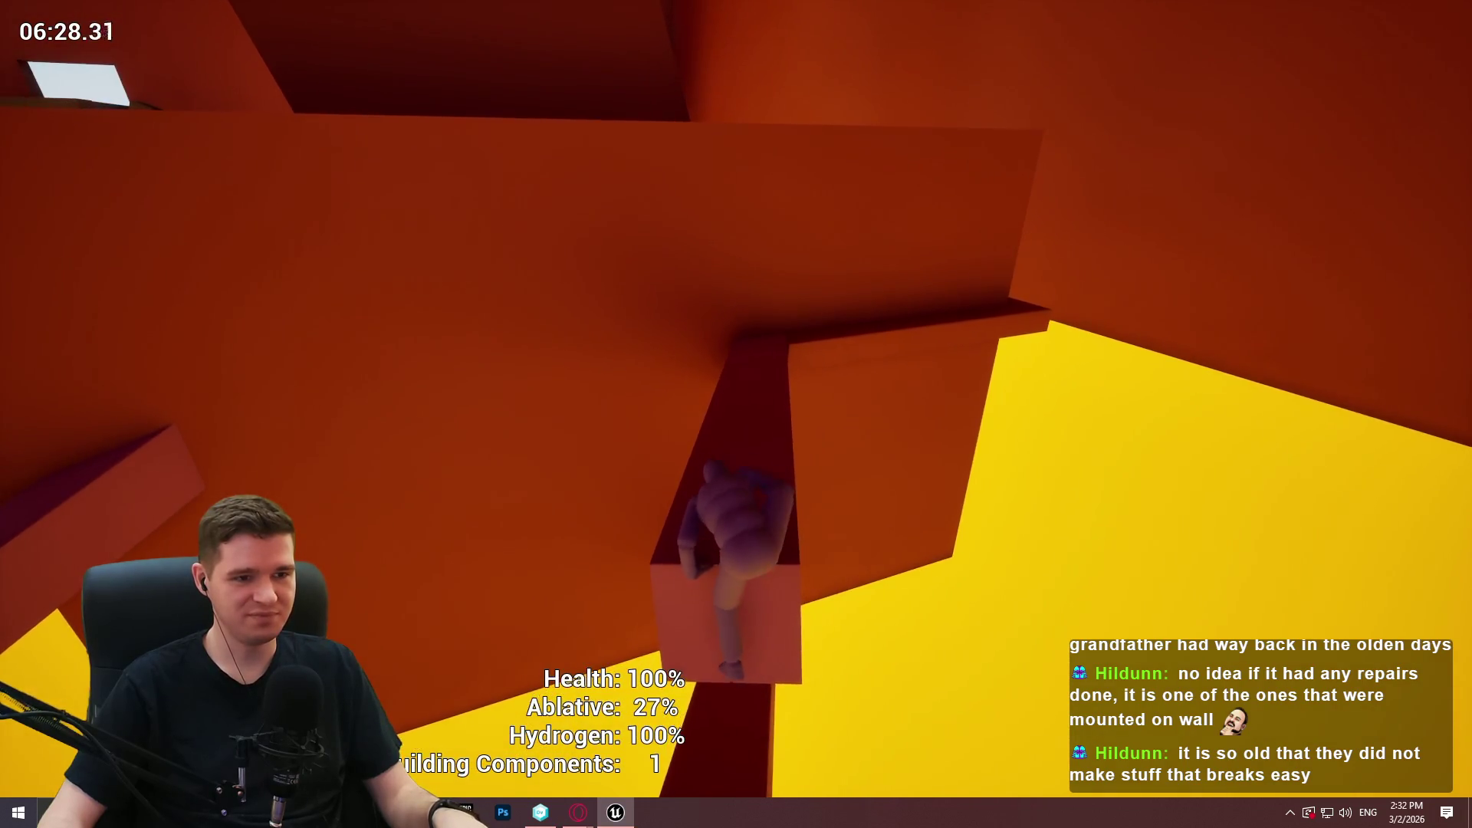
key("w")
key("w")
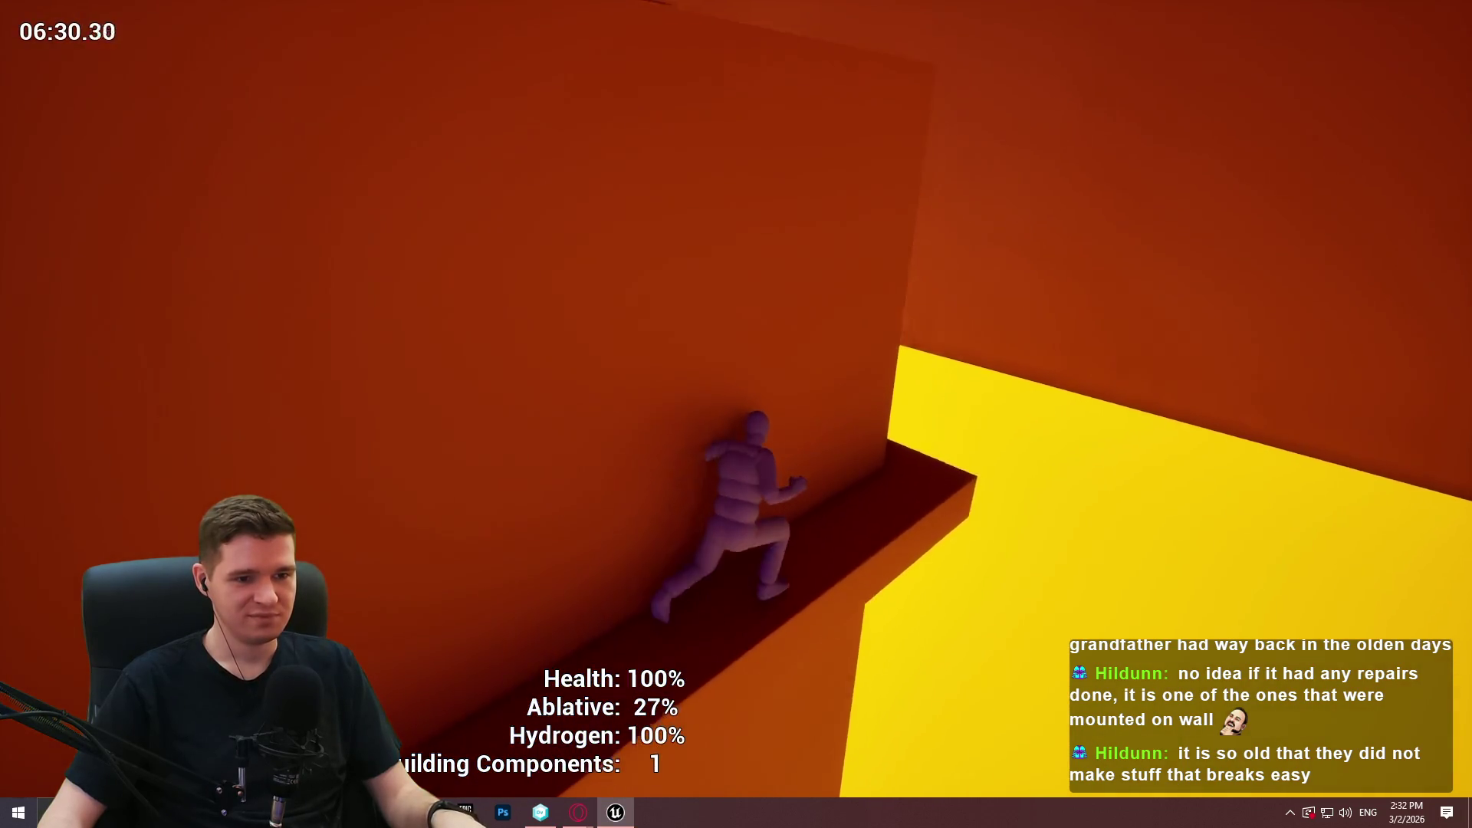
key("w")
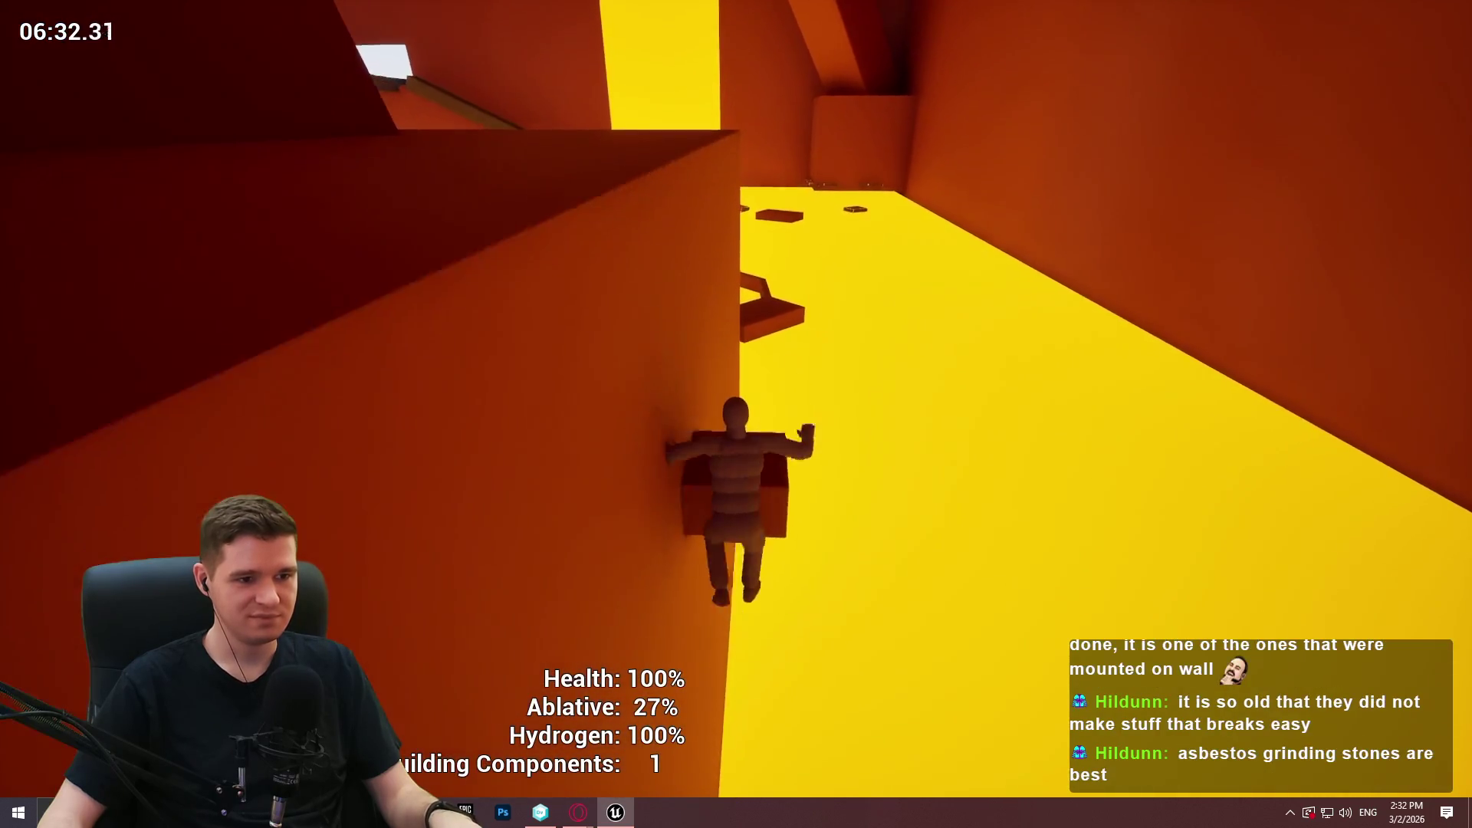
key("w")
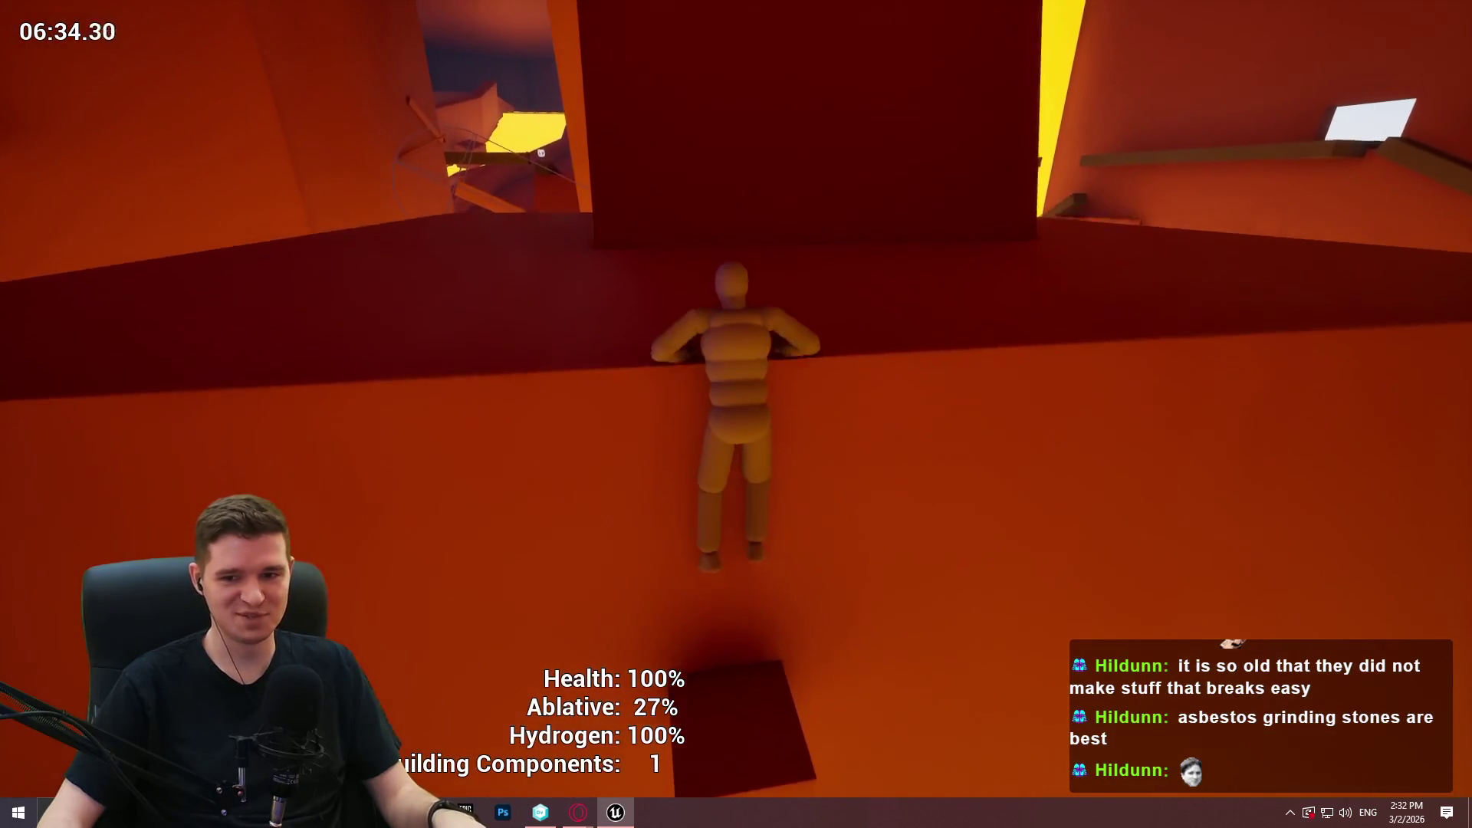
key("w")
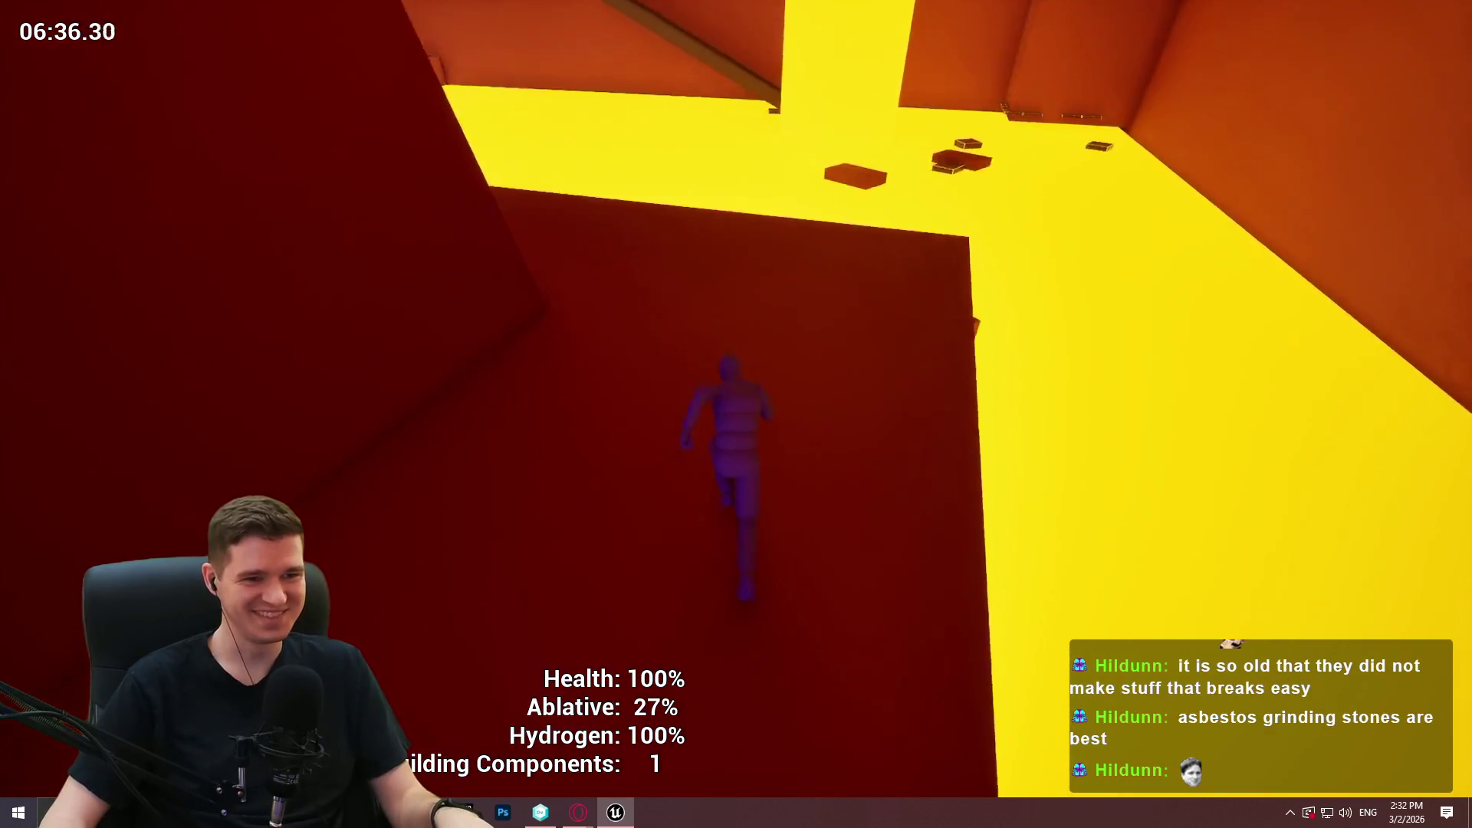
key("w")
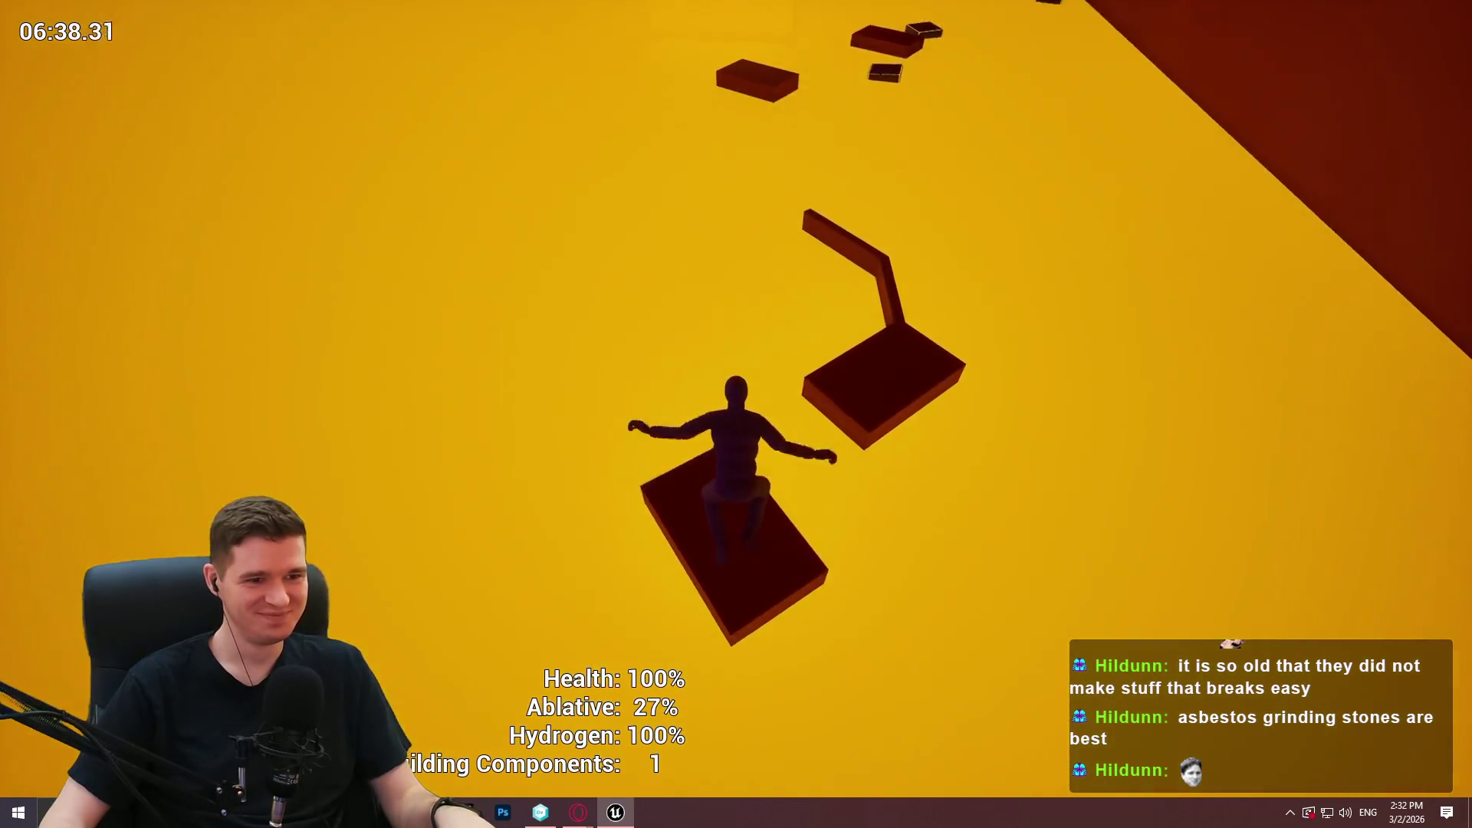
key("w")
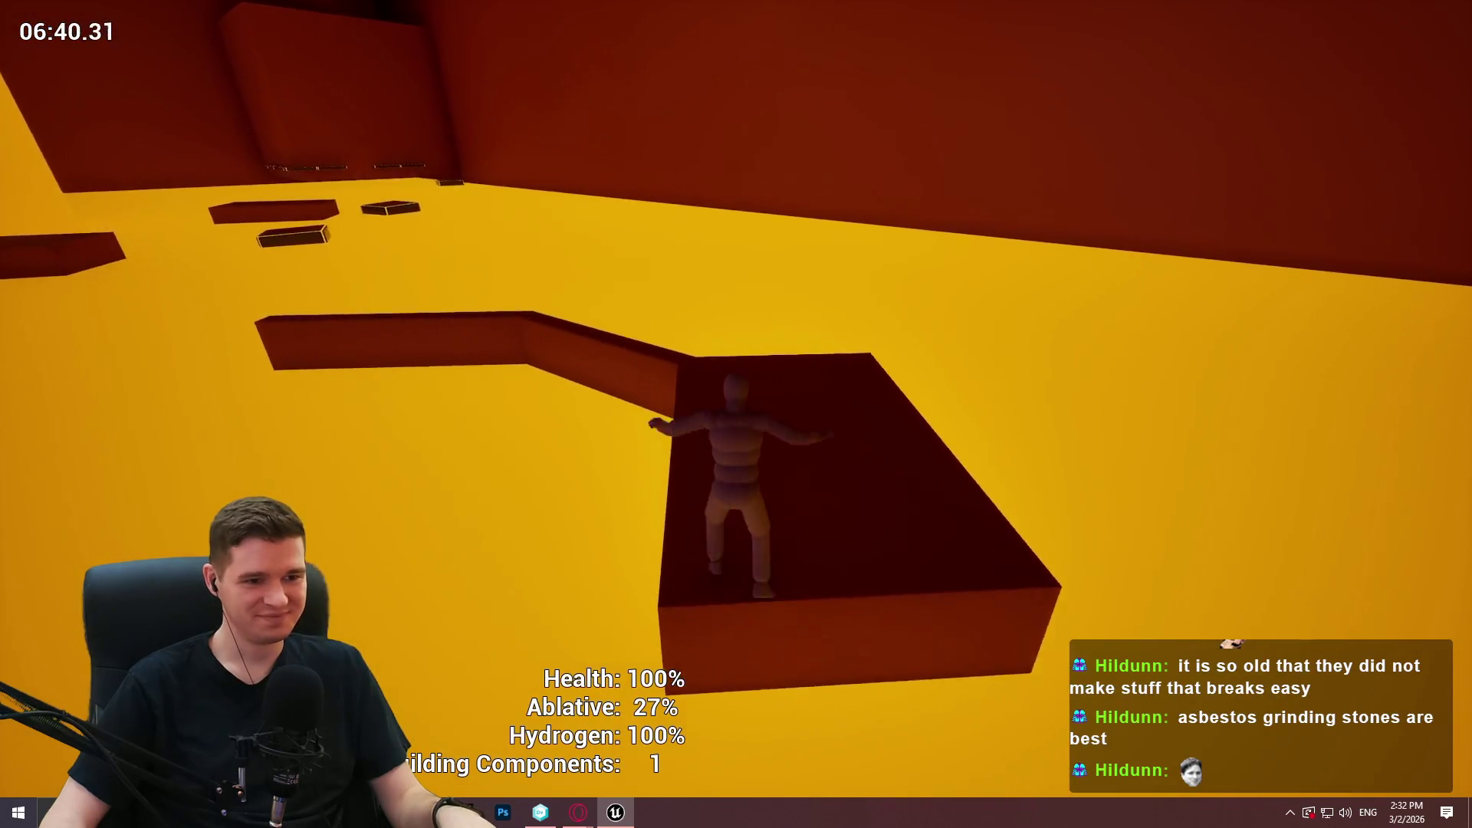
key("w")
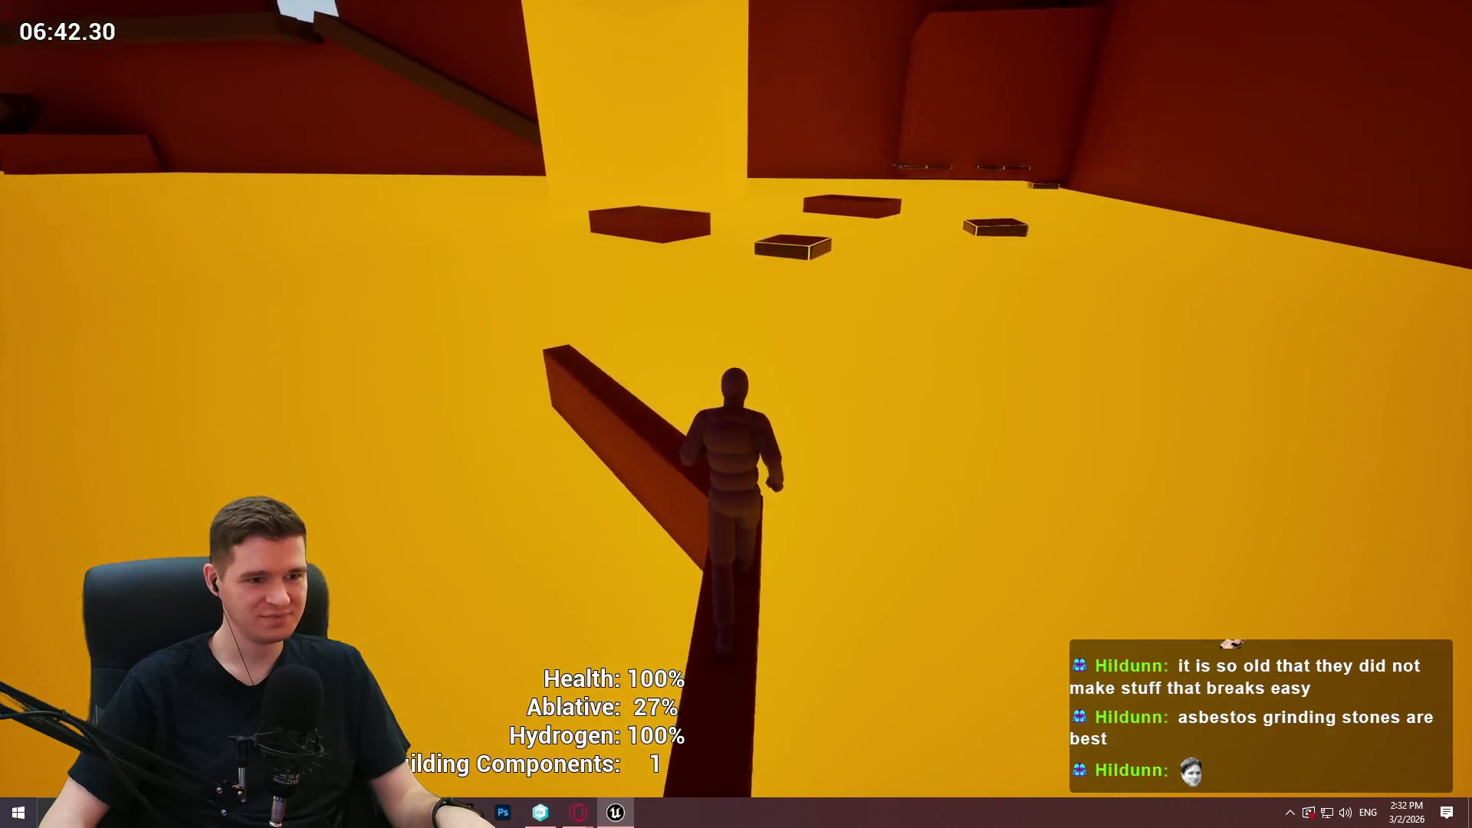
key("w")
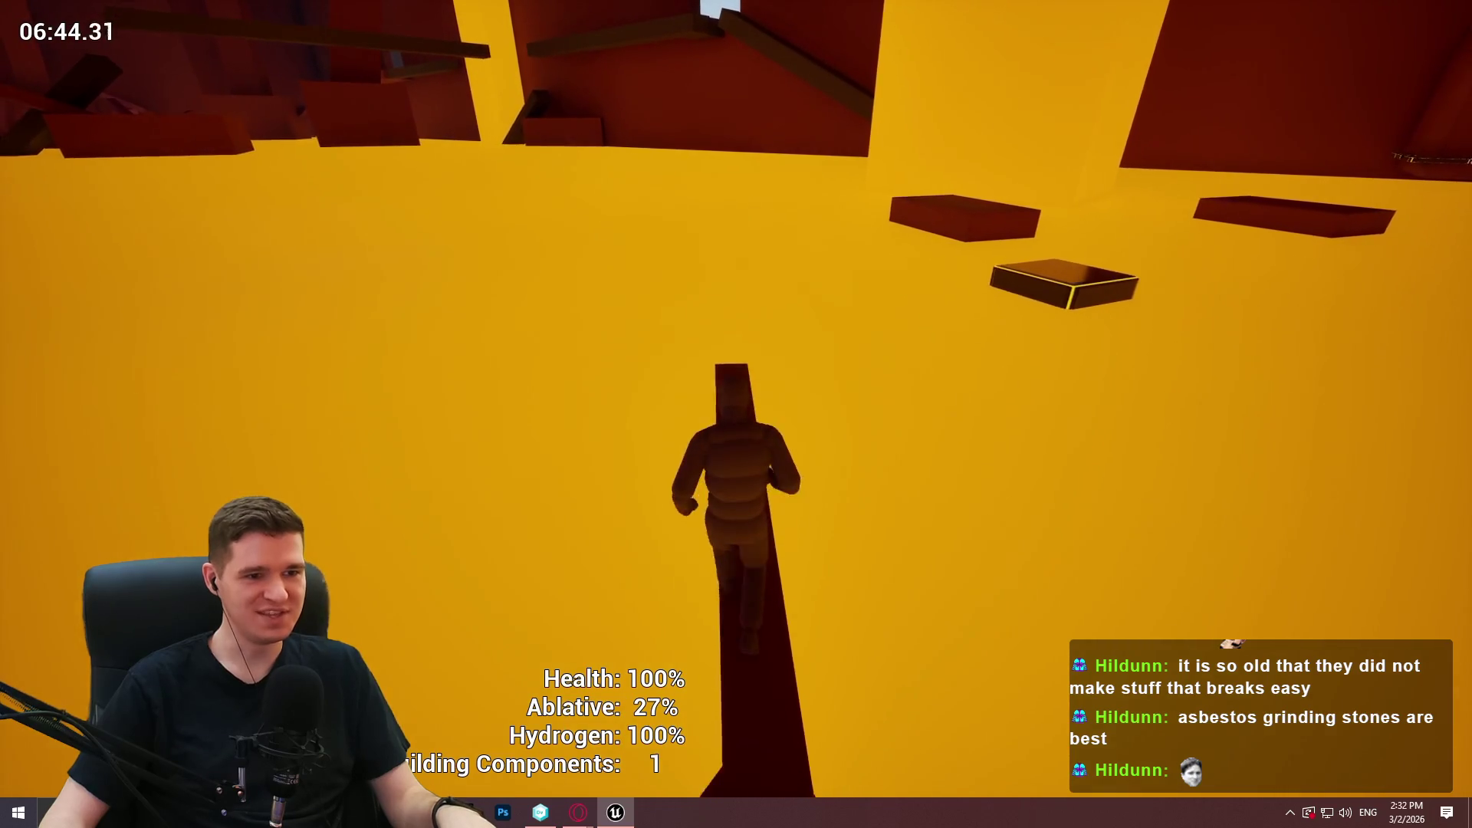
key("w")
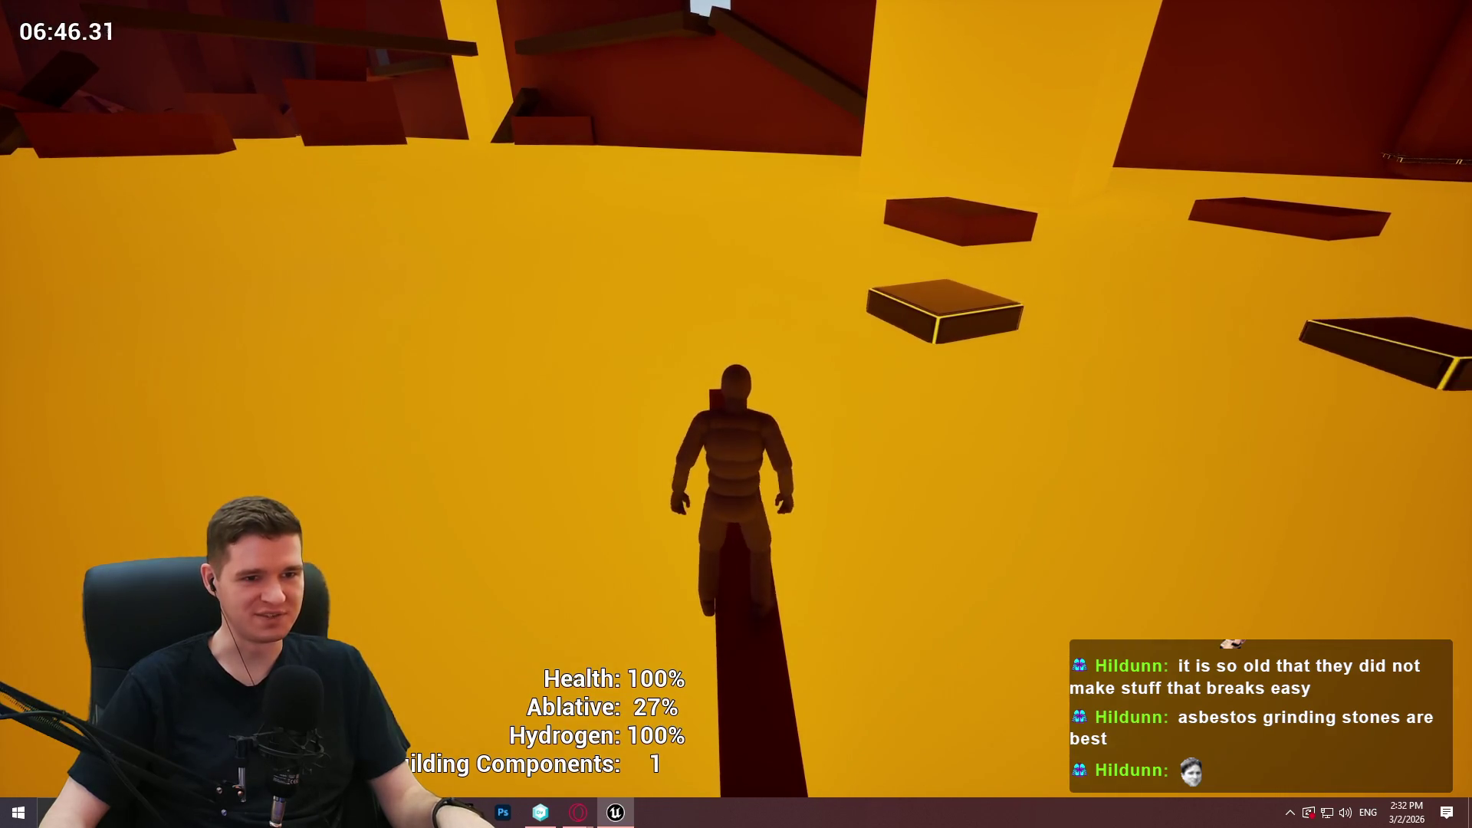
Hop across the outlined platform and floating blocks onto the large dark floating block.
key("space")
key("space")
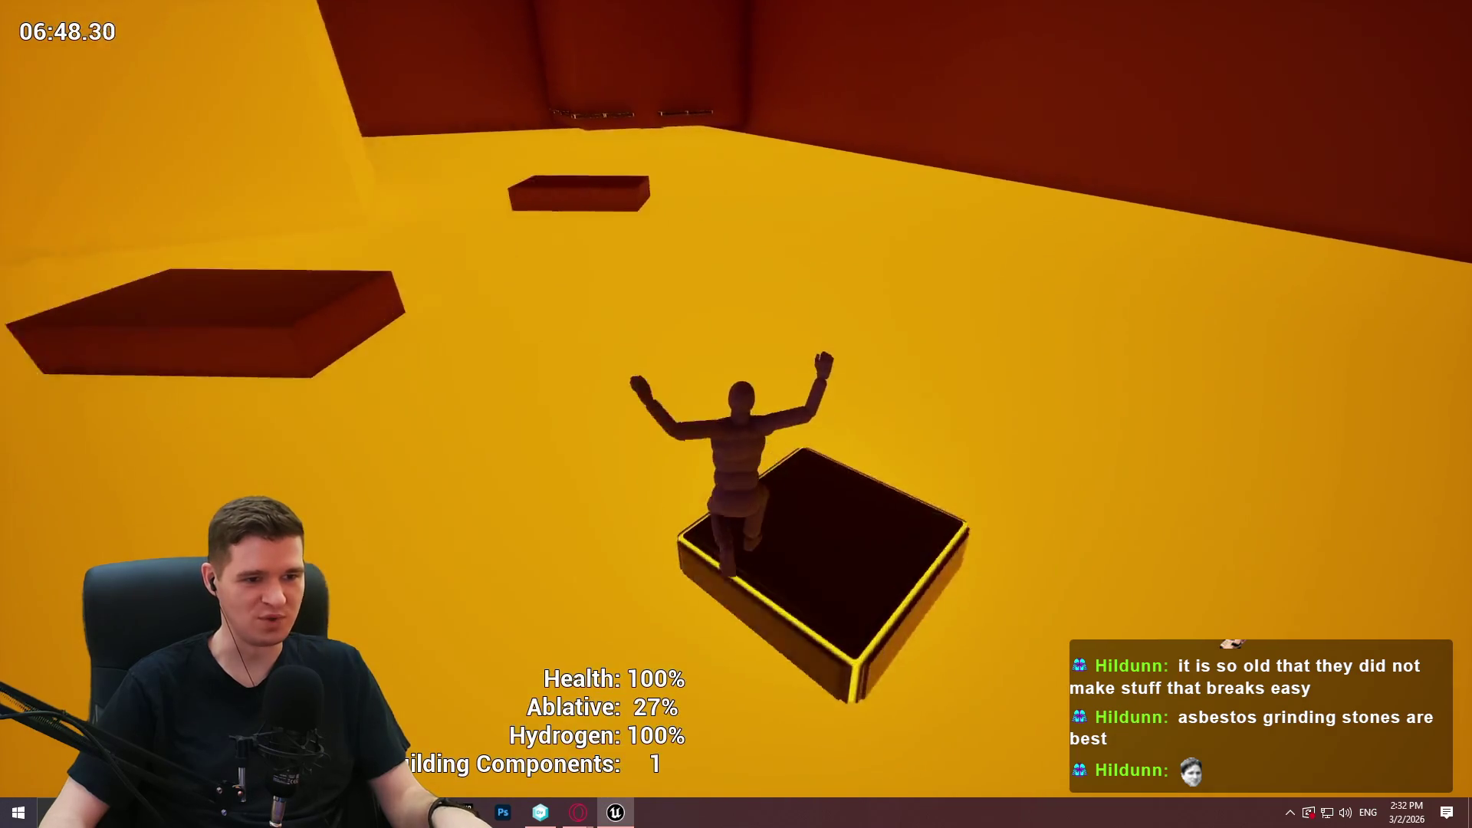
key("w")
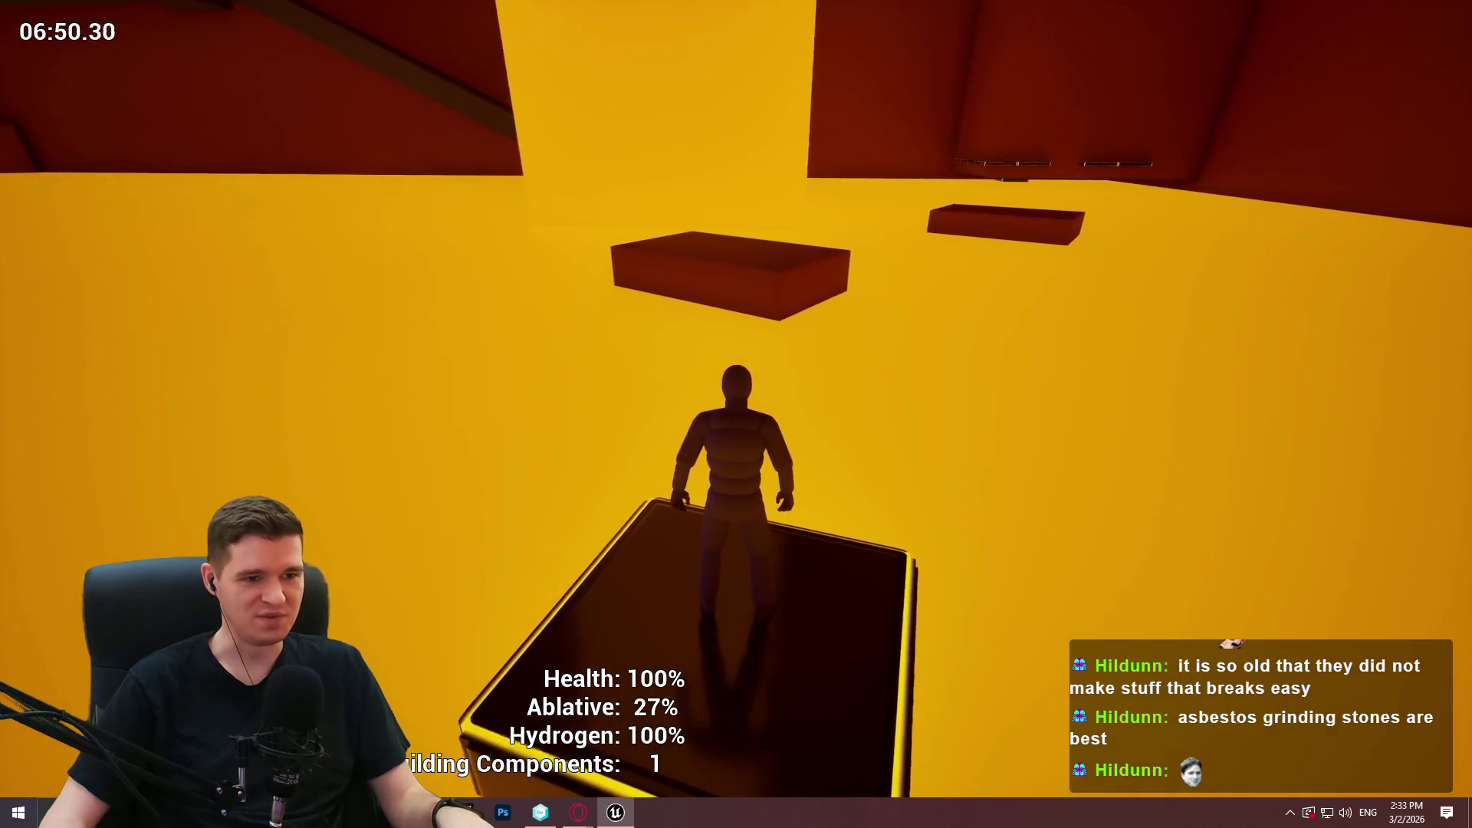
key("w")
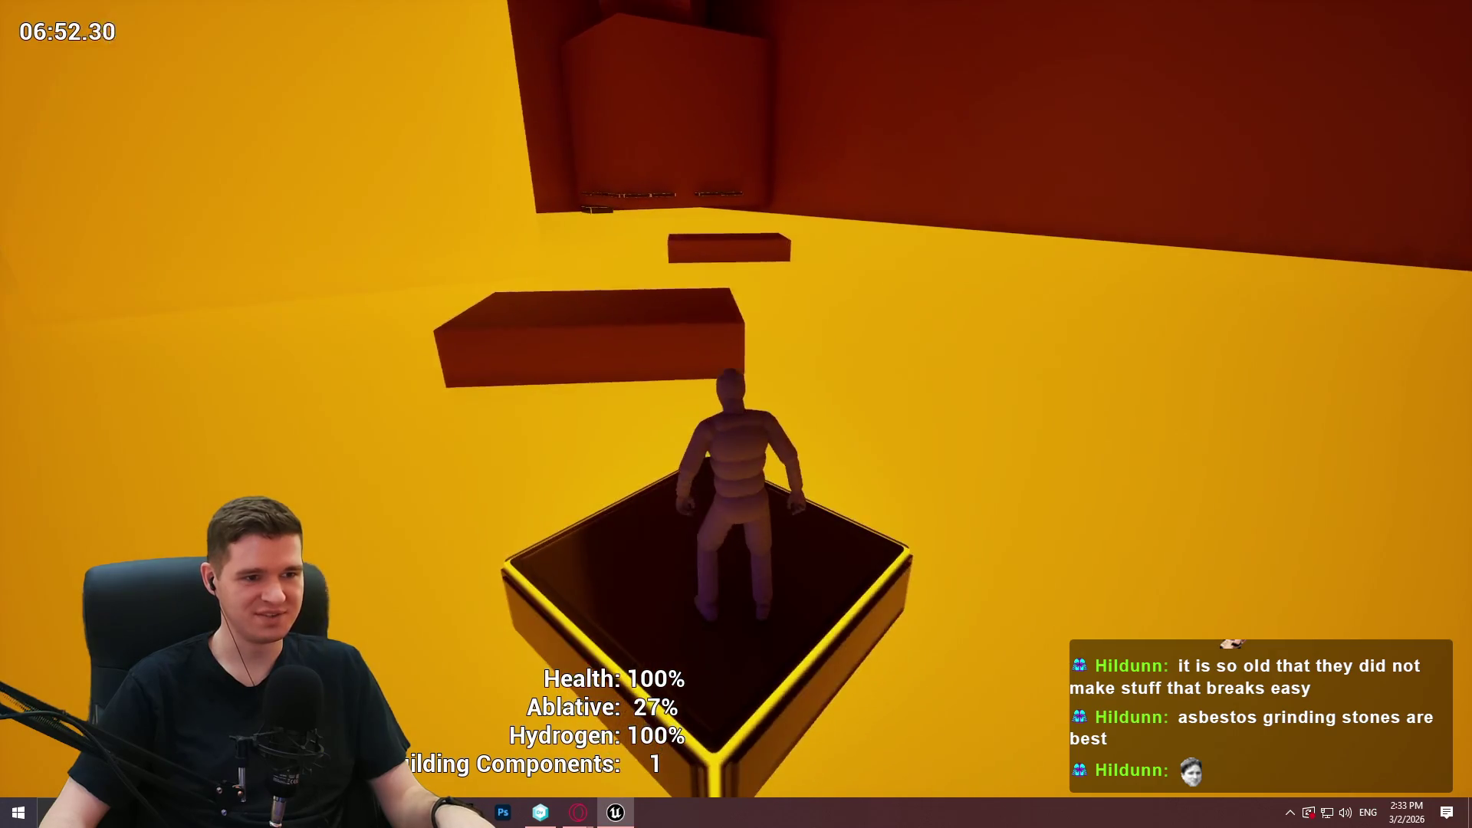
key("space")
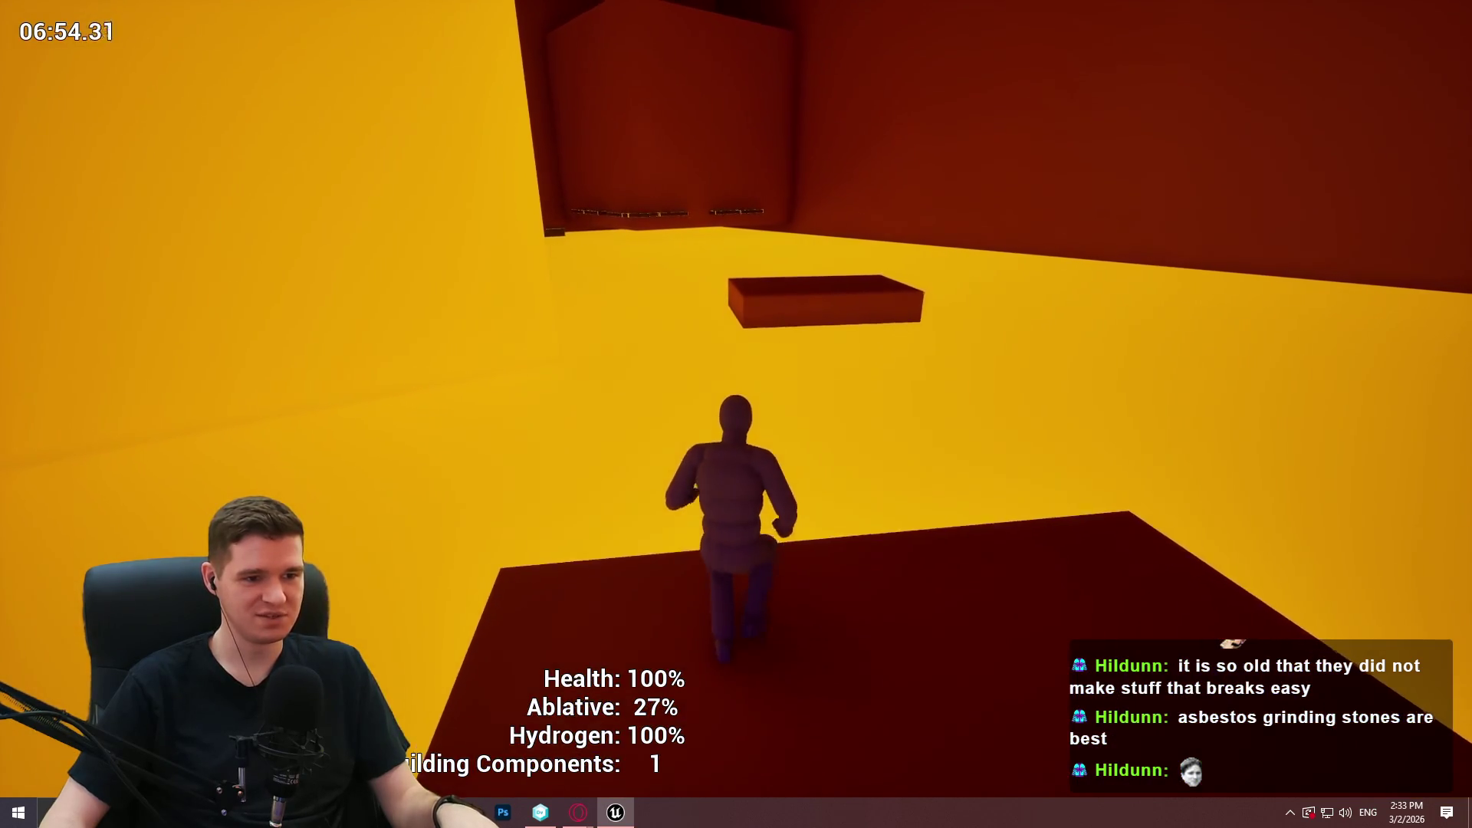
key("w")
mouse_move(736, 414)
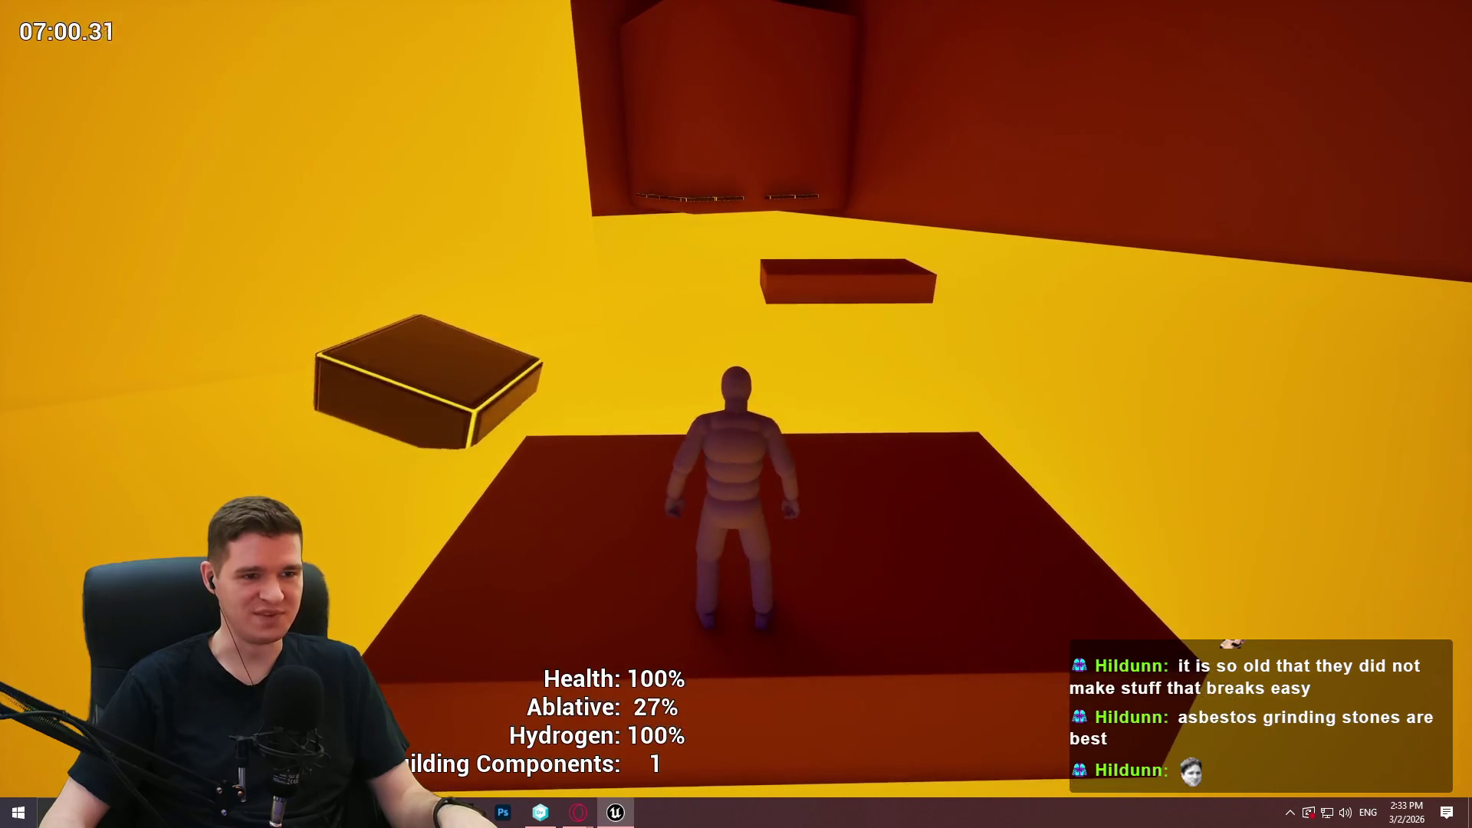
key("w")
key("space")
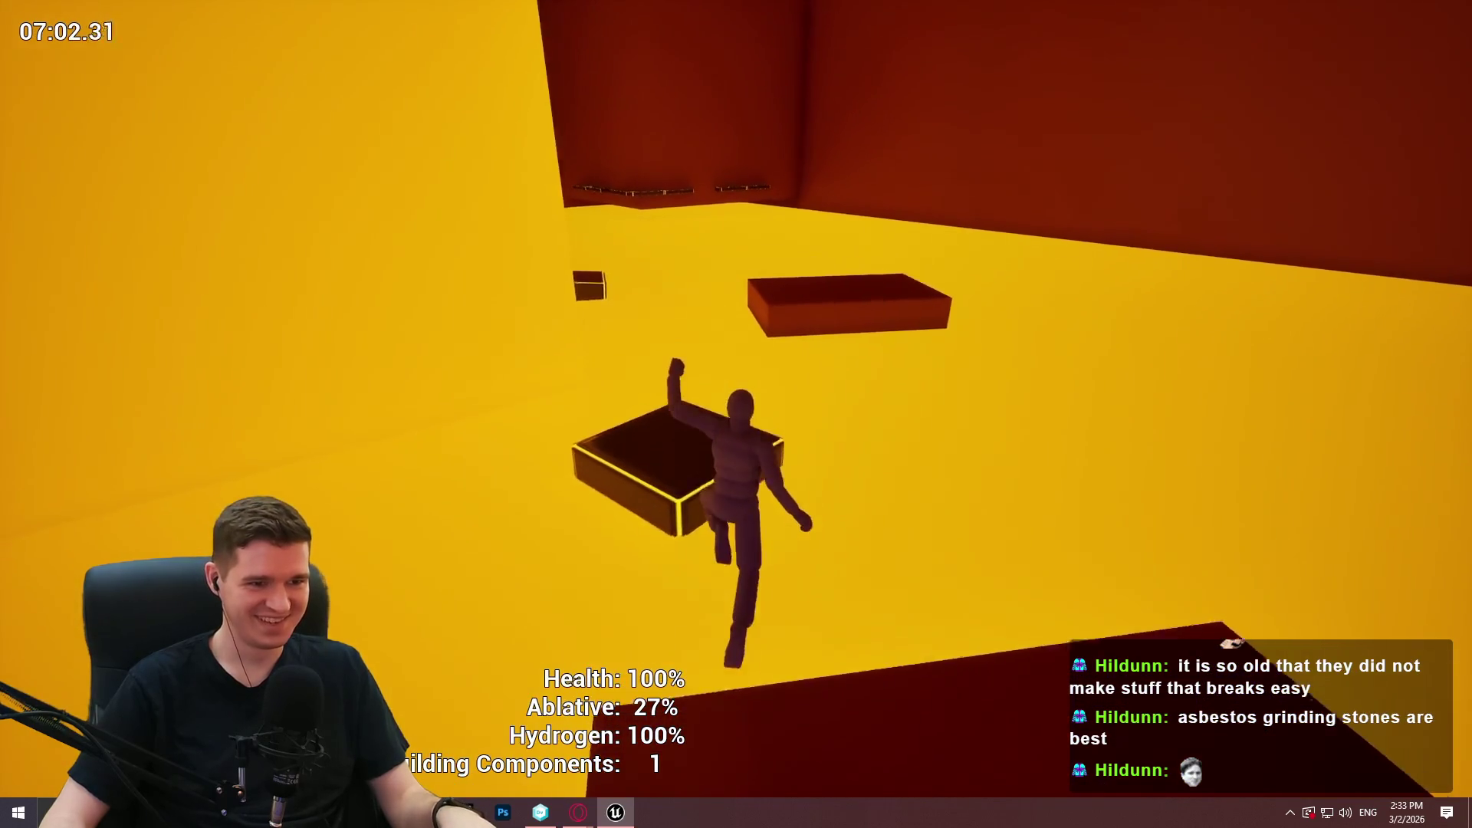
key("w")
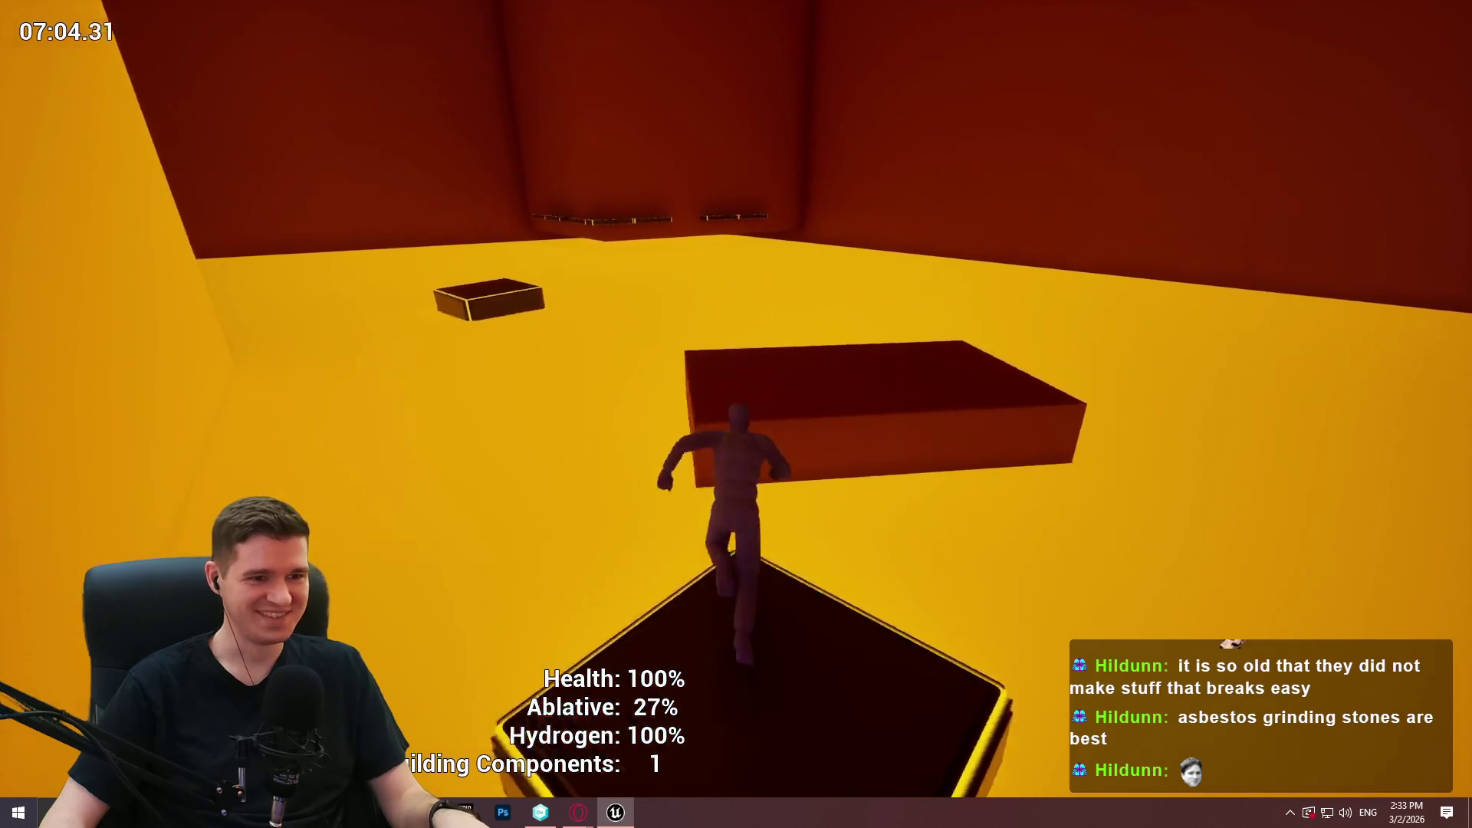
key("space")
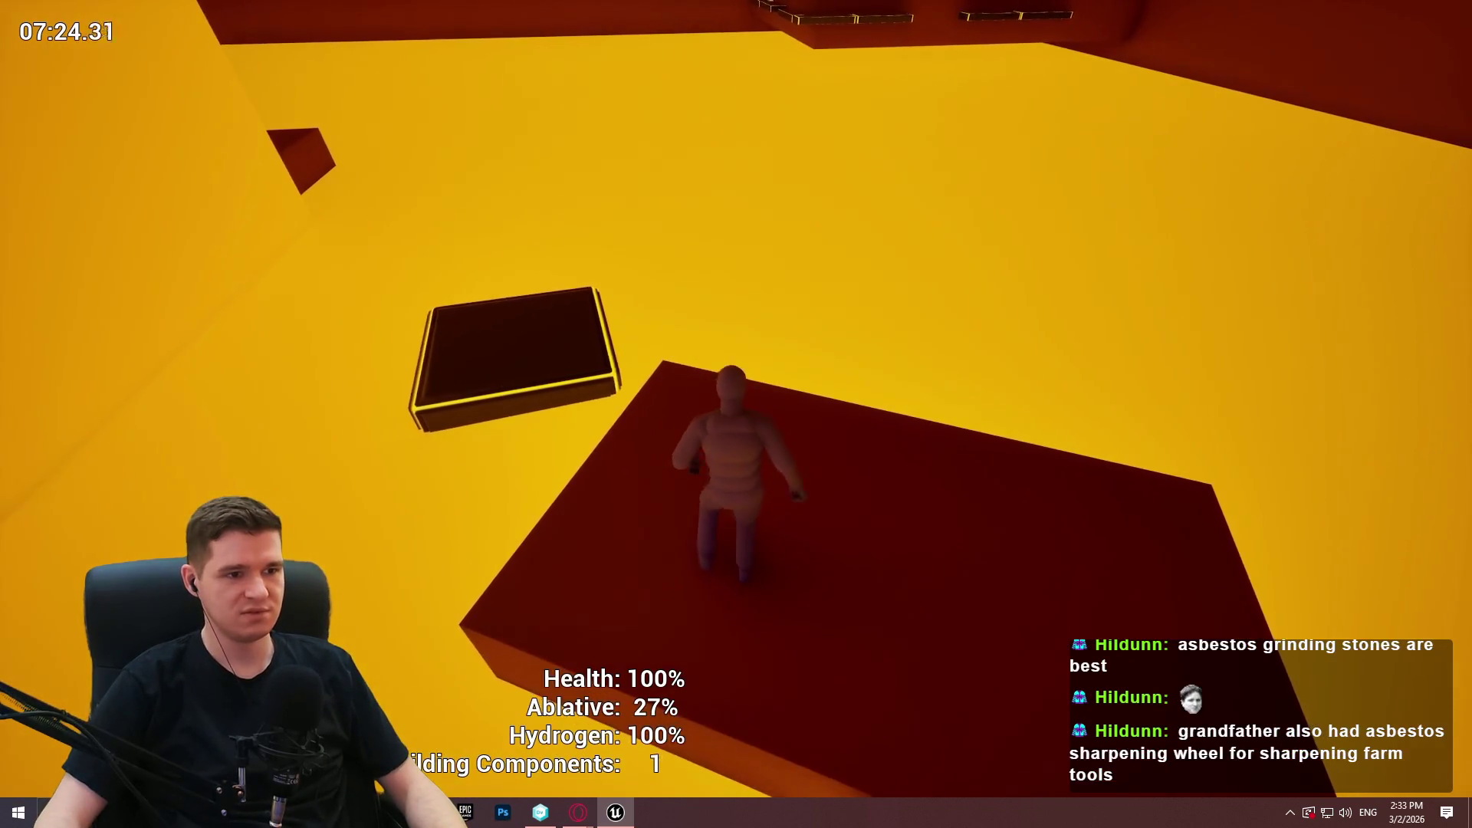
Walk off the red platform and jump onto the yellow-edged platform by the wall.
key("w")
key("space")
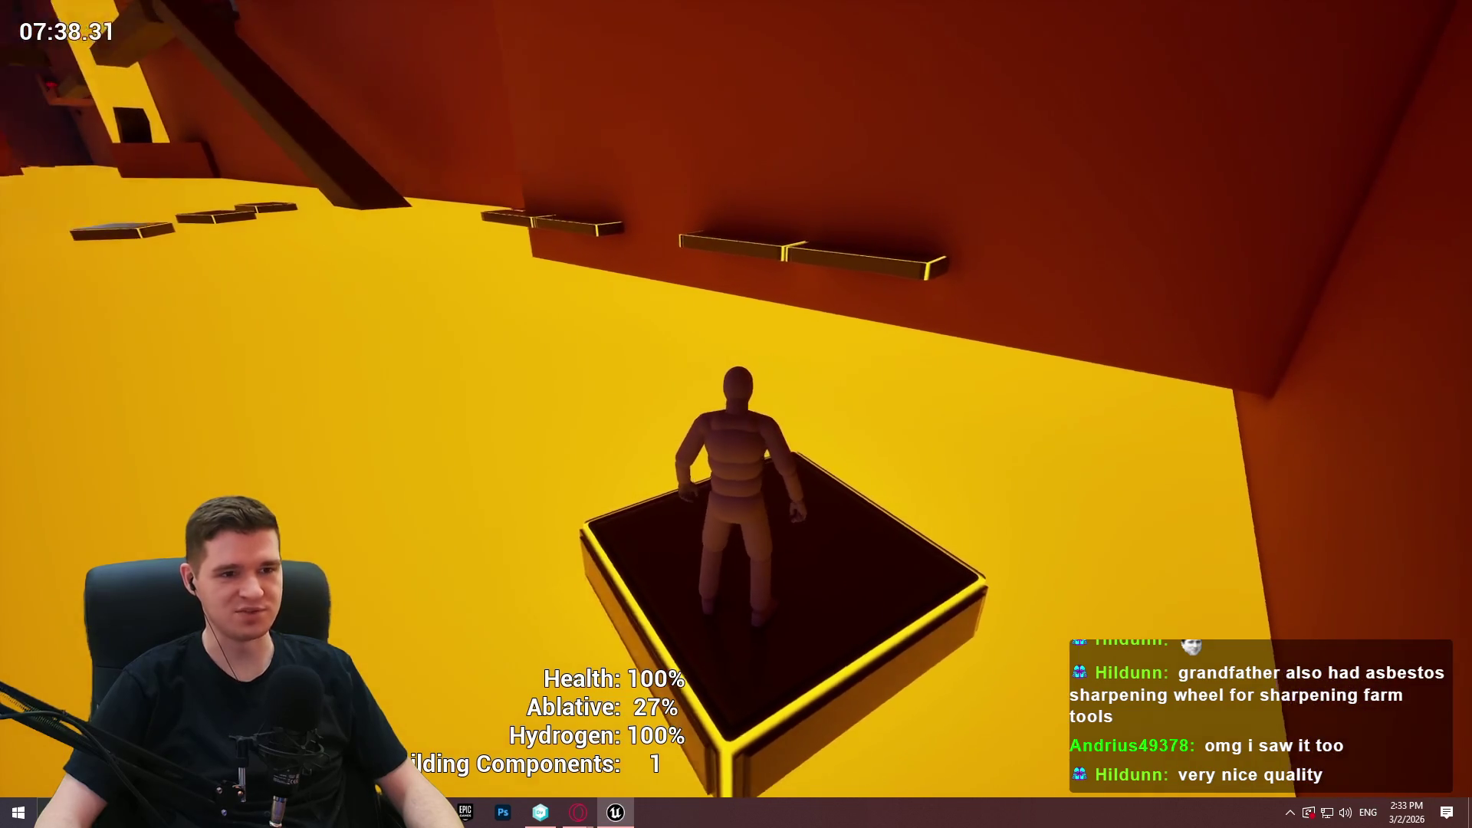
Climb along the wall ledges and dark platforms through the doorway, then jump onto the dark ramp.
key("w")
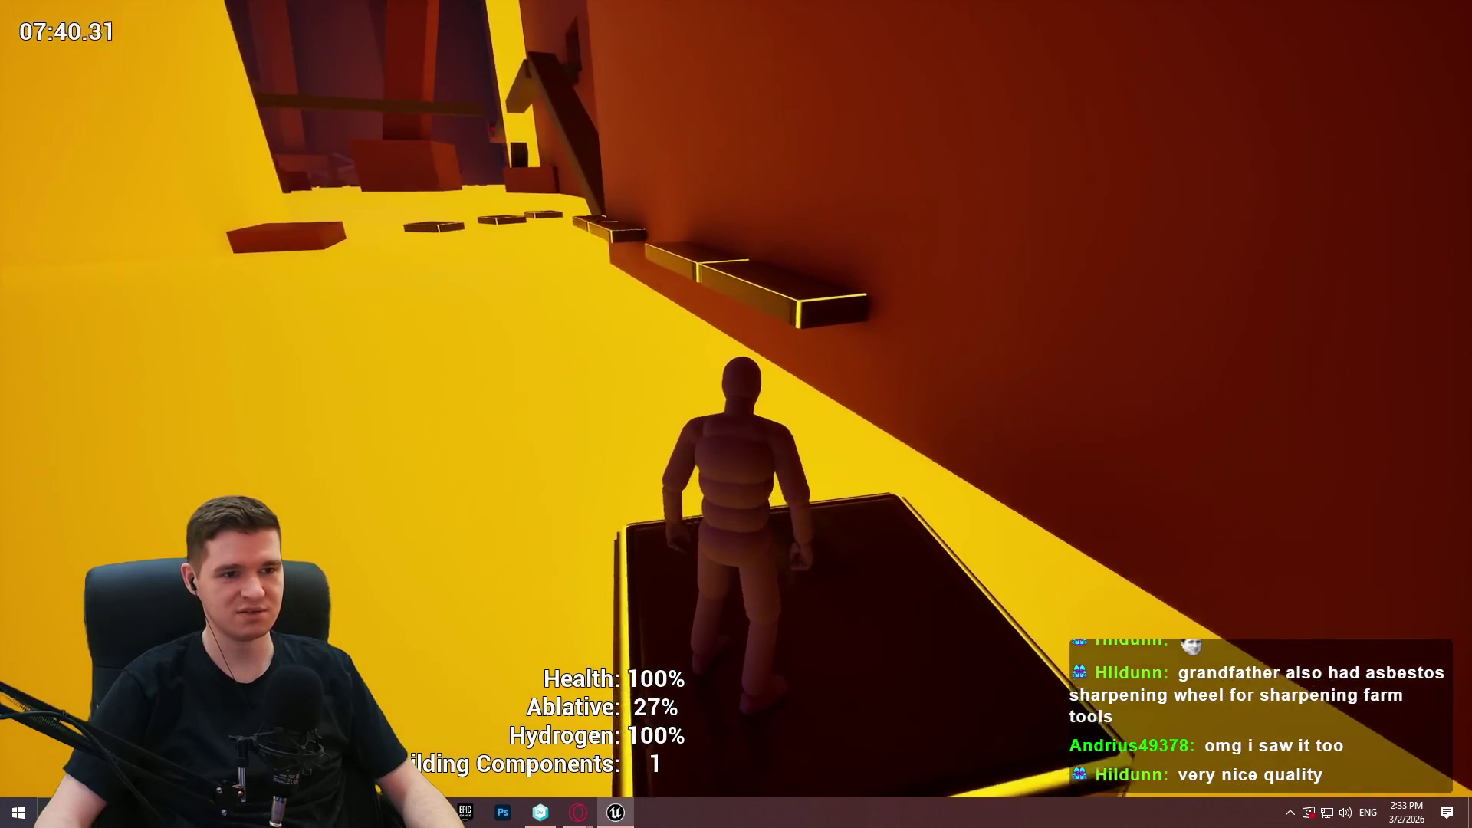
key("space")
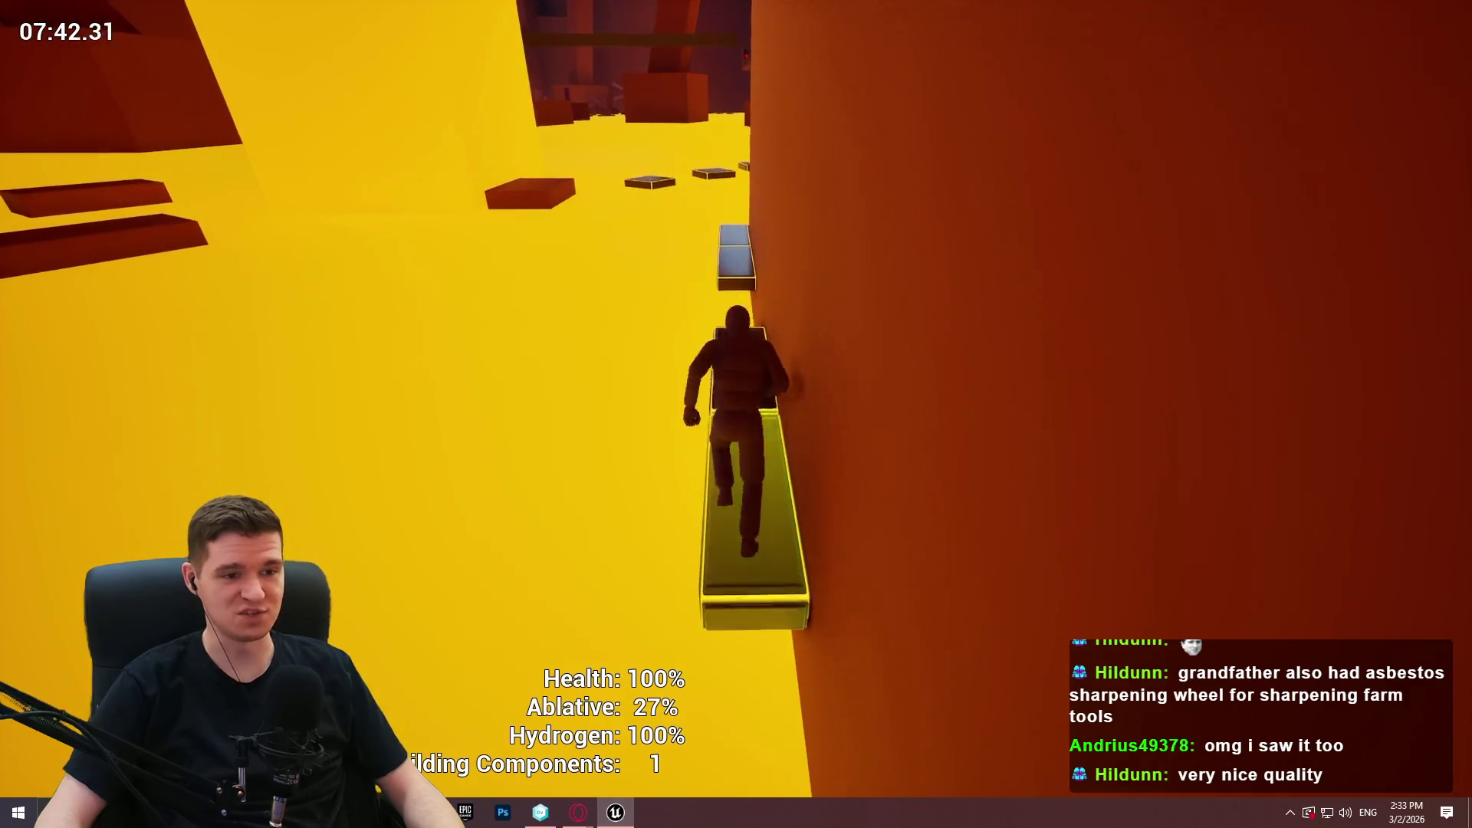
key("w")
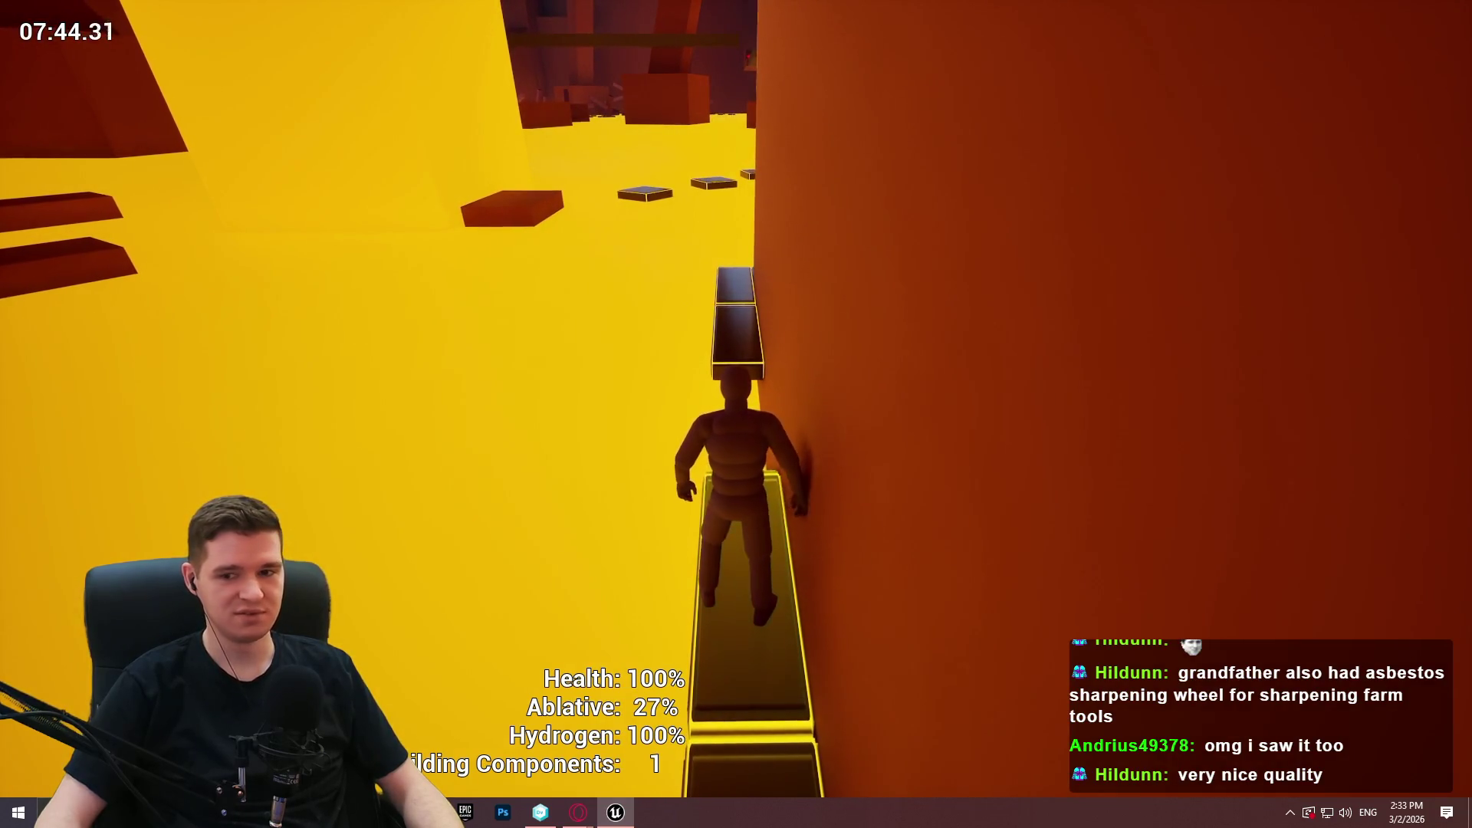
key("w")
key("space")
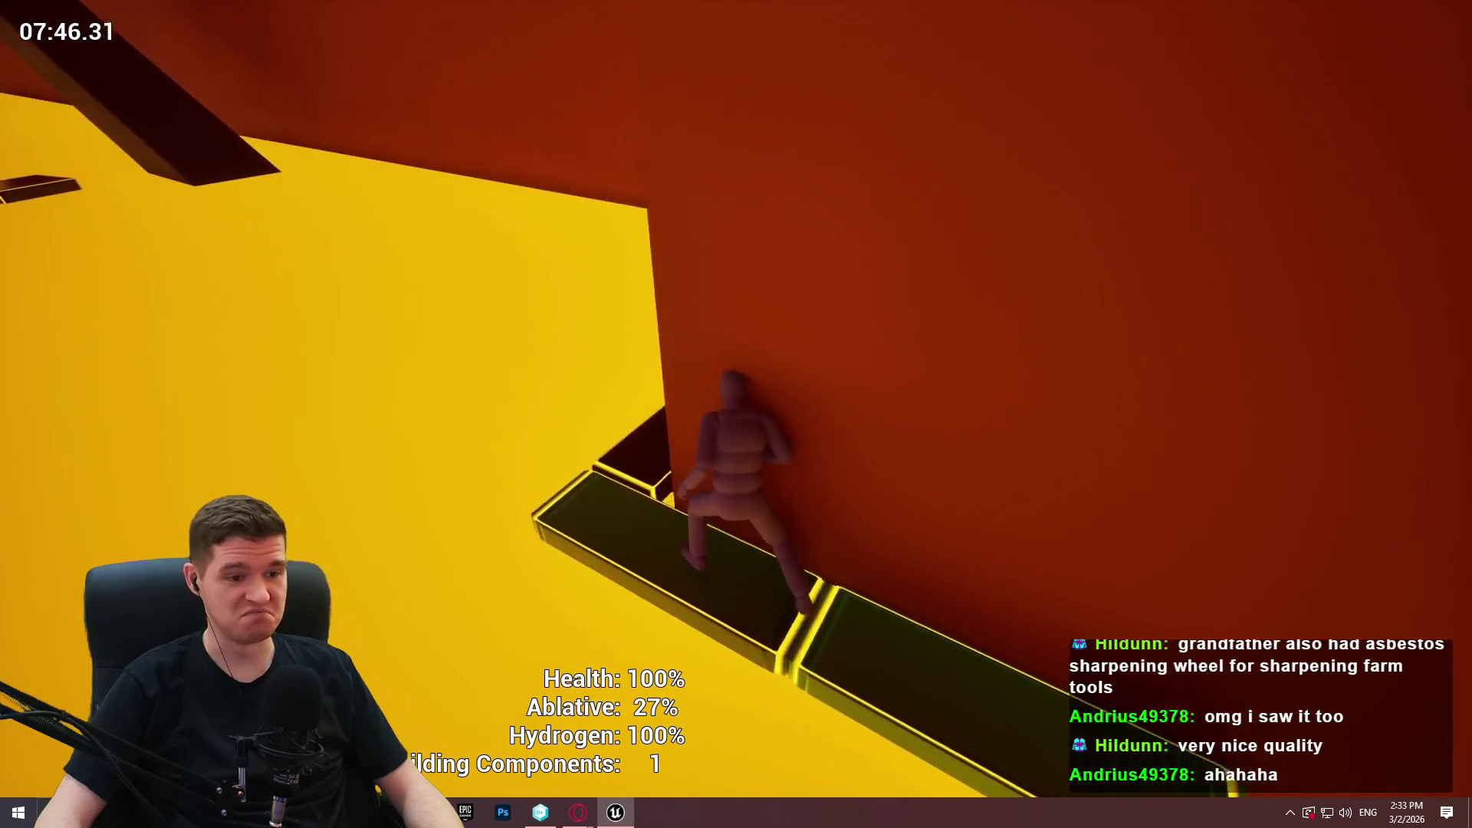
key("w")
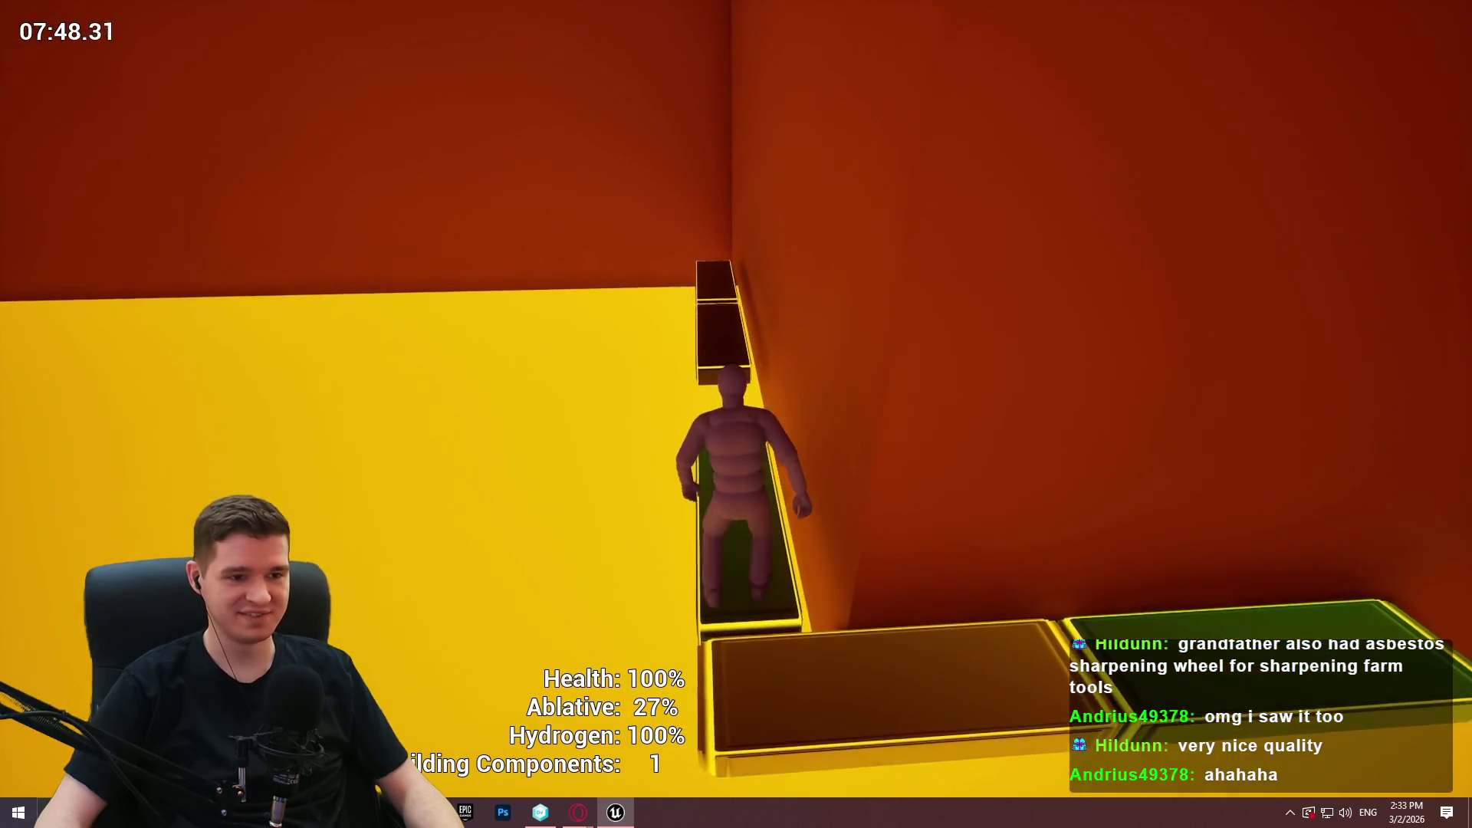
key("w")
key("space")
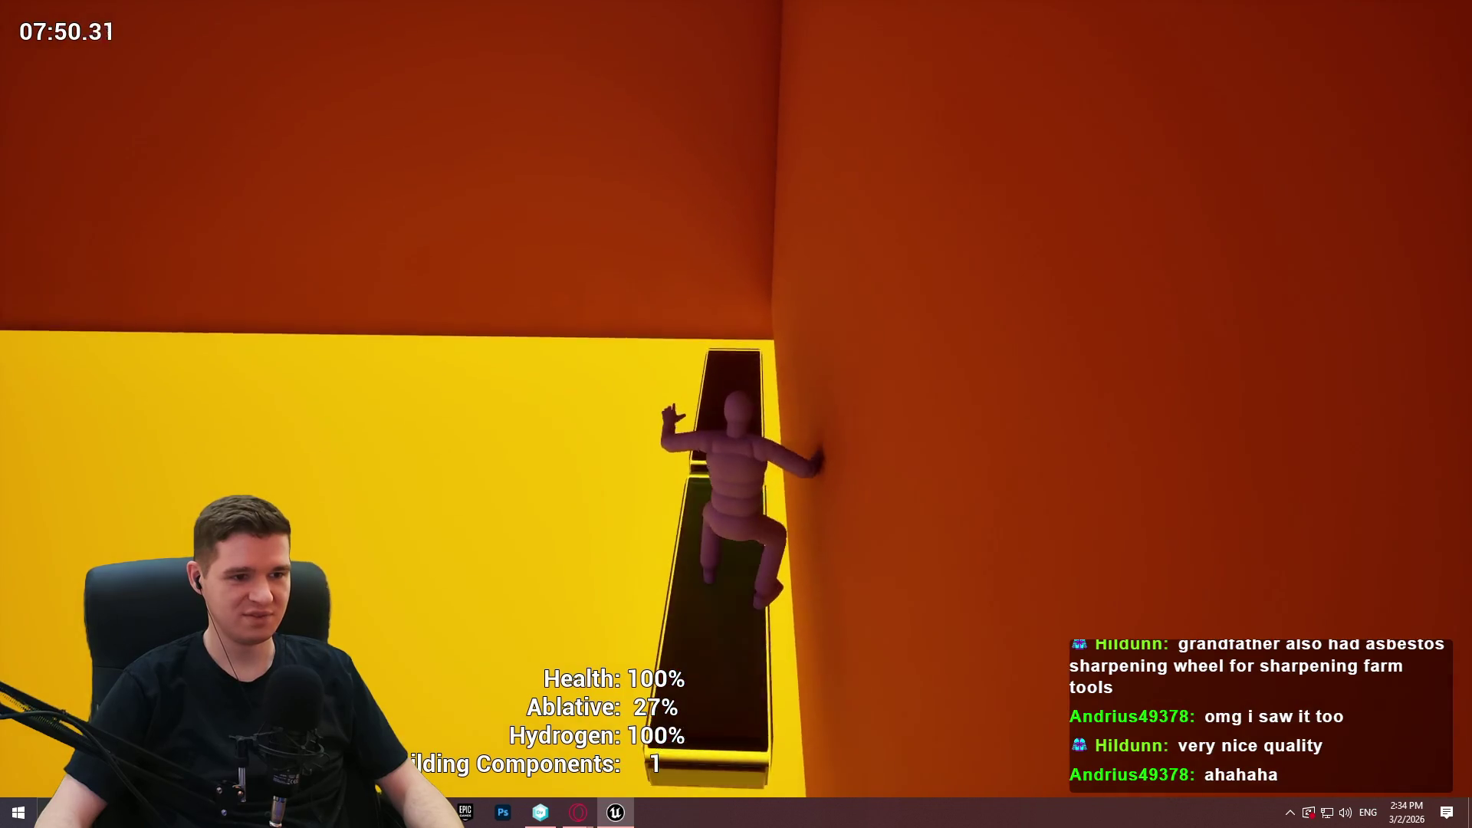
key("w")
key("w")
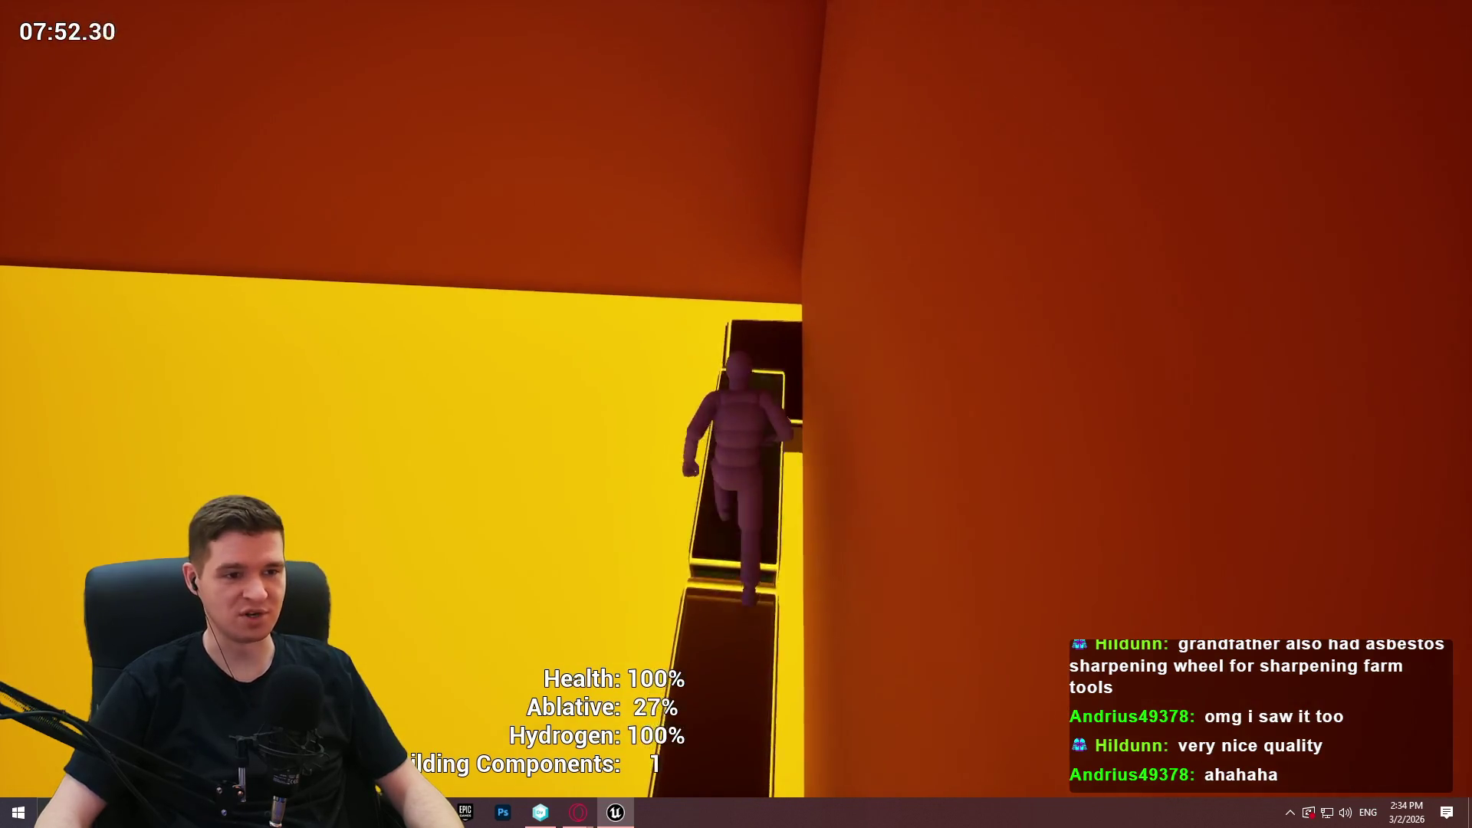
key("space")
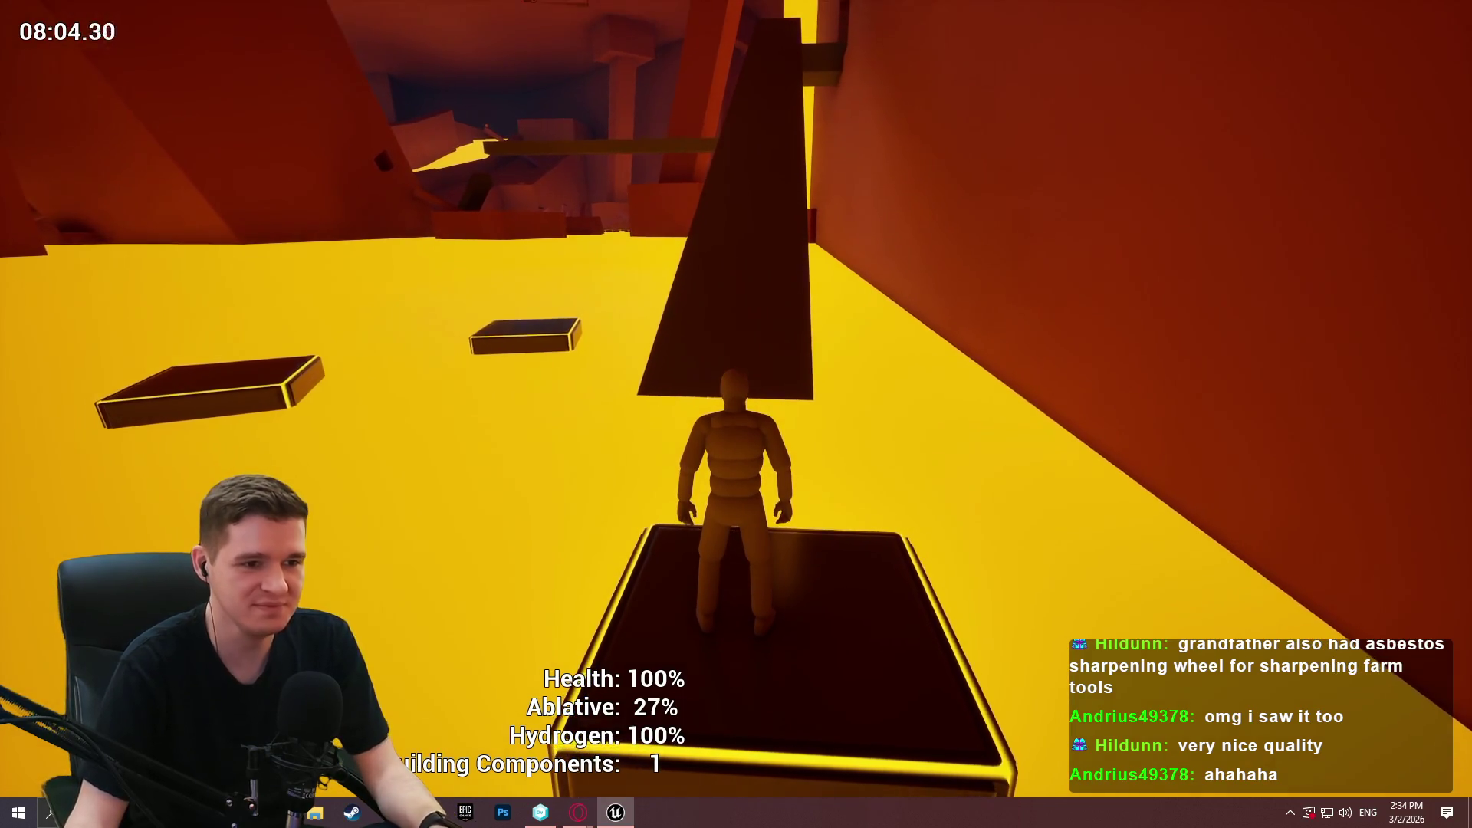
key("w")
key("space")
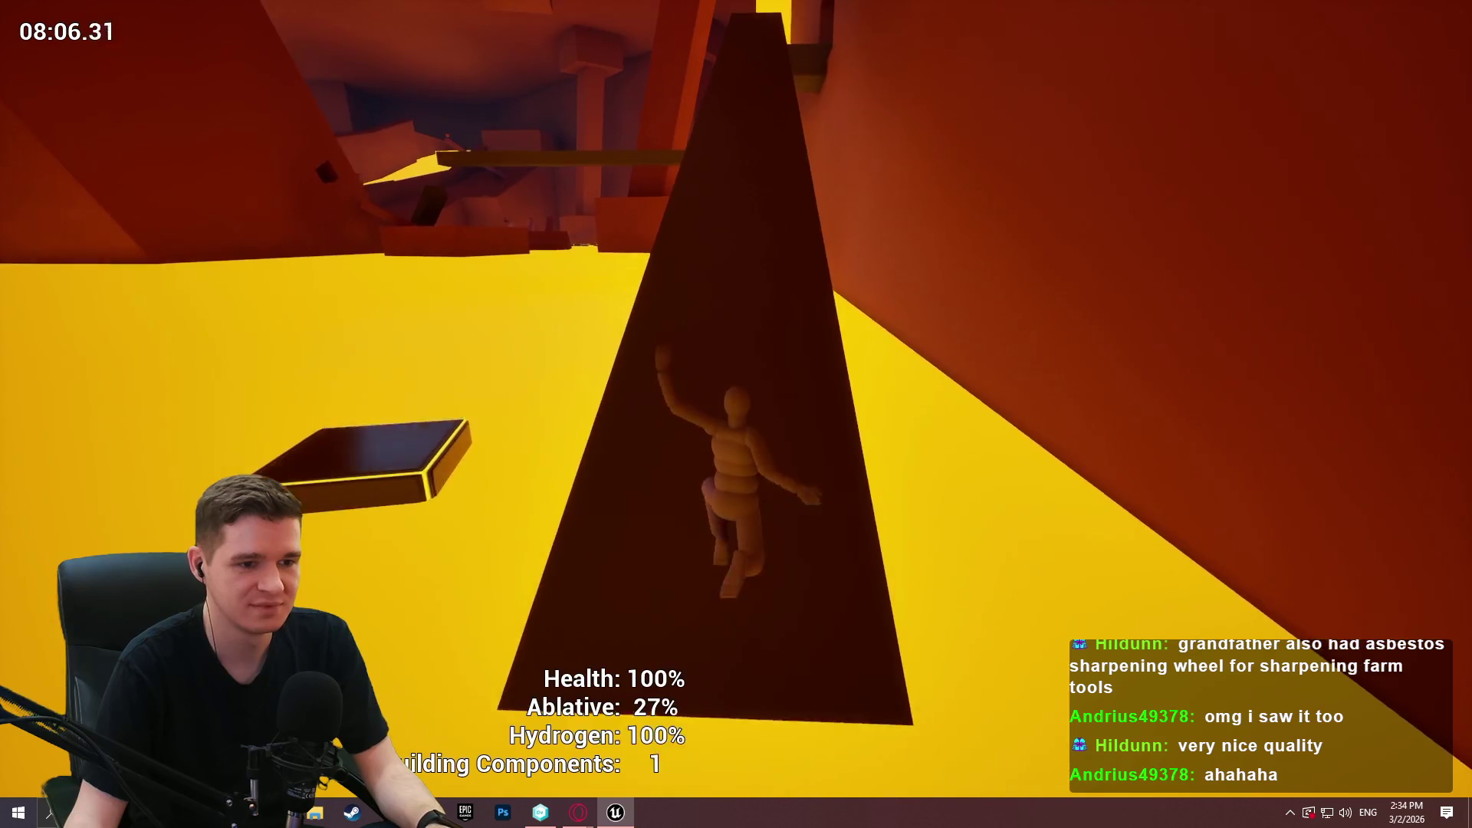
Run up the dark ramp and mantle the ledge onto the walkway.
key("w")
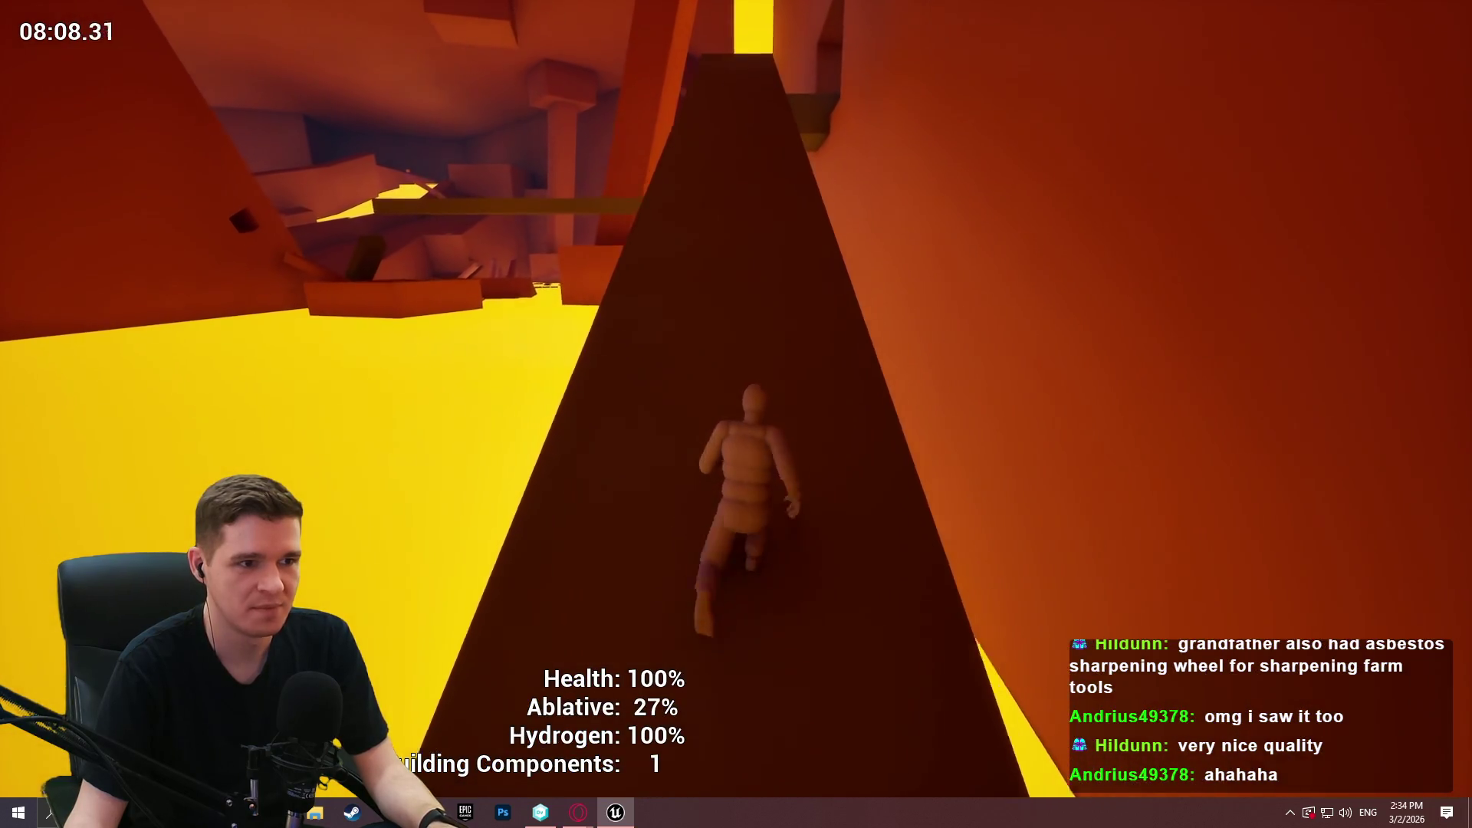
key("w")
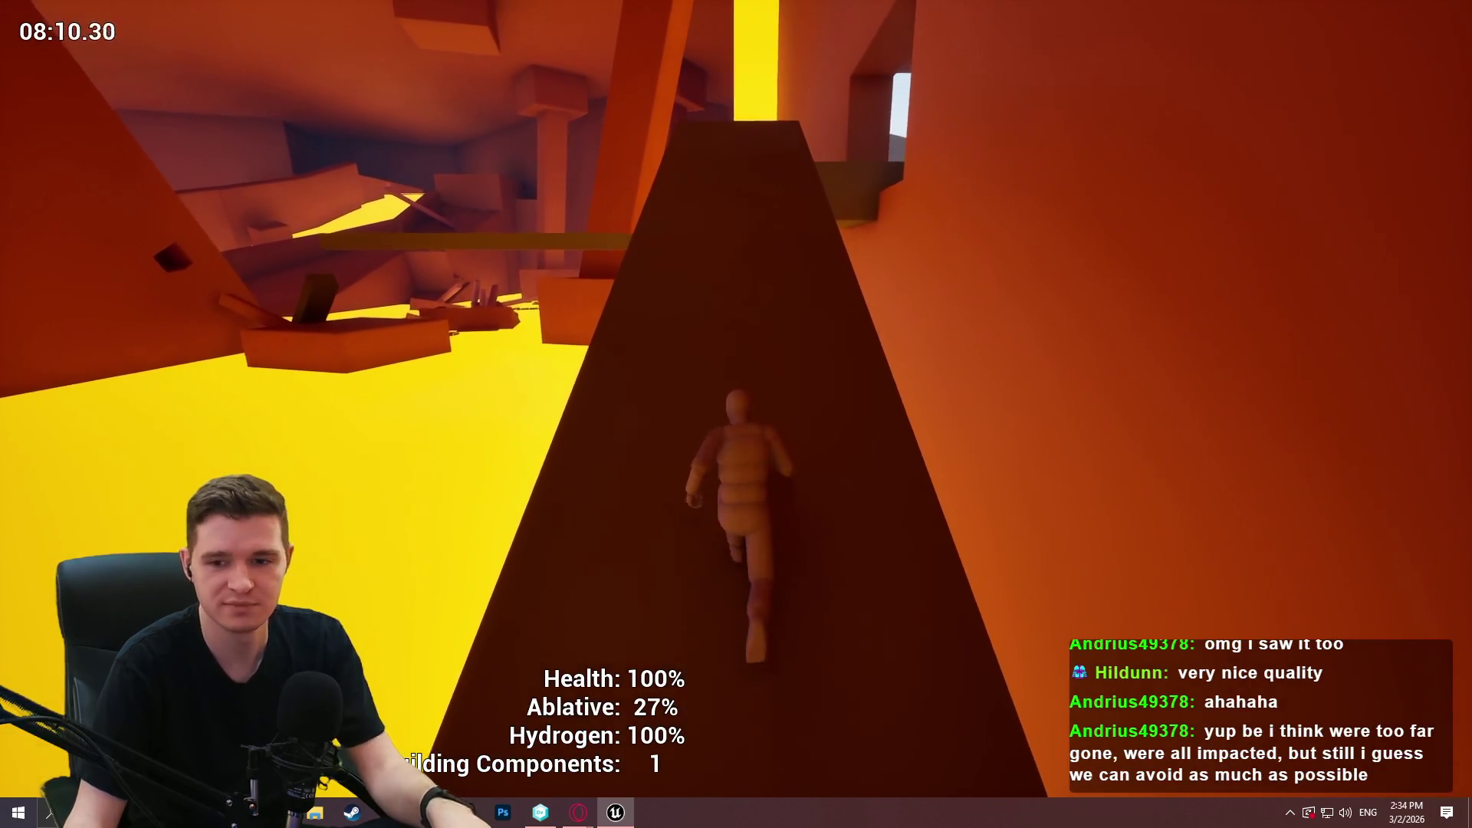
key("w")
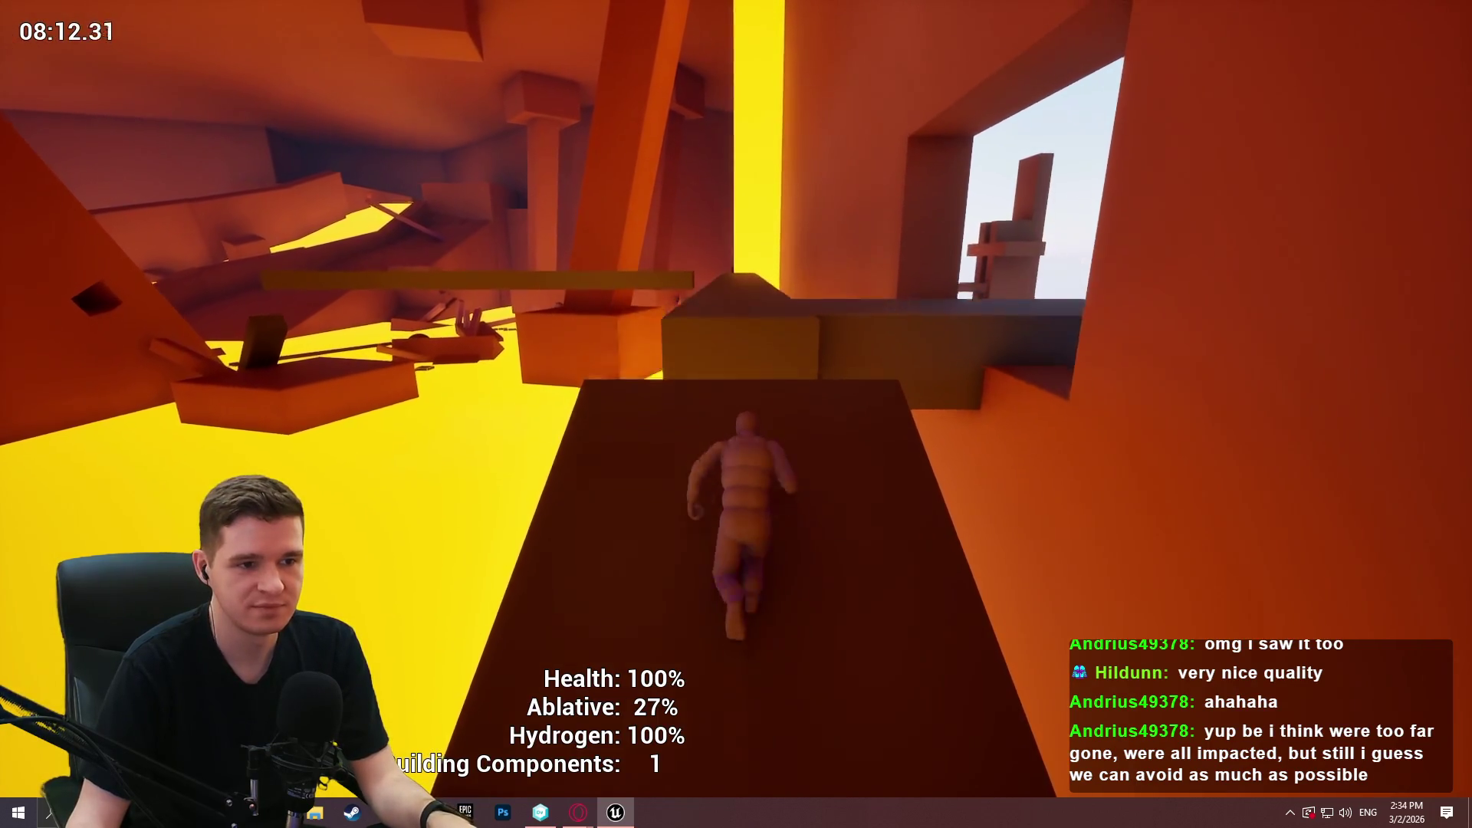
key("w")
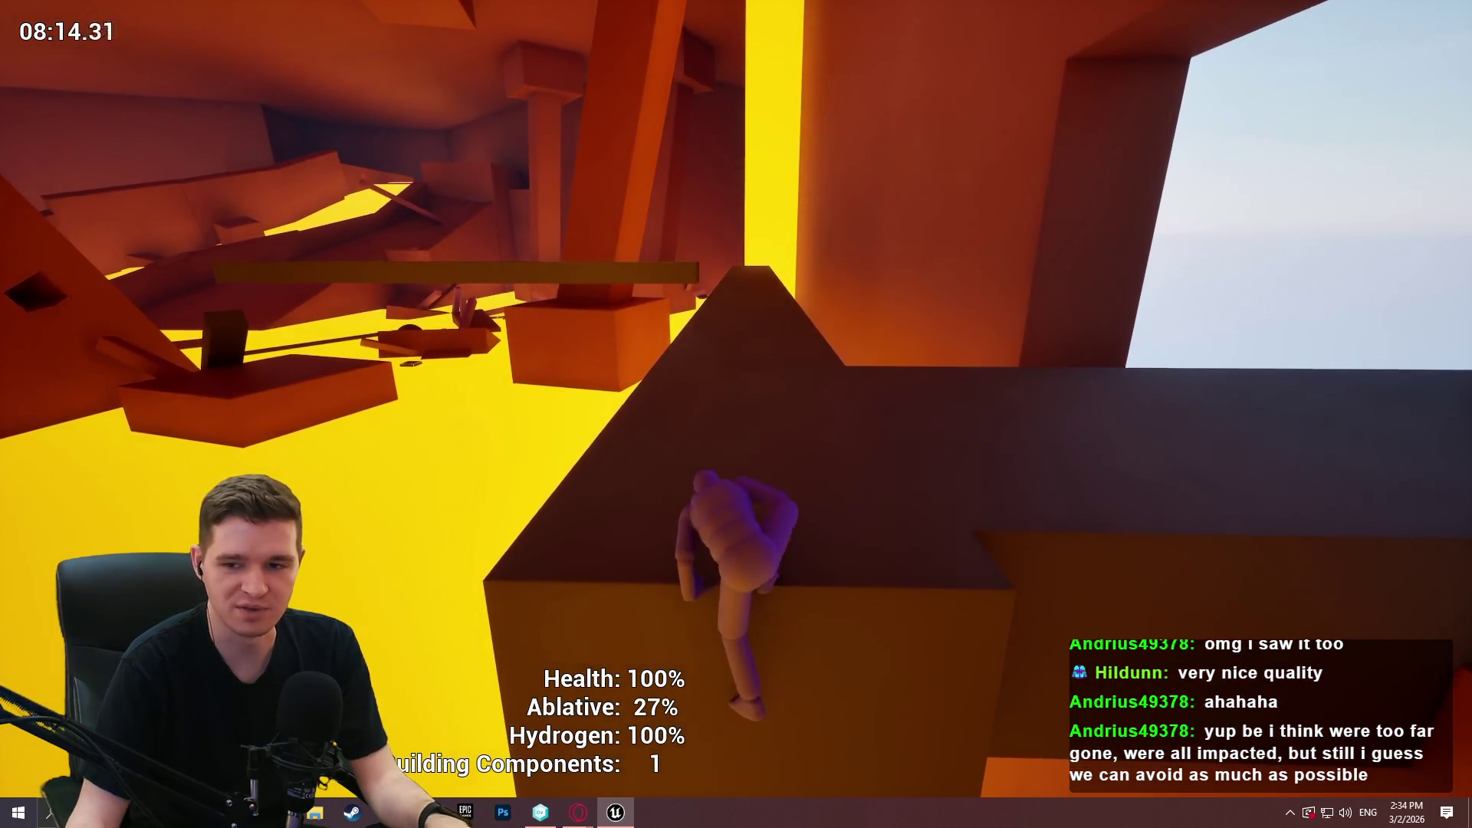
Run along the narrow walkway through the doorway into the dark room toward the stairs.
key("w")
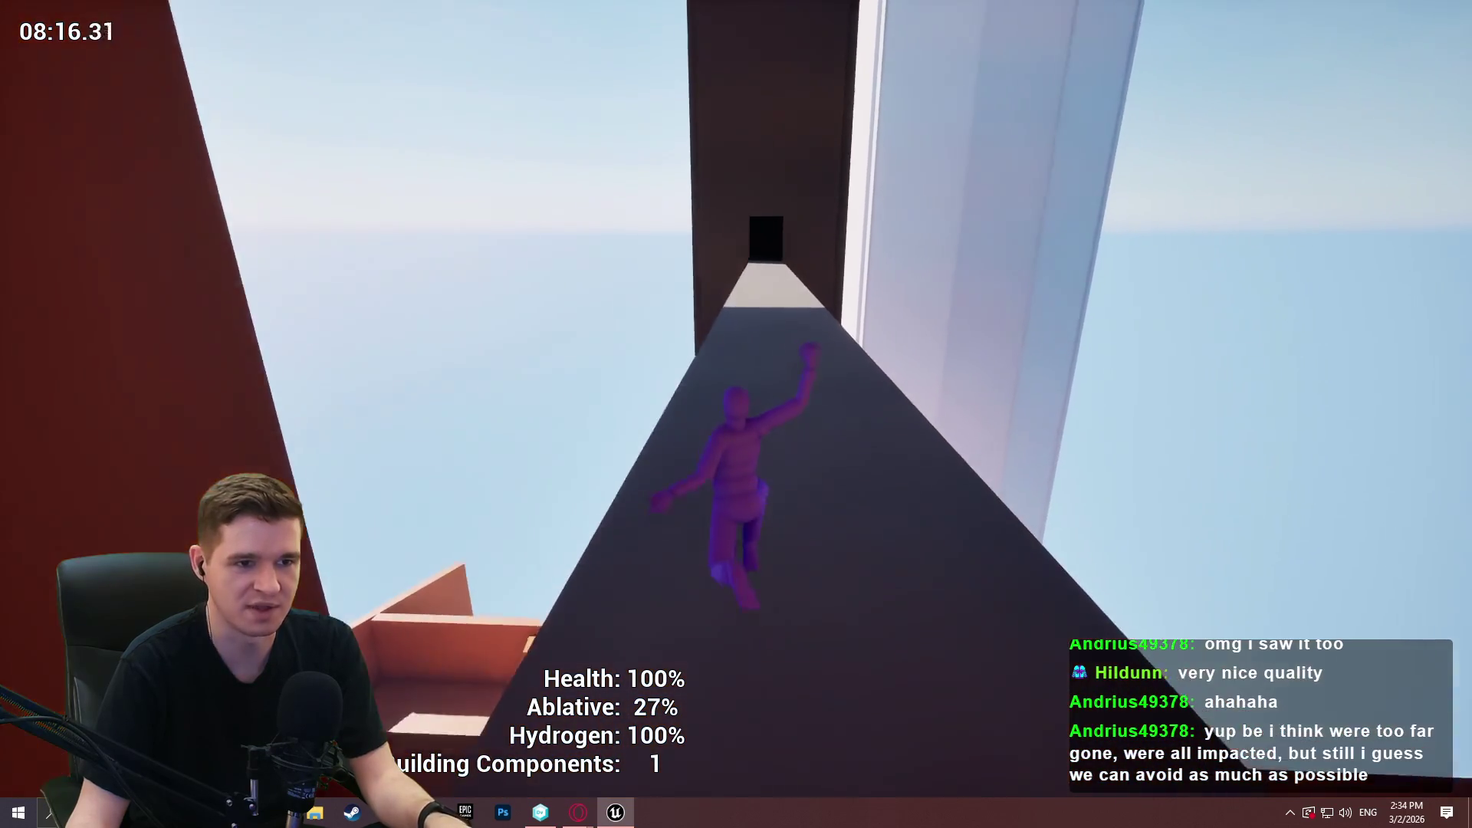
key("w")
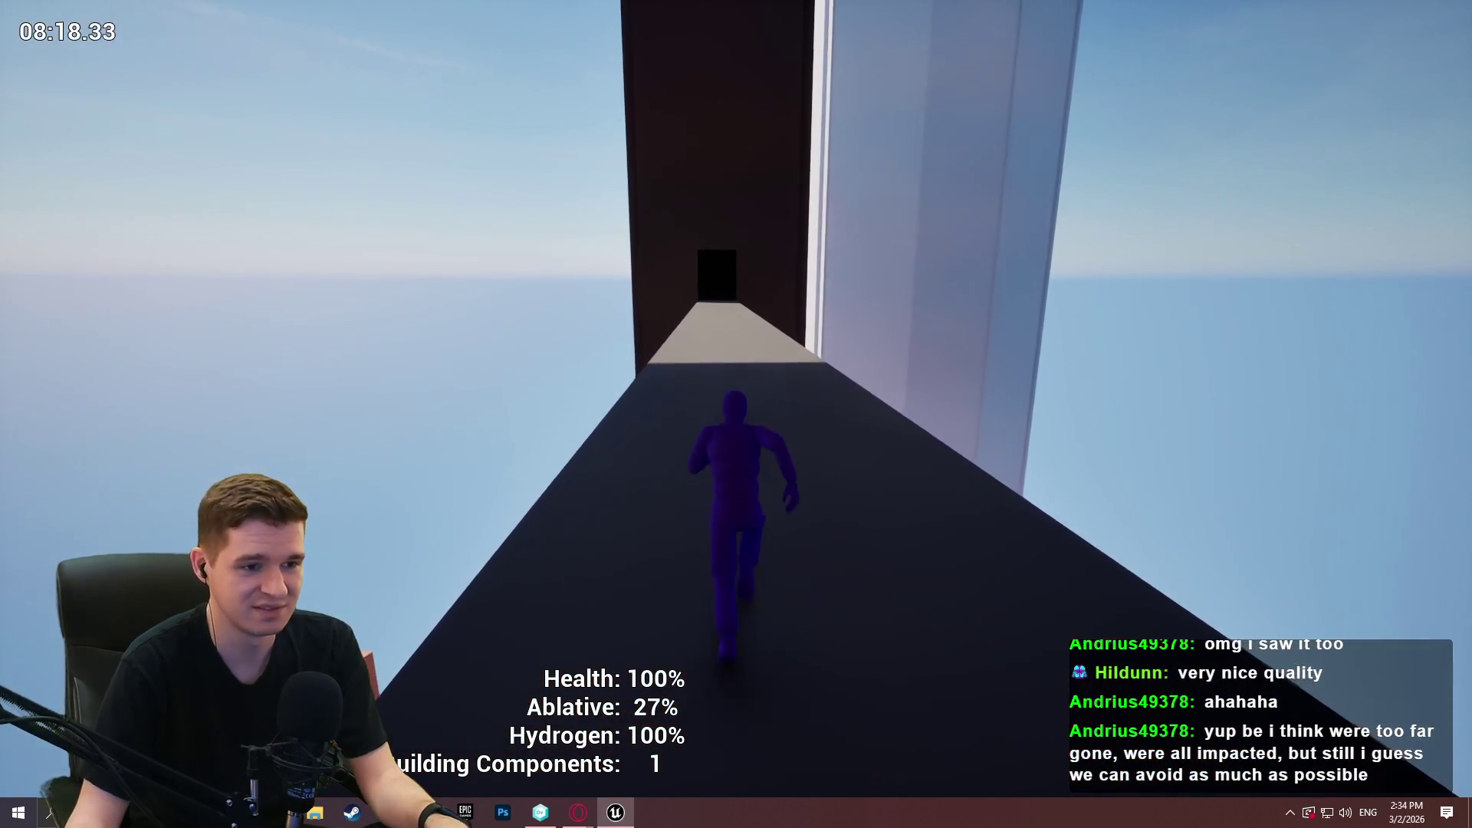
key("w")
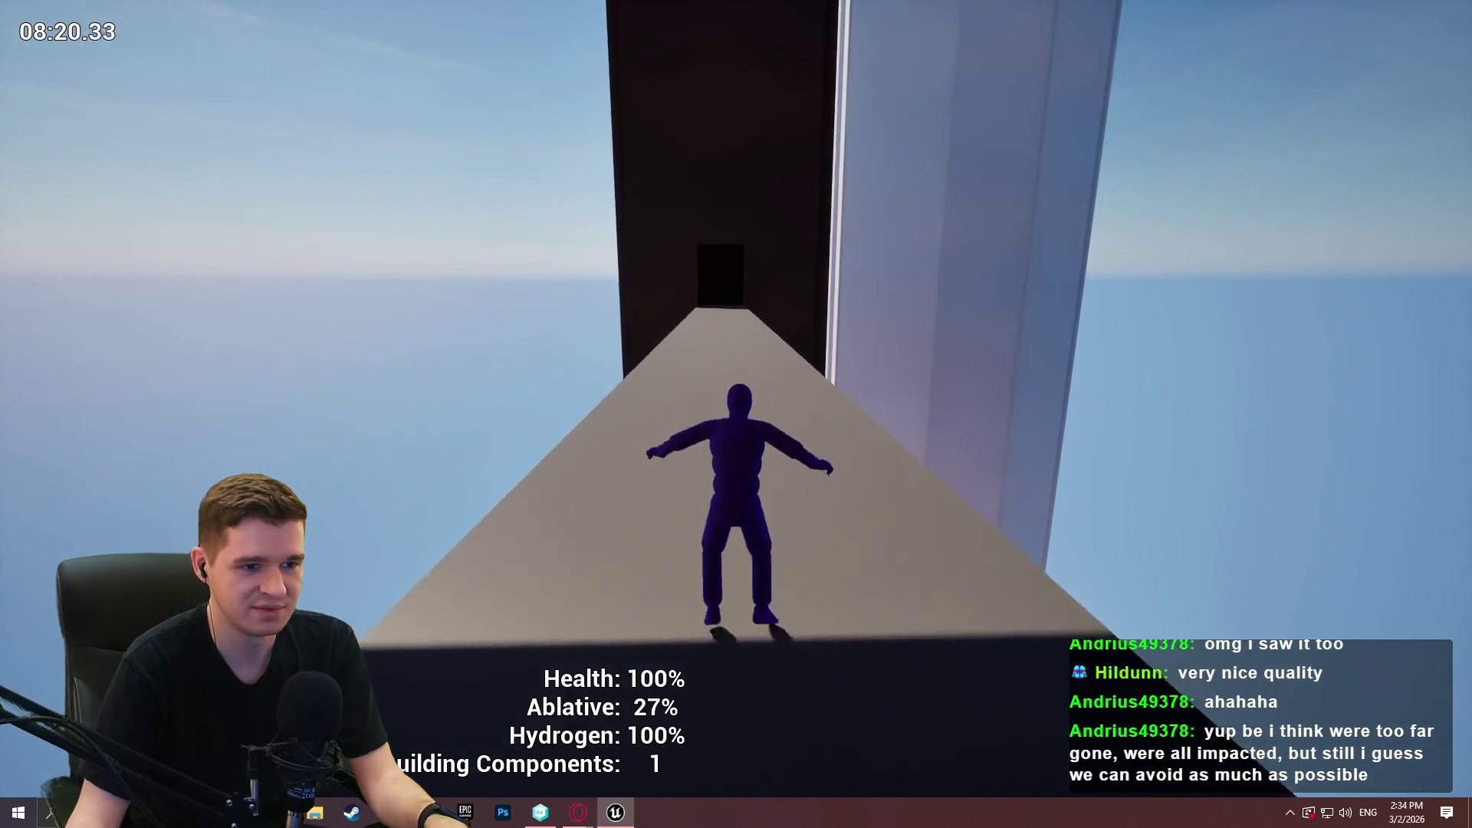
key("w")
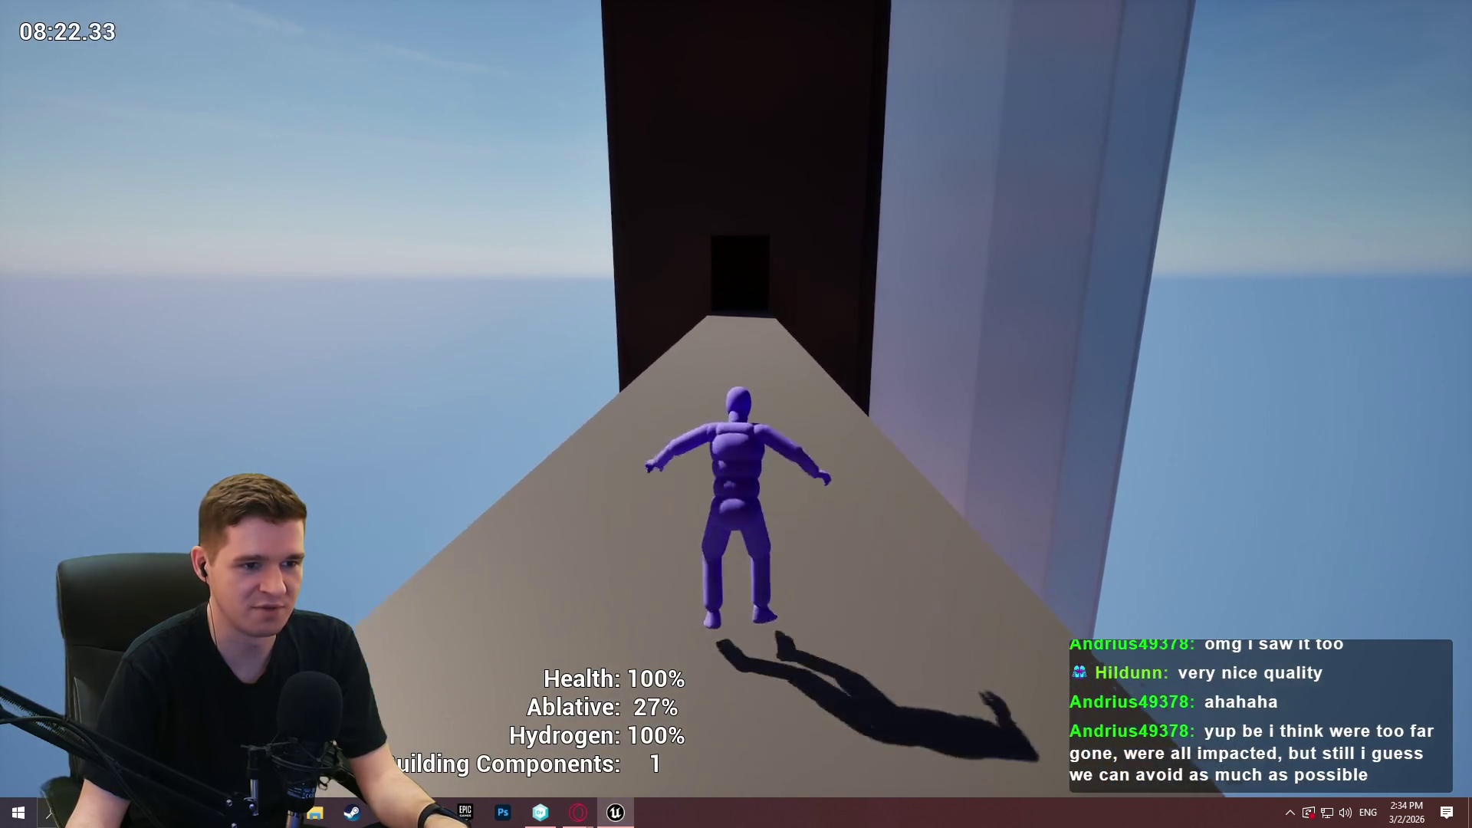
key("w")
key("space")
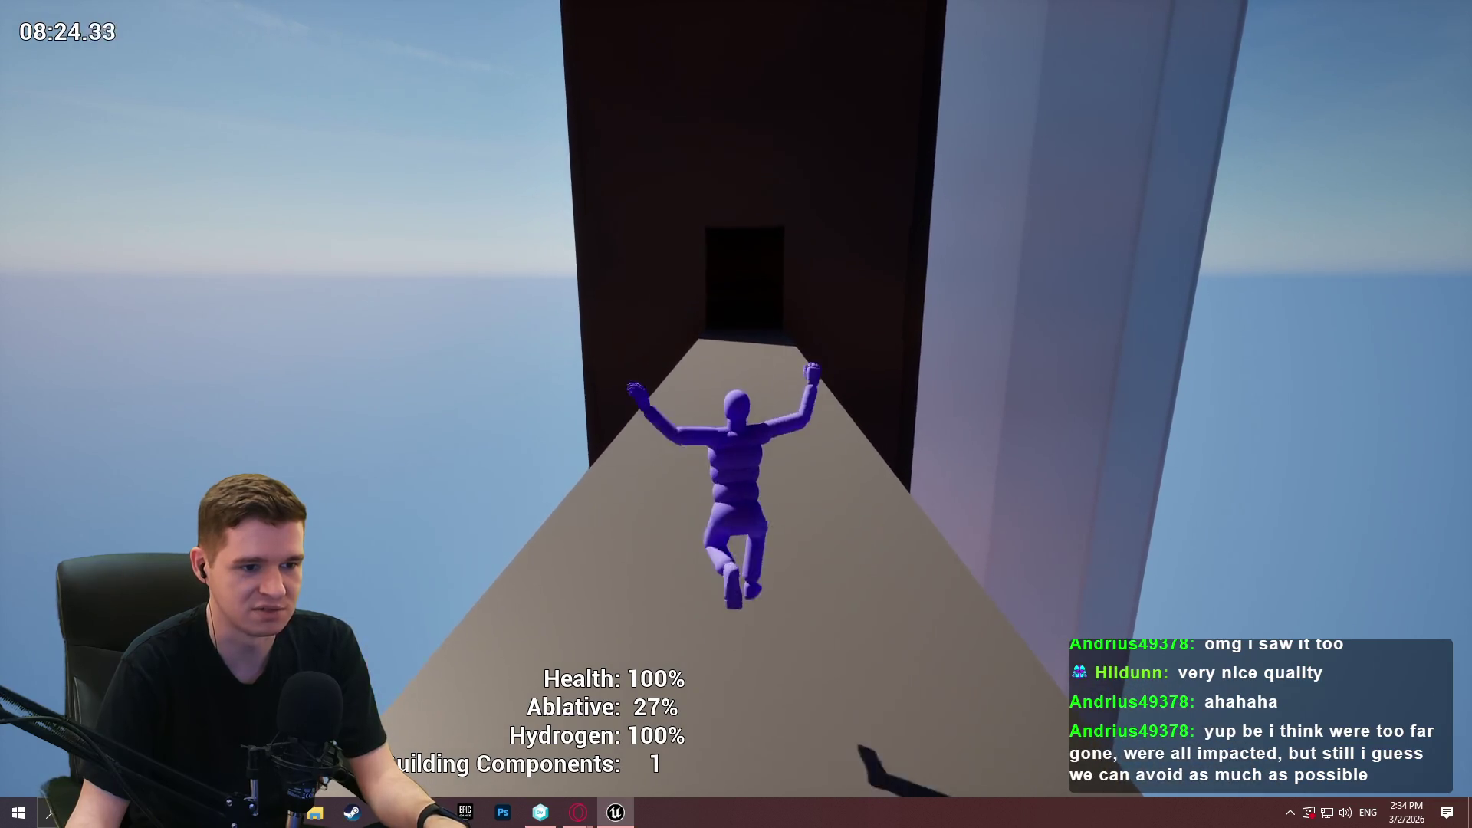
key("w")
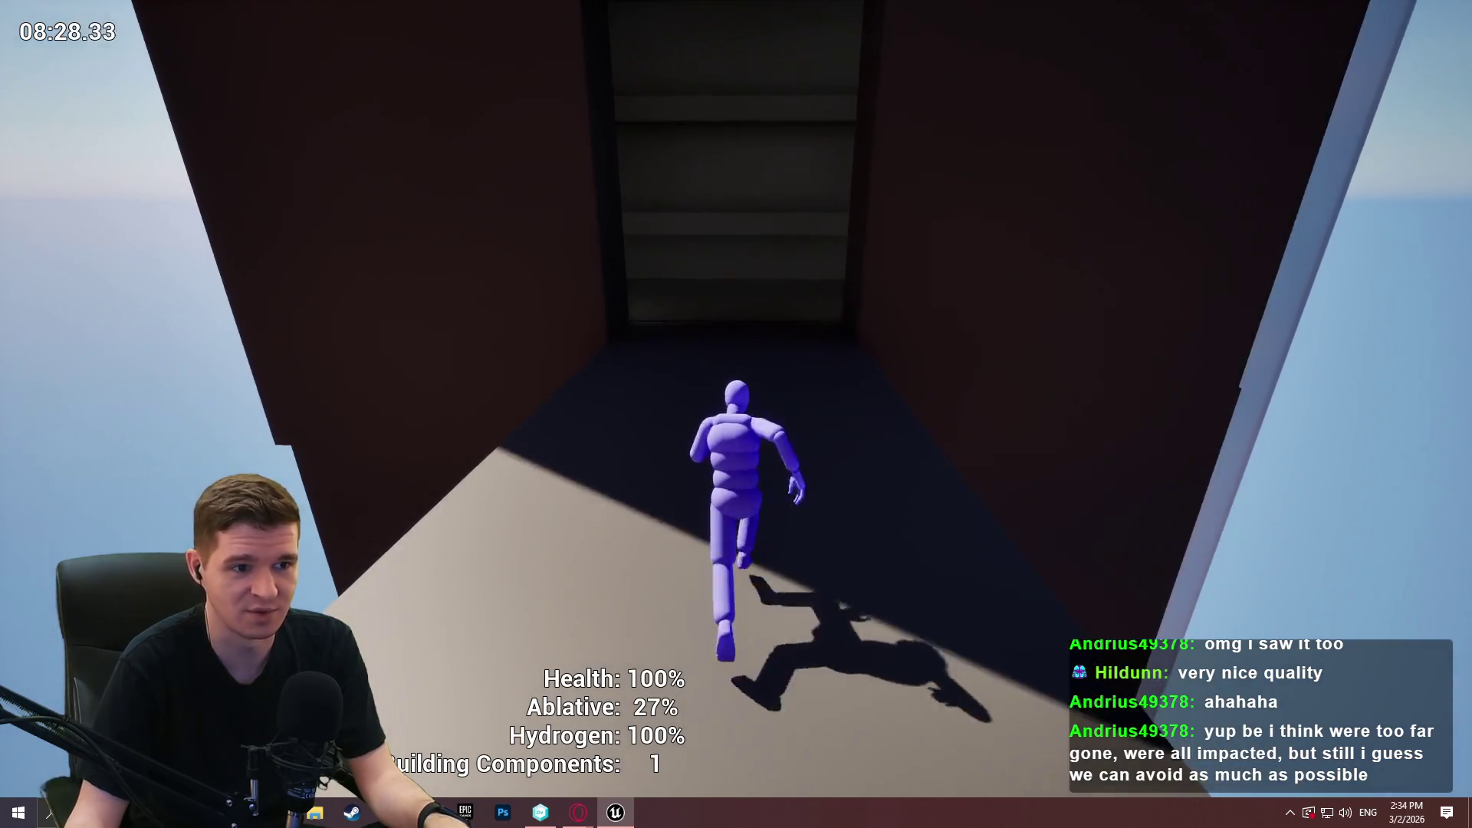
key("w")
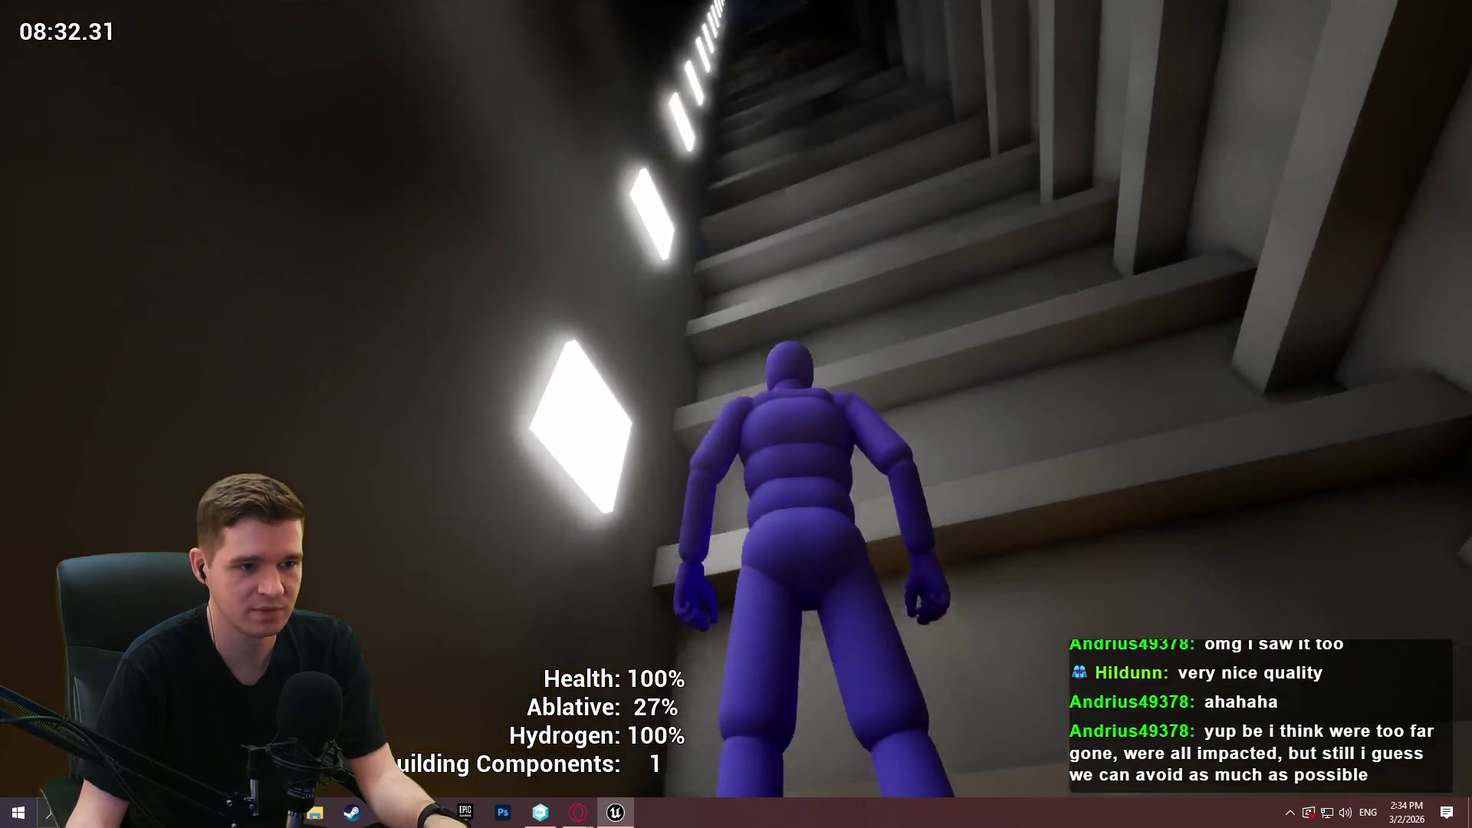
key("w")
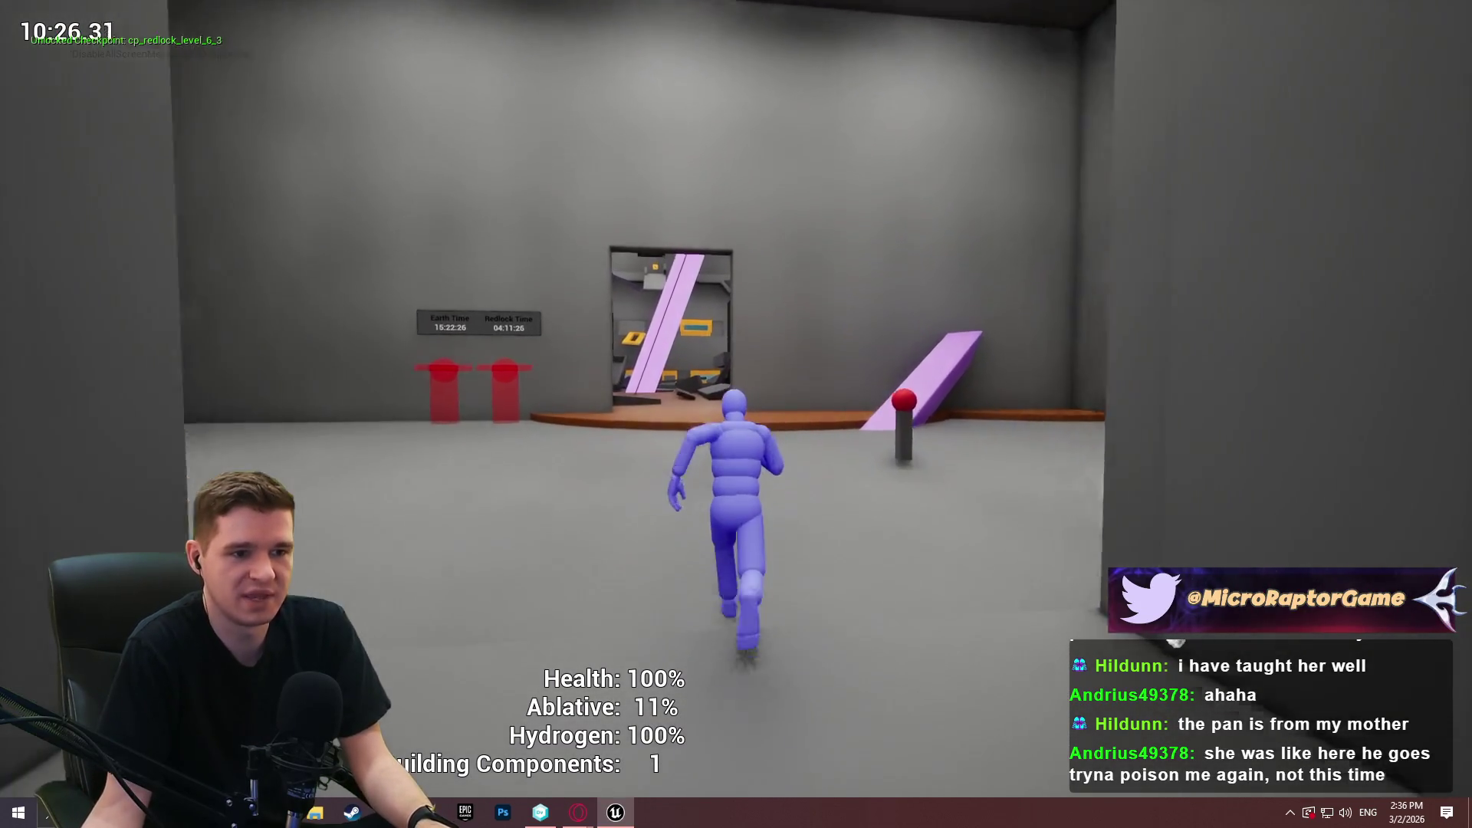
Stop the playtest, restore the editor layout, and deselect the DT_Checkpoint asset.
key("Escape")
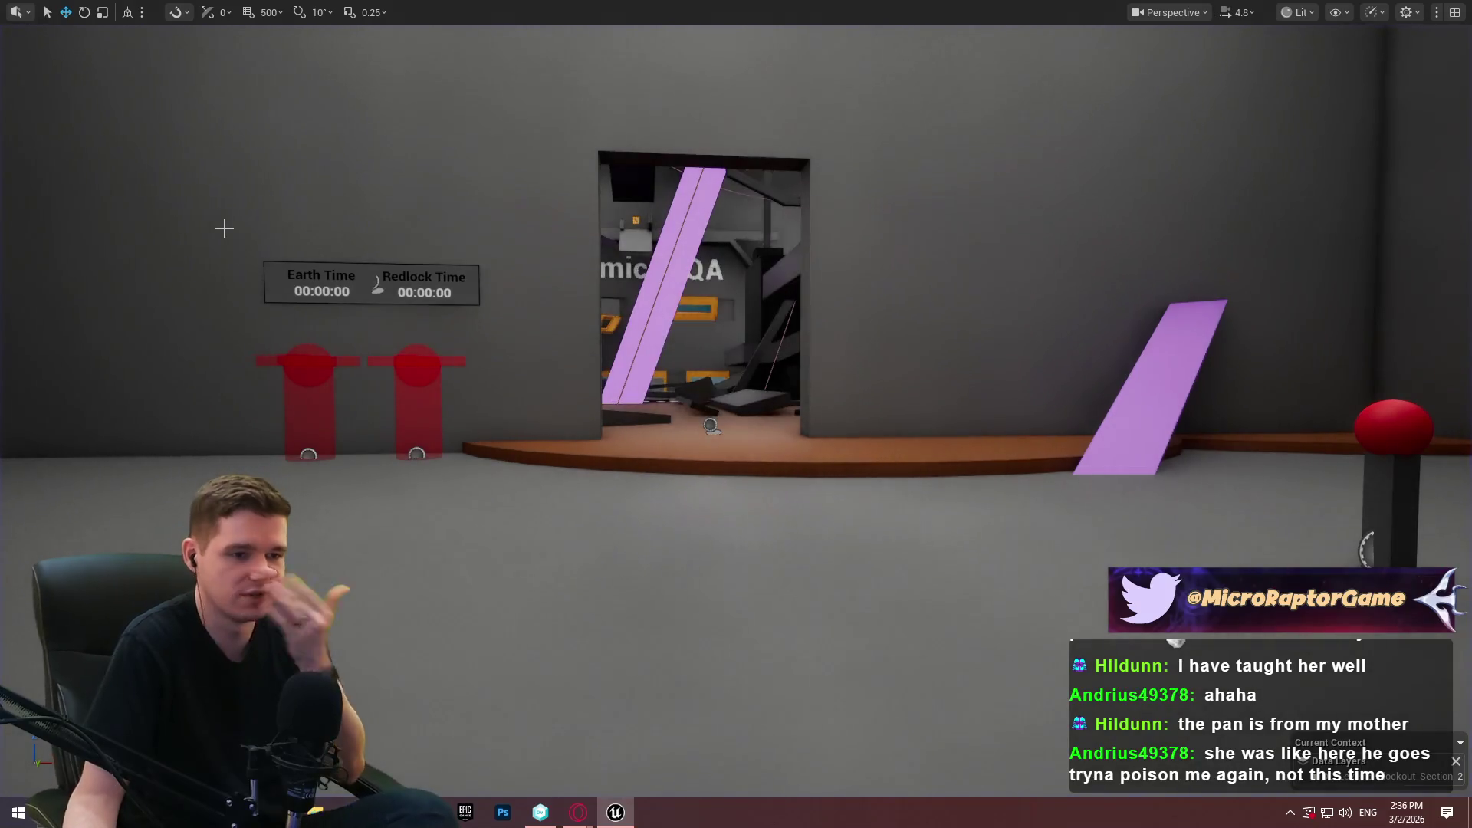
key("F11")
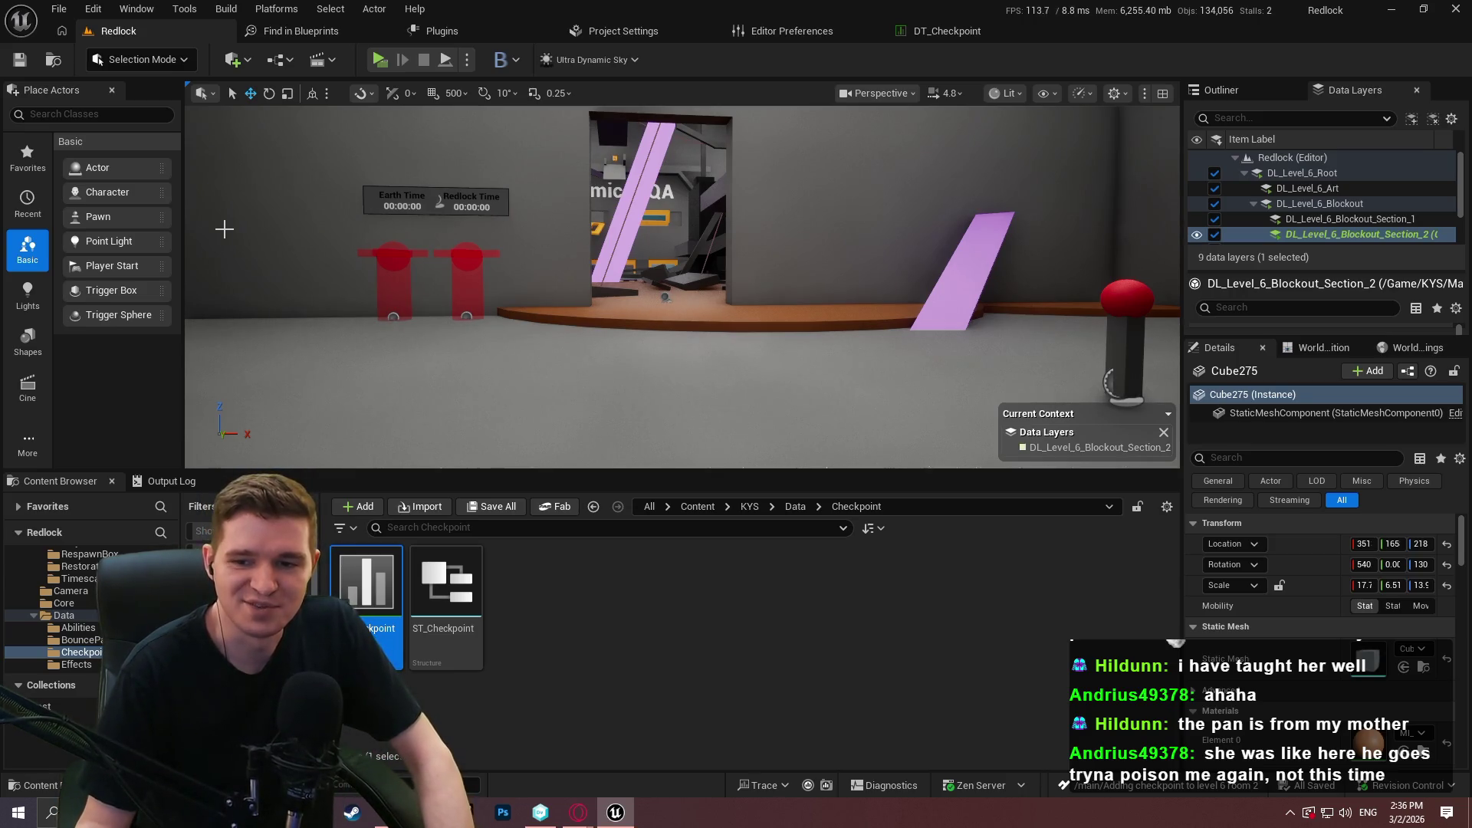
left_click(653, 740)
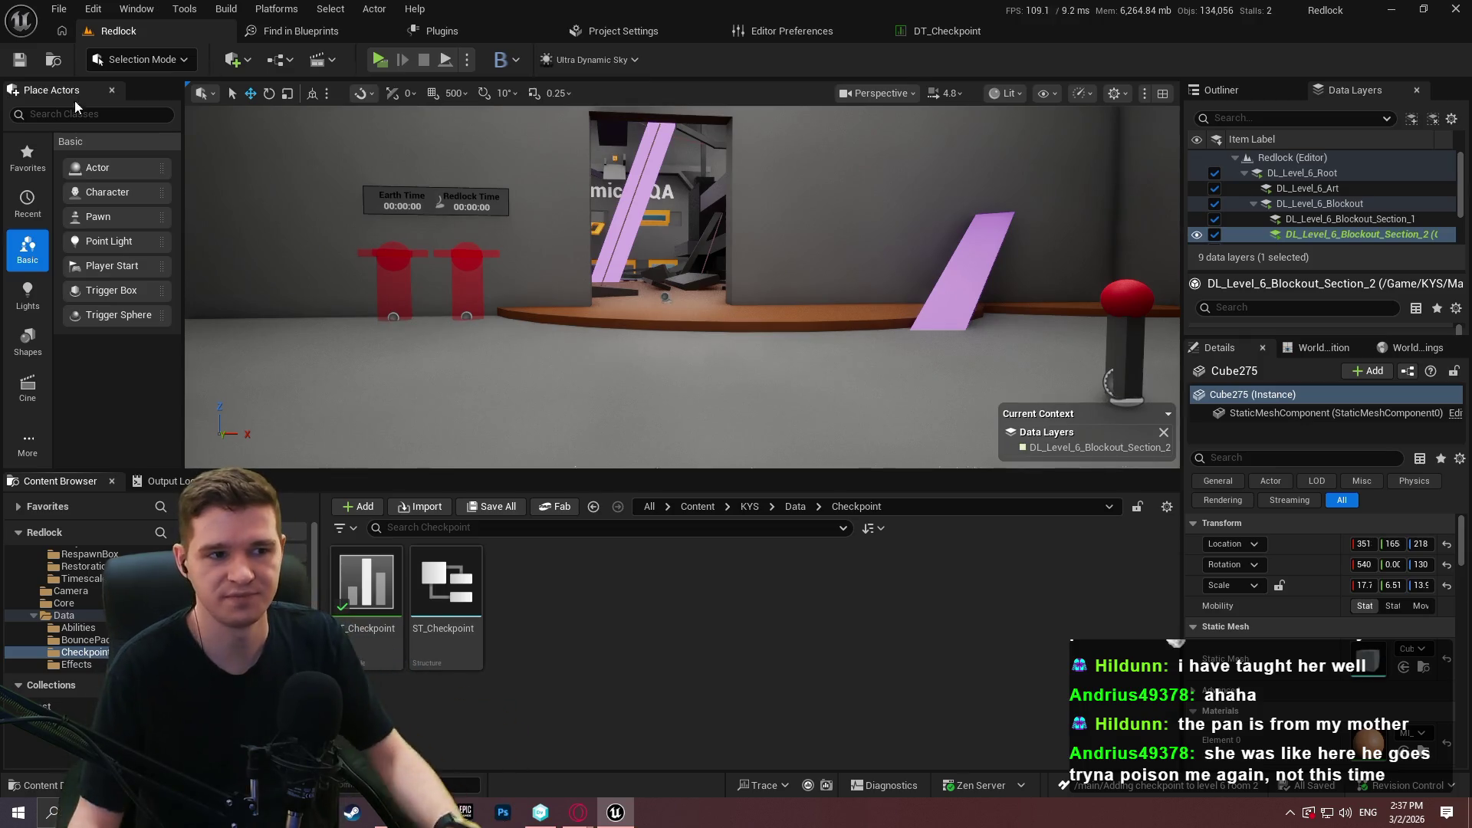
Fly the viewport around to the orange blockout pieces and bring up File Explorer.
mouse_move(592, 181)
left_mouse_down()
mouse_move(591, 153)
mouse_move(591, 184)
mouse_move(536, 184)
mouse_move(621, 181)
mouse_move(690, 257)
left_mouse_up()
scroll(682, 287, "down", 2)
mouse_move(699, 333)
left_mouse_down()
mouse_move(611, 346)
mouse_move(639, 235)
mouse_move(488, 177)
left_mouse_up()
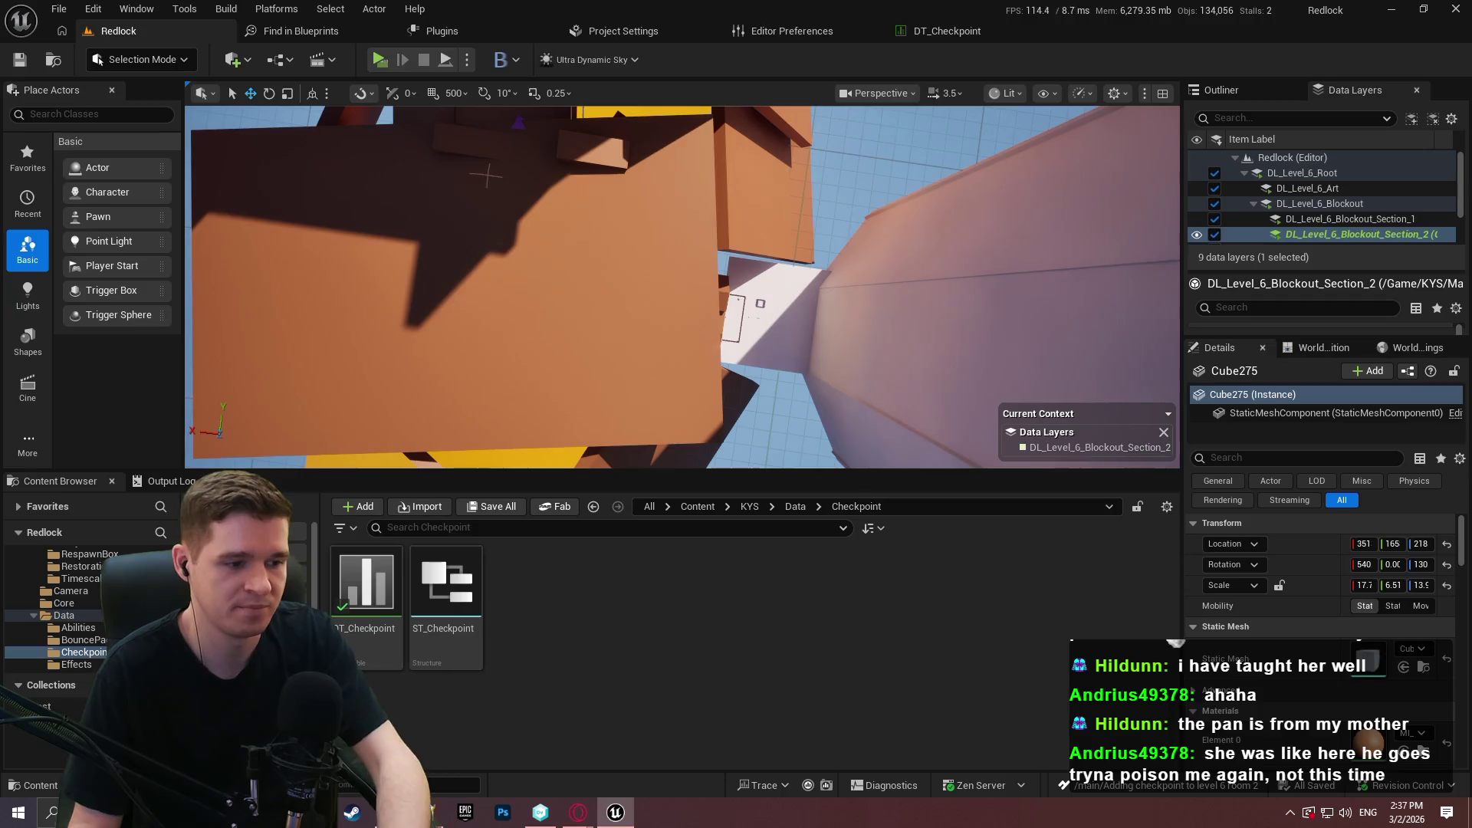
key("super+e")
Delete the old Windows build folder from Desktop\Redlock\Builds\Playtest.
double_click(605, 161)
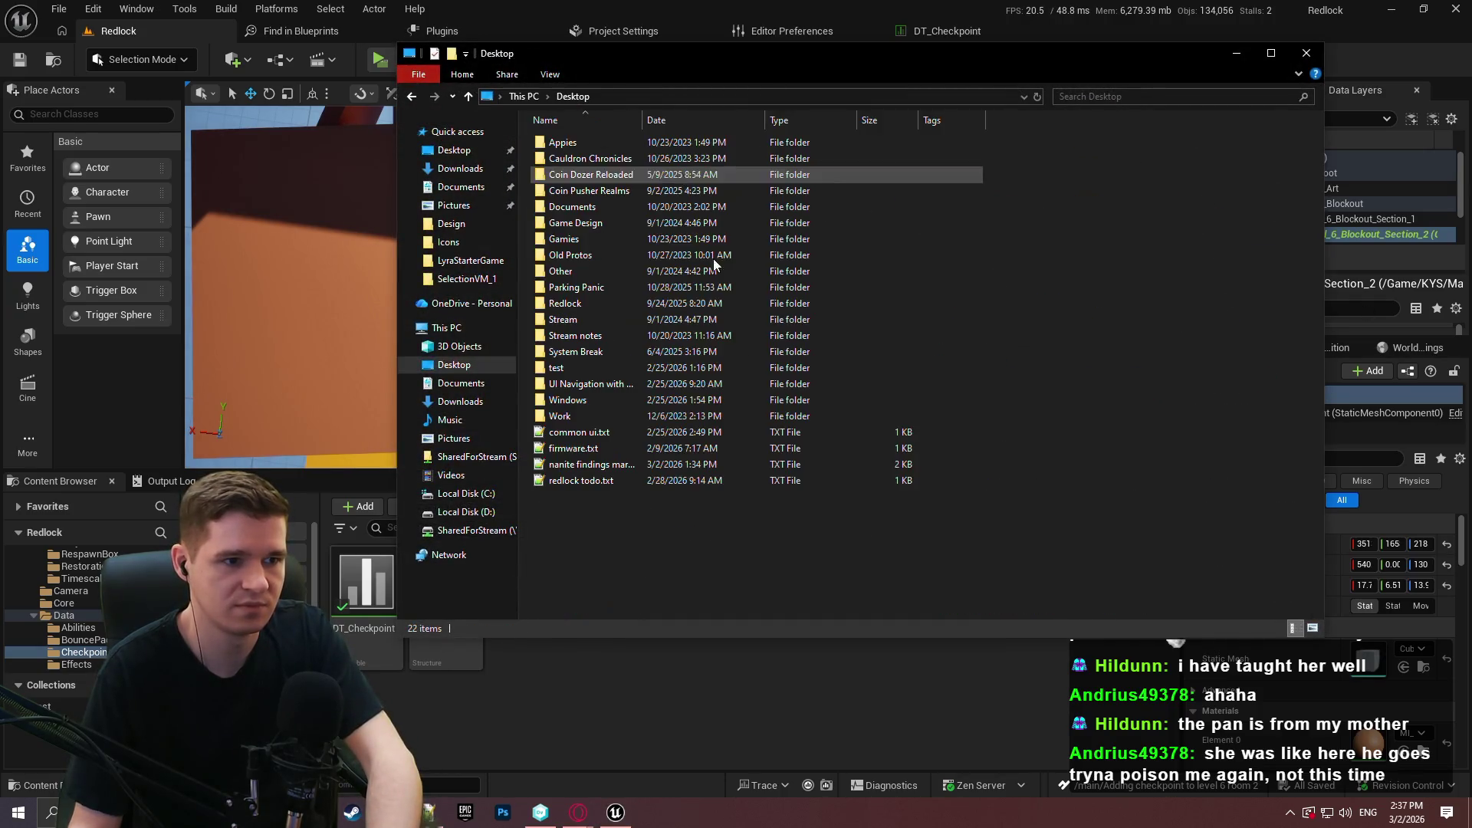
double_click(596, 310)
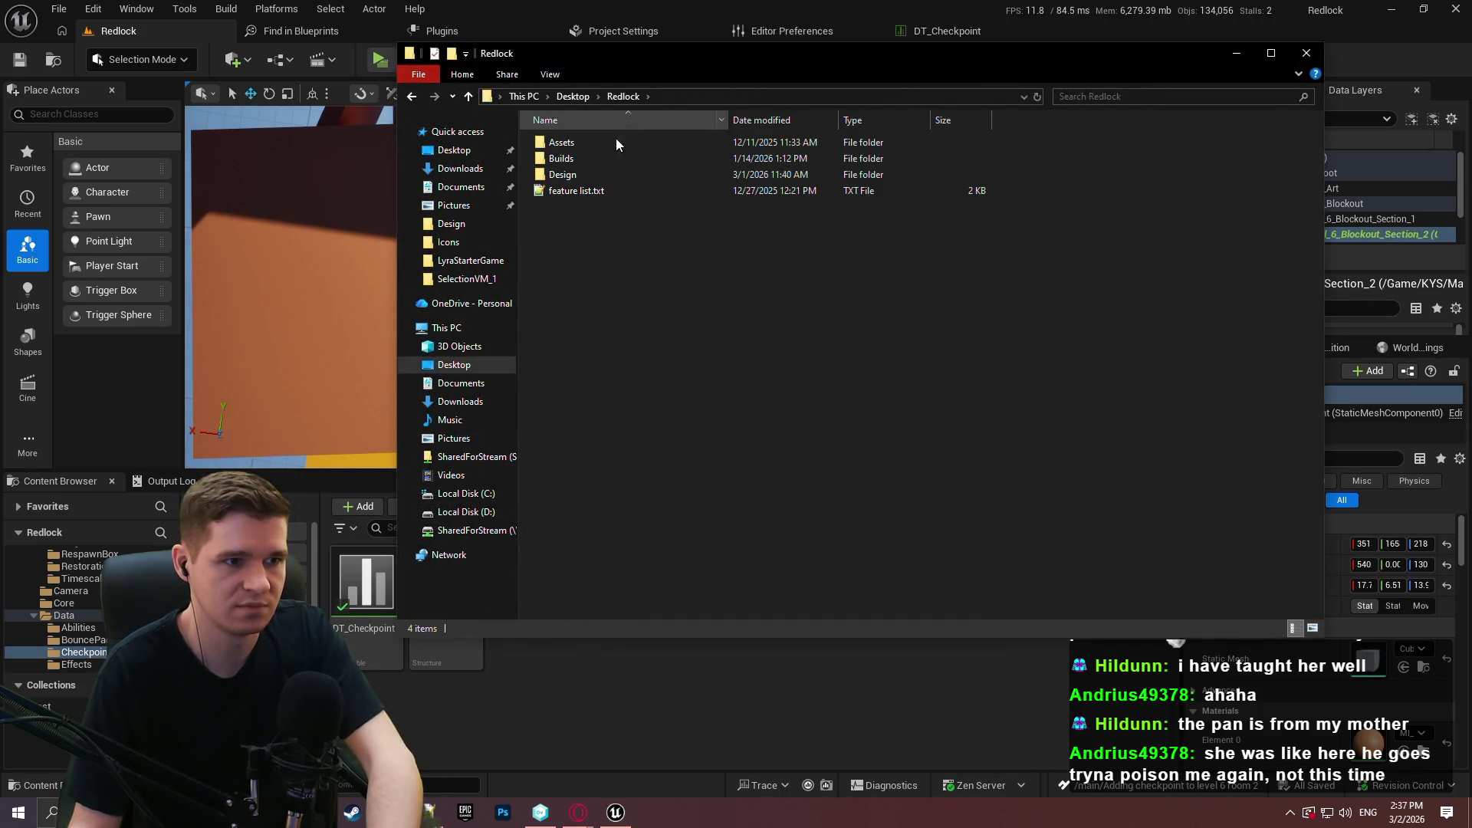
double_click(605, 148)
double_click(608, 144)
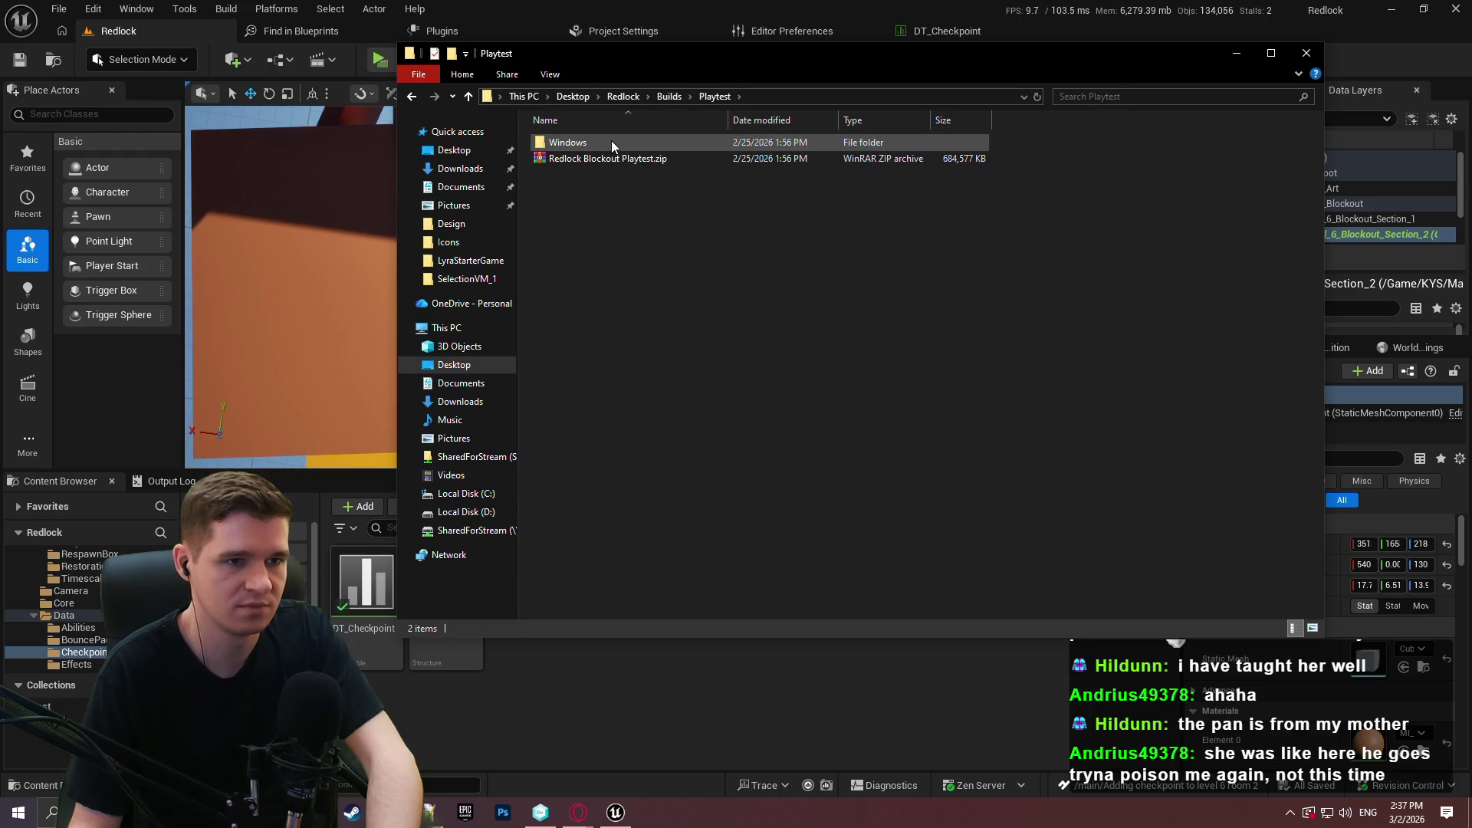
left_click(611, 145)
key("Delete")
Empty the Redlock Blockout Playtest.zip archive in WinRAR and close it.
double_click(595, 145)
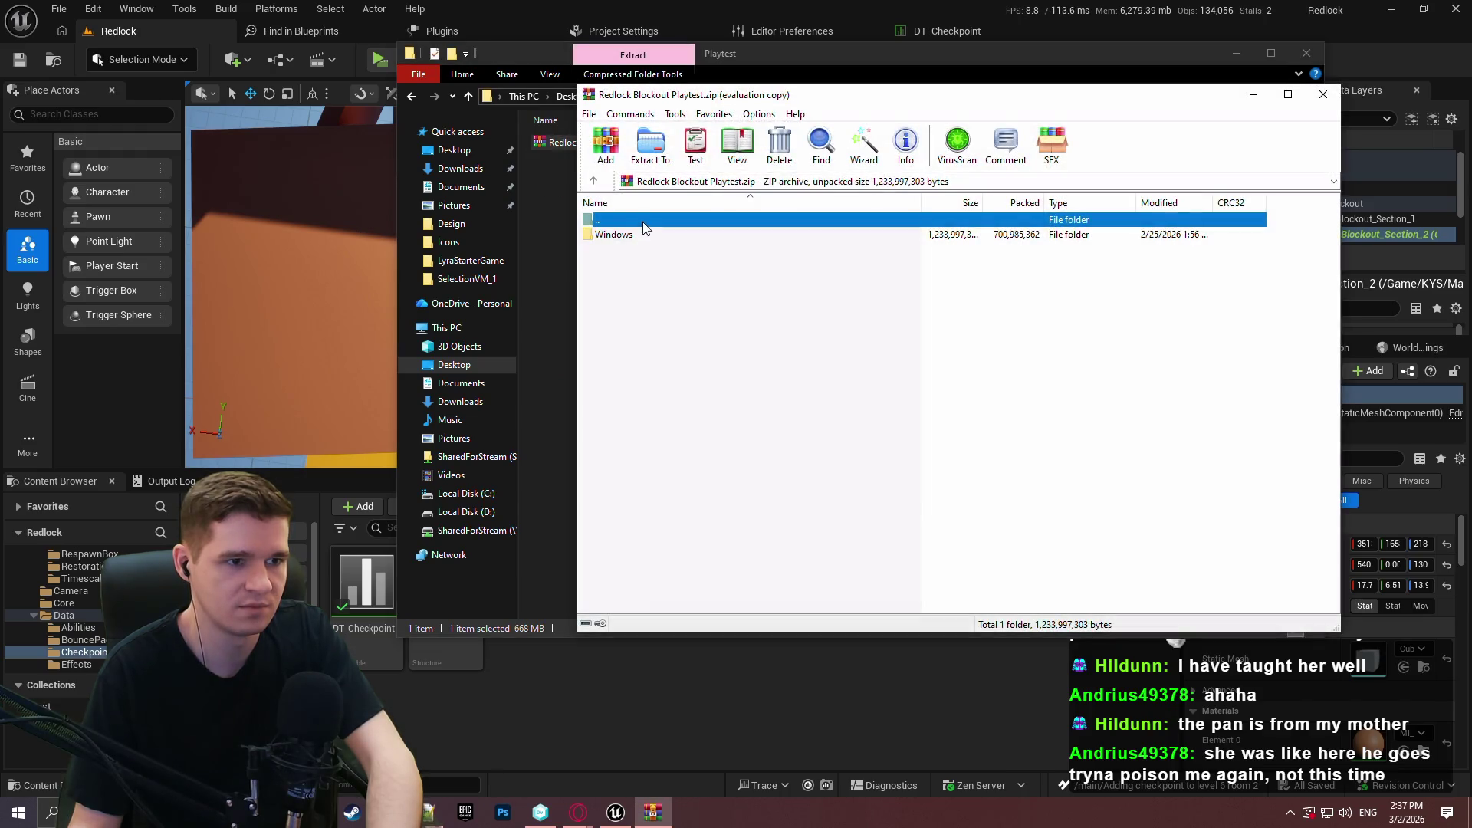
left_click(633, 238)
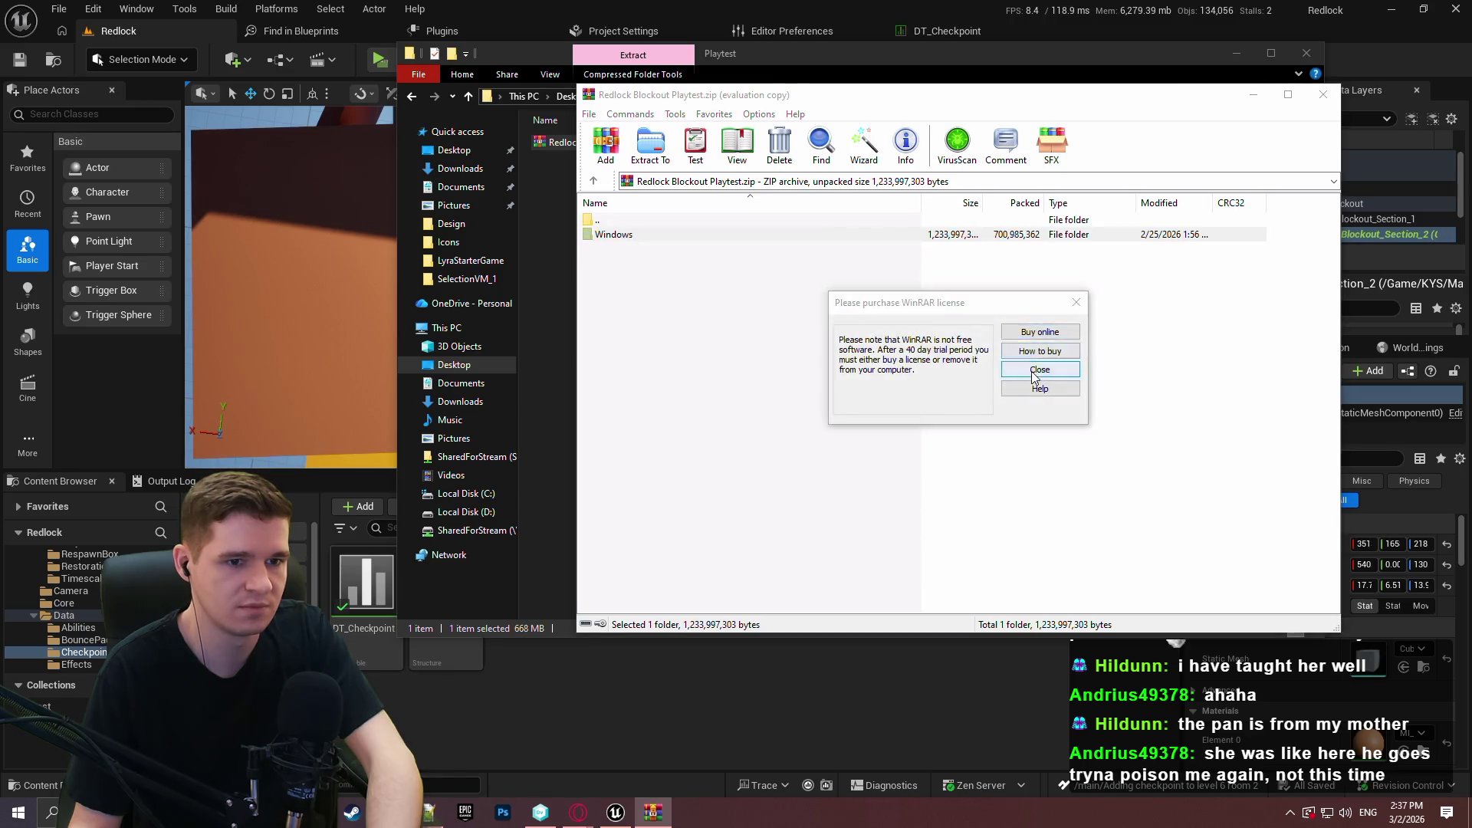
left_click(1041, 371)
double_click(610, 239)
left_click_drag(728, 376, 643, 238)
key("Delete")
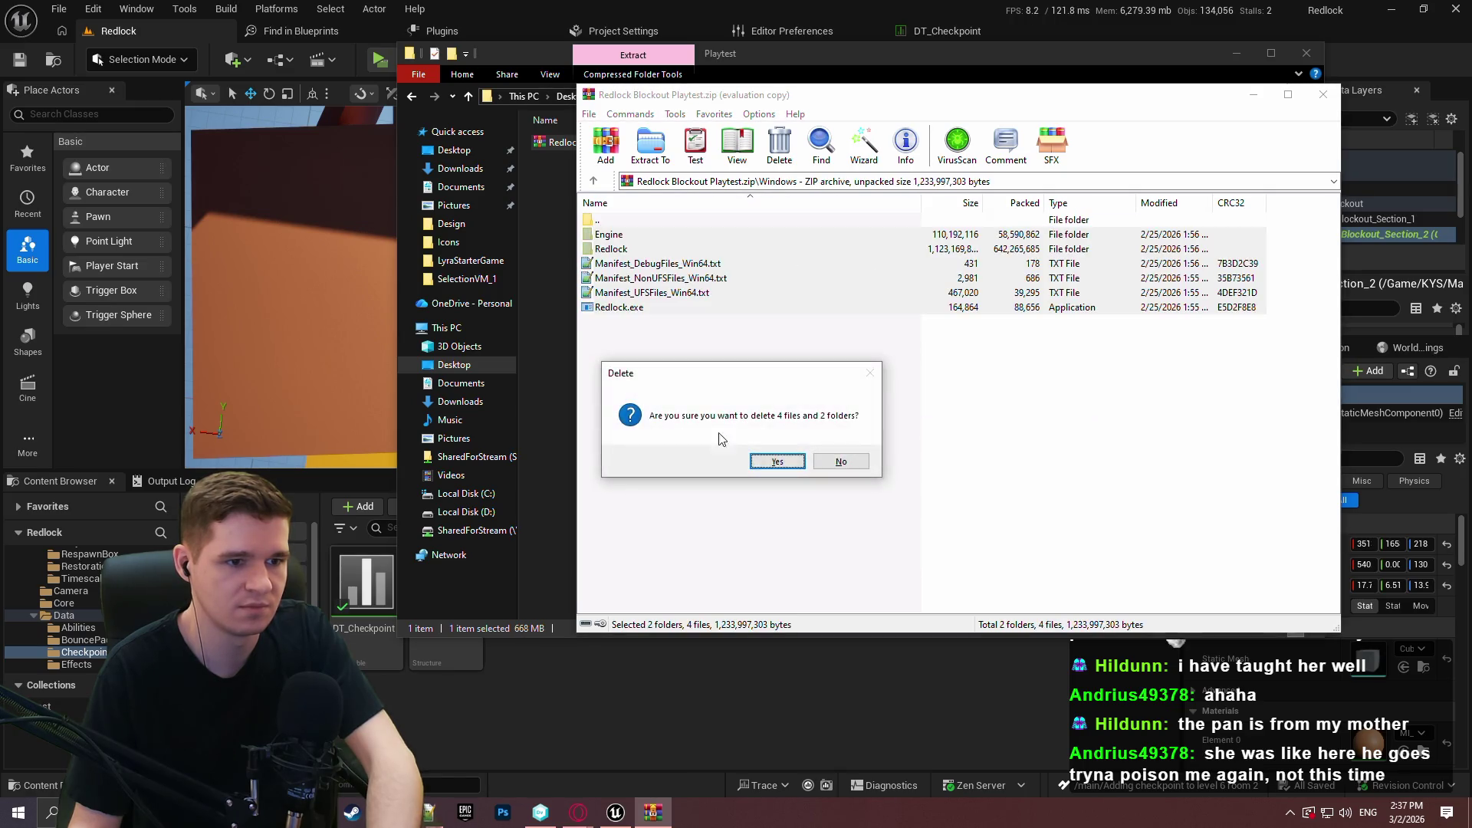
key("Return")
left_click(1324, 93)
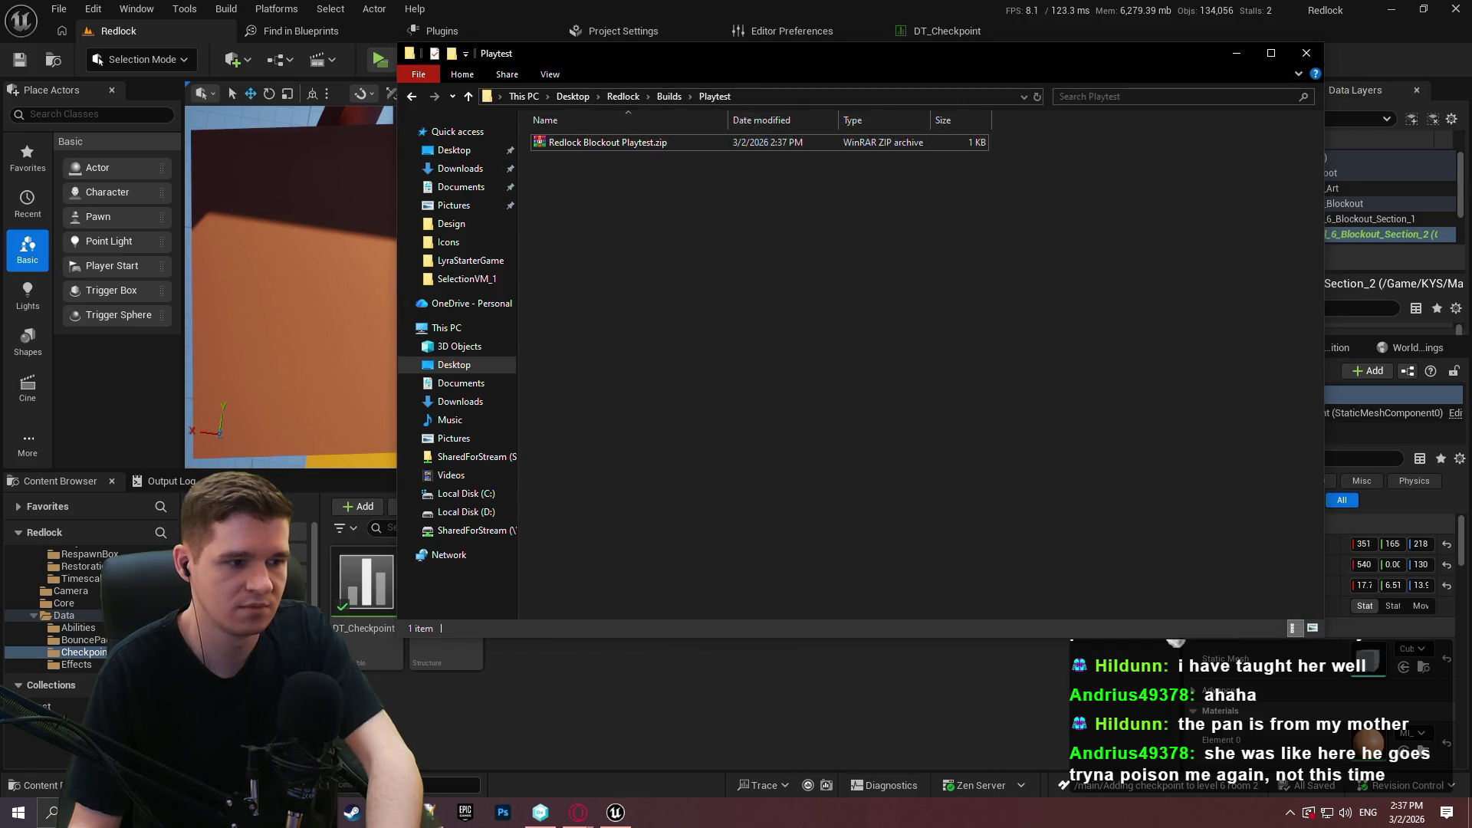
left_click(633, 686)
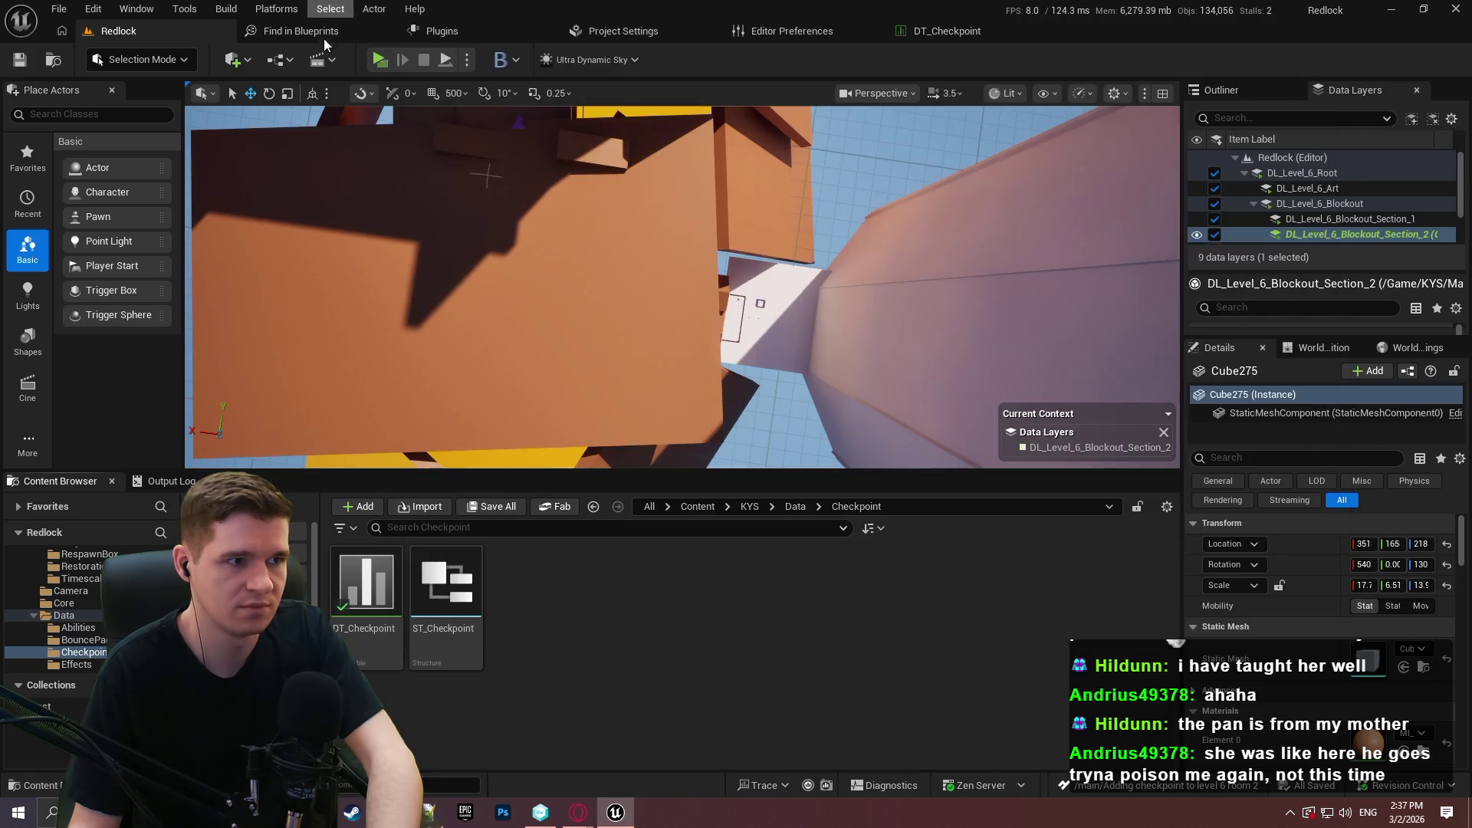
Package the project for Windows into Desktop\Redlock\Builds\Playtest and enlarge the Output Log.
left_click(277, 8)
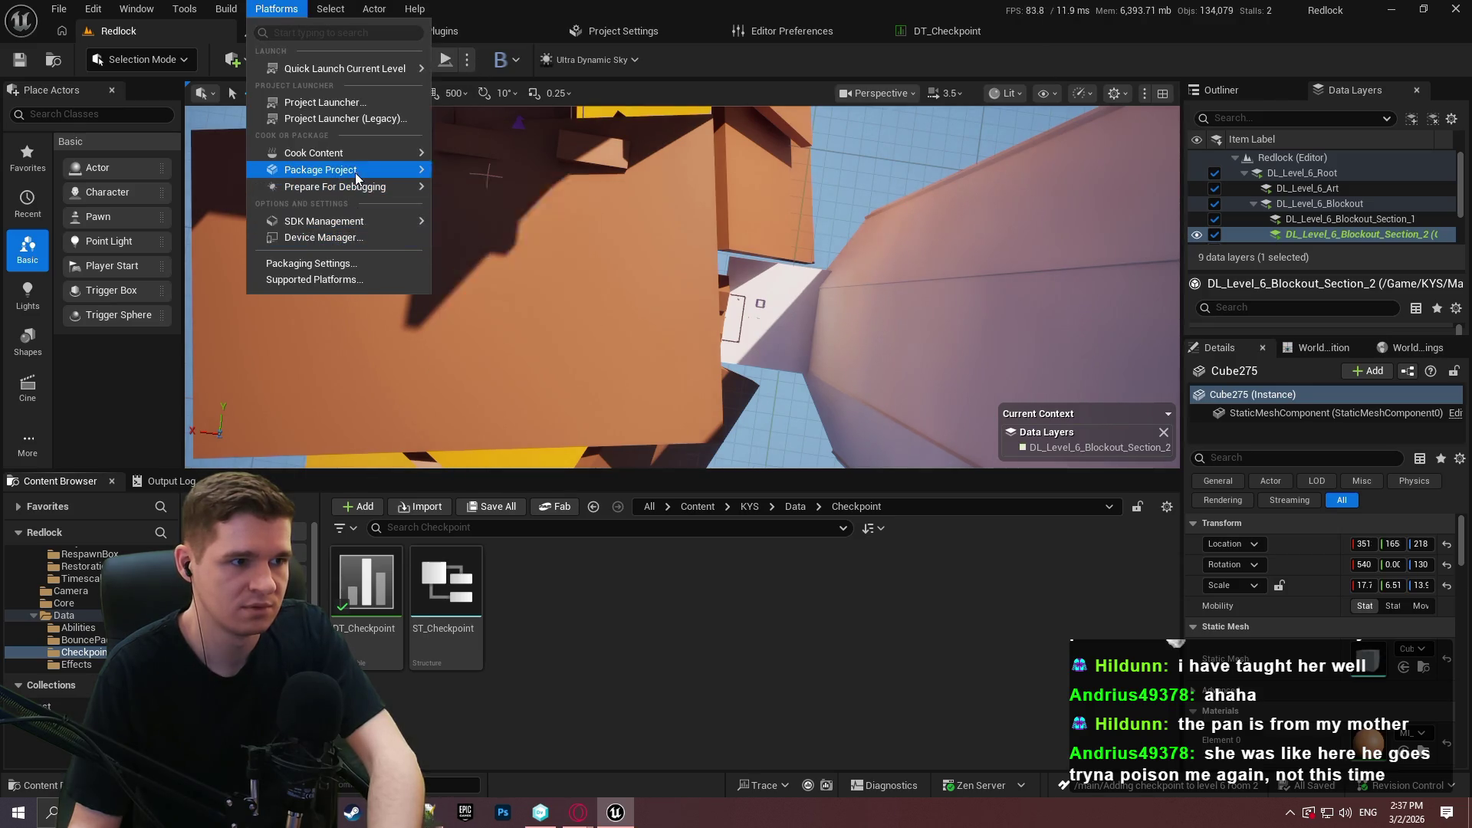
mouse_move(345, 170)
mouse_move(563, 321)
left_click(559, 201)
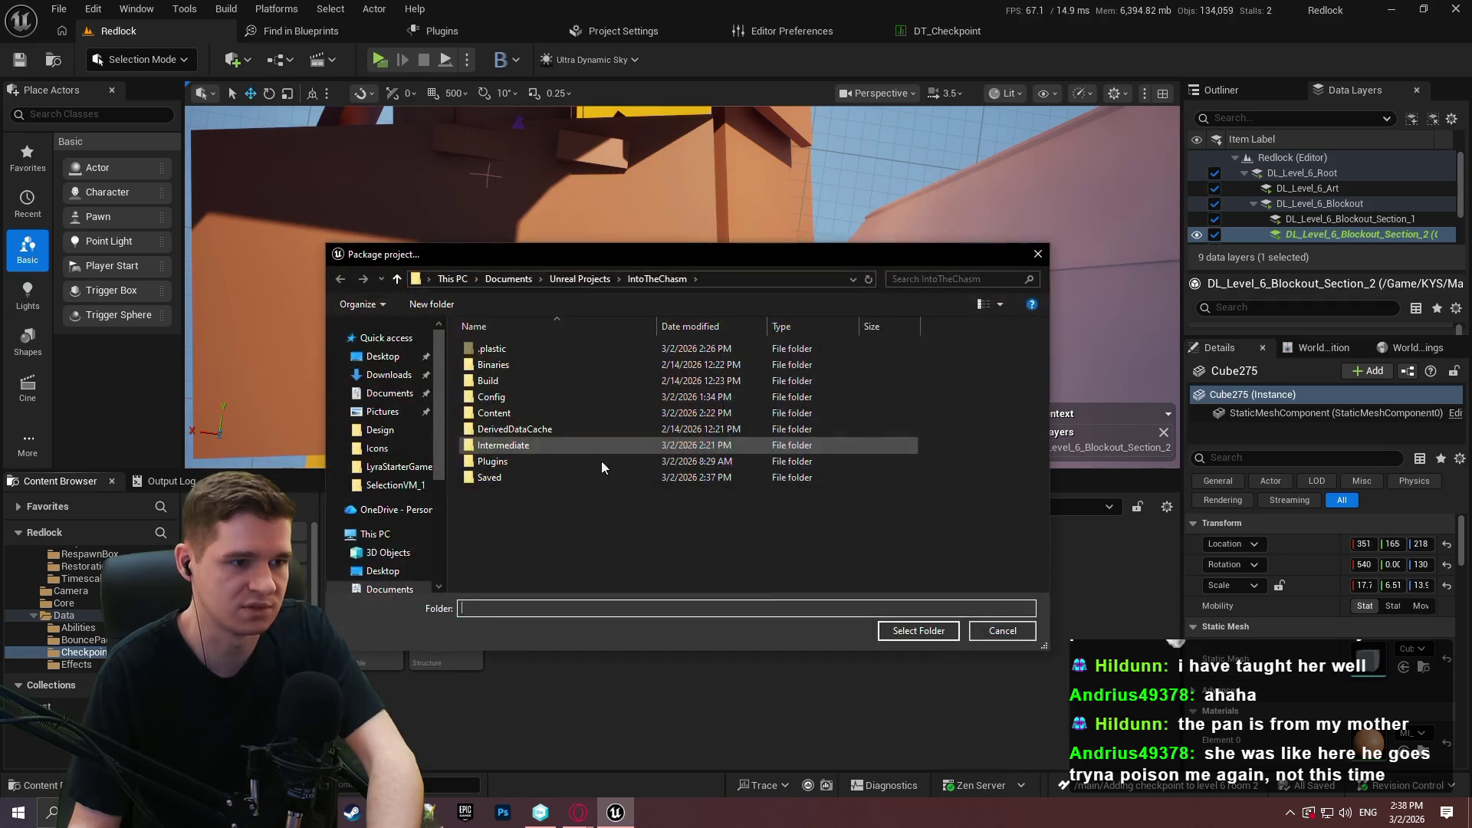
left_click(383, 356)
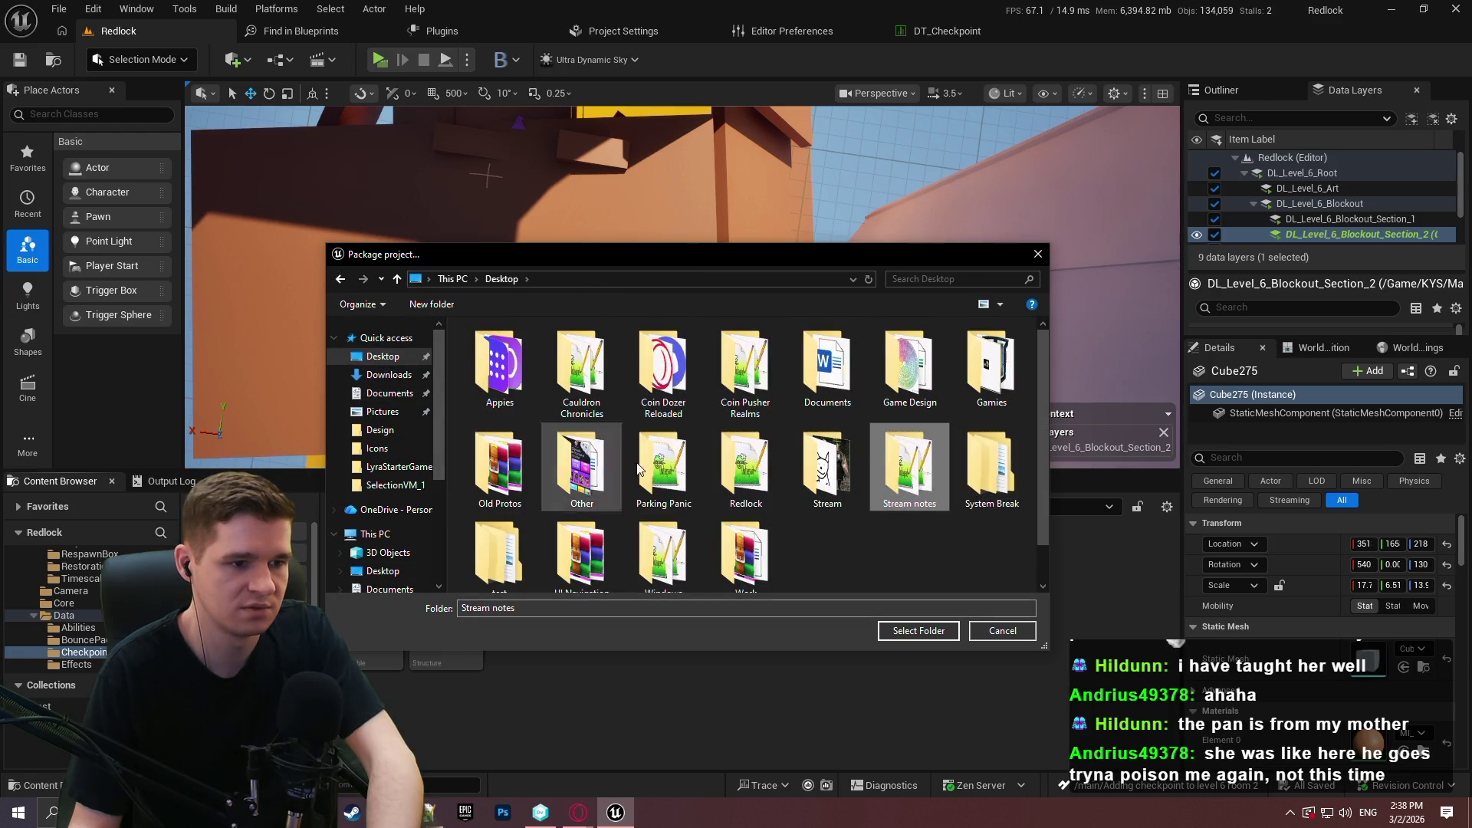
double_click(745, 468)
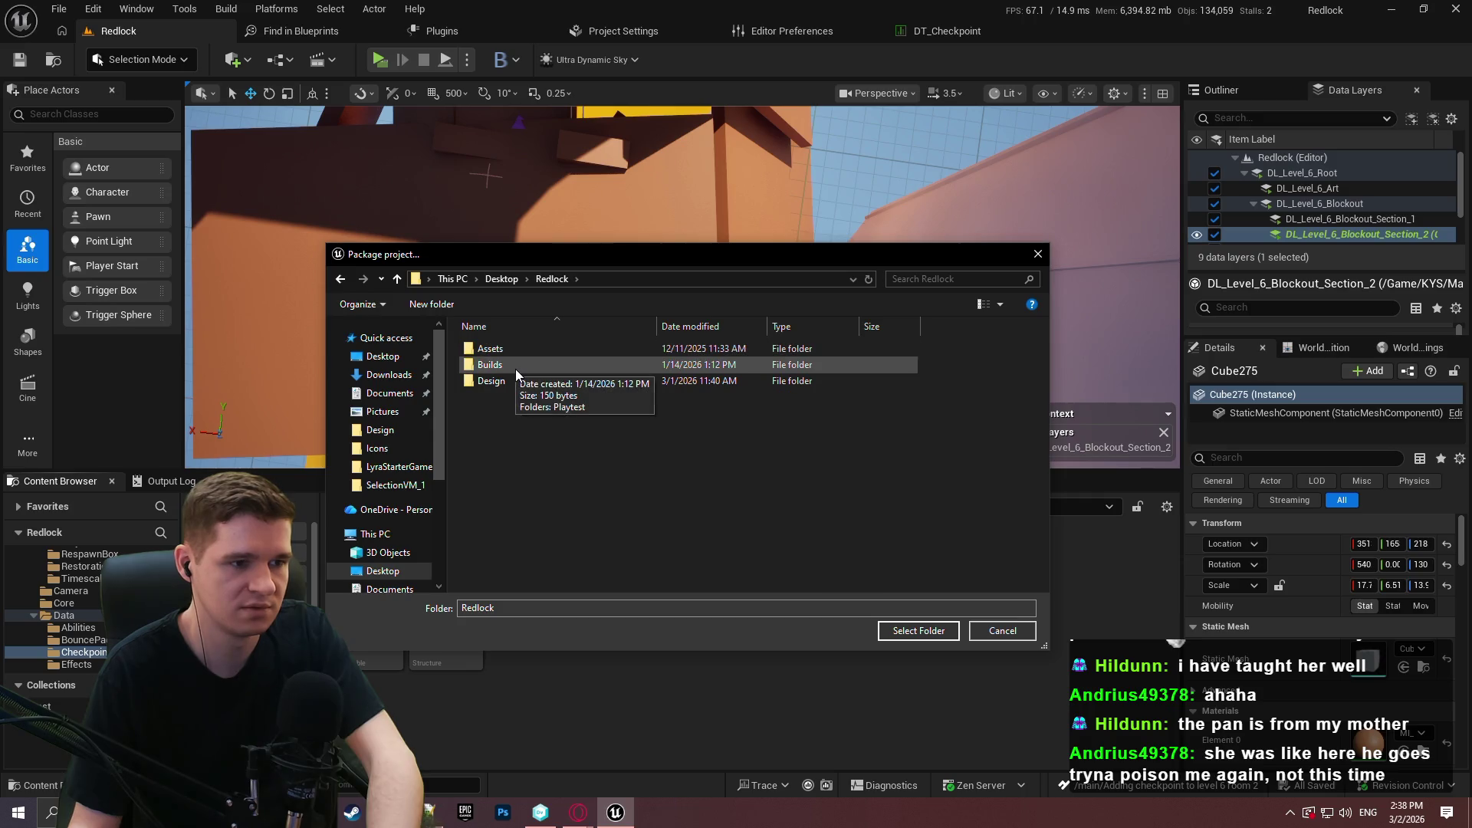
double_click(515, 370)
double_click(519, 355)
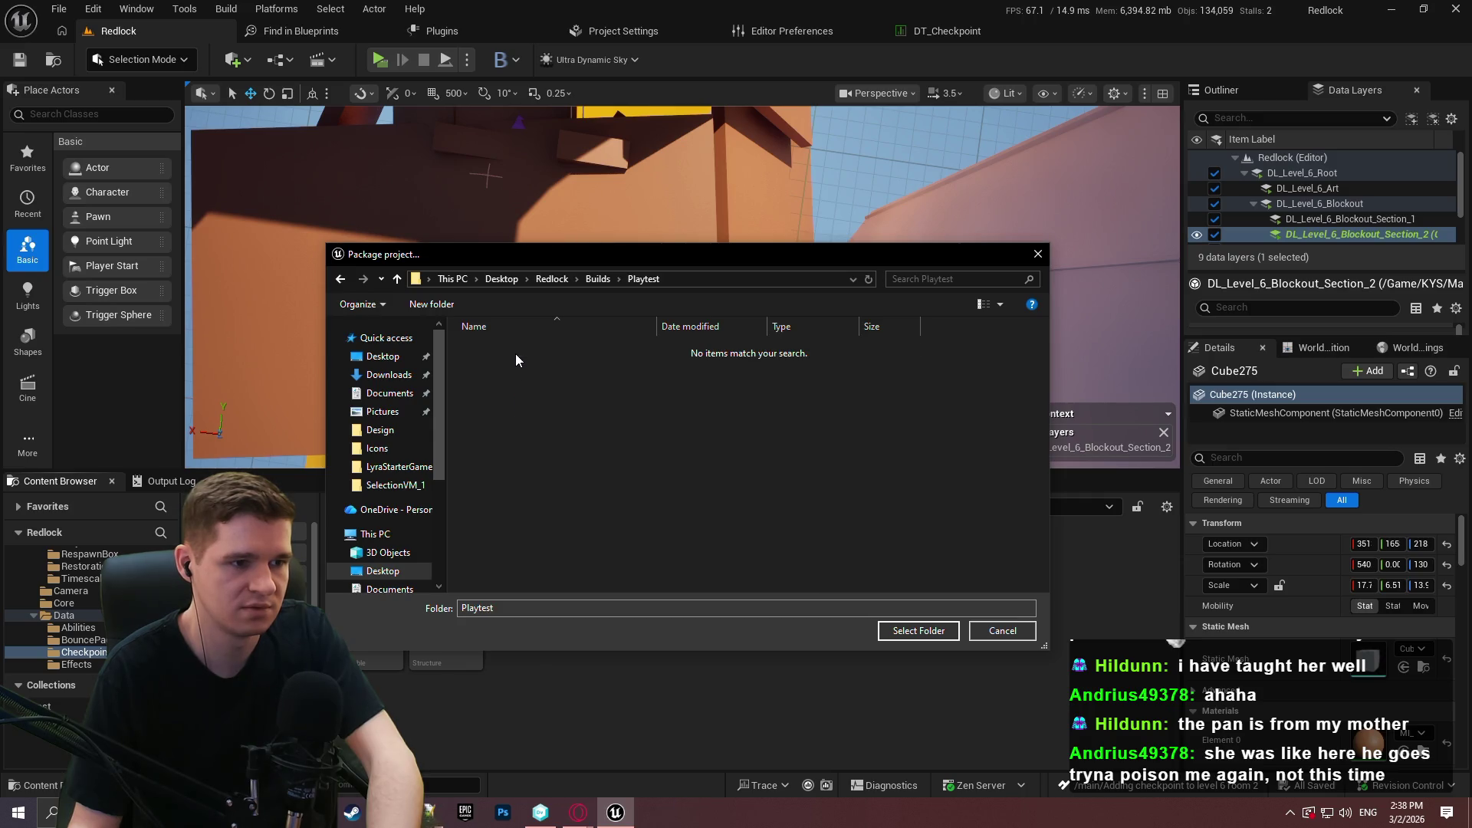
left_click(897, 636)
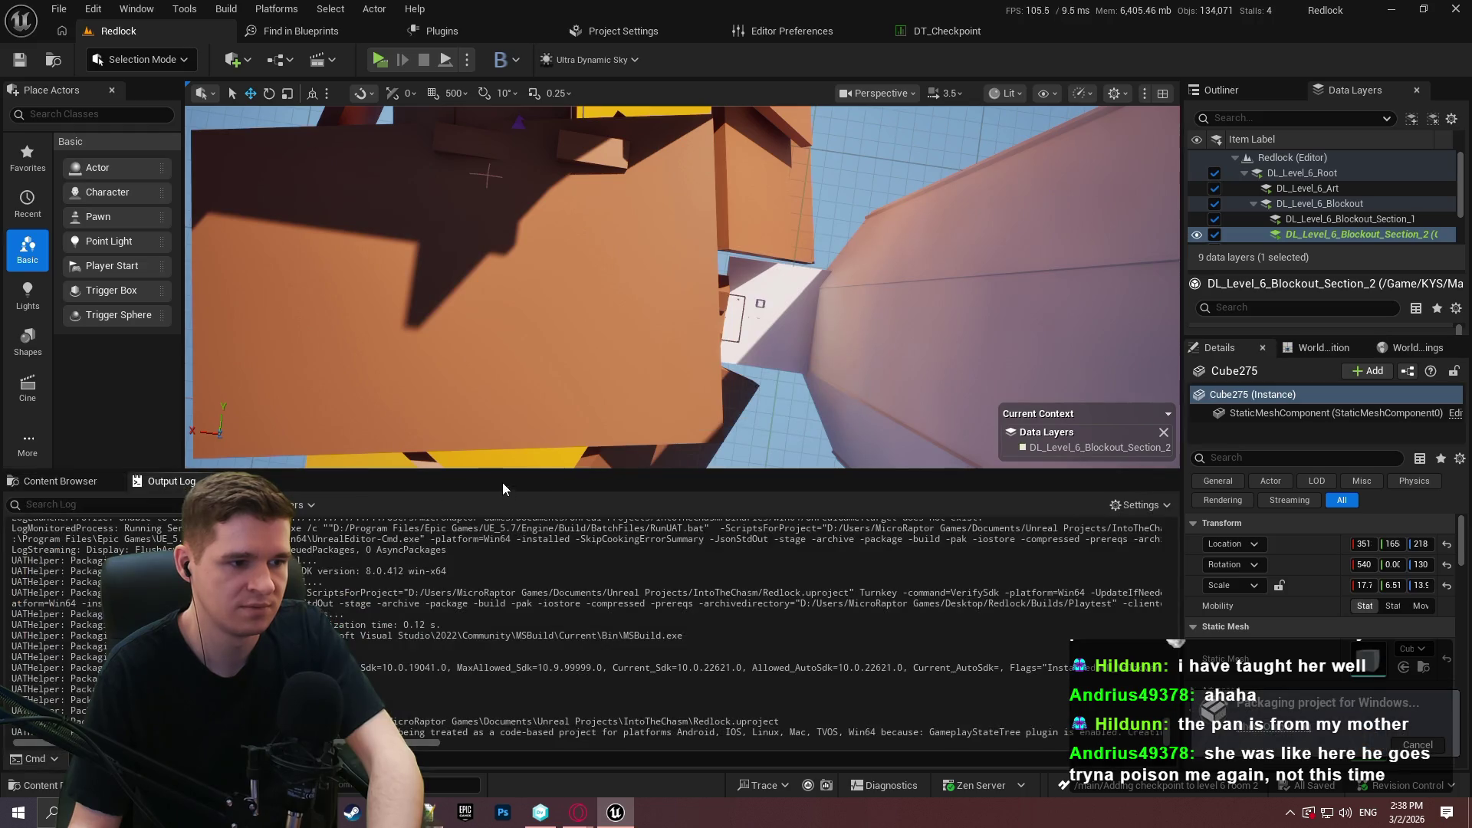
left_click_drag(499, 472, 577, 227)
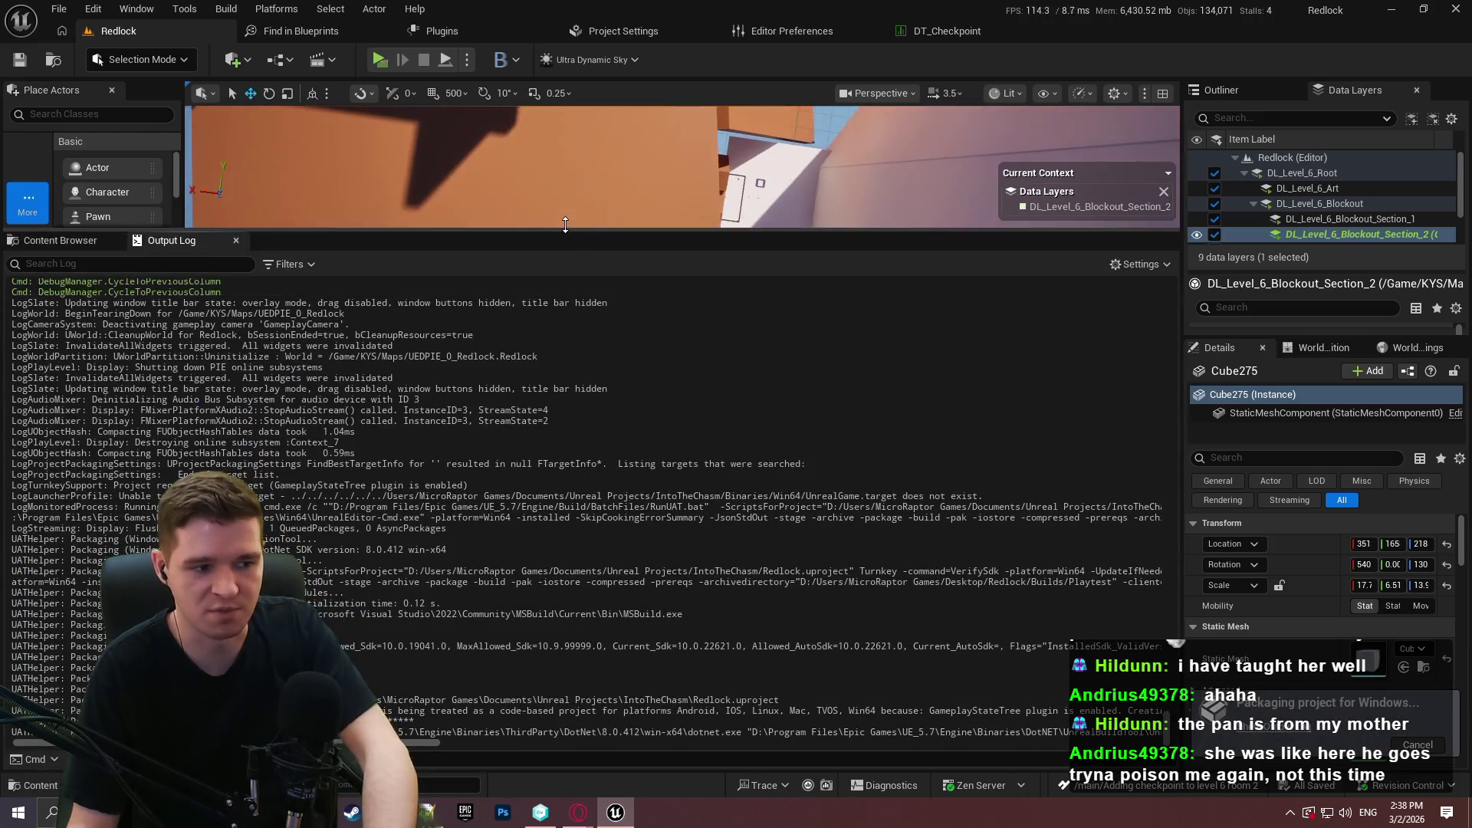
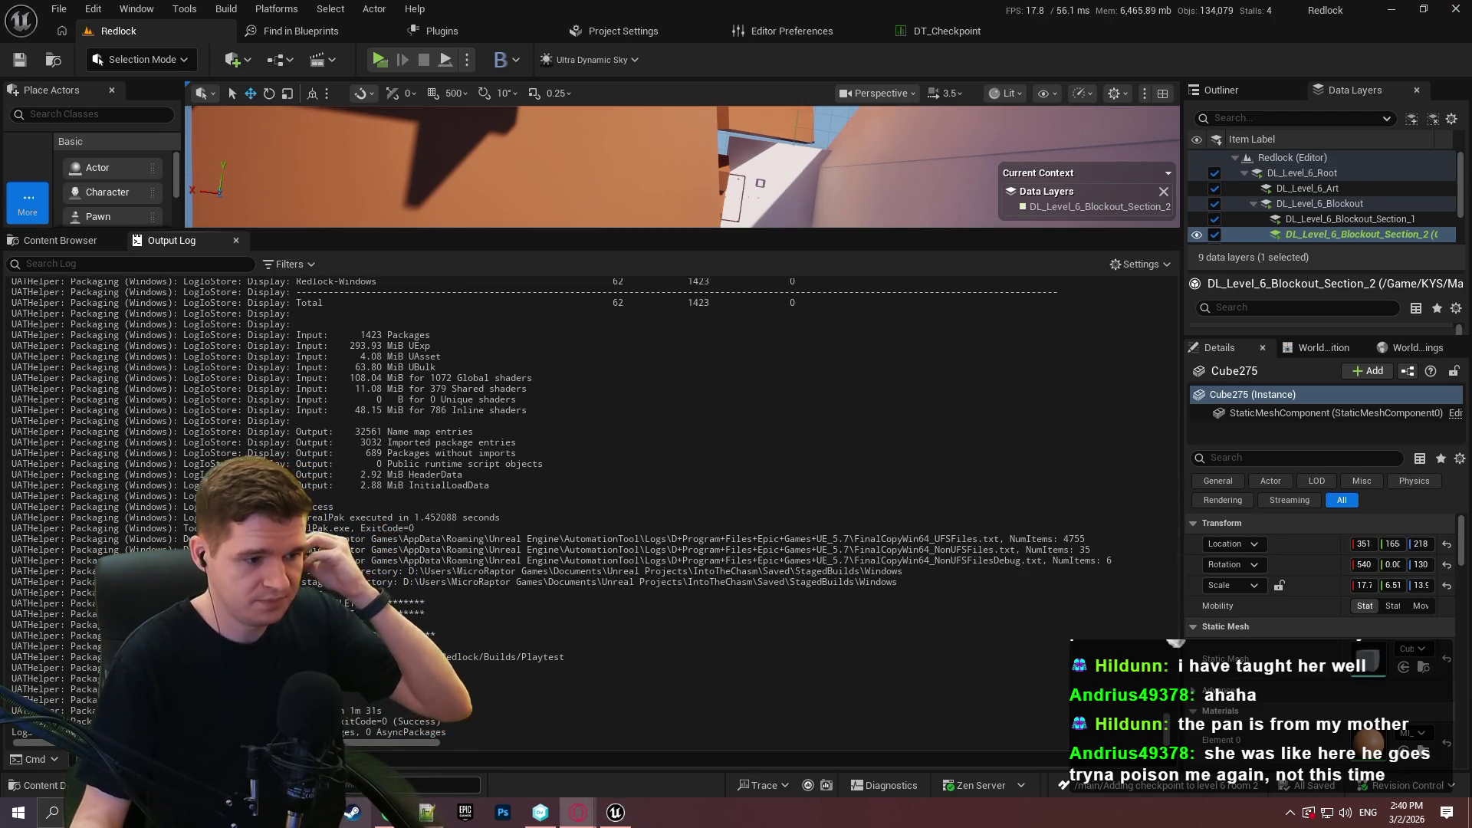
Delete the old Windows build folder from the Playtest folder in Explorer.
left_click_drag(603, 146, 583, 159)
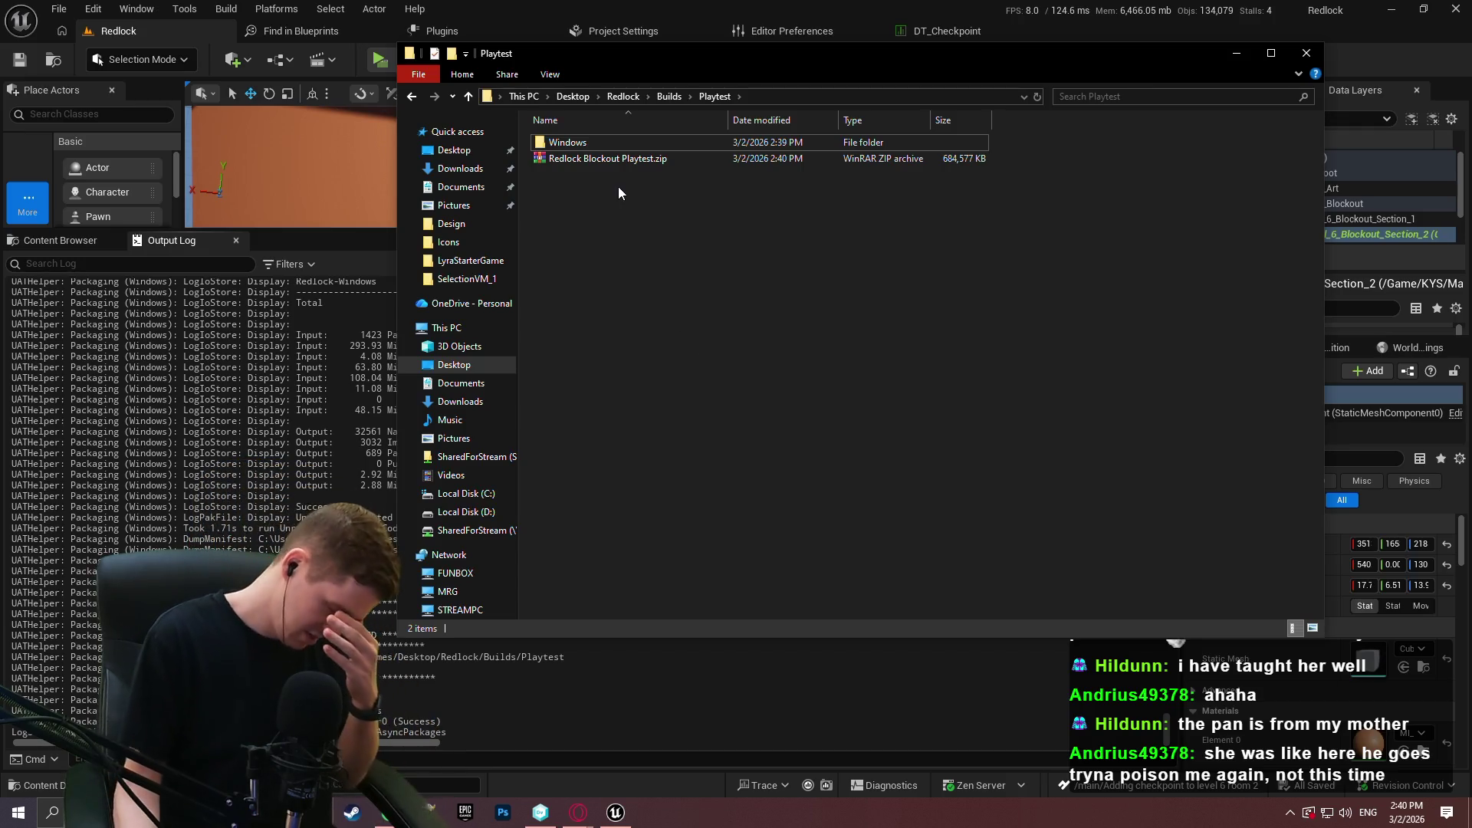
left_click(578, 143)
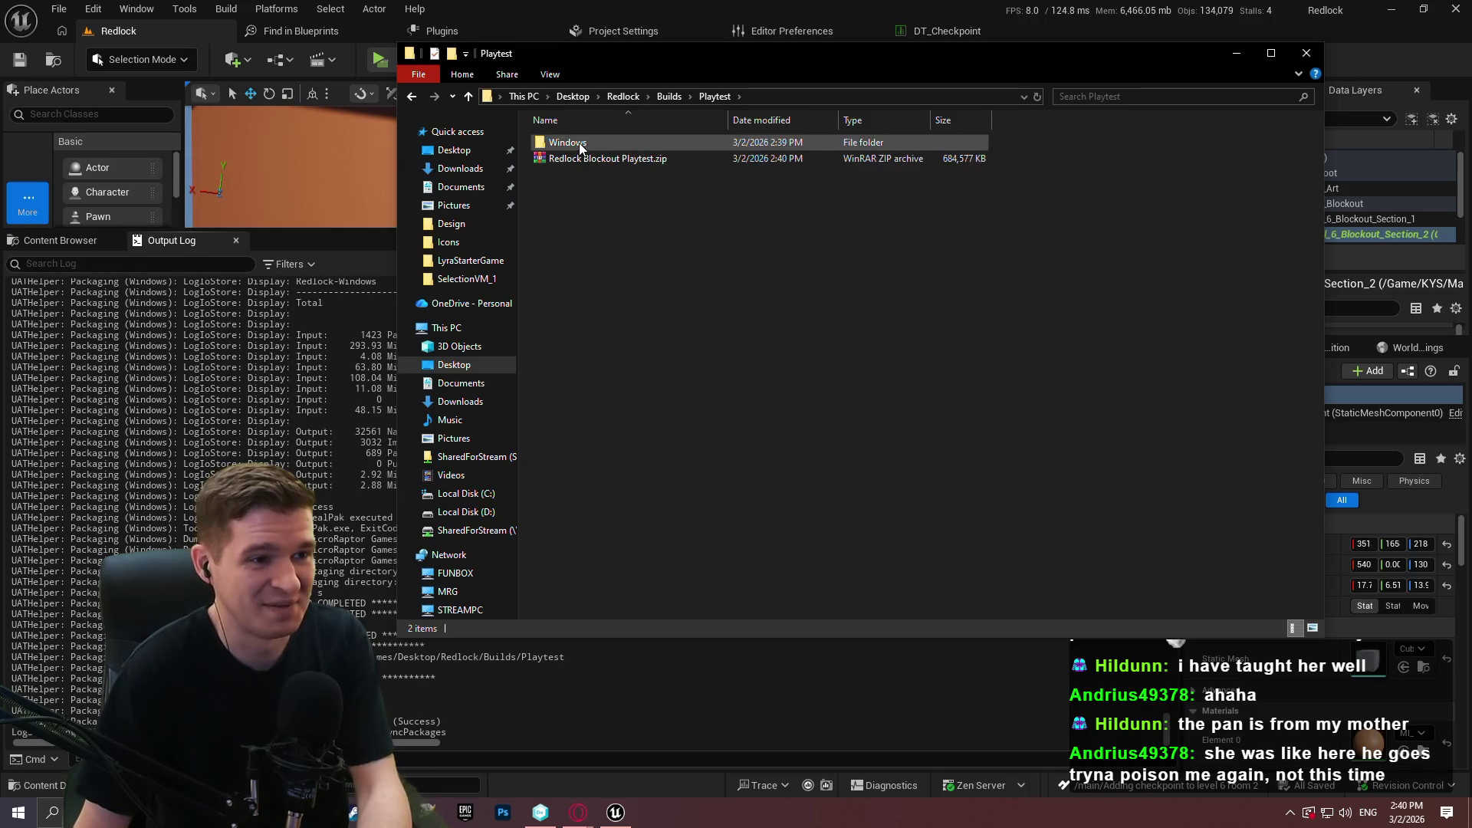
key("Delete")
Remove every file inside the Windows folder of Redlock Blockout Playtest.zip in WinRAR, then close it.
double_click(578, 145)
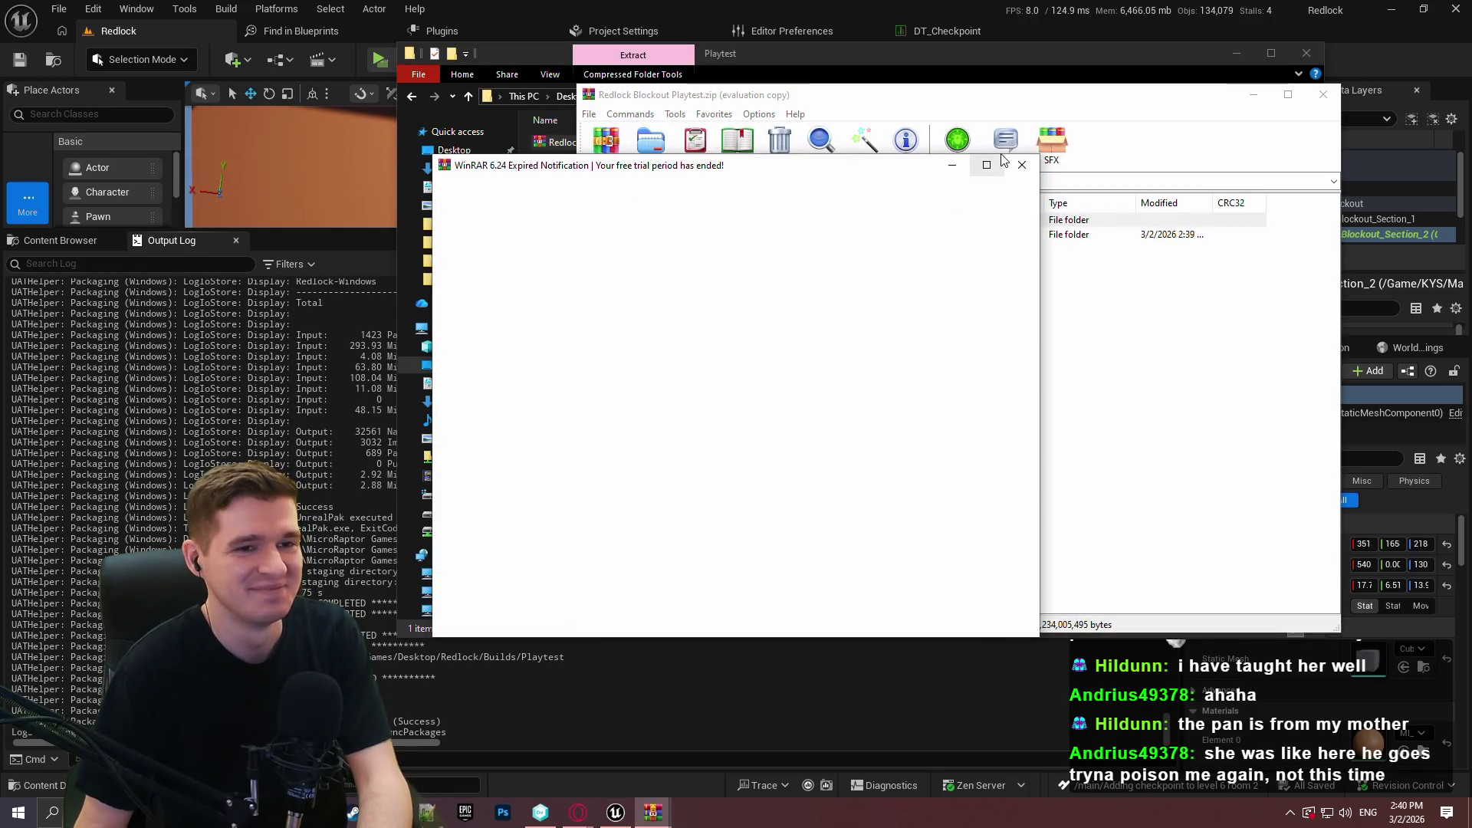
left_click(696, 236)
double_click(696, 235)
left_click_drag(694, 349, 651, 234)
key("Delete")
left_click(773, 461)
key("Escape")
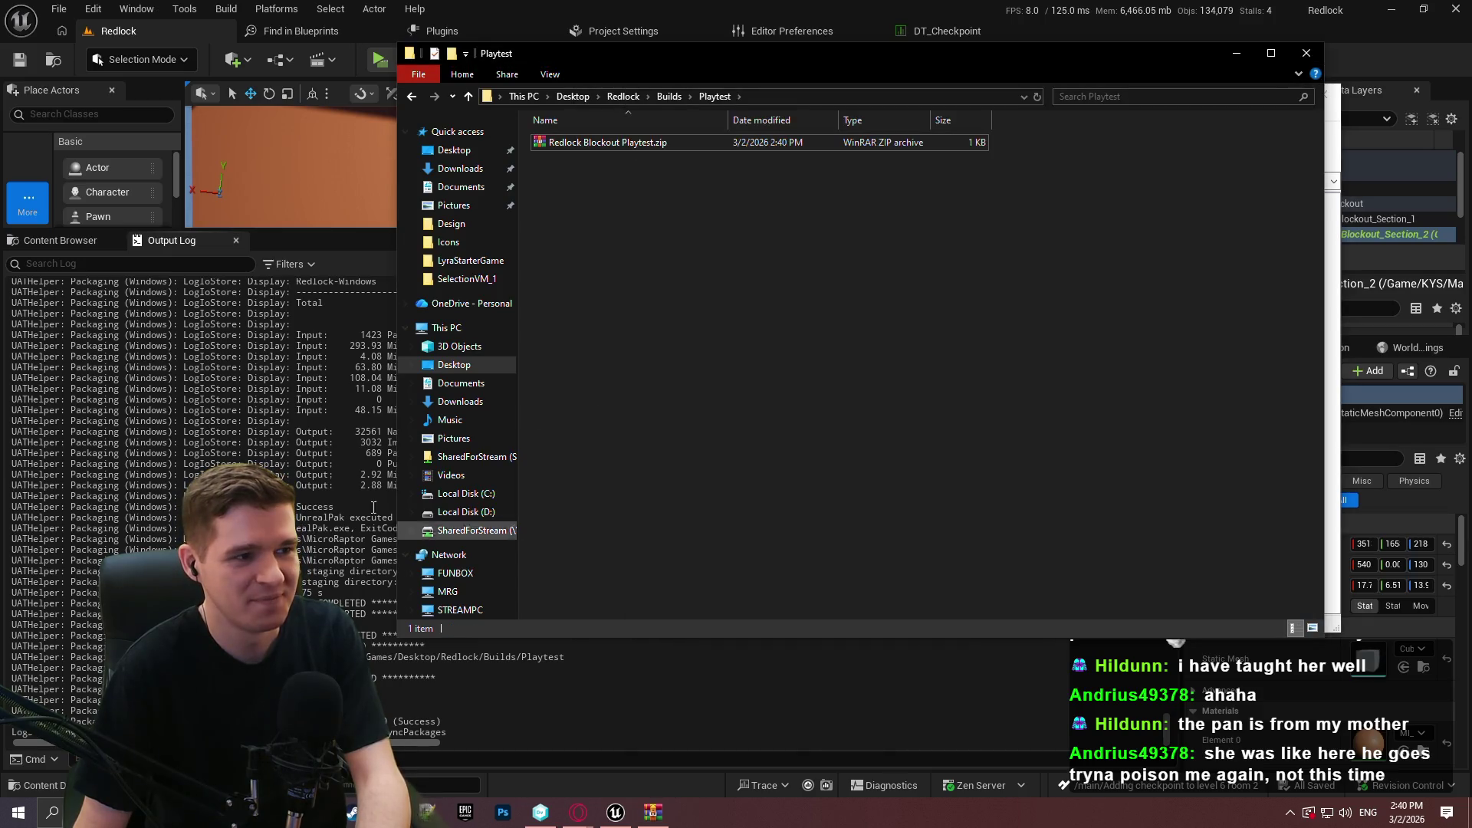
left_click(43, 240)
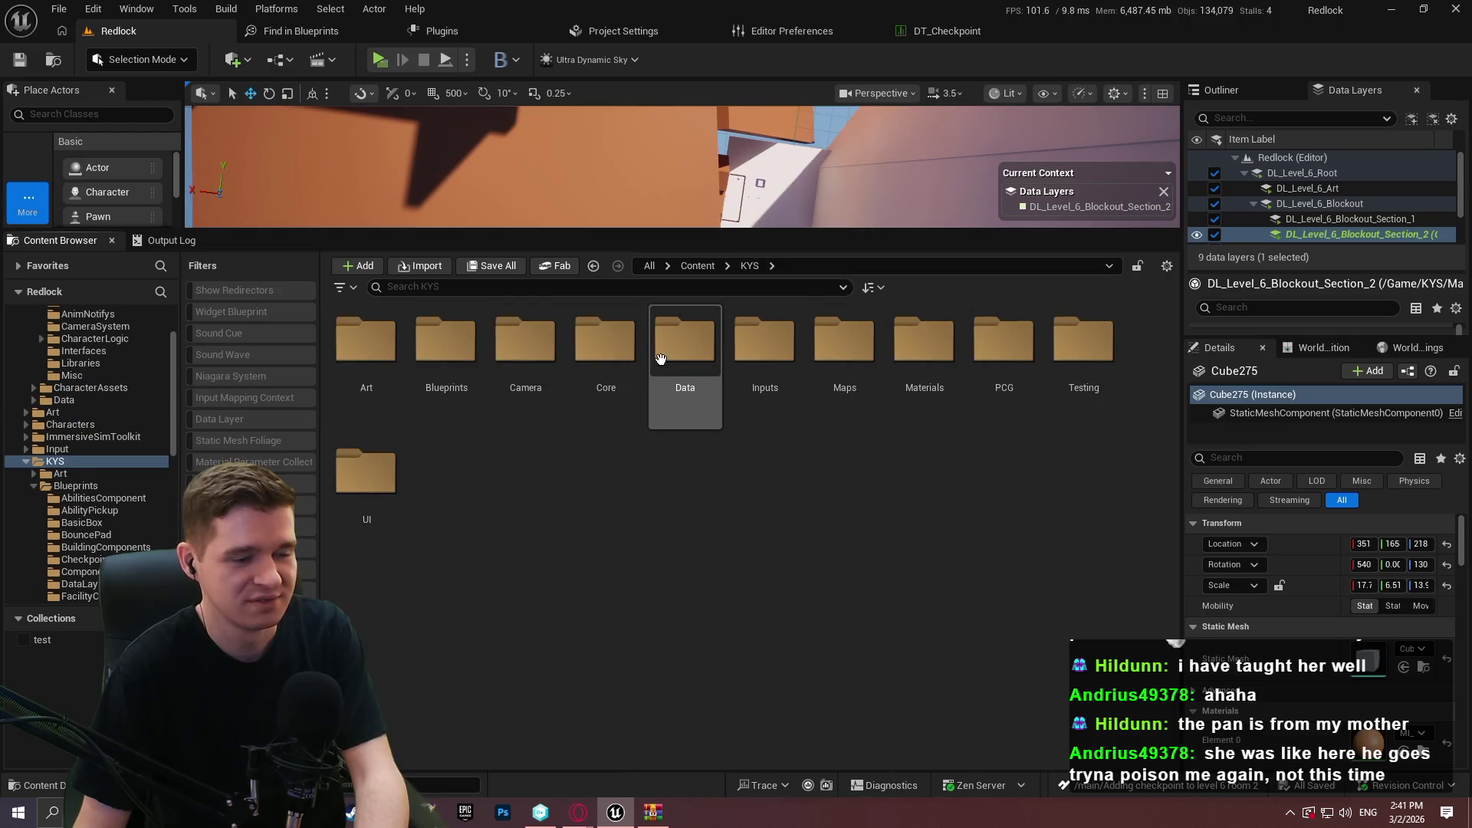
Open the WBP_EscapeMenu widget blueprint from UI/EscapeMenu and show its Graph.
double_click(366, 471)
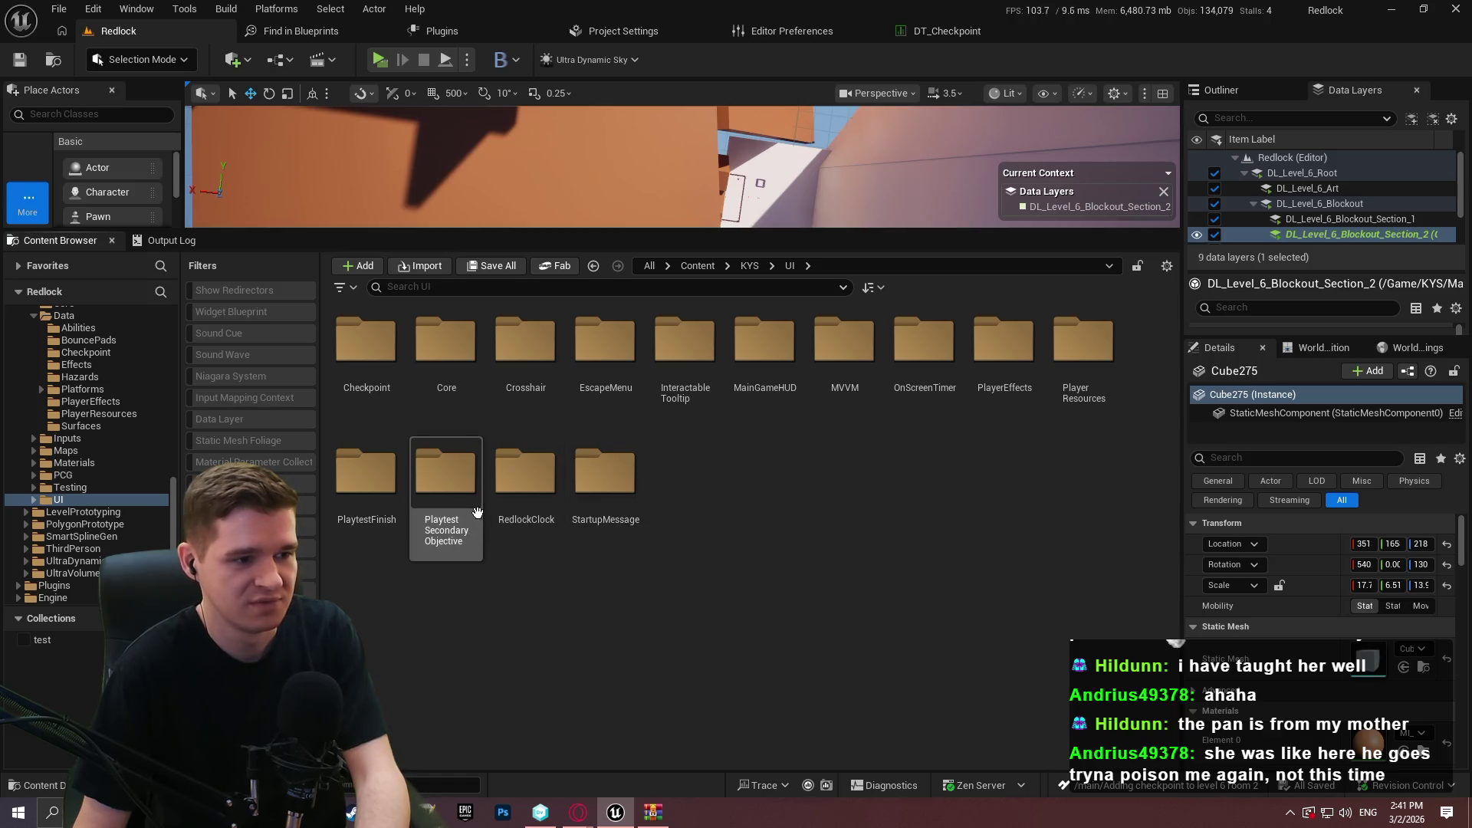
left_click(673, 392)
double_click(606, 345)
double_click(366, 353)
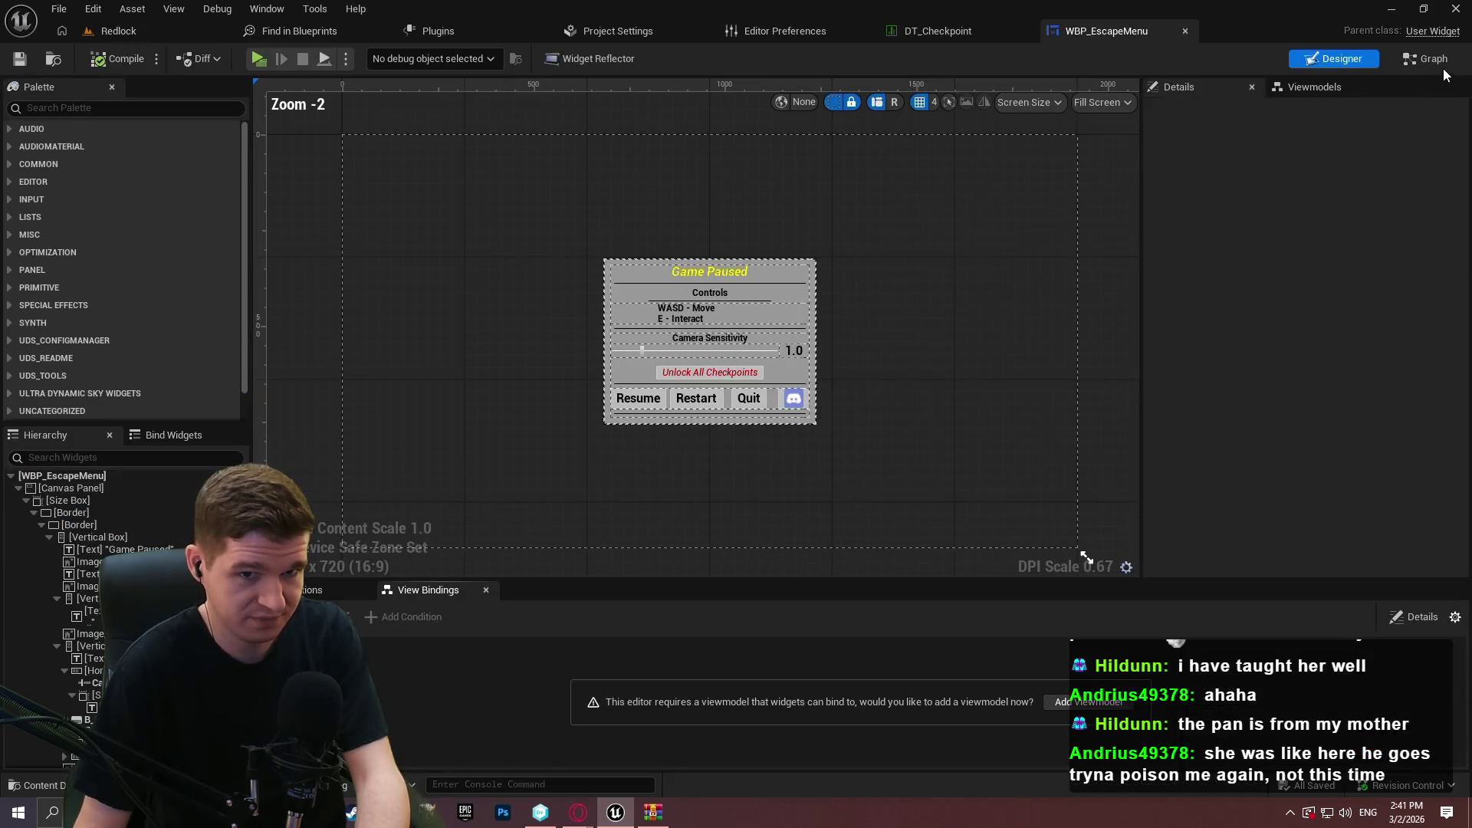
left_click(1433, 60)
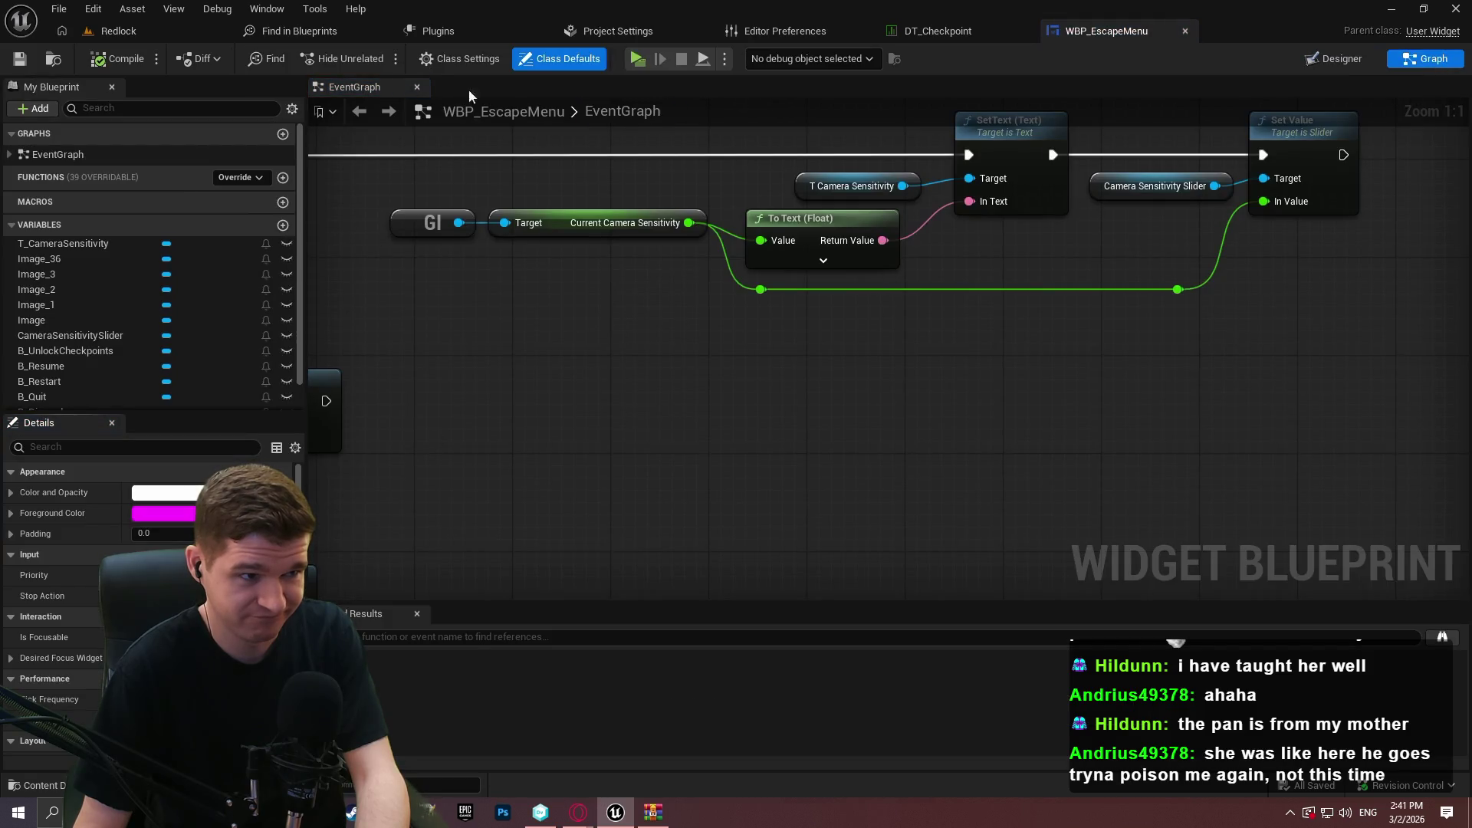
Duplicate the last Unlock Checkpoint node and set its ID to cp_redlock_level_6_geothermal.
scroll(545, 312, "down", 2)
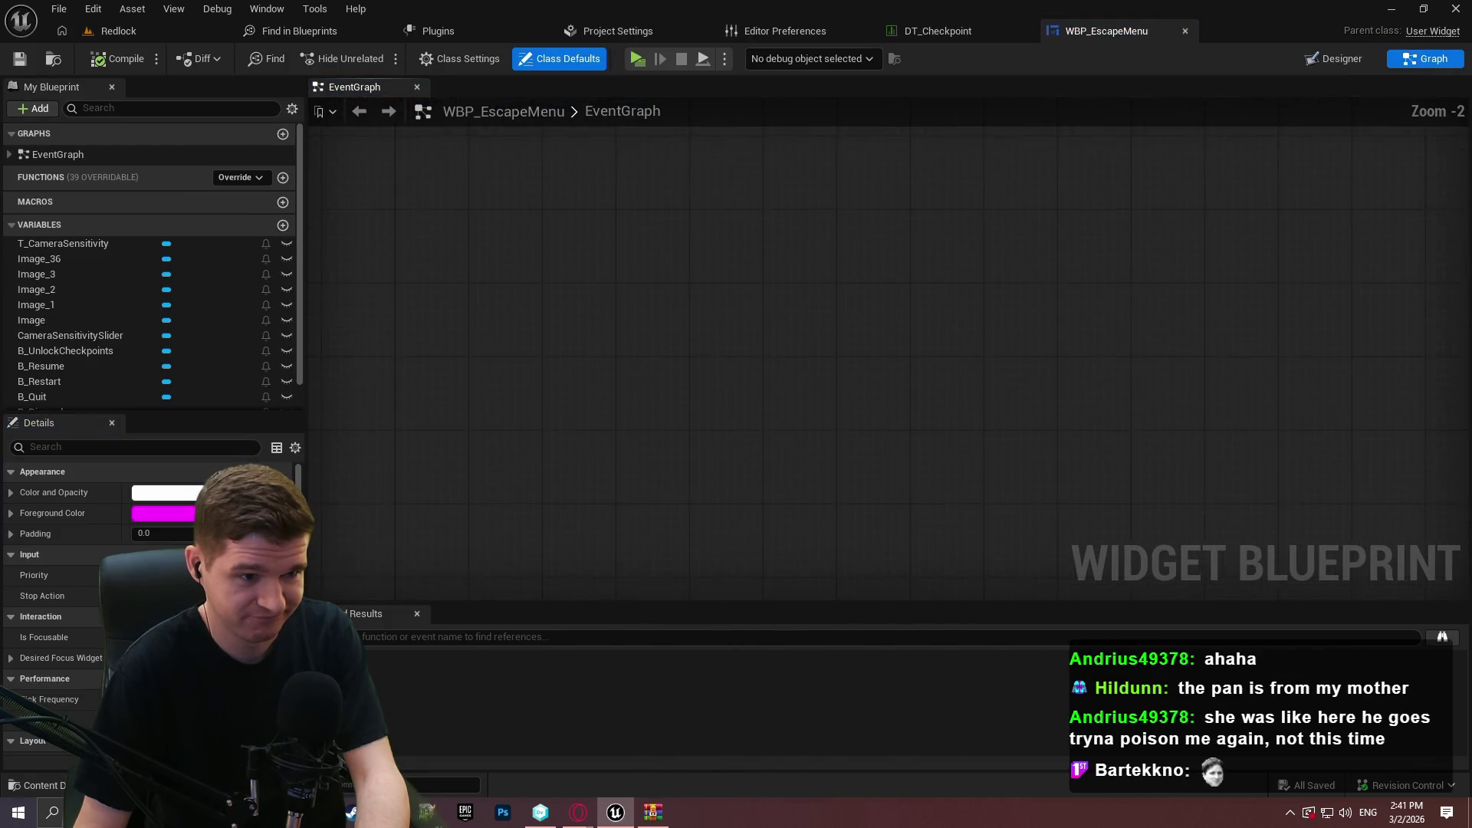
scroll(881, 319, "up", 2)
mouse_move(1031, 223)
left_mouse_down()
mouse_move(683, 490)
mouse_move(871, 397)
left_mouse_up()
key("ctrl+c")
key("ctrl+v")
mouse_move(883, 306)
left_mouse_down()
mouse_move(946, 329)
mouse_move(1010, 301)
left_mouse_up()
left_click(1068, 330)
key("End")
key("shift+Left")
type("geothermal")
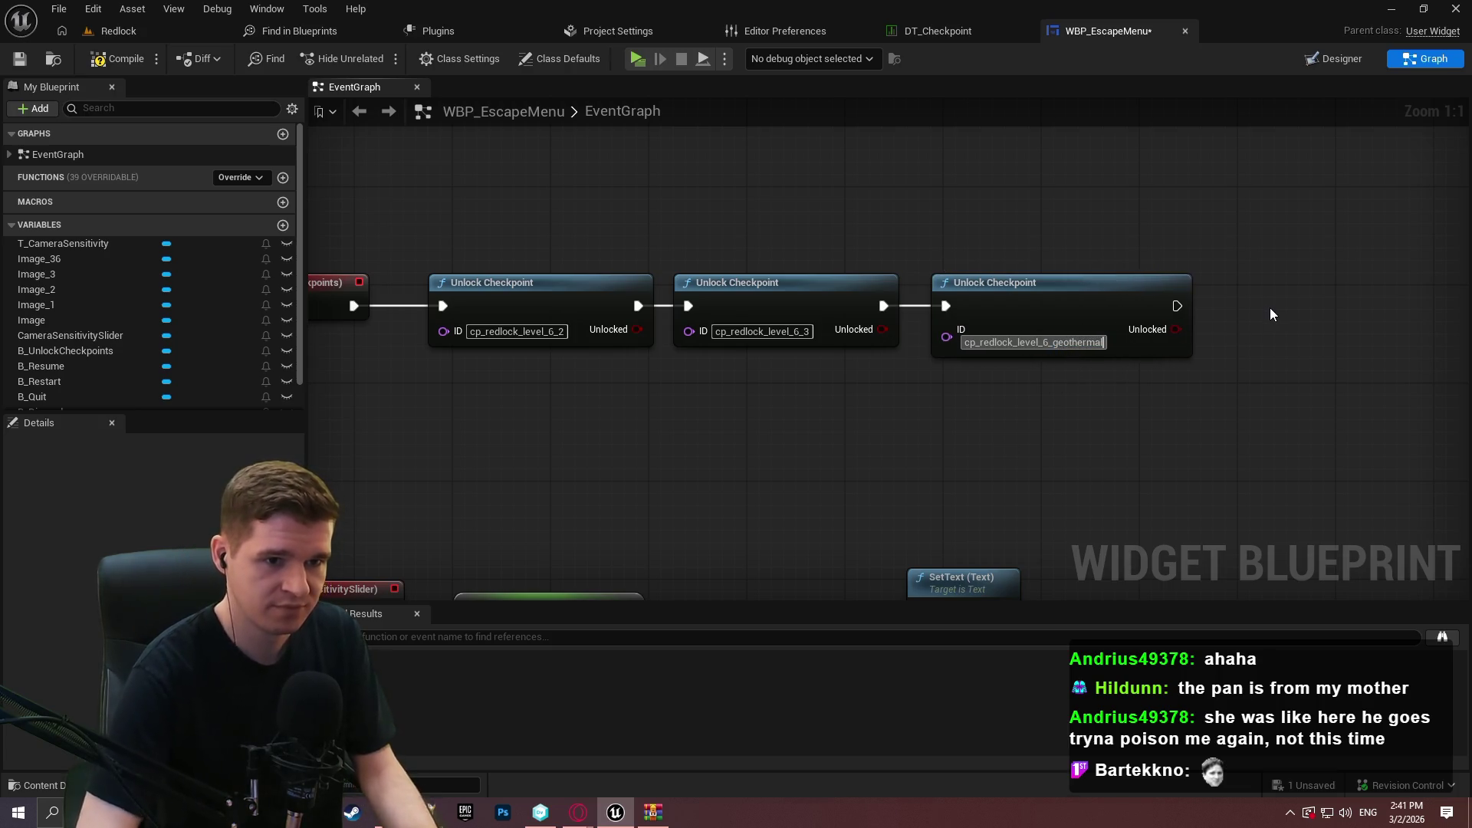
key("Return")
Verify the geothermal checkpoint row name in the DT_Checkpoint data table.
left_click(937, 31)
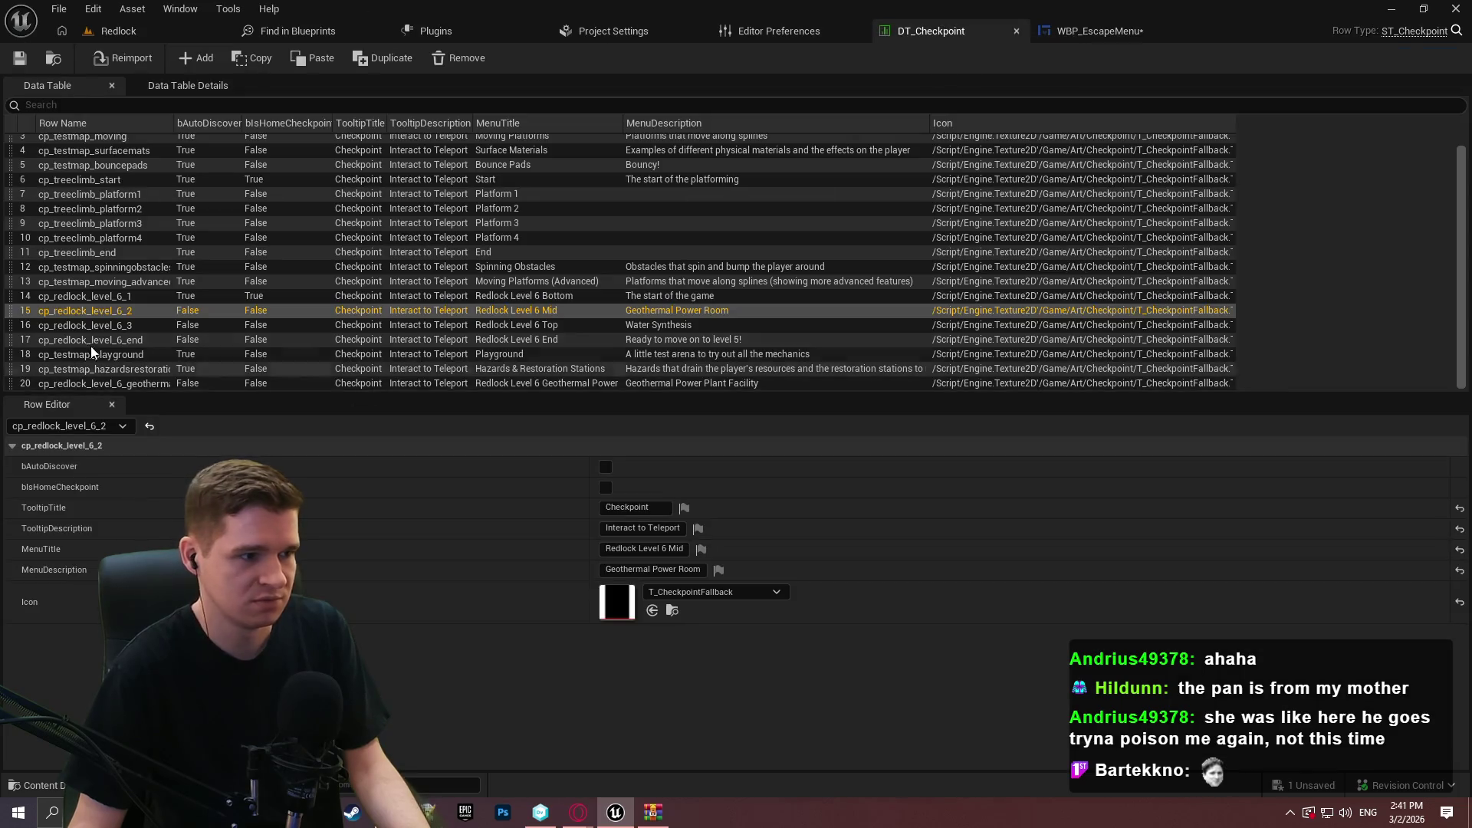
left_click(121, 388)
left_click(123, 386)
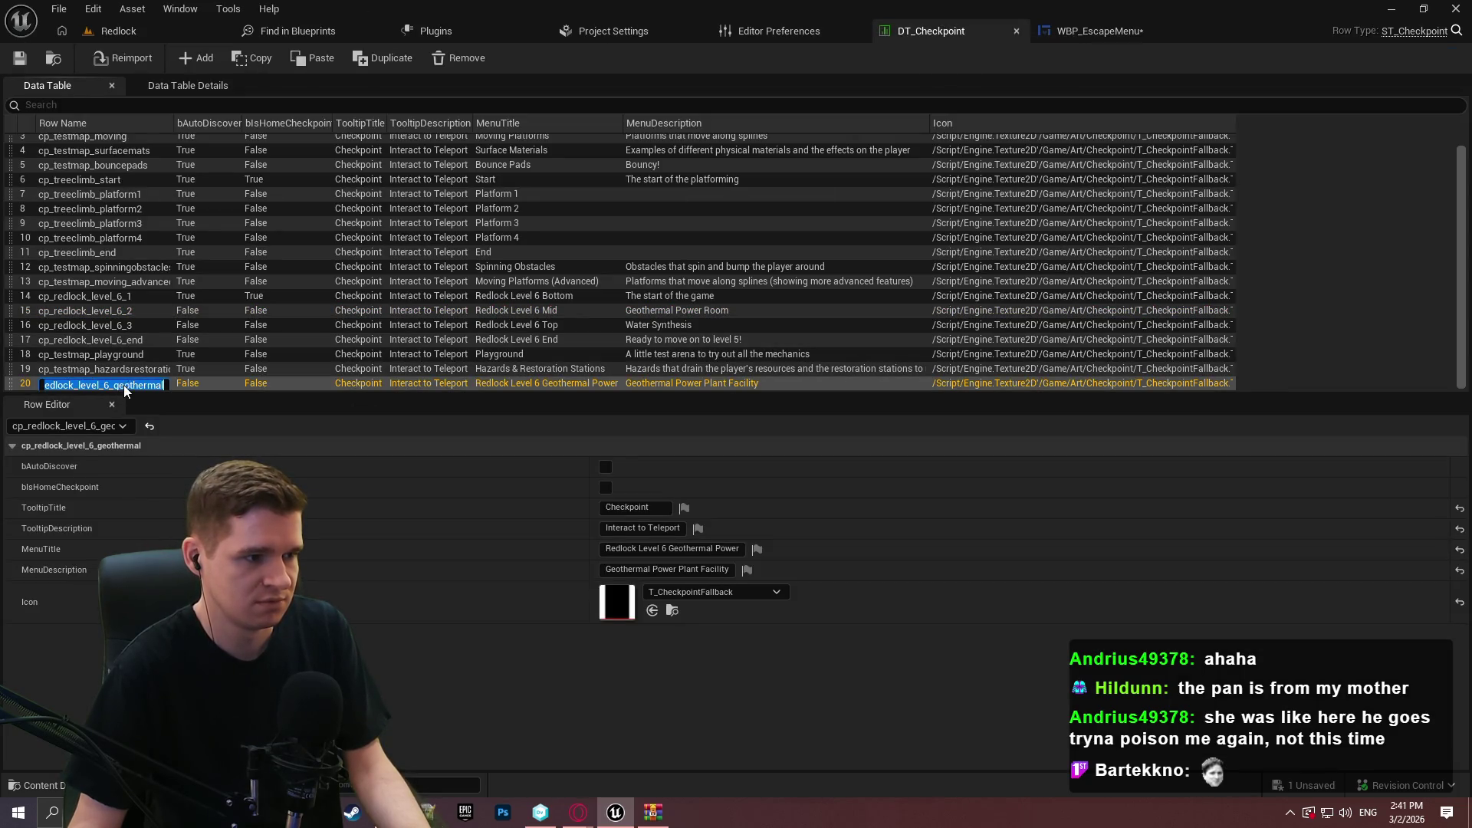
left_click(1092, 28)
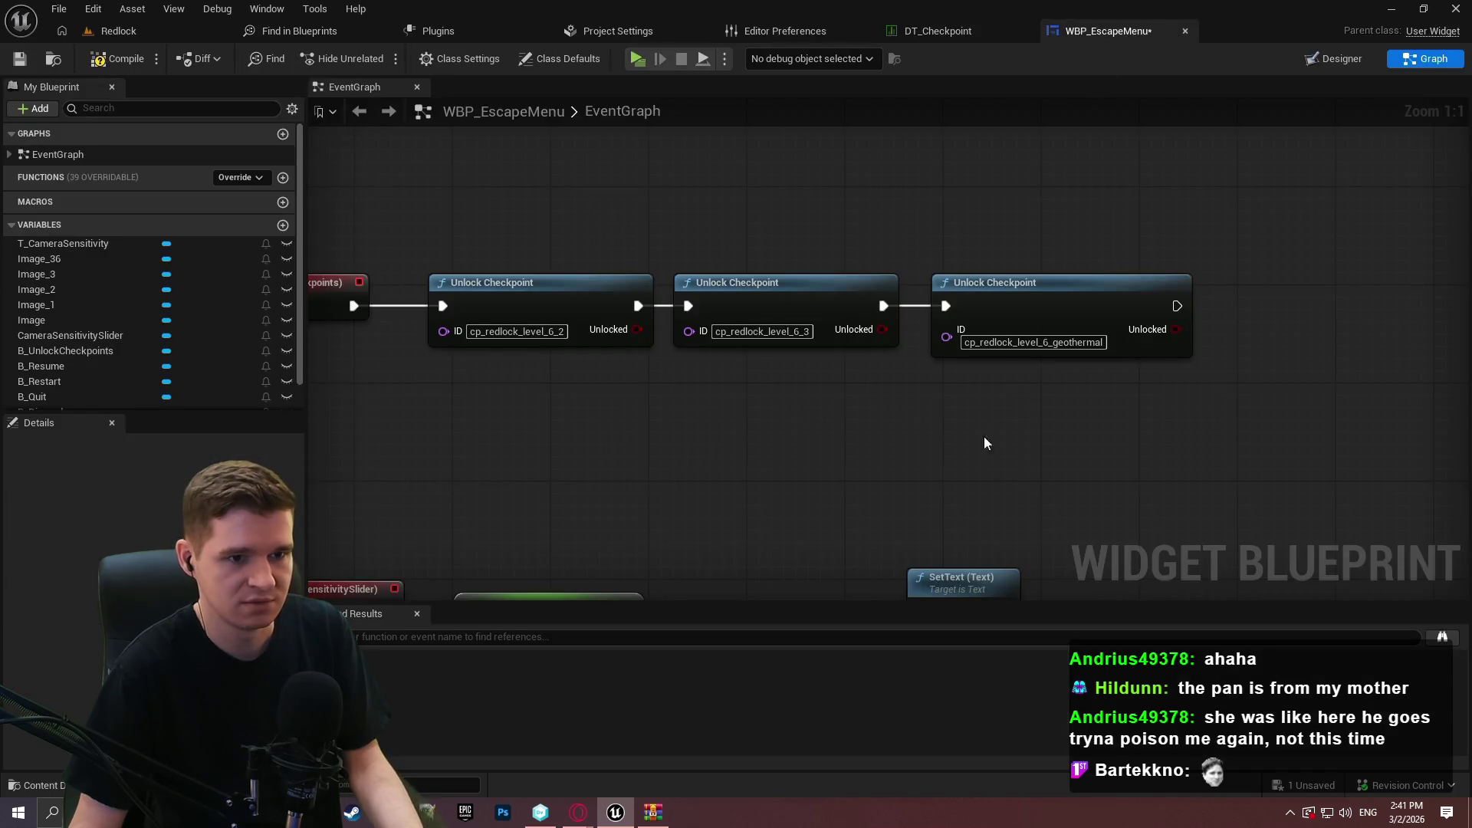
Save the WBP_EscapeMenu blueprint and go back to the Redlock level.
left_click(19, 59)
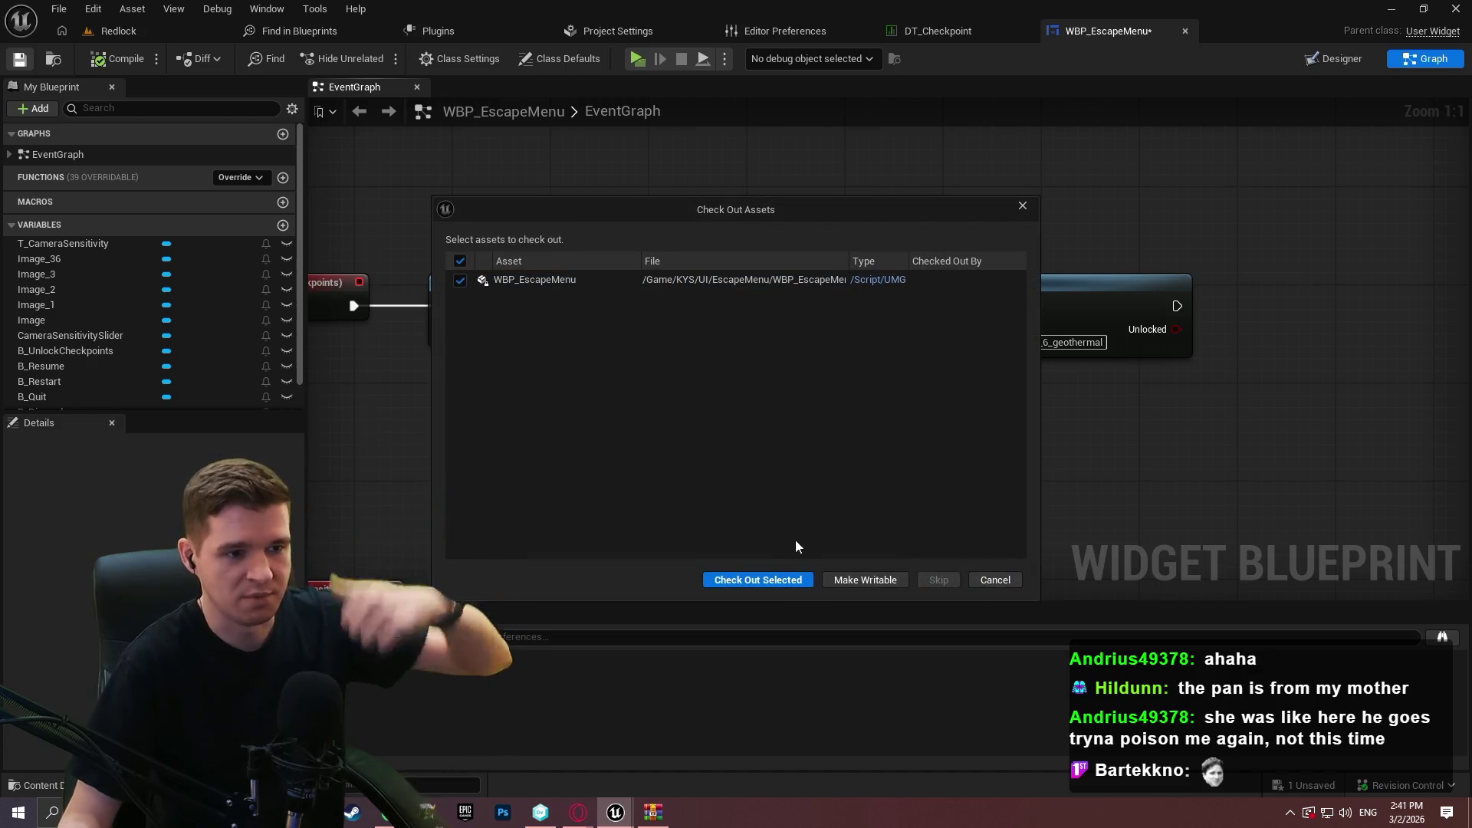
left_click(765, 581)
scroll(1035, 453, "down", 1)
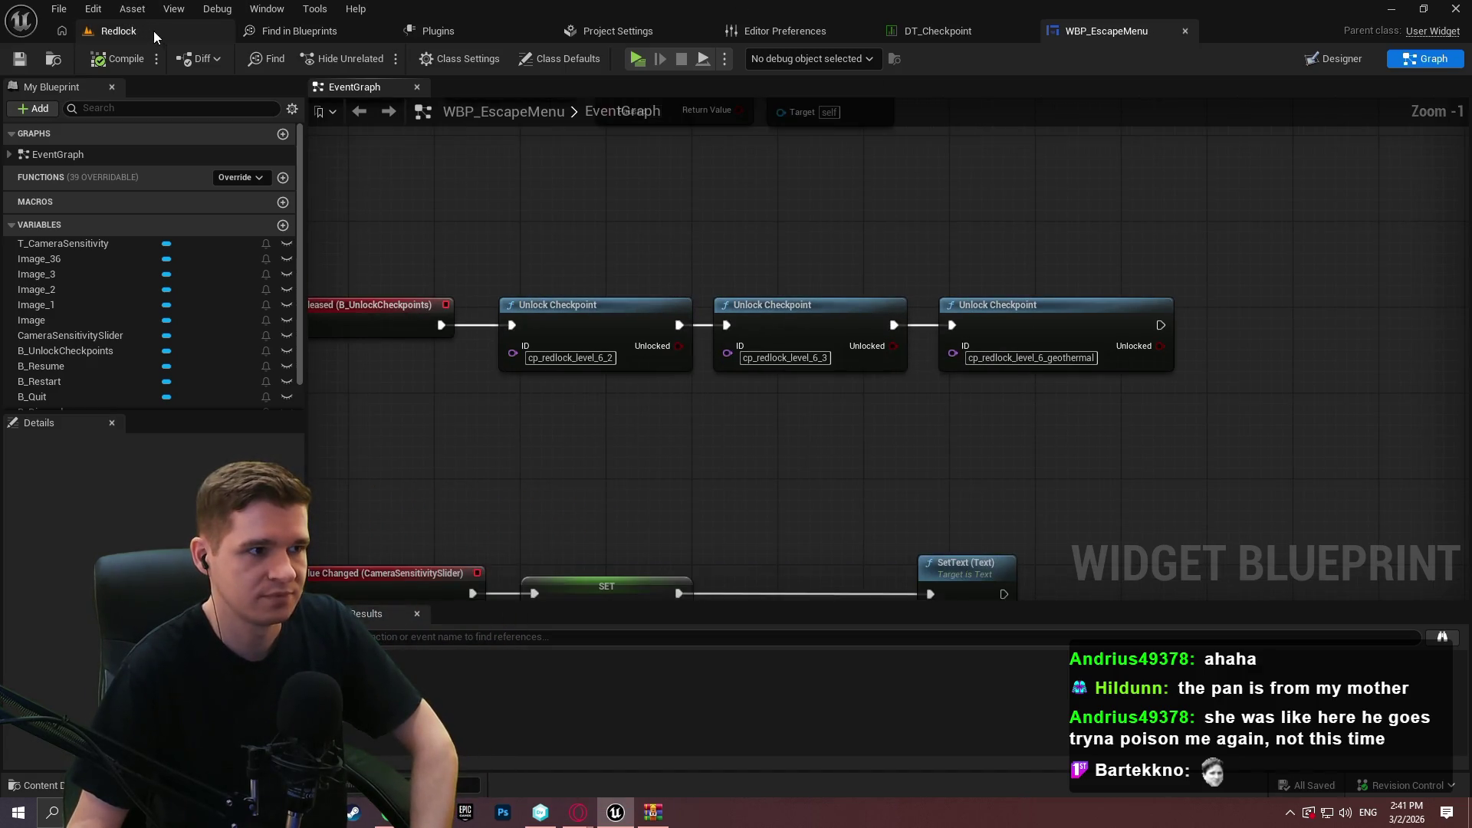
left_click(149, 29)
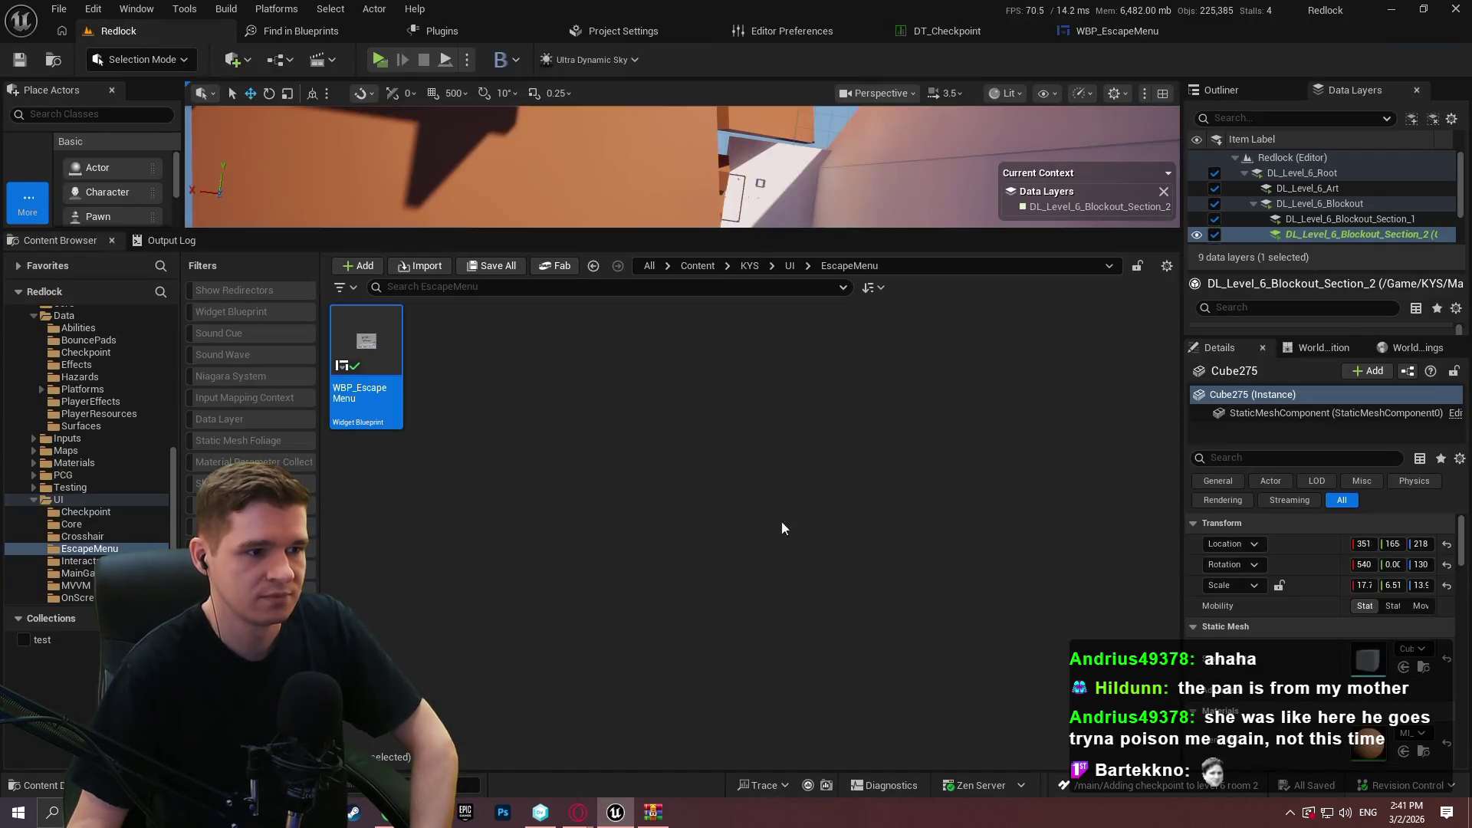
Package the Redlock project for Windows via Platforms > Package Project, confirming the output folder.
left_click(276, 8)
mouse_move(357, 184)
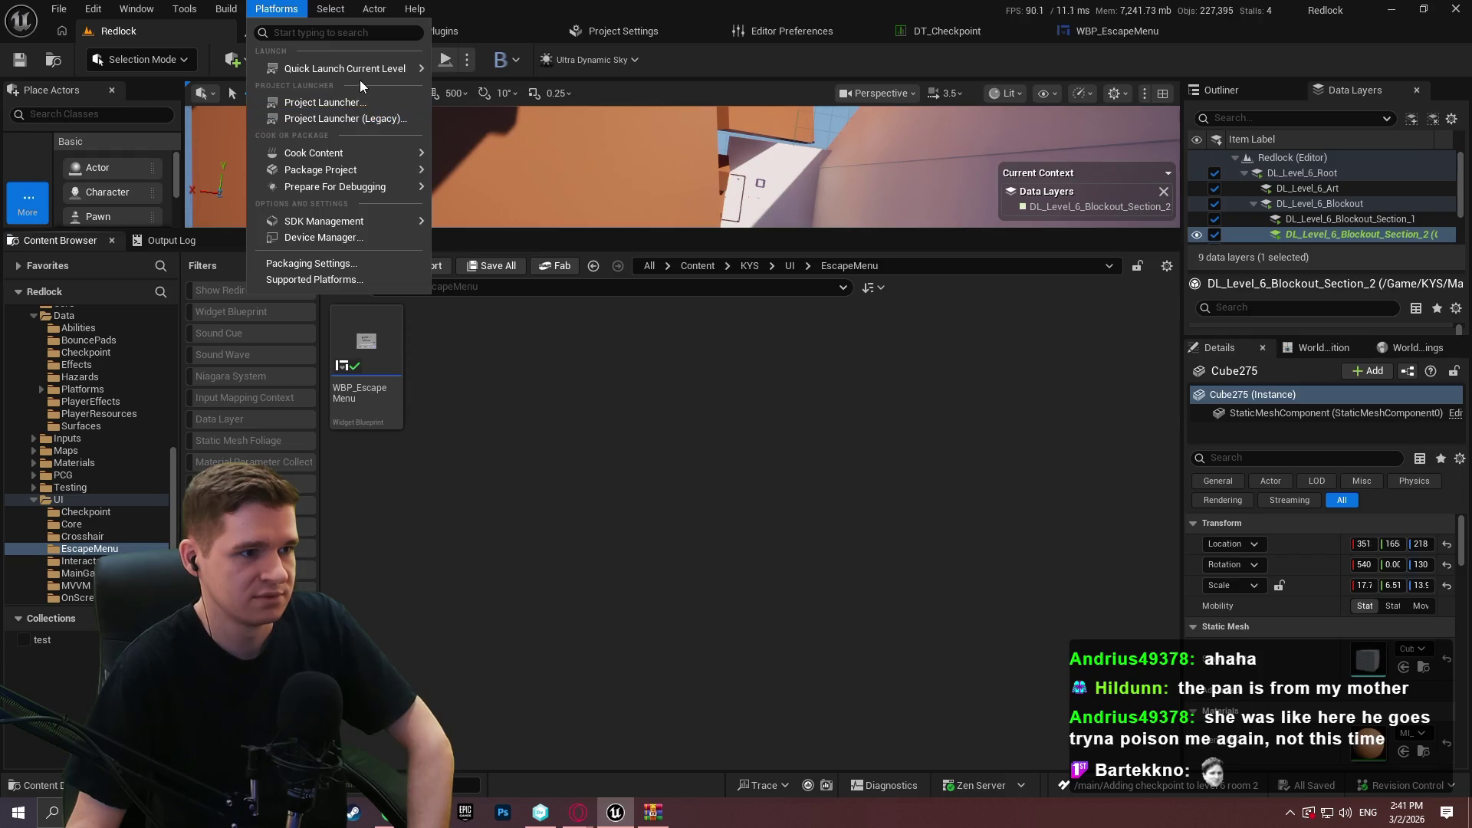
mouse_move(424, 169)
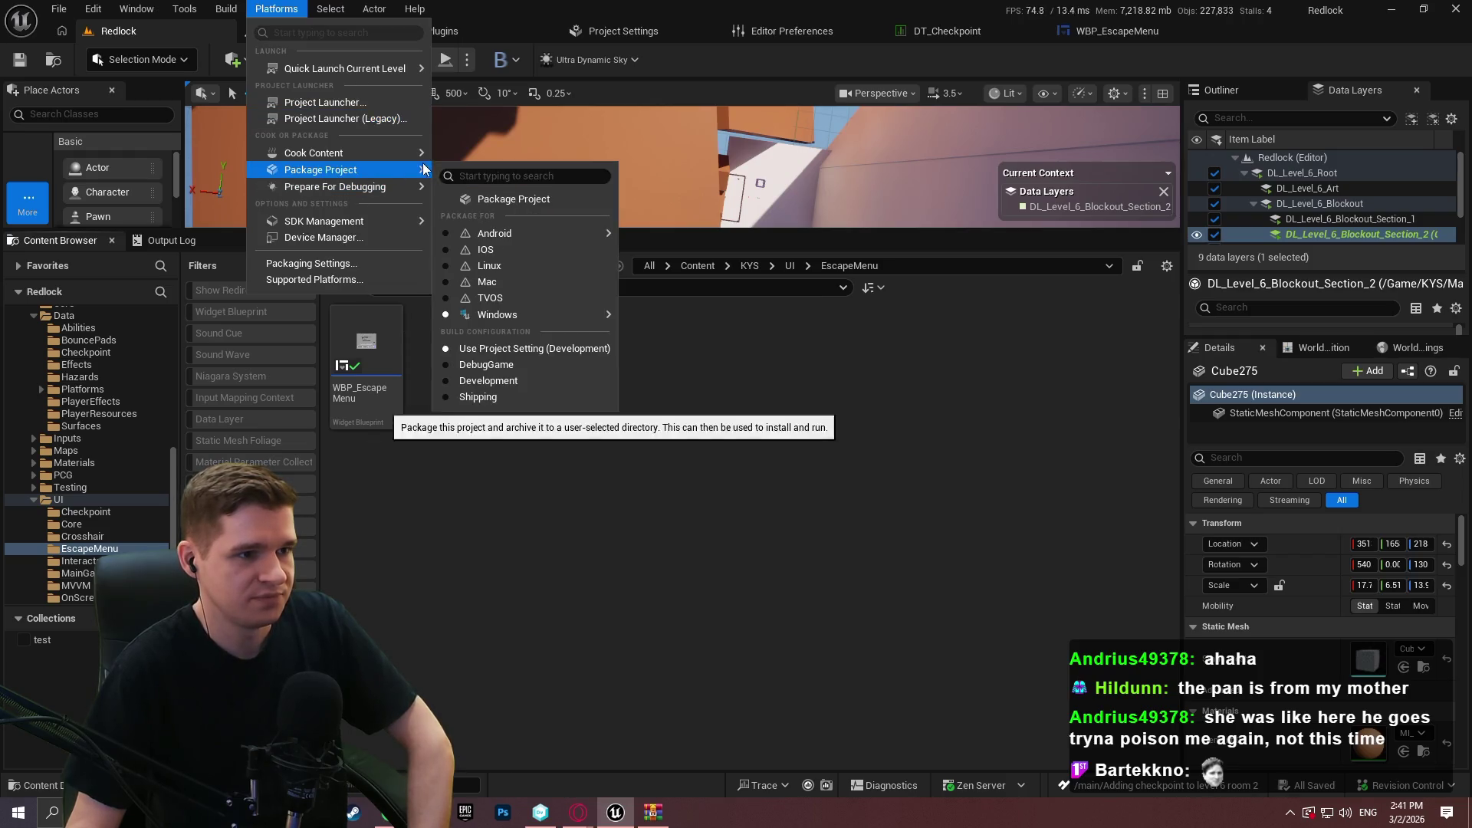
left_click(490, 198)
left_click(939, 627)
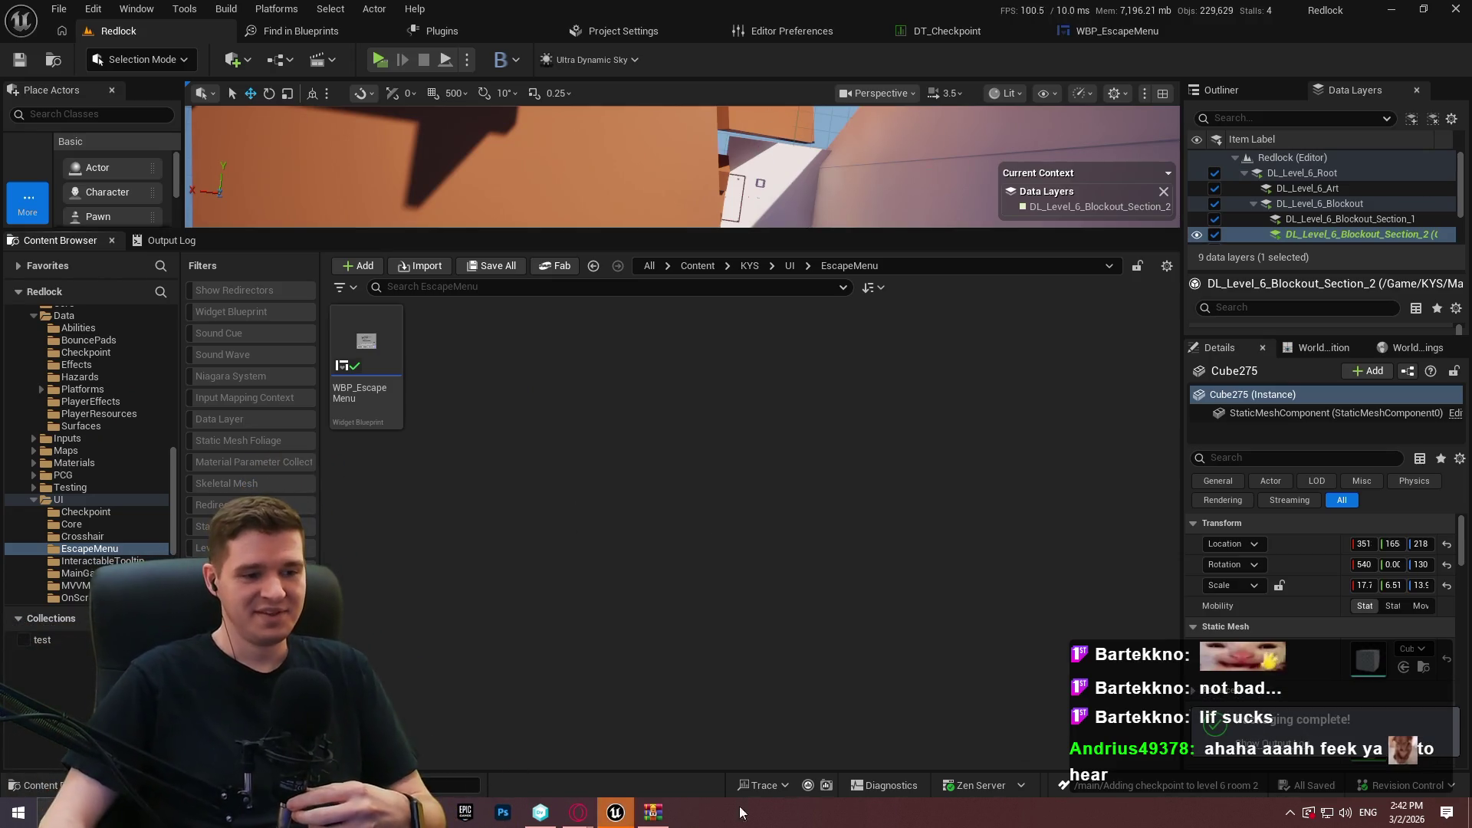
left_click(653, 812)
Add the new Windows build folder into Redlock Blockout Playtest.zip, growing it to 684,618 KB.
left_click(1324, 89)
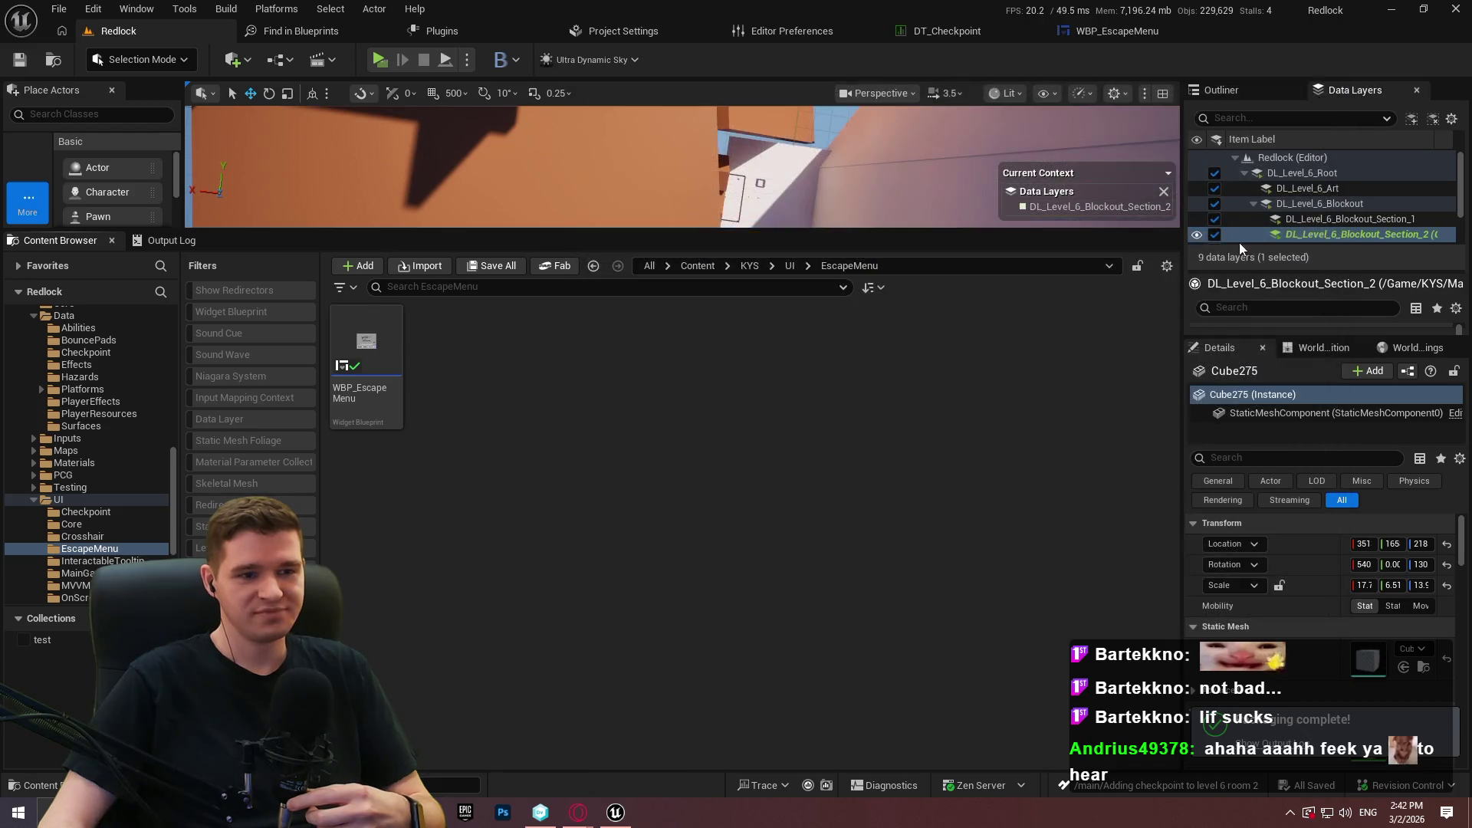
key("alt+Tab")
left_click(356, 311)
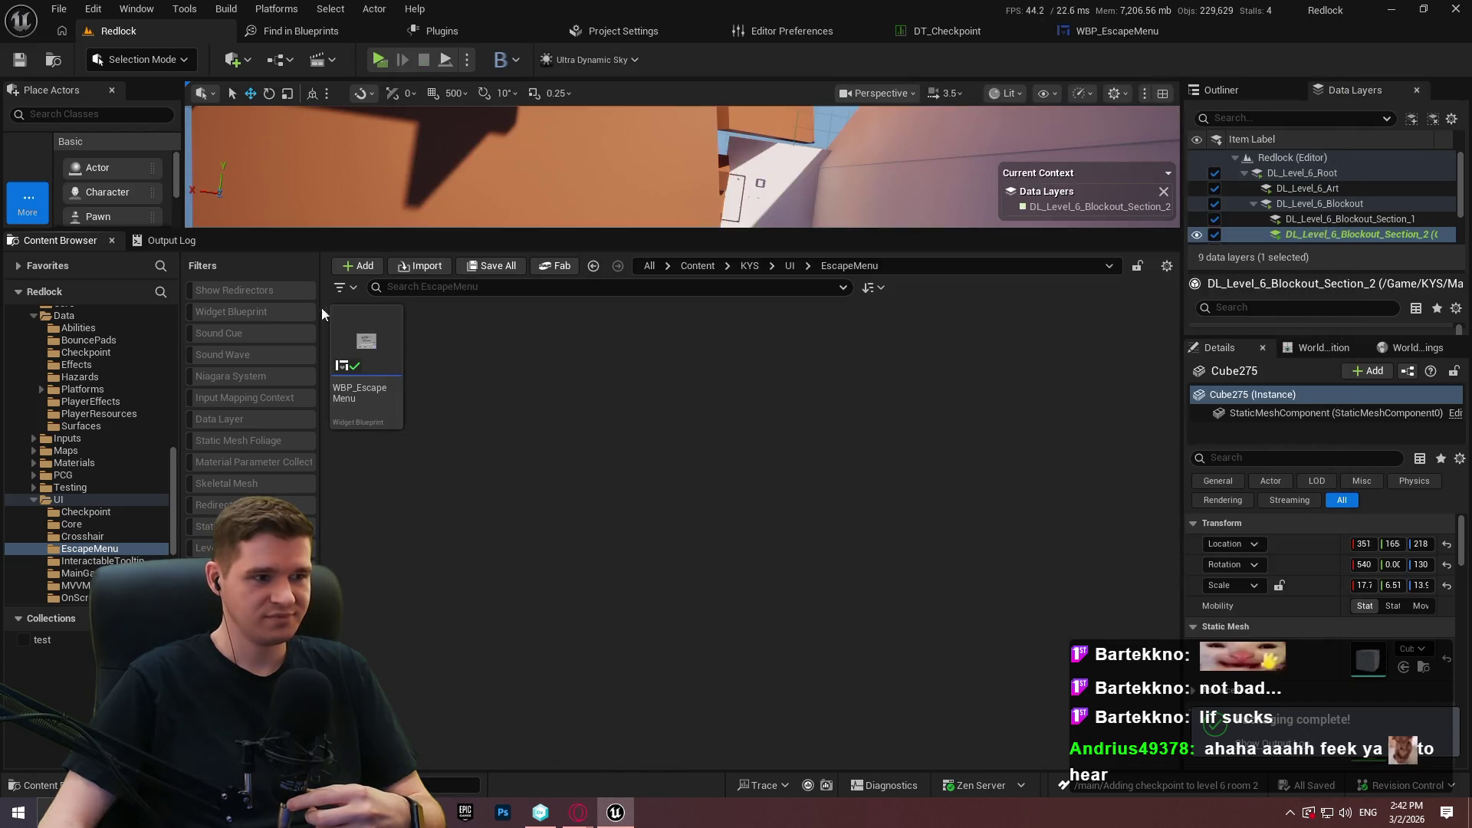
left_click(160, 239)
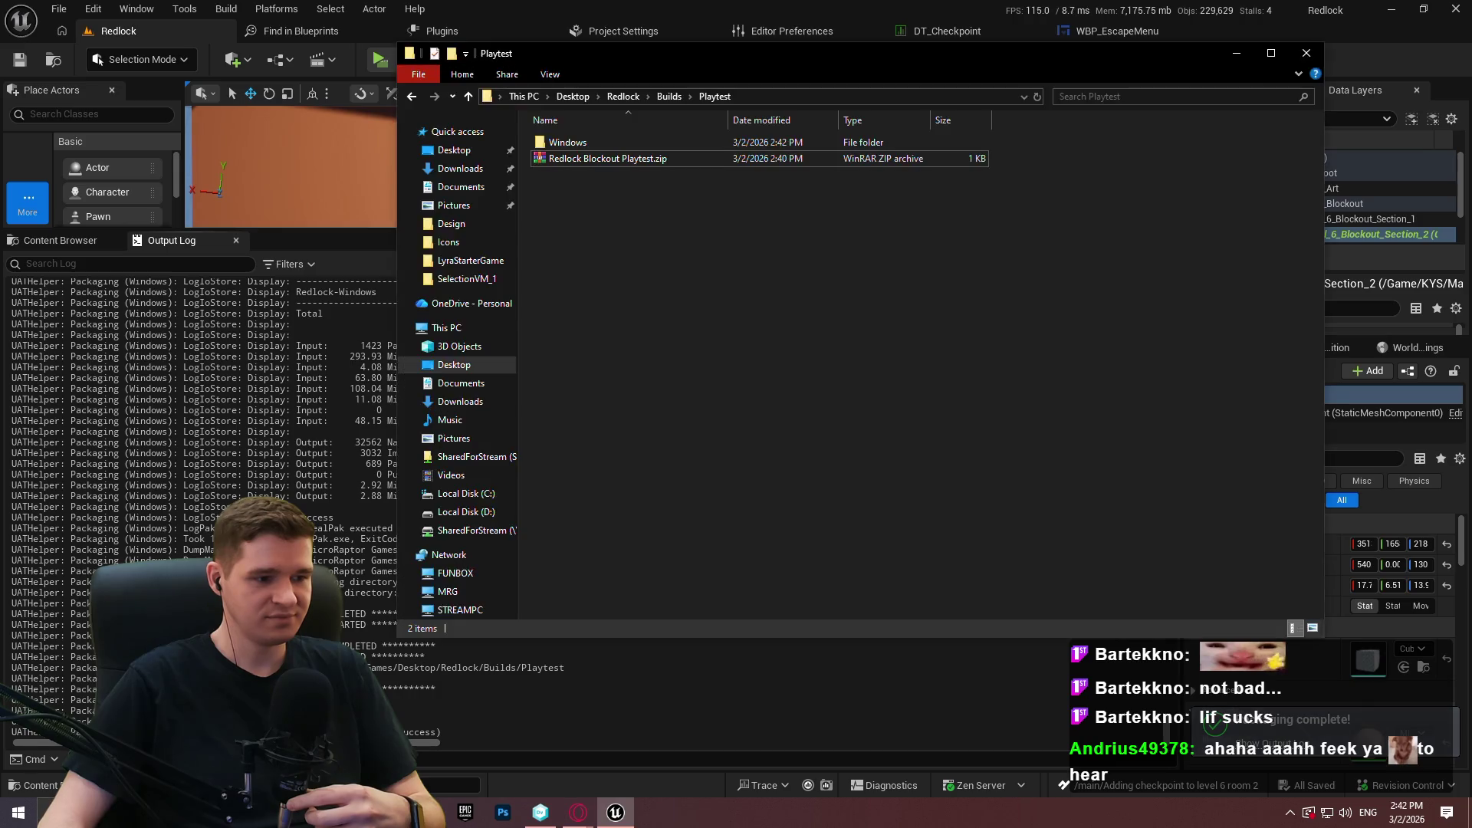
left_click(571, 144)
left_click_drag(571, 146, 591, 159)
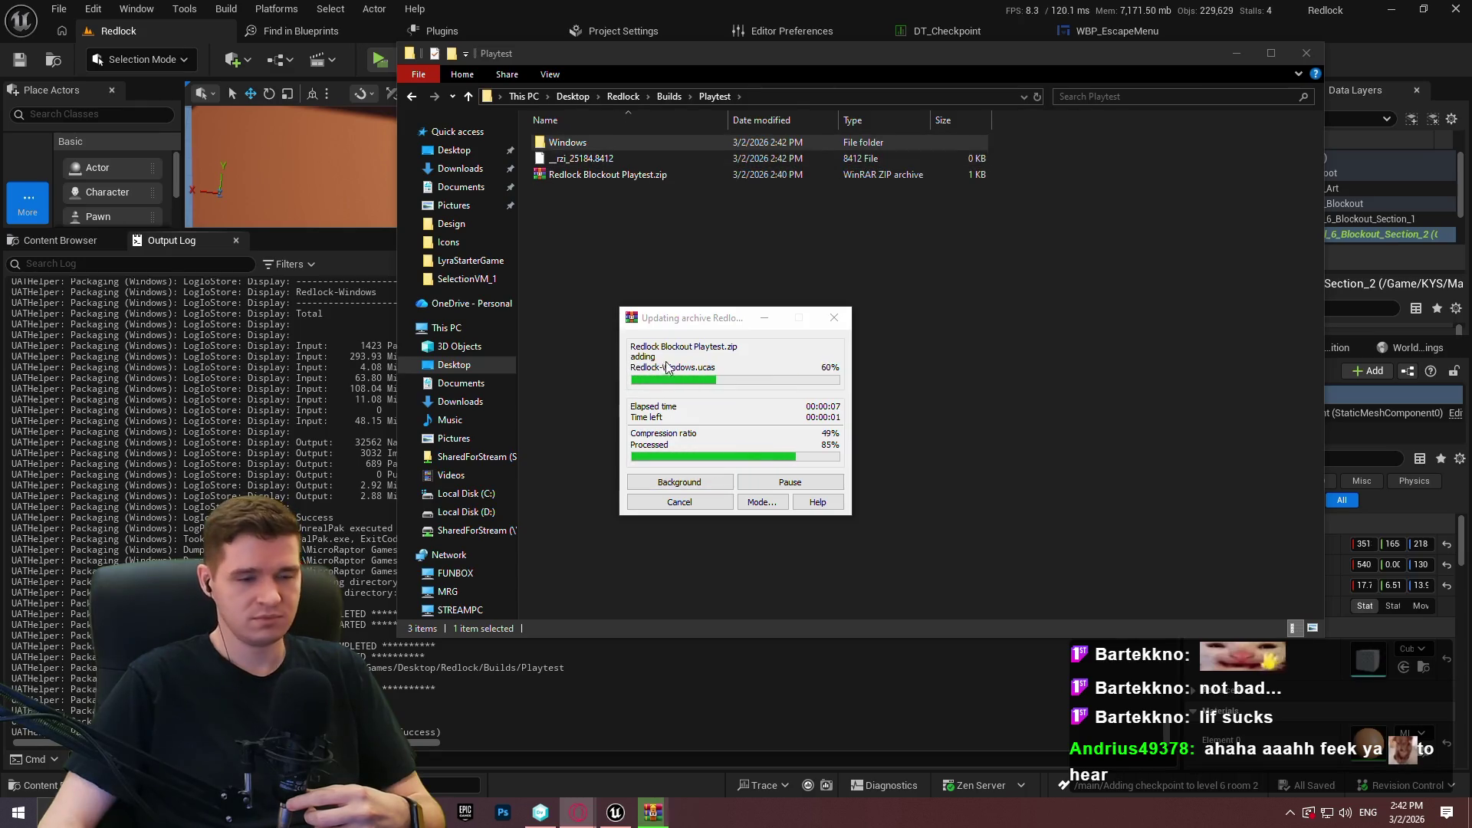
left_click_drag(605, 159, 591, 159)
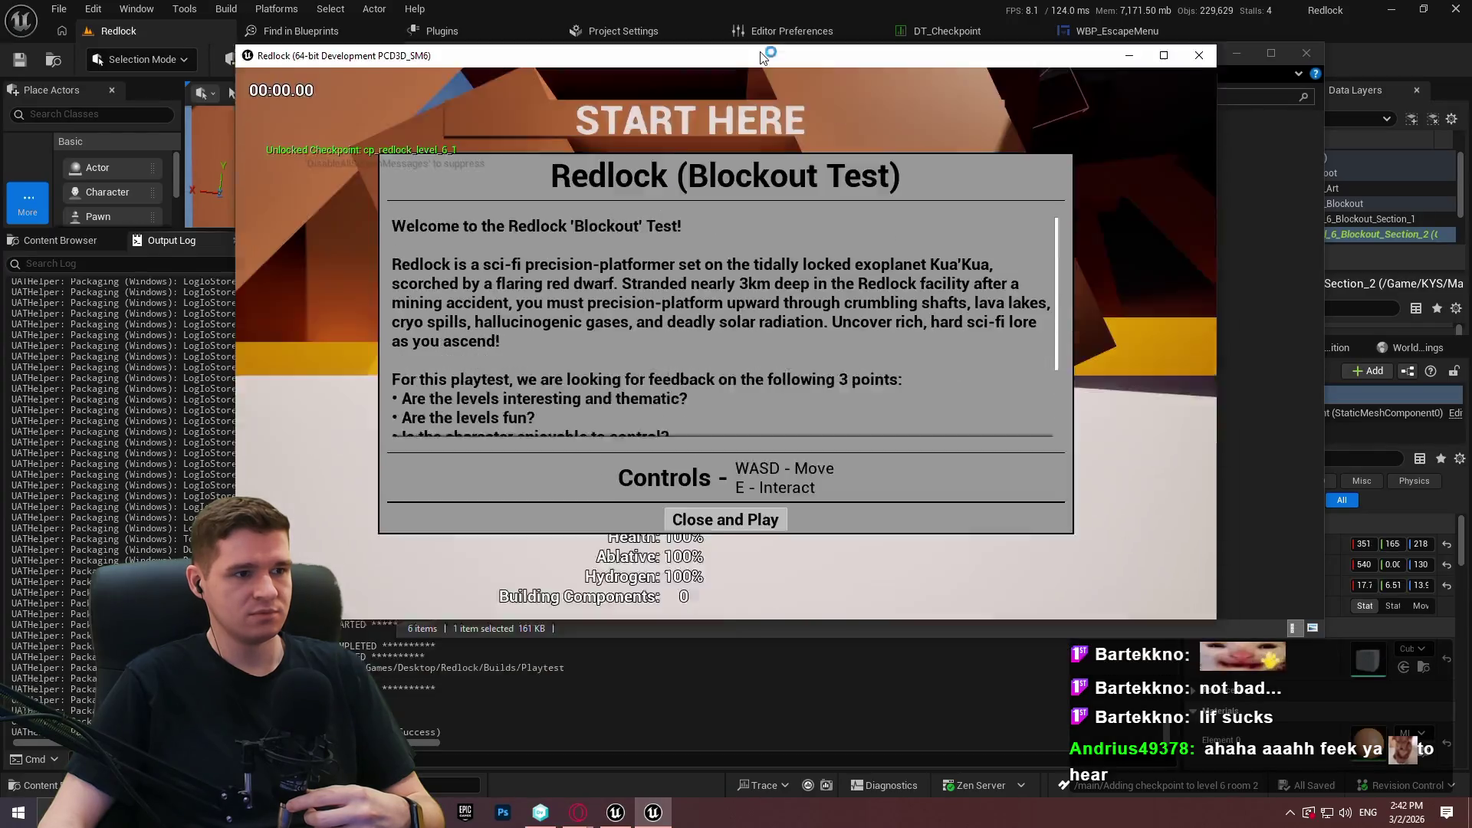
Start the packaged game, unlock all checkpoints from the pause menu, and teleport to Geothermal Power.
double_click(763, 58)
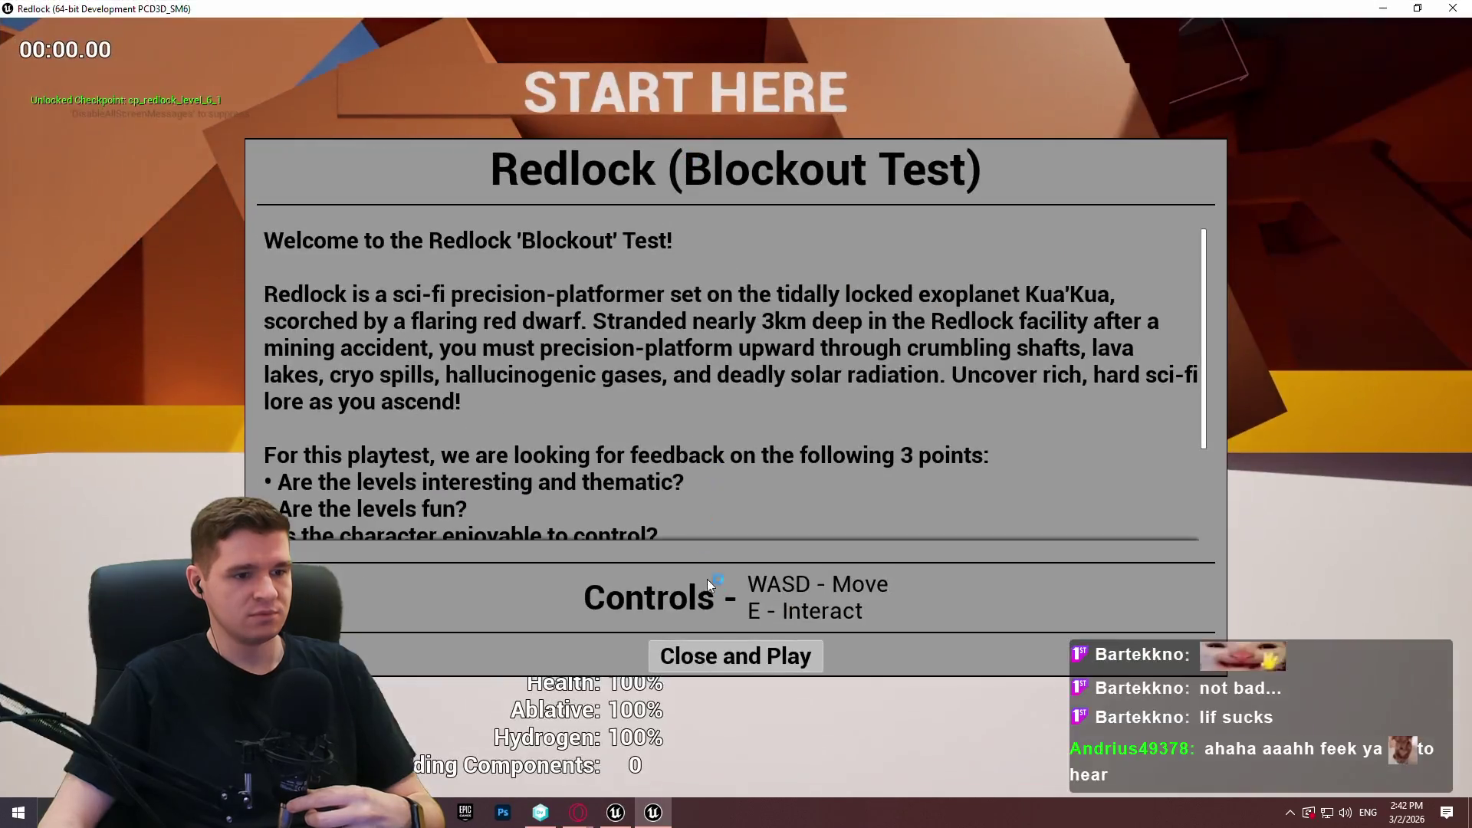
left_click(732, 654)
key("w")
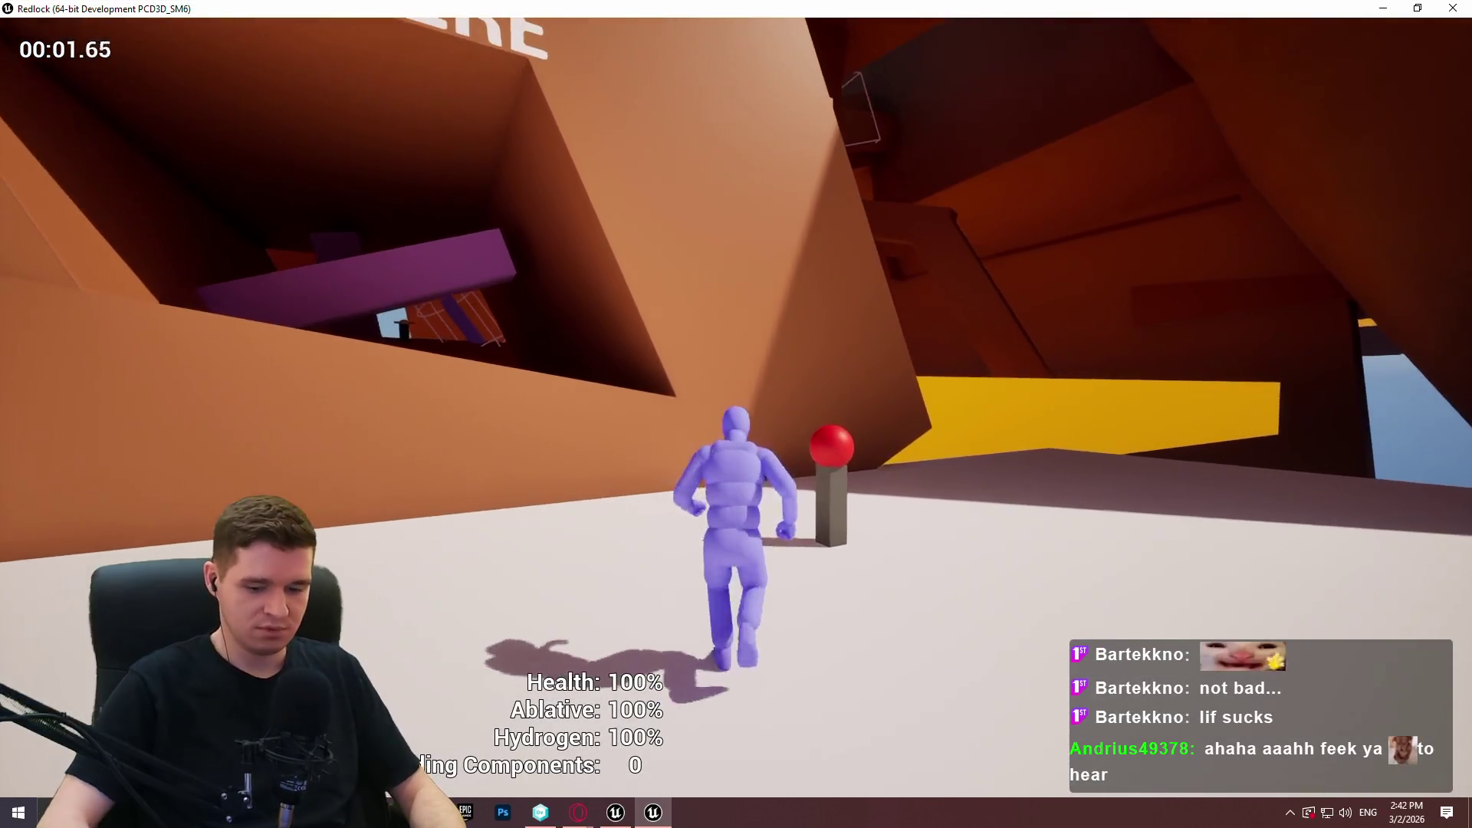
key("Escape")
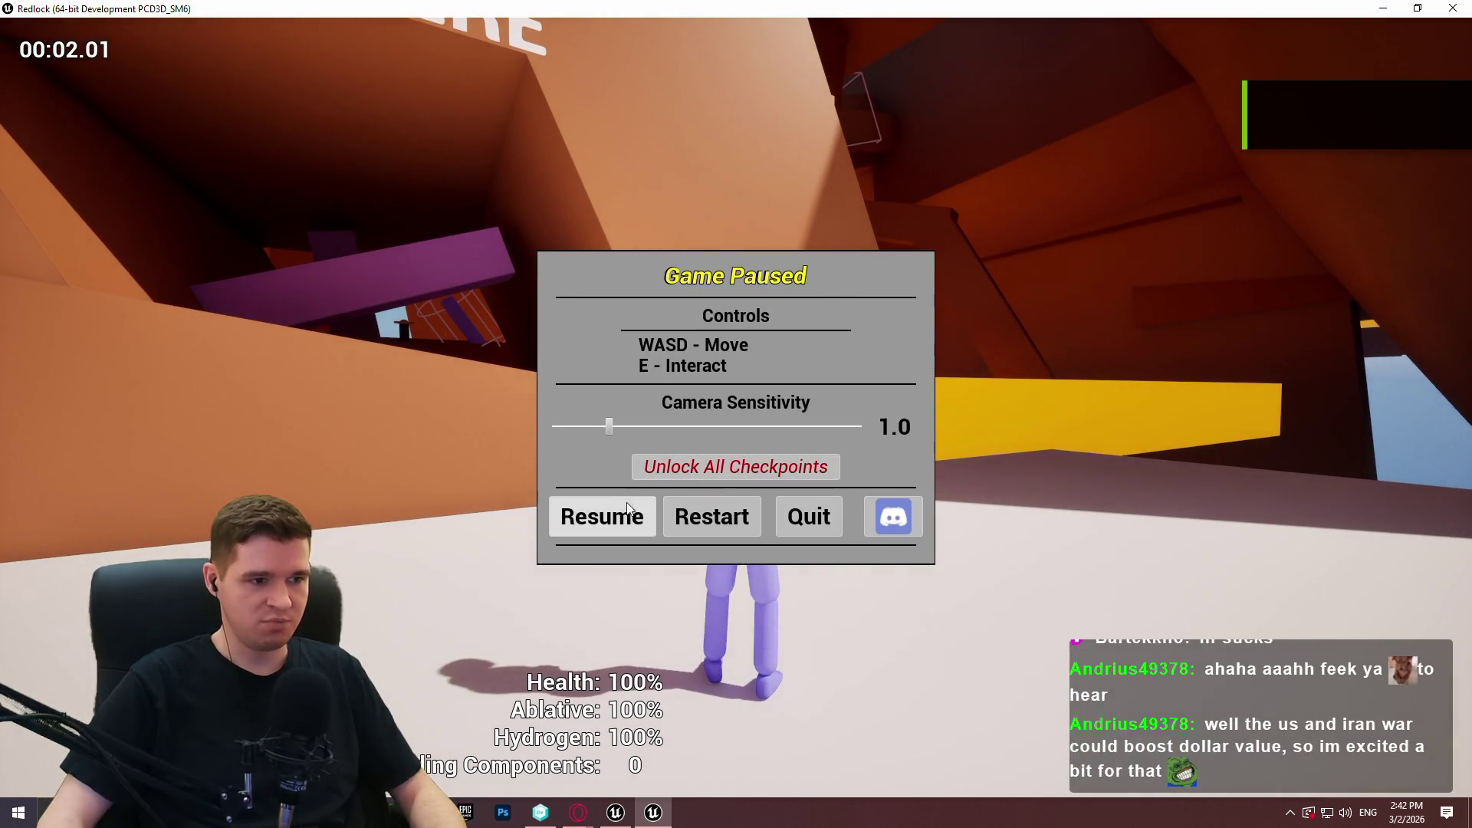
left_click(602, 516)
key("e")
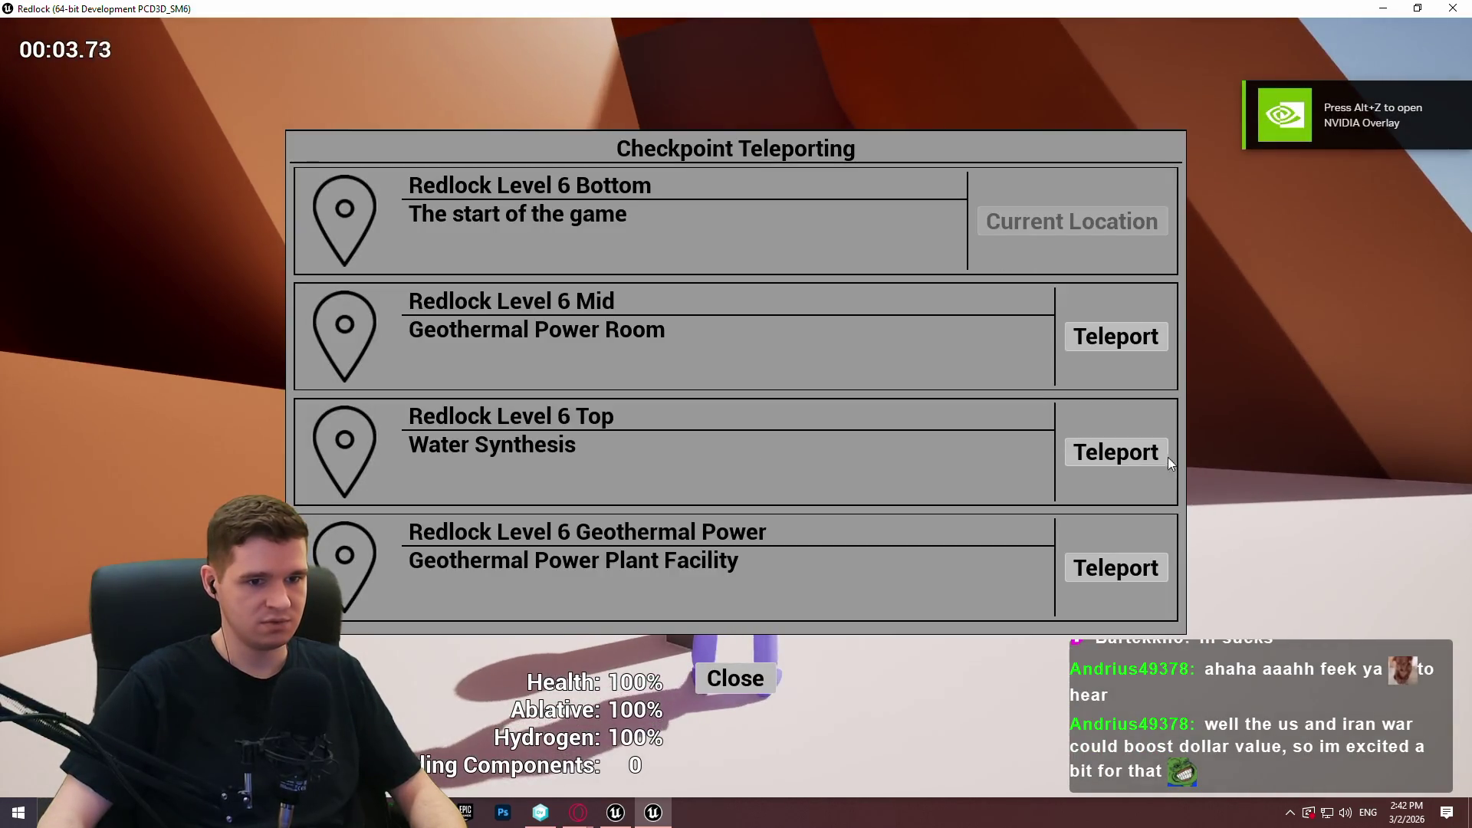
left_click(1075, 578)
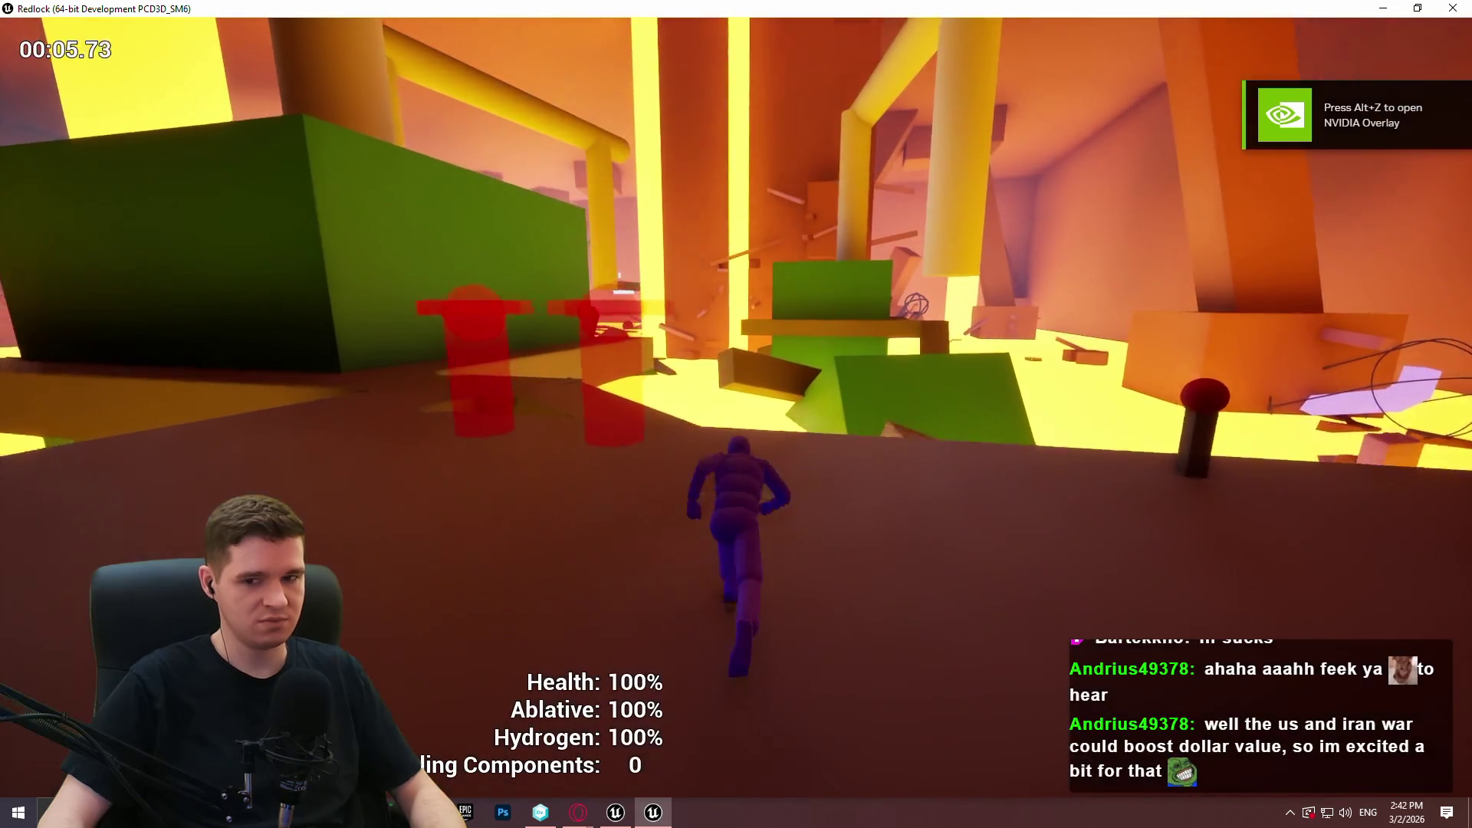
Run and climb along the ledges and beams, switching on the second generator.
key("w")
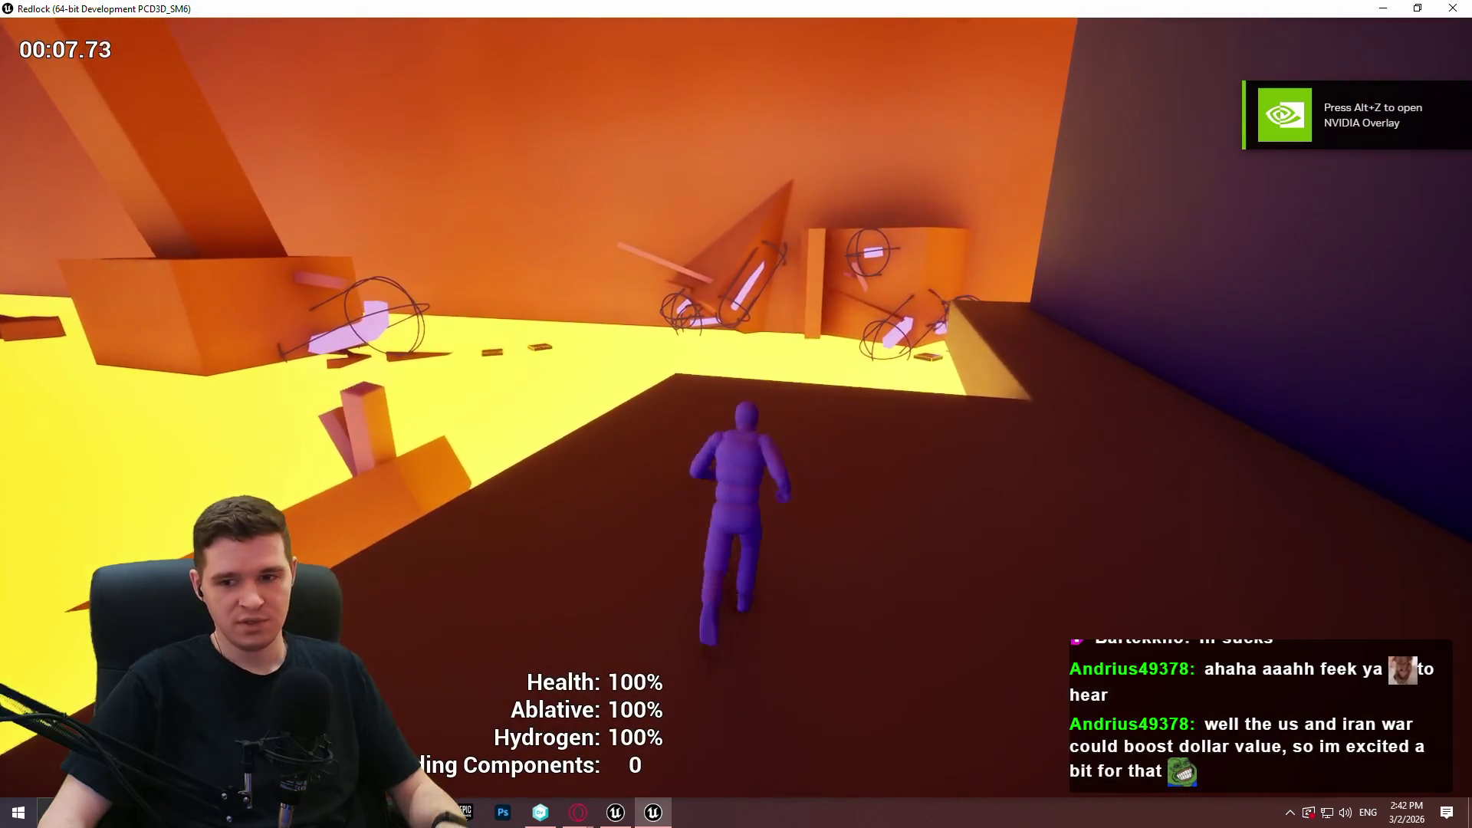
key("w")
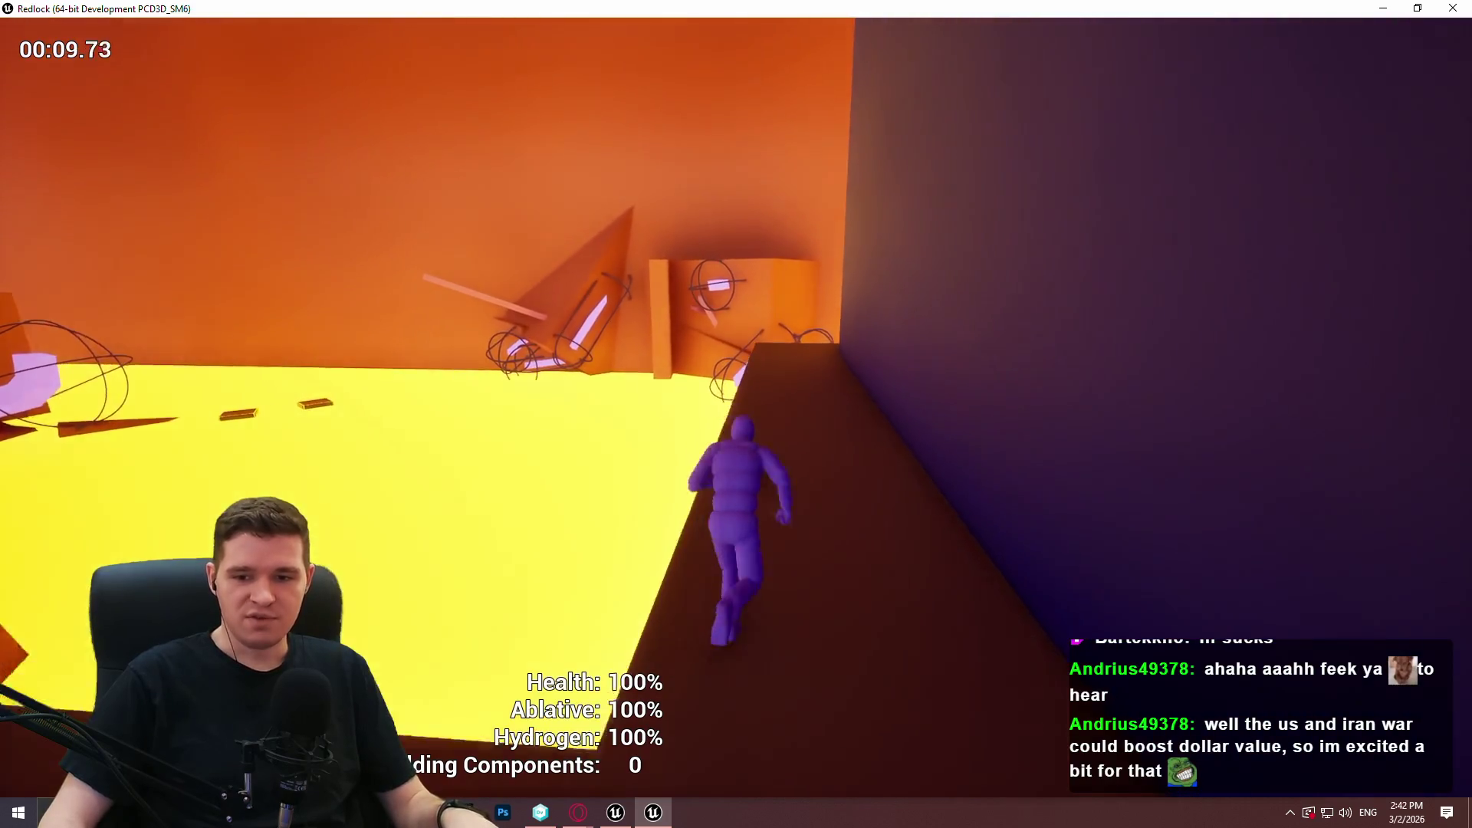
key("w")
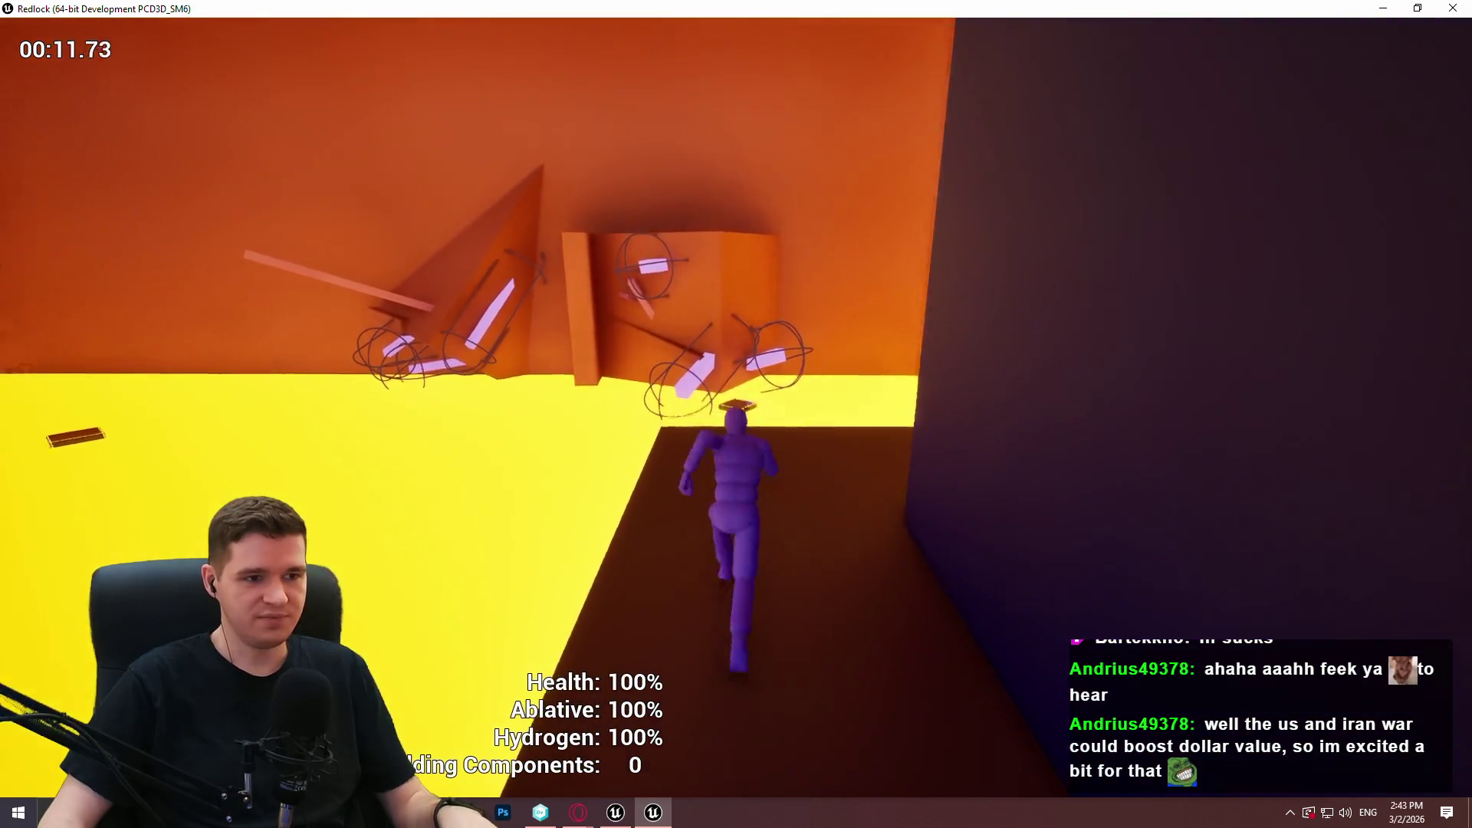
key("w")
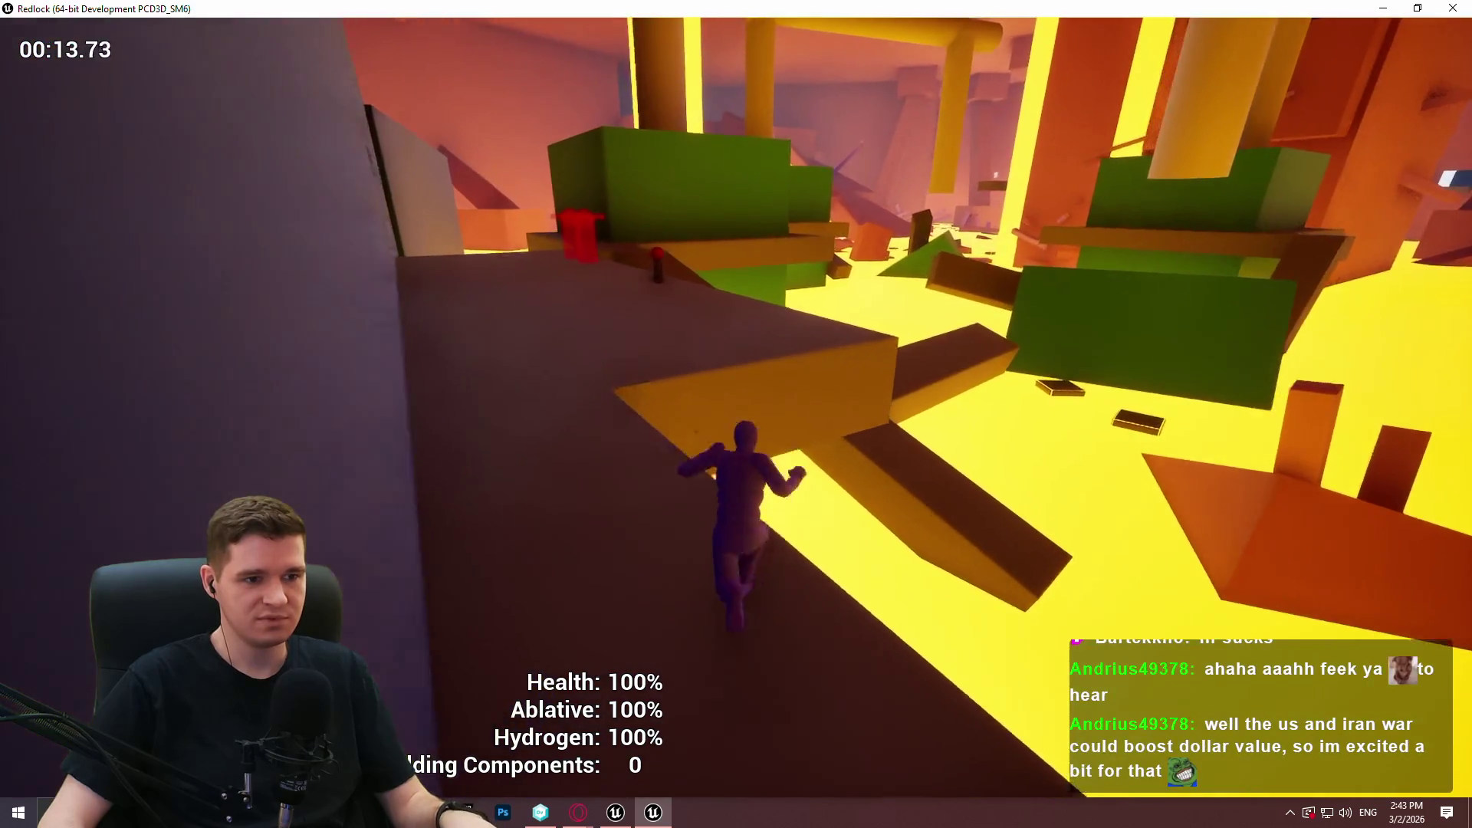
key("space")
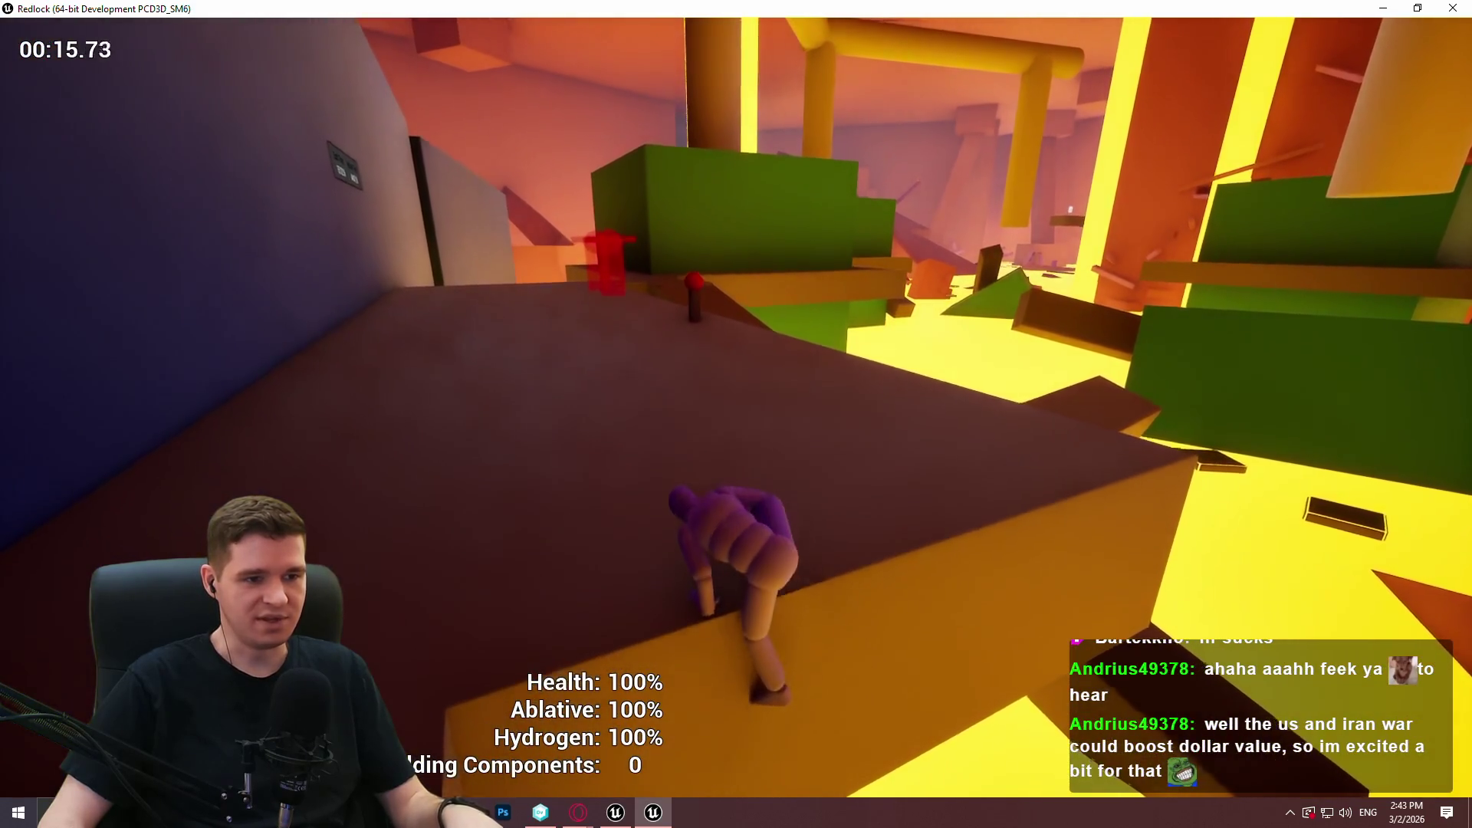
key("w")
key("w")
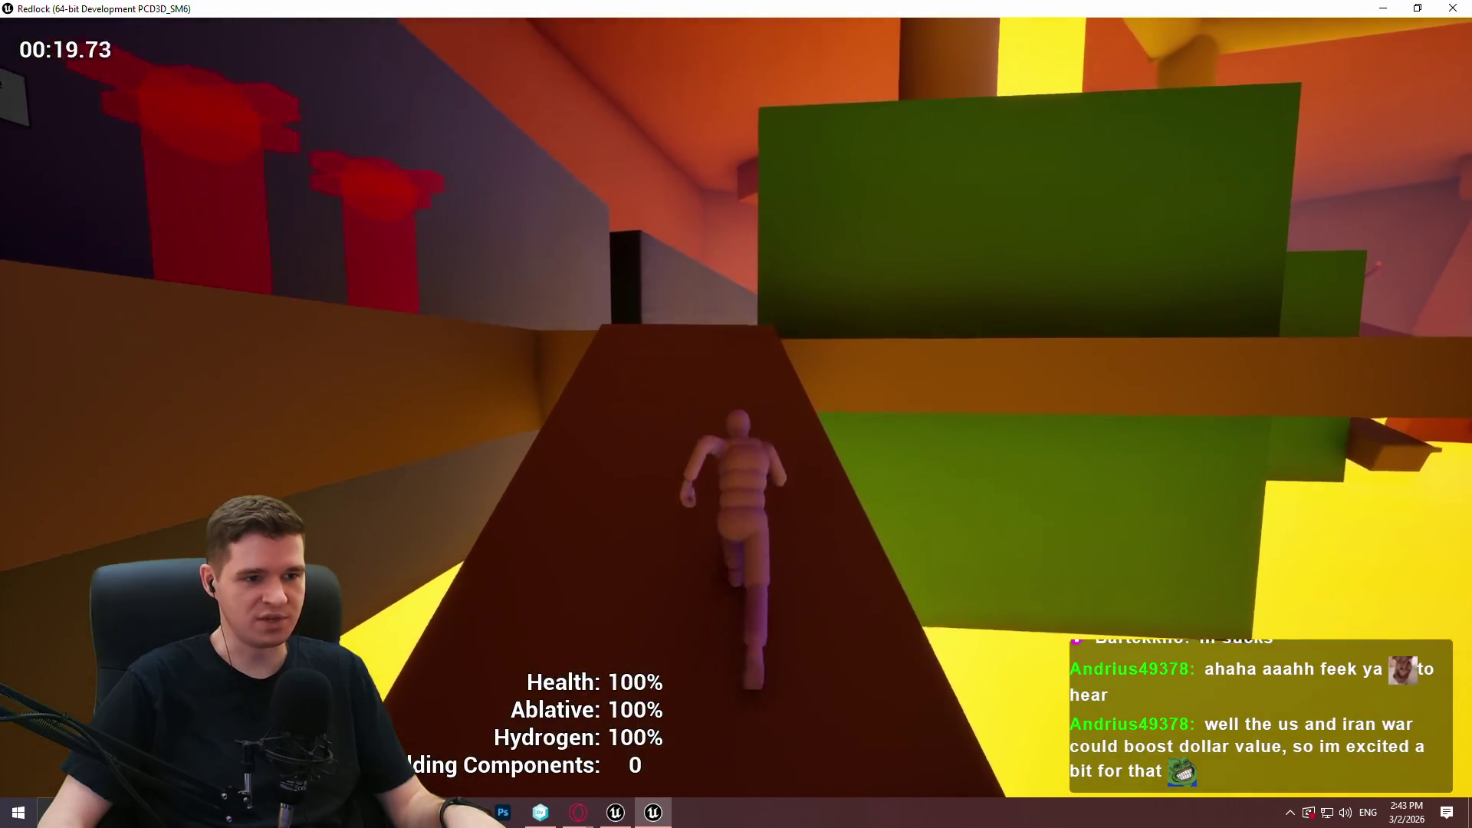
key("w")
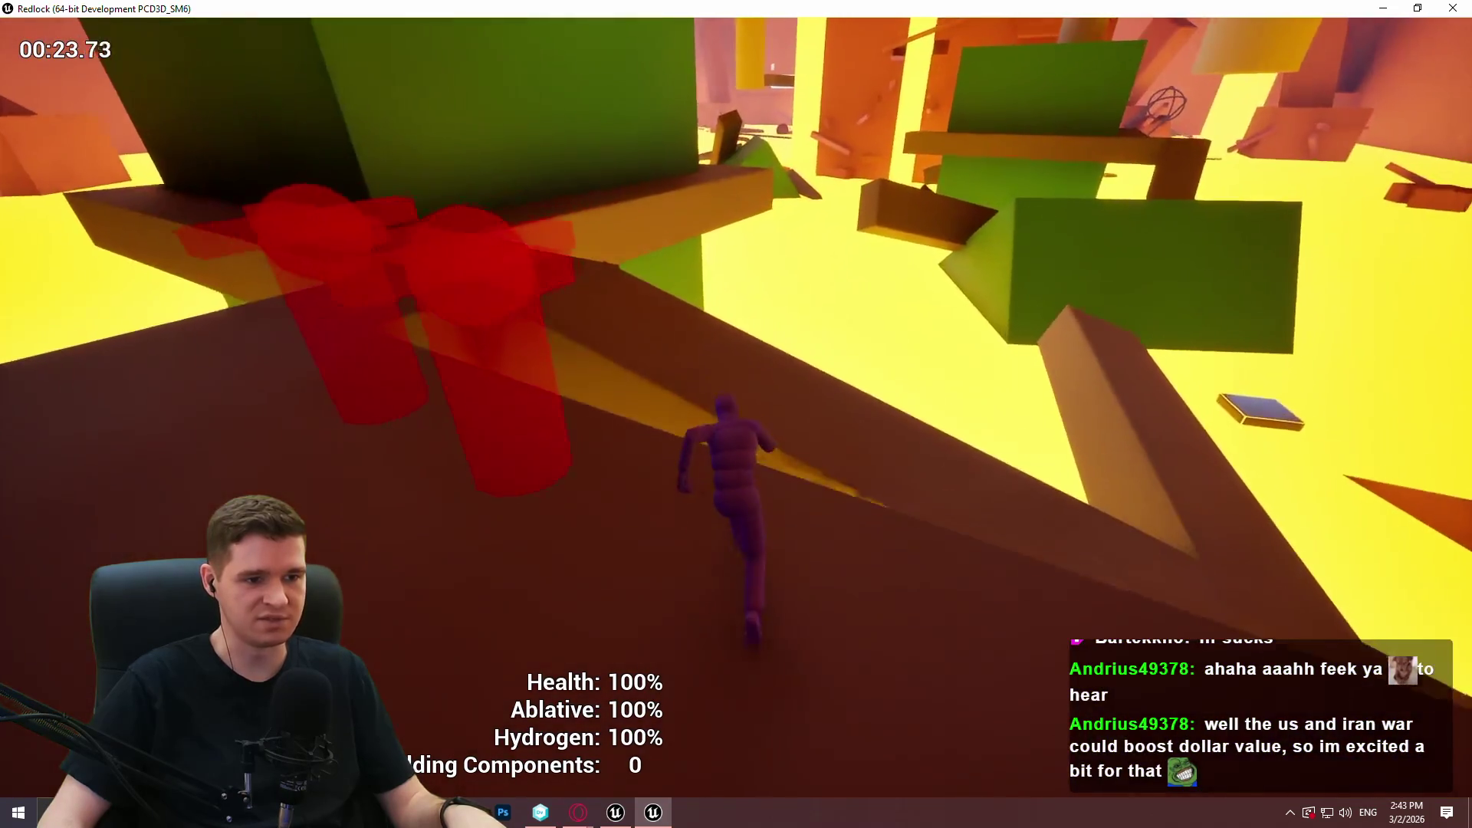
key("w")
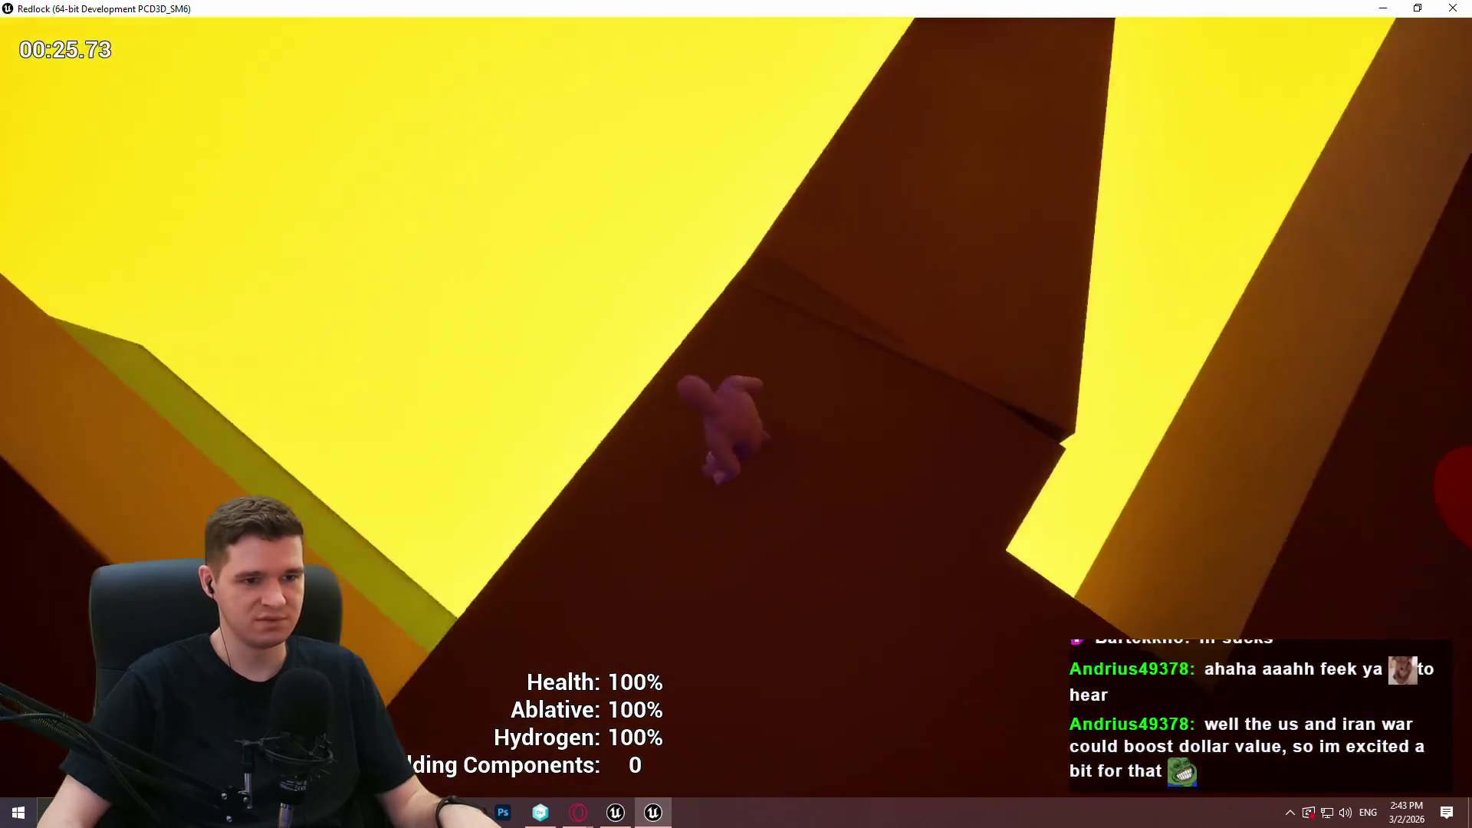
key("w")
key("w")
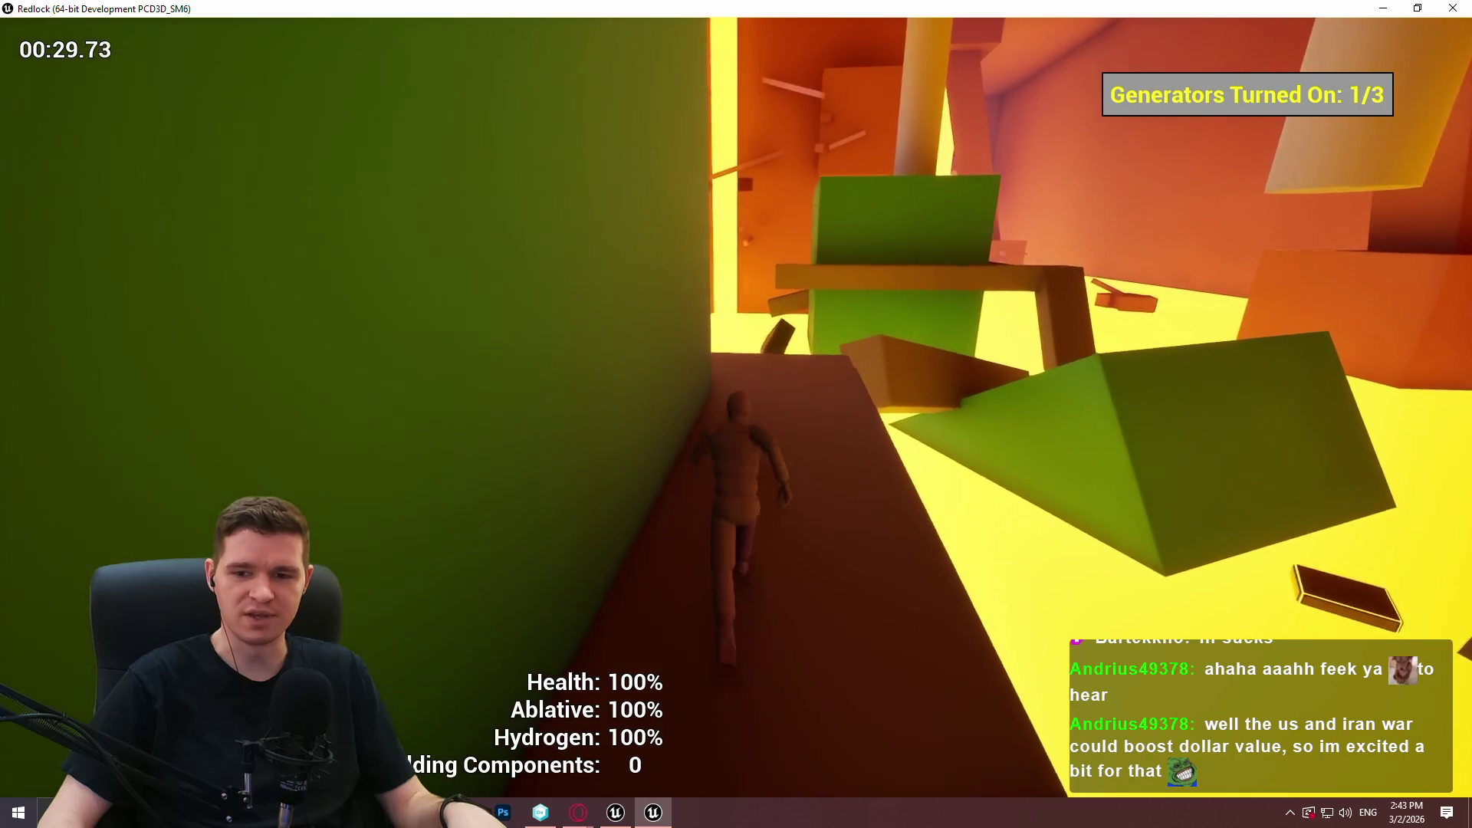
key("w")
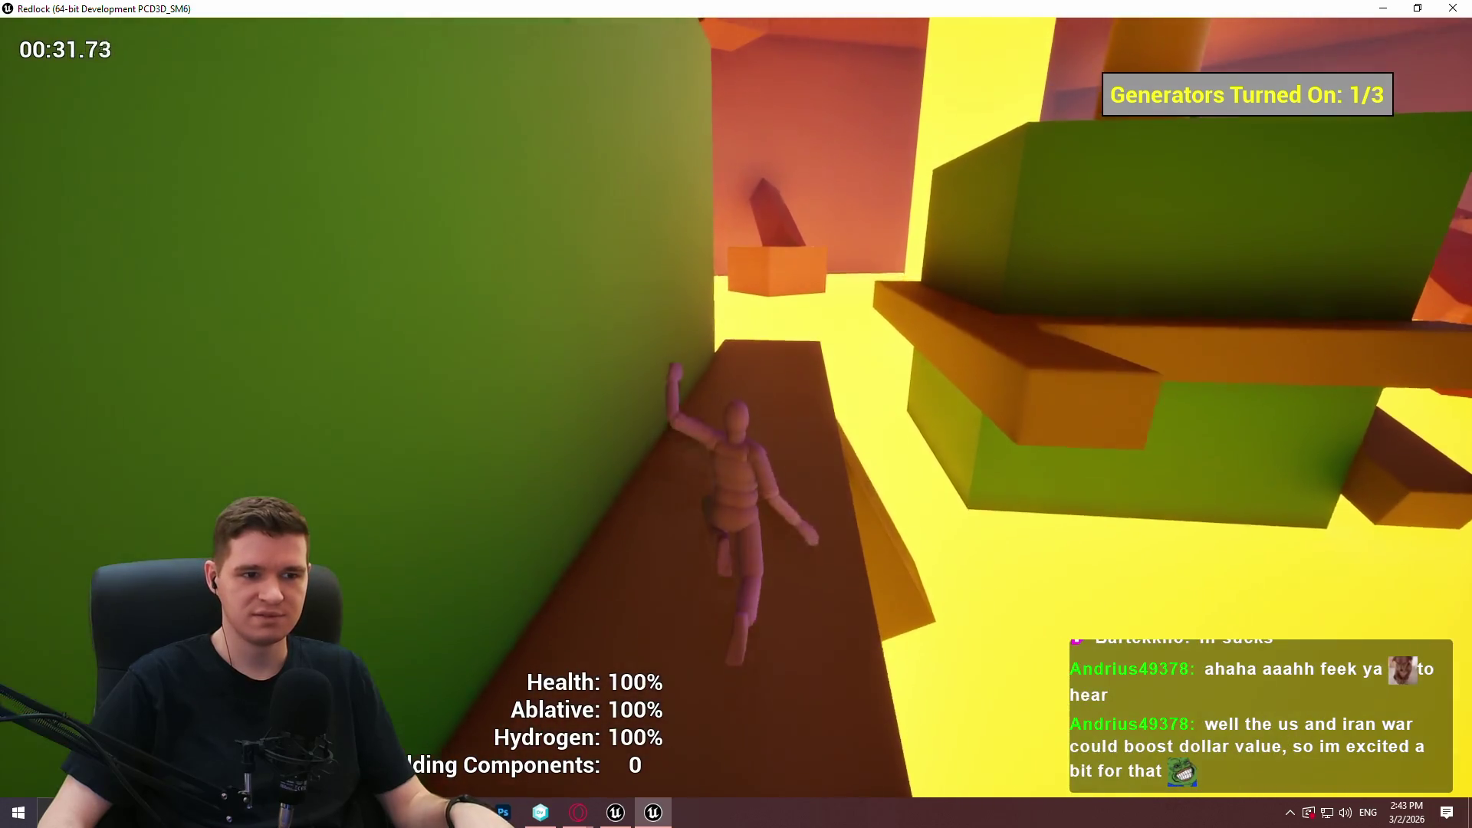
key("w")
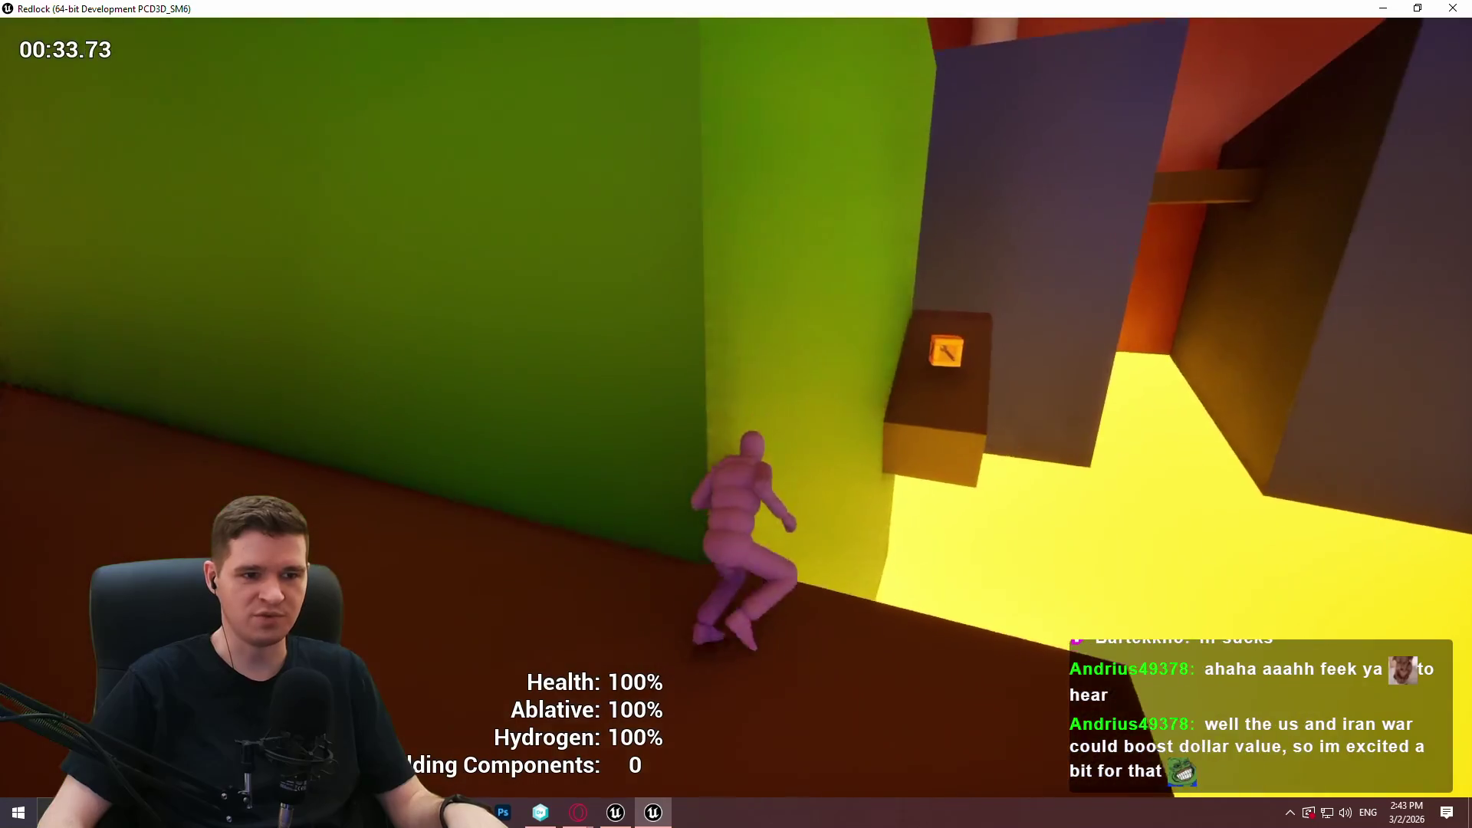
key("w")
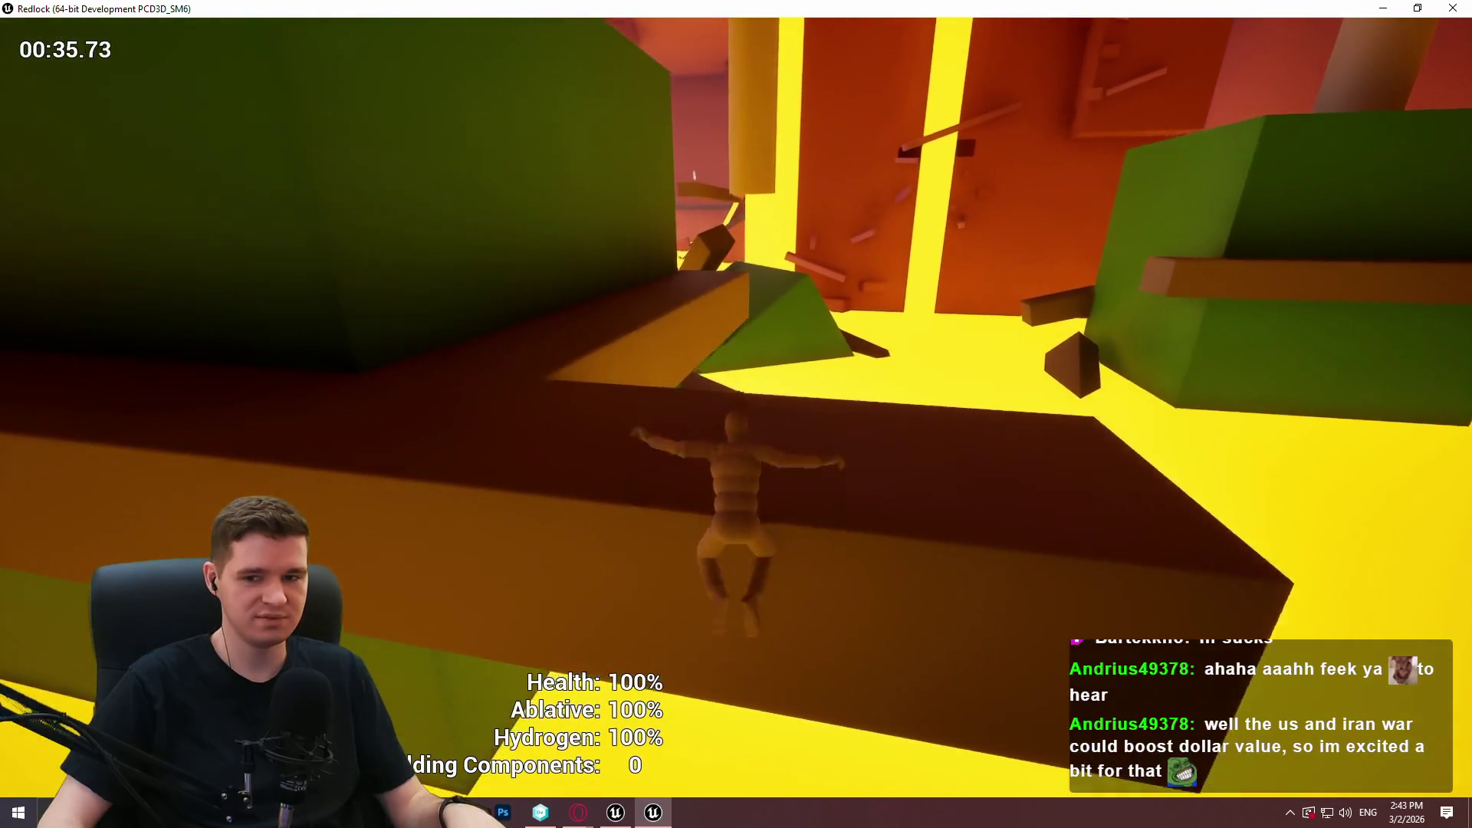
key("w")
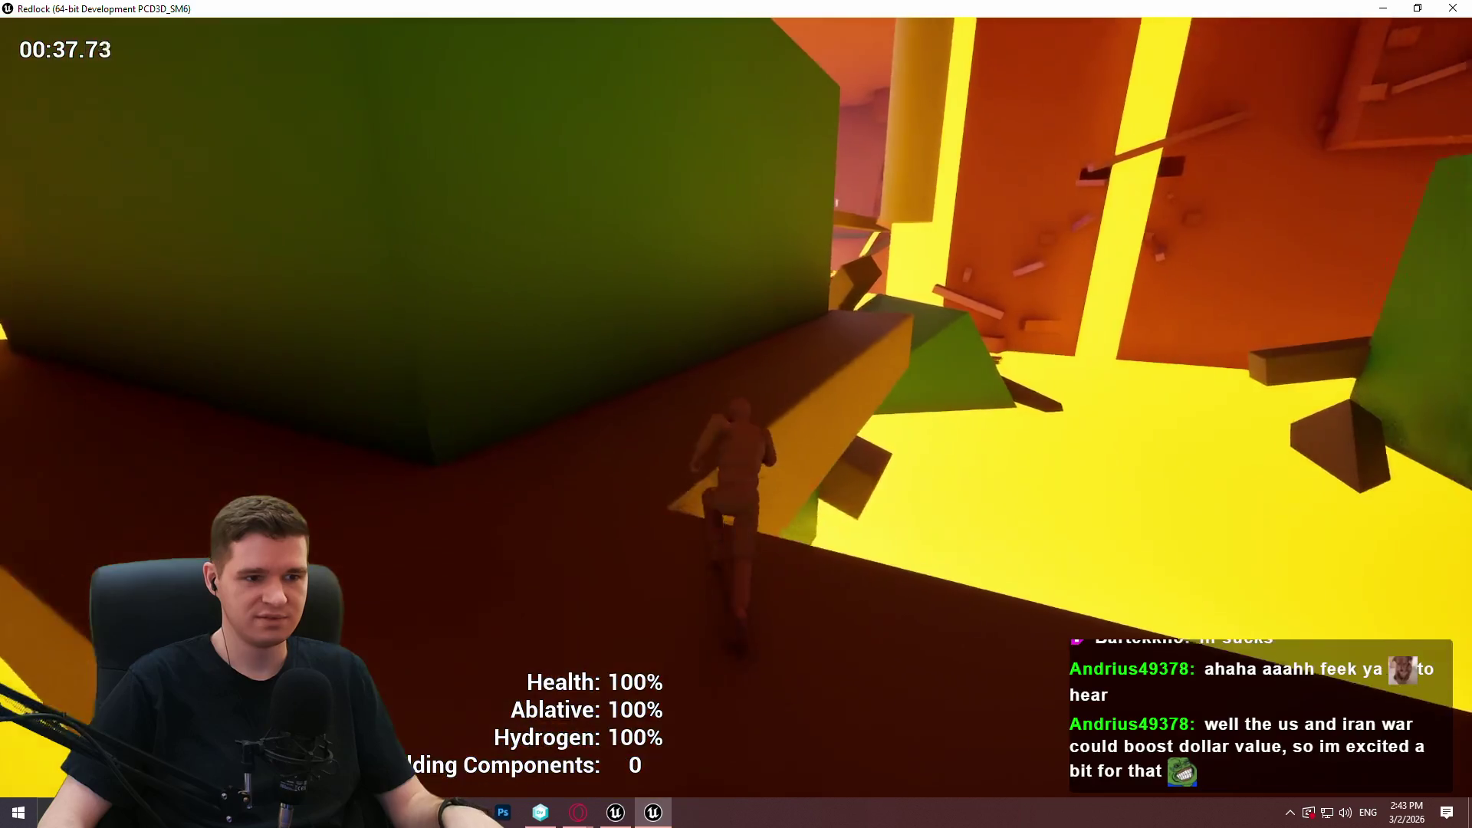
key("w")
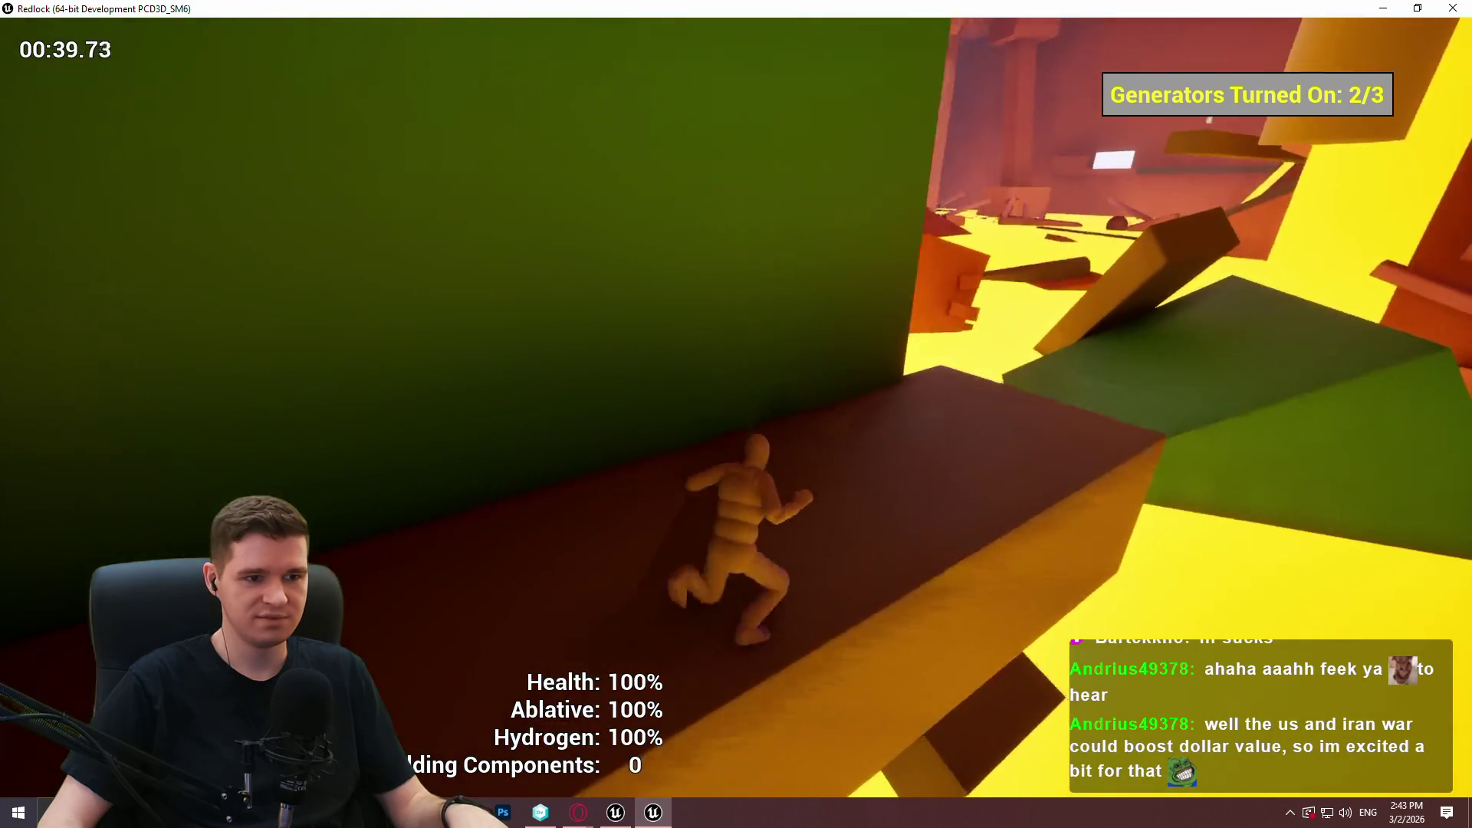
Climb the dark wall and run past the green wall, collecting a building component.
key("w")
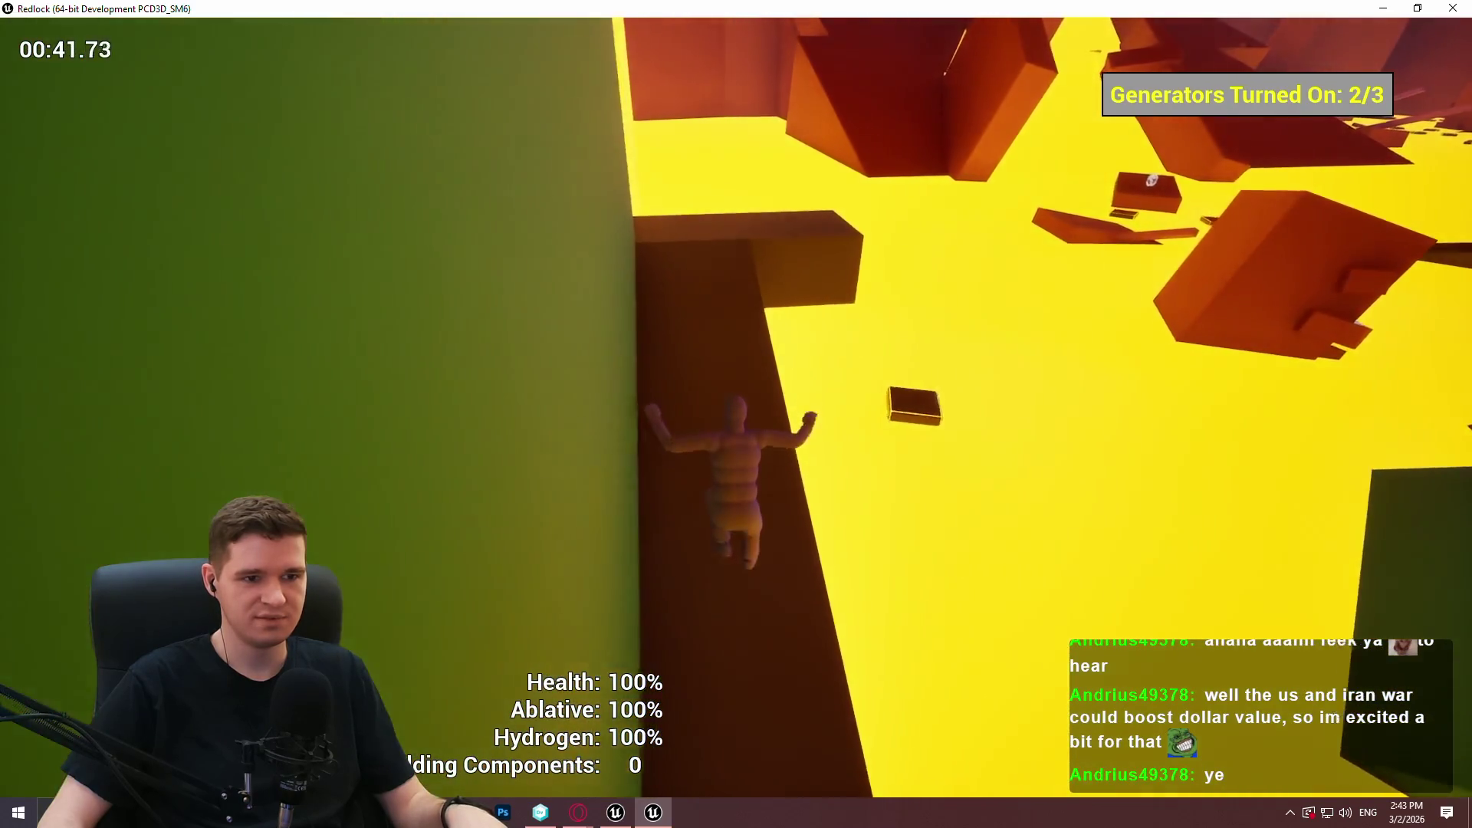
key("w")
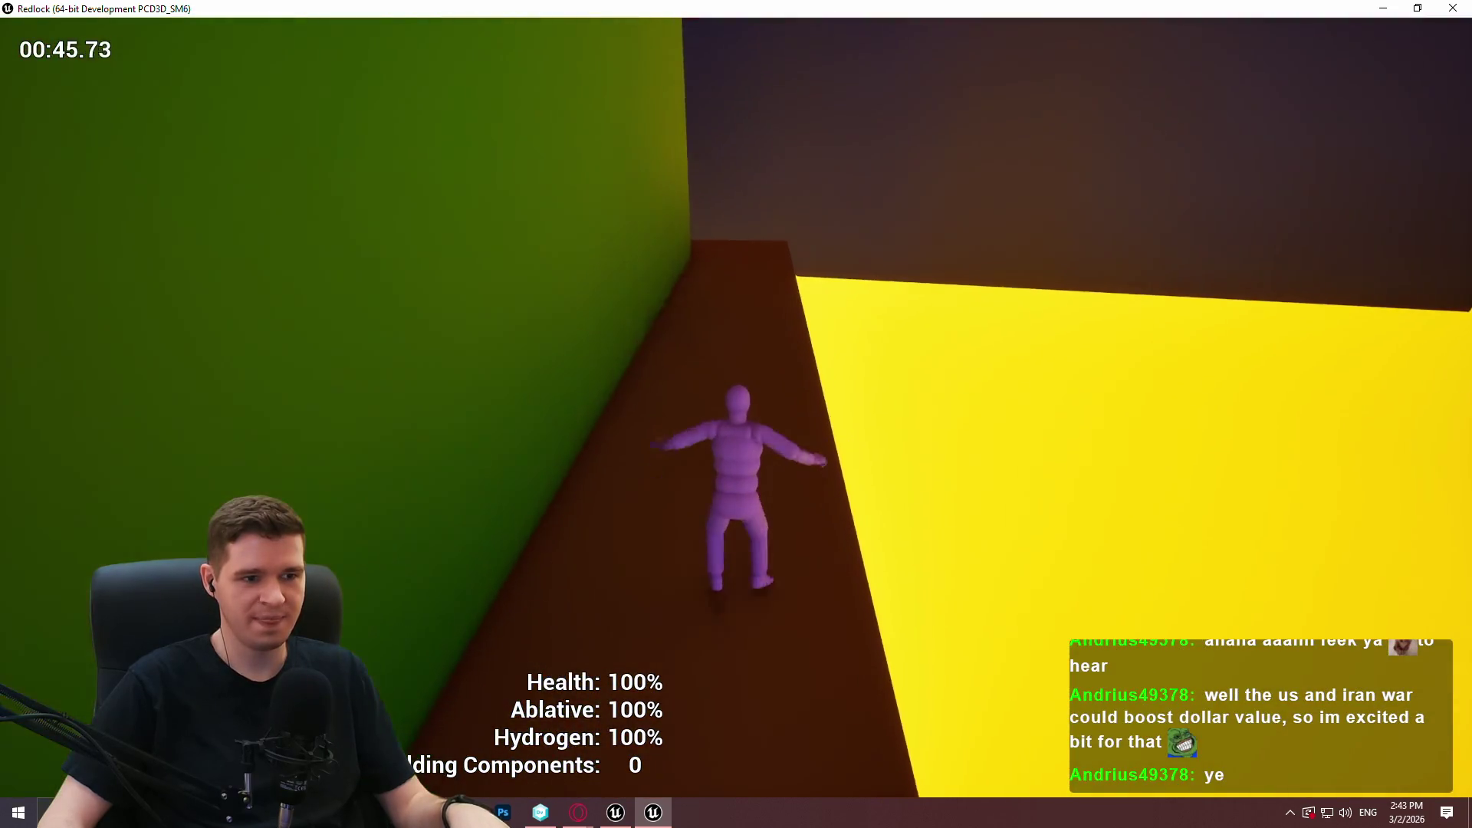
key("w")
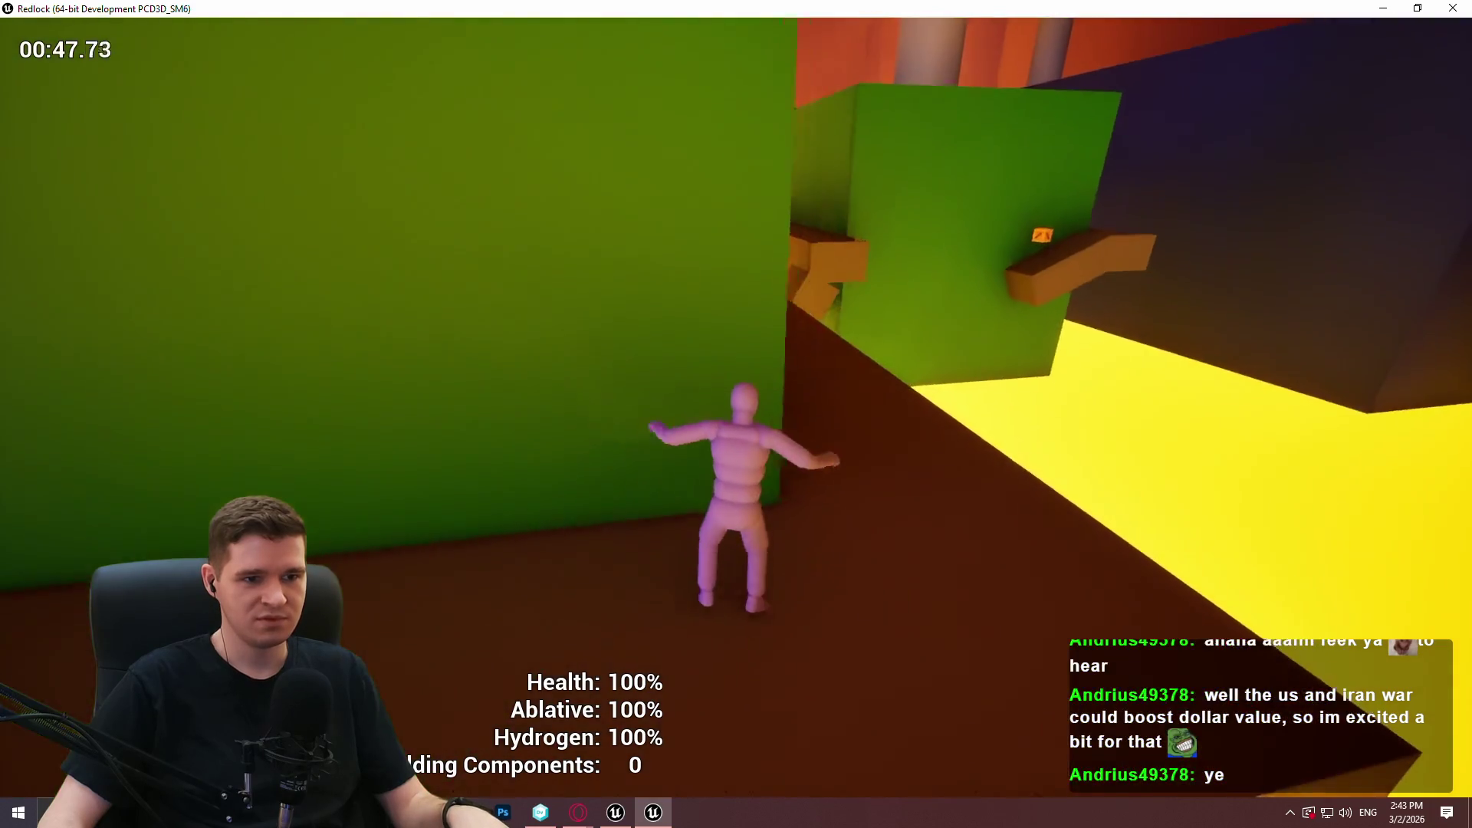
key("w")
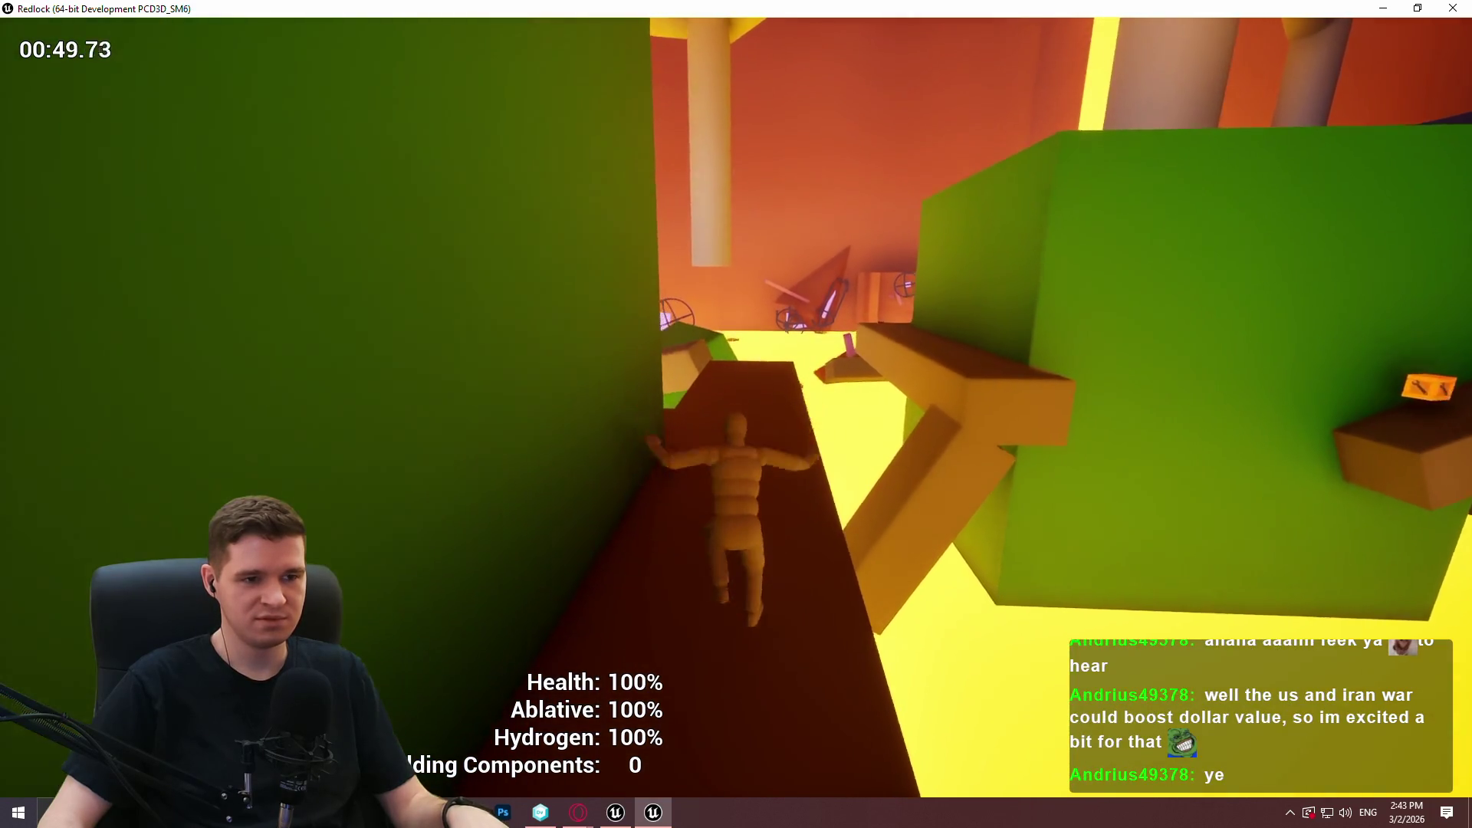
key("w")
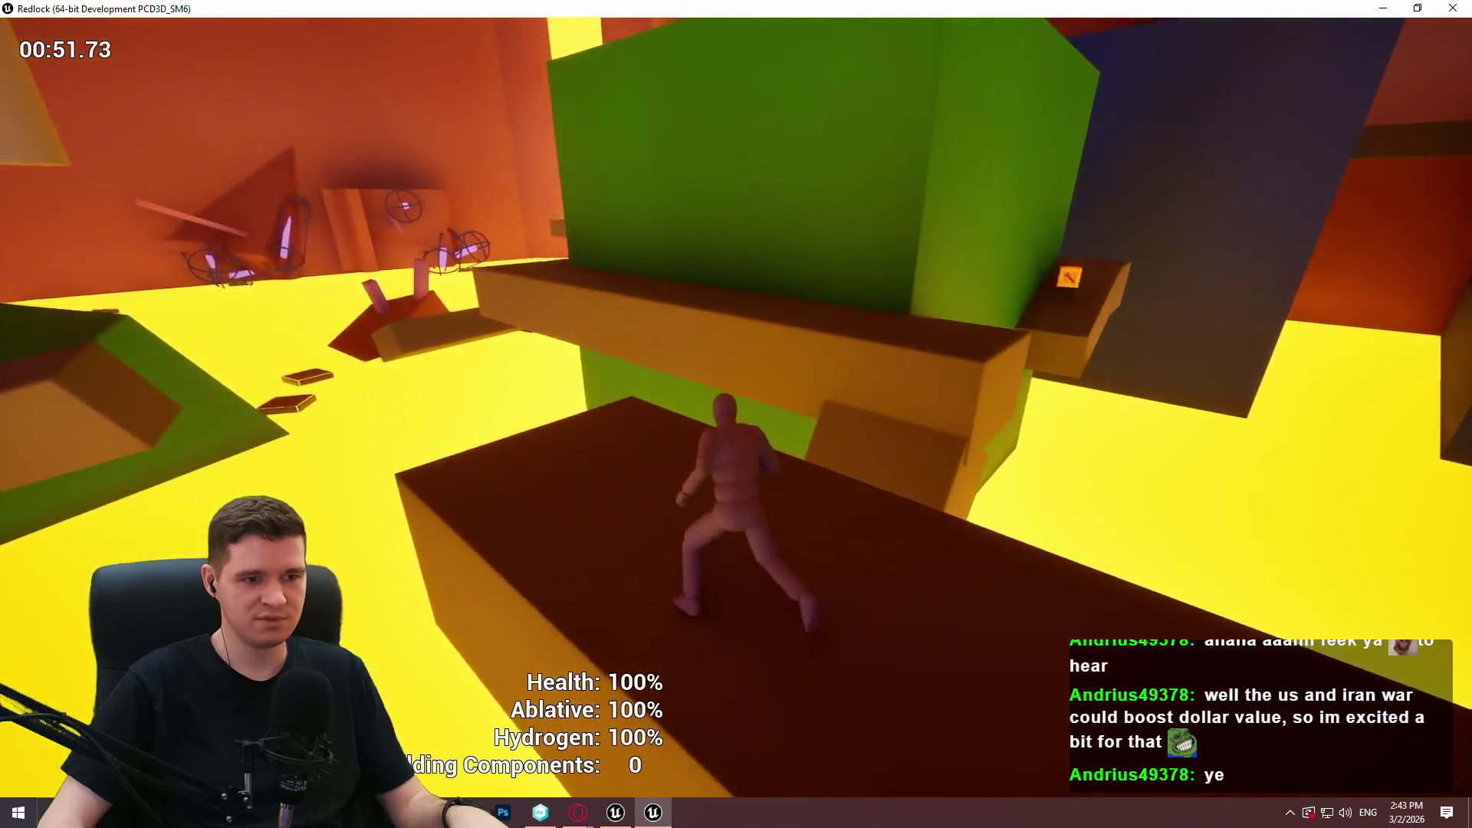
key("w")
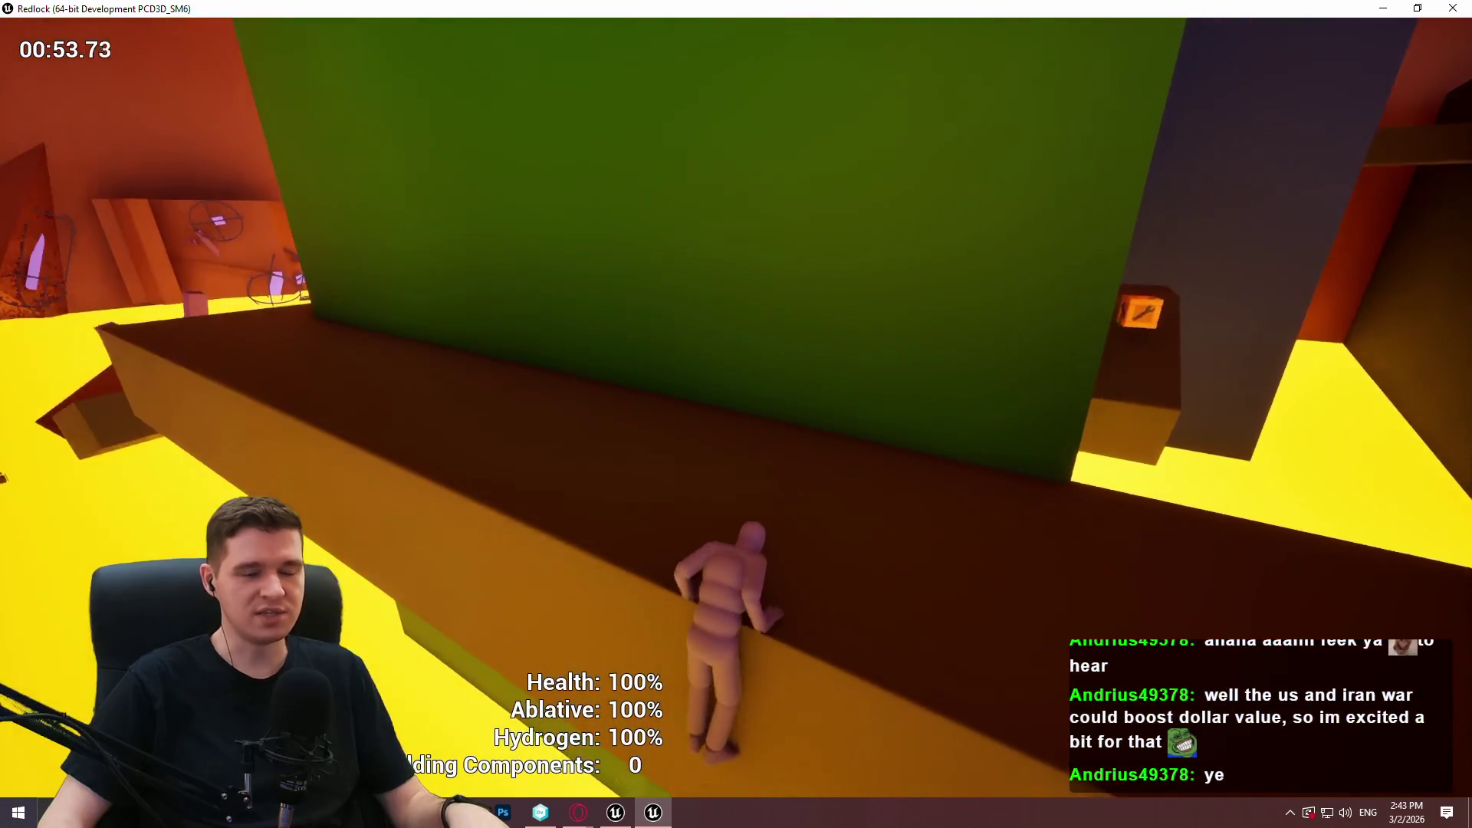
key("w")
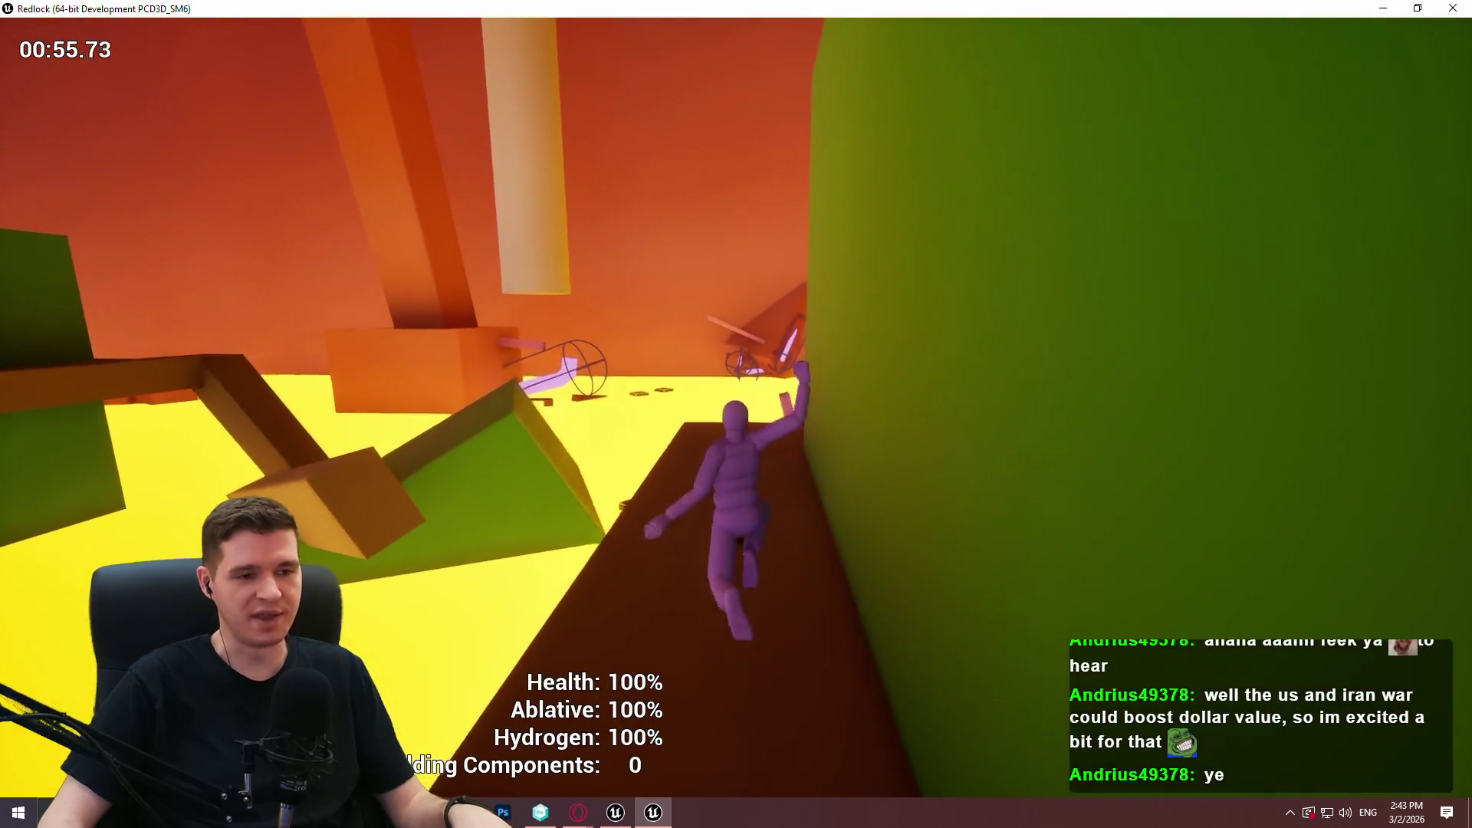
key("w")
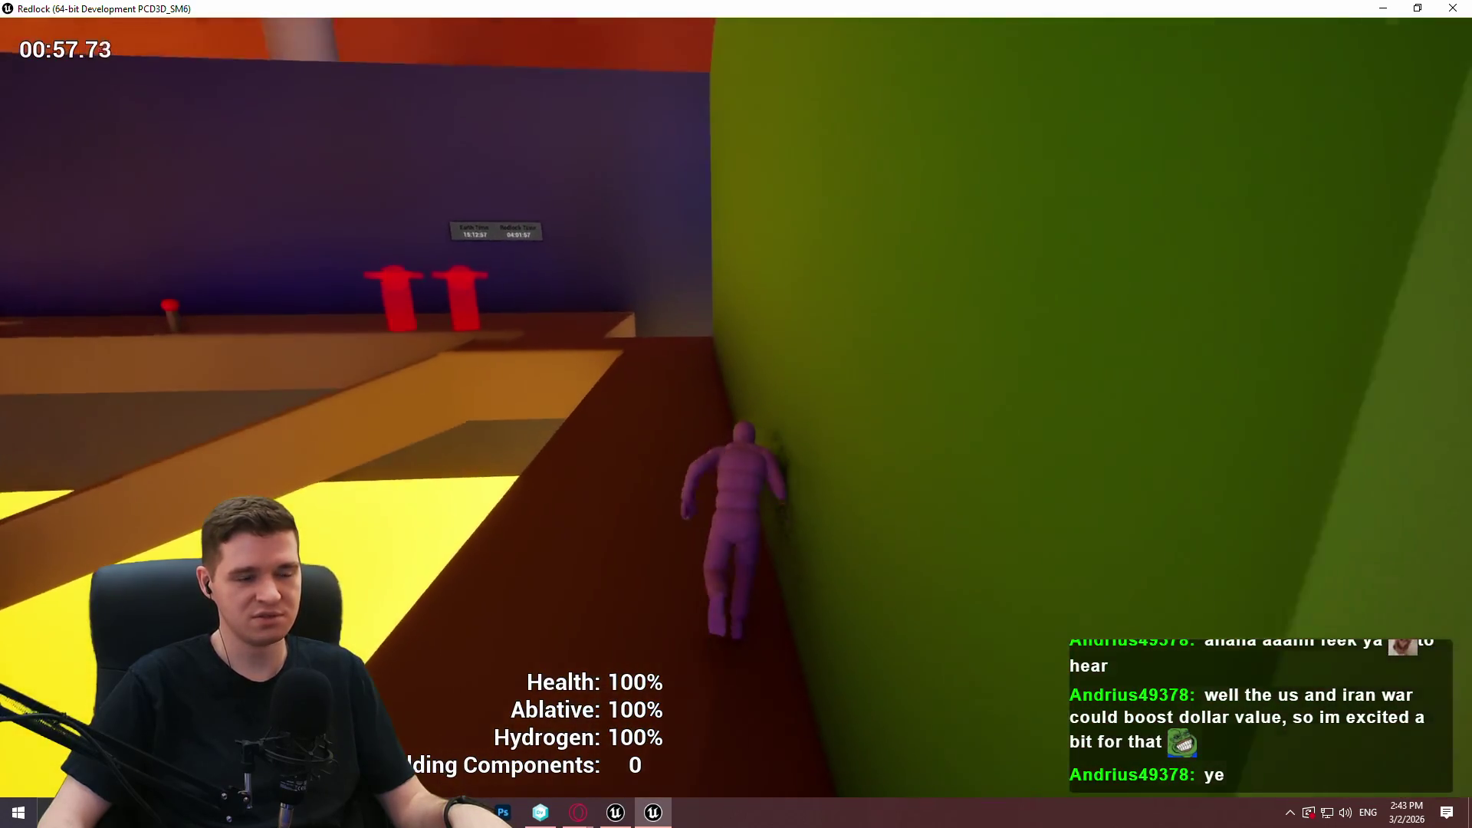
key("w")
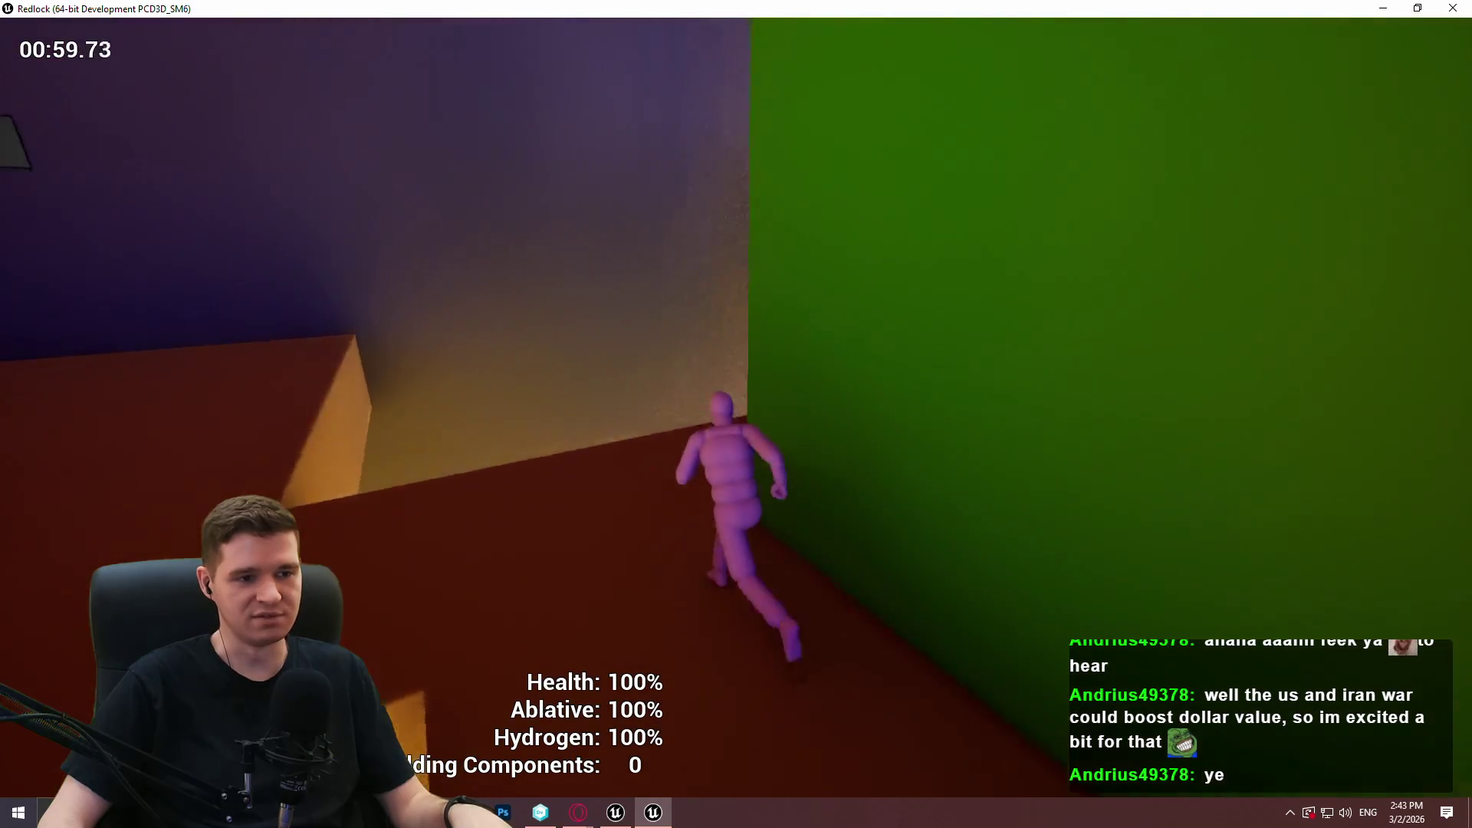
key("w")
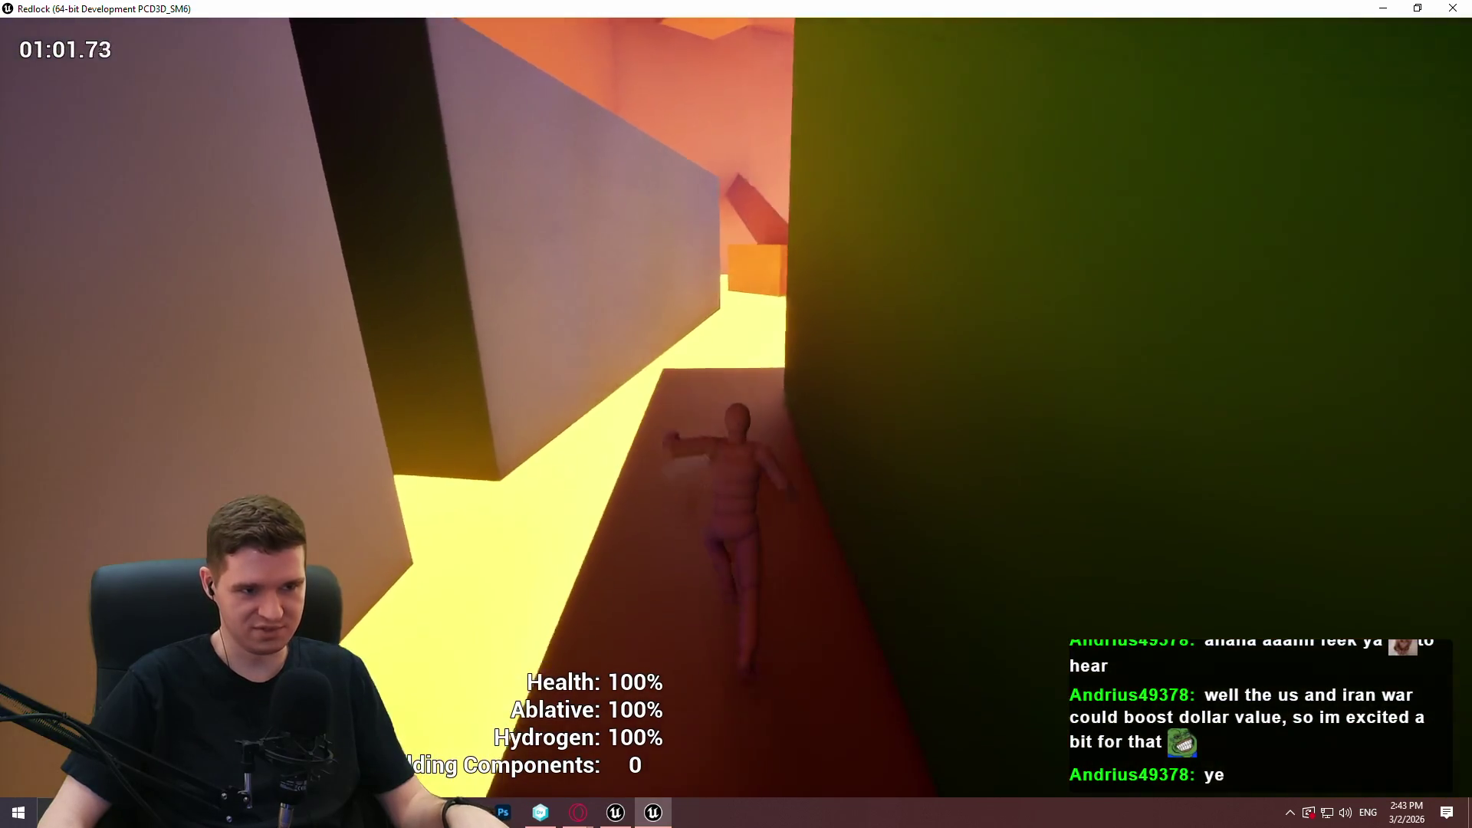
key("w")
key("w")
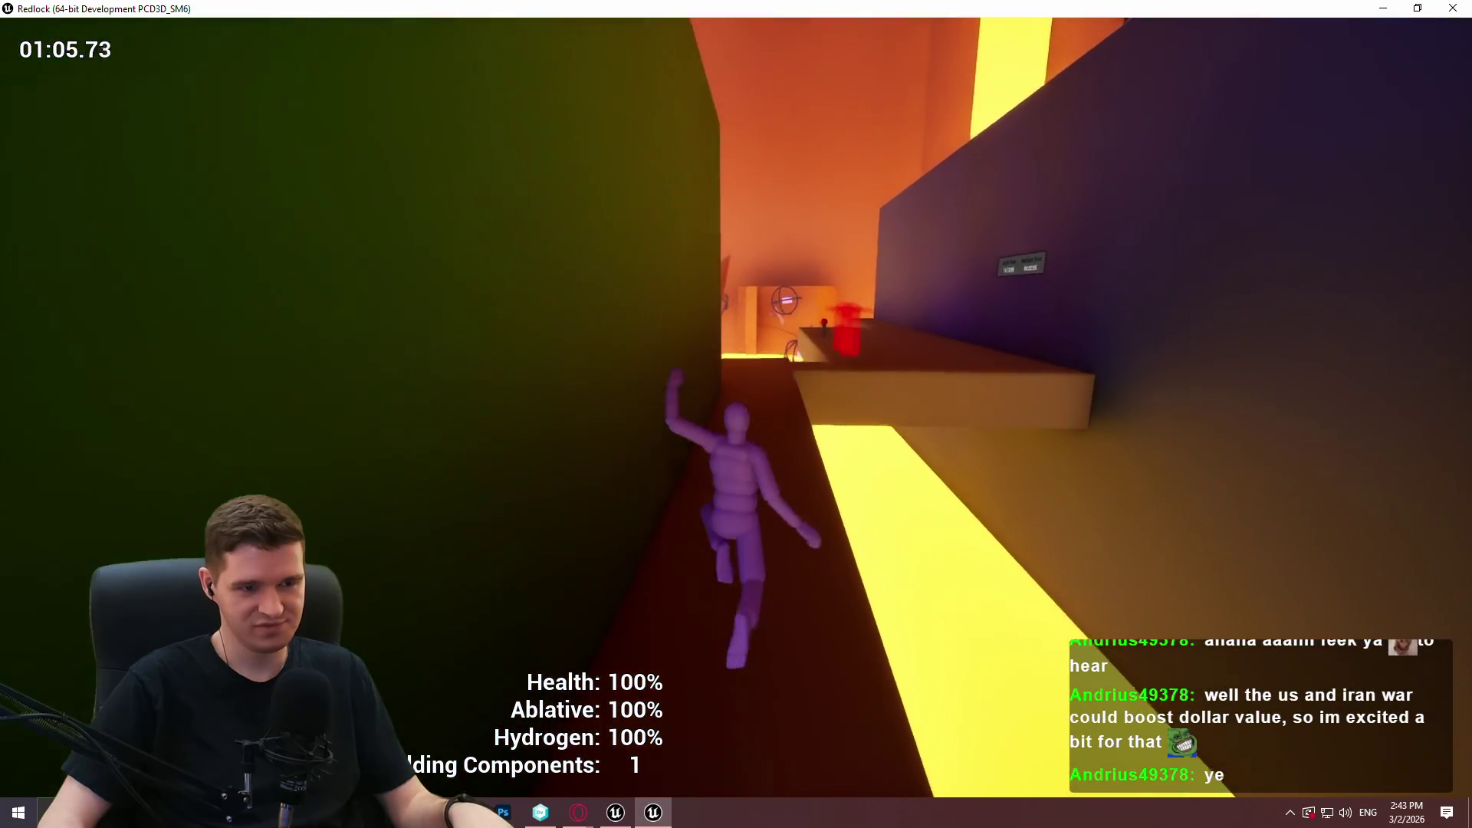
Leap to the upper ledge, pass the ablative station, and climb onto the dark ledge.
key("space")
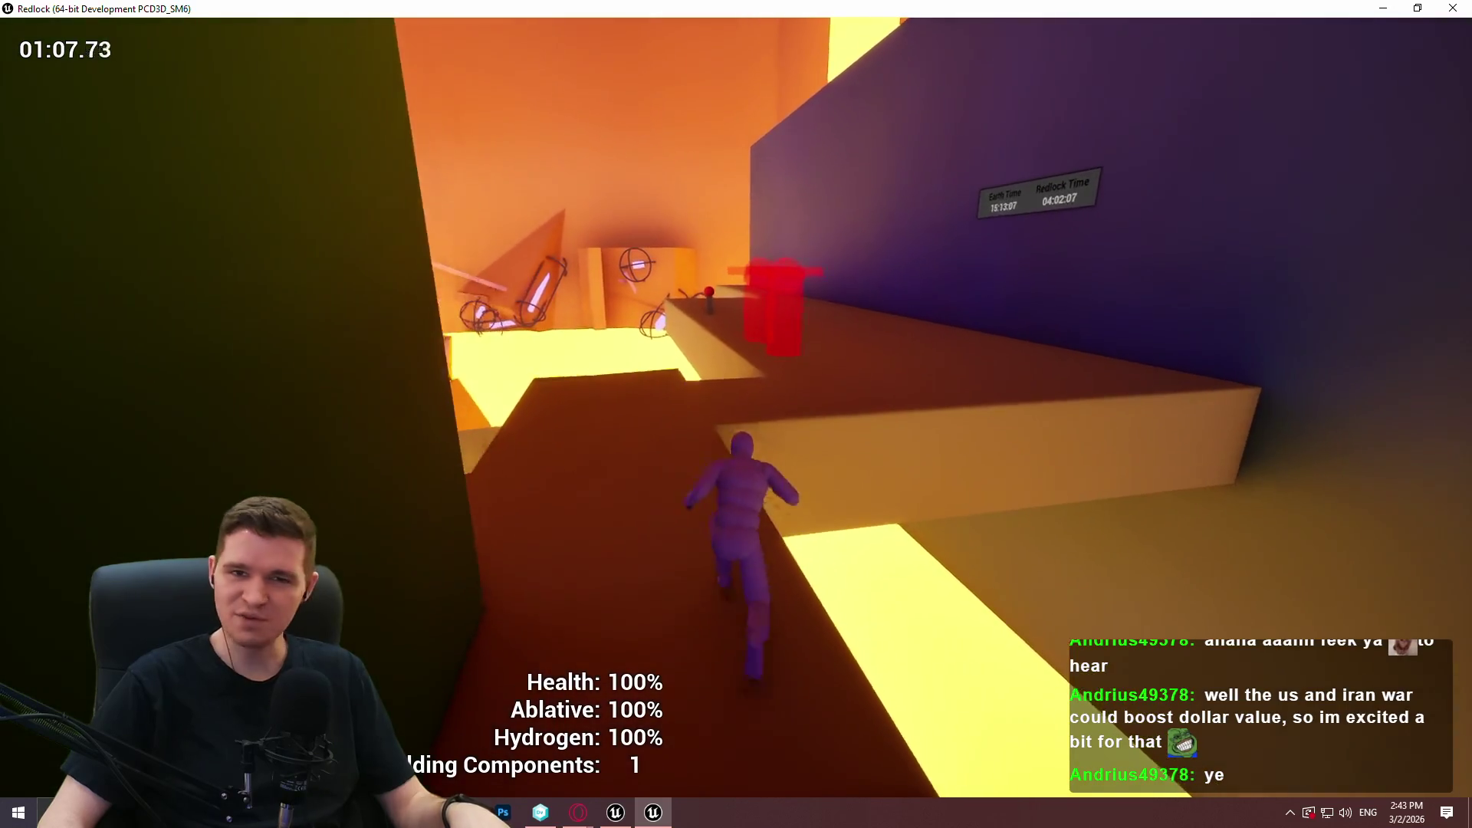
key("w")
key("space")
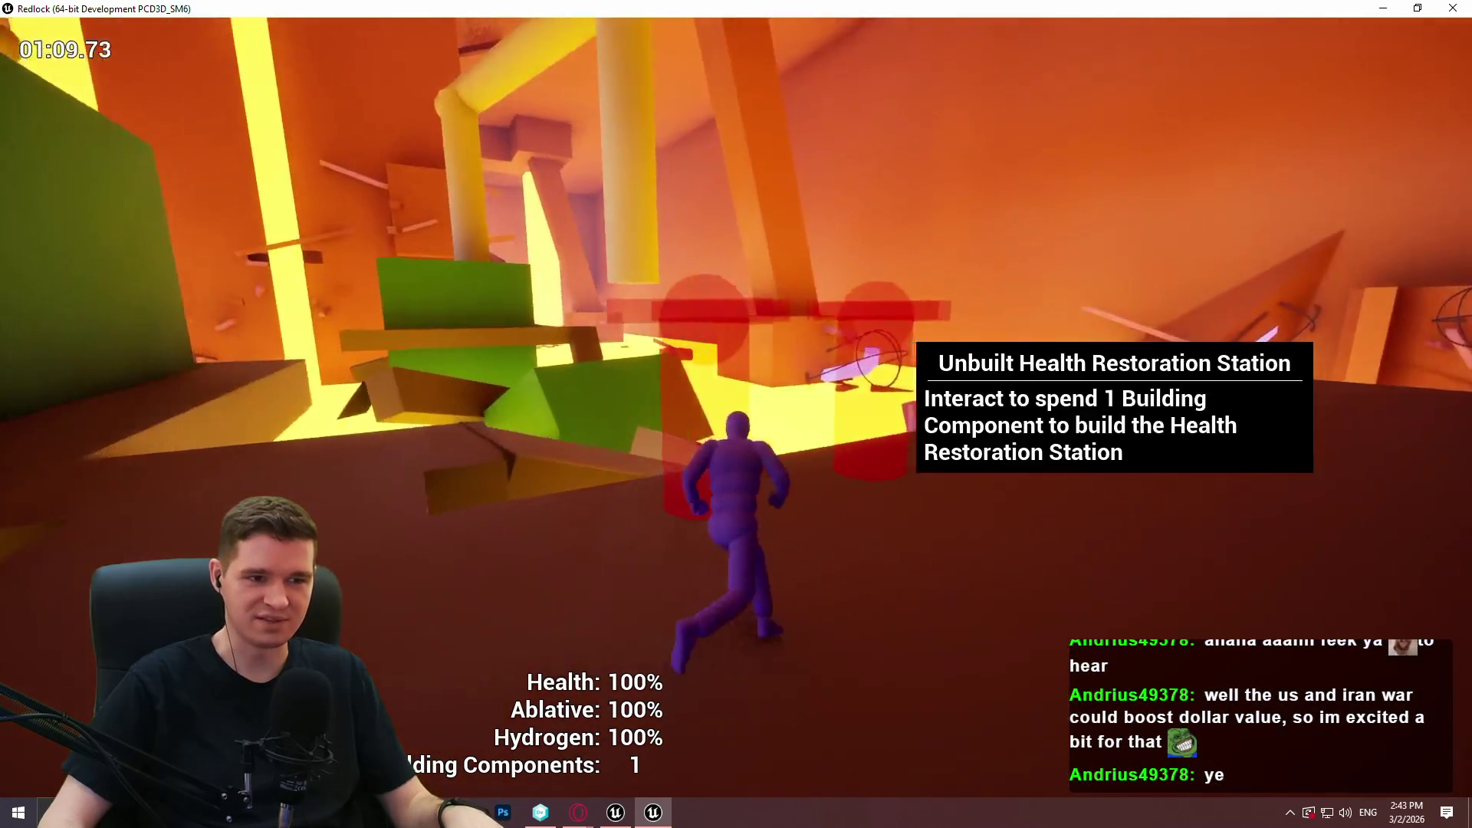
key("w")
key("w")
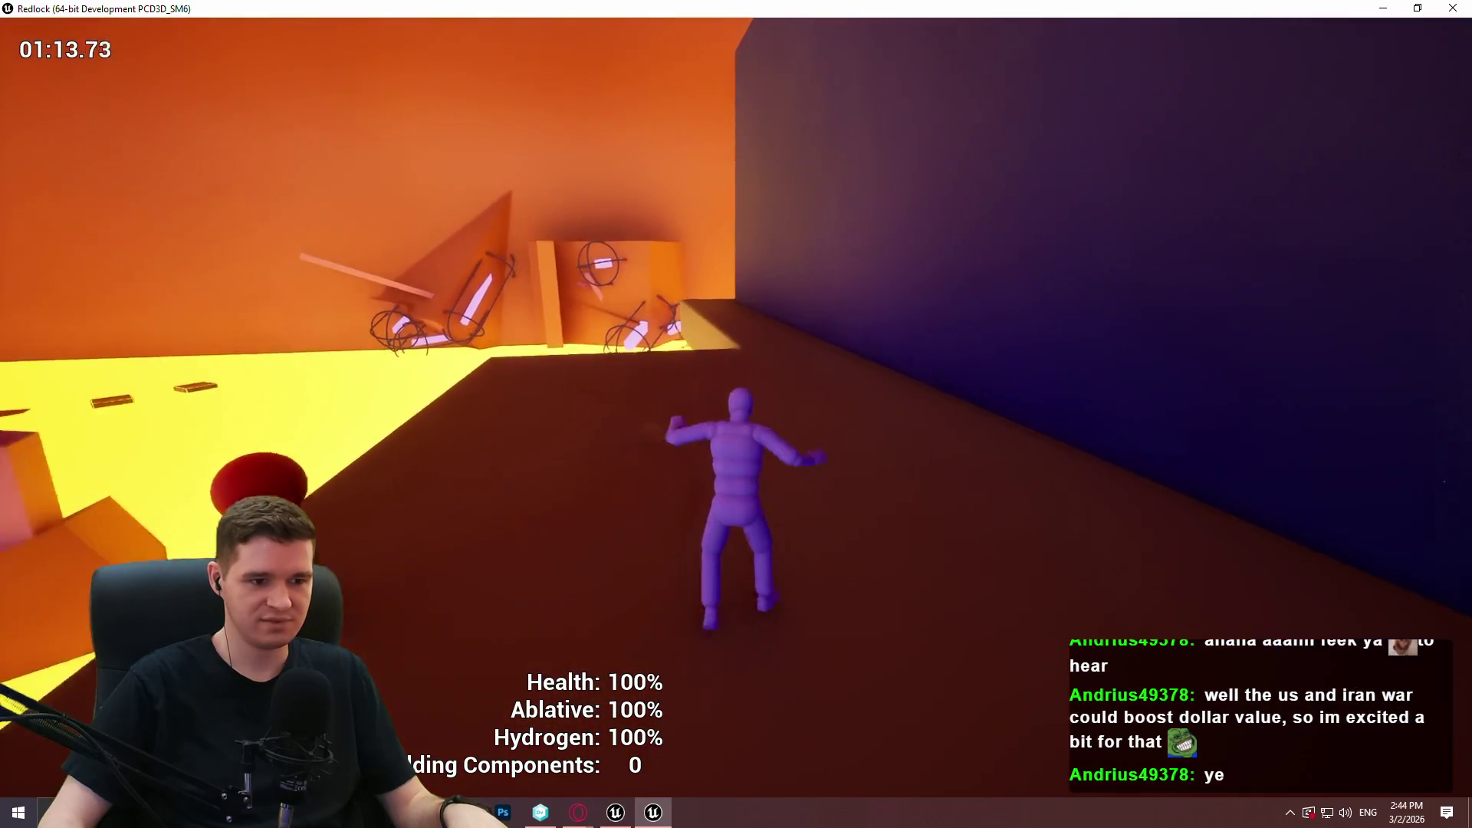
key("w")
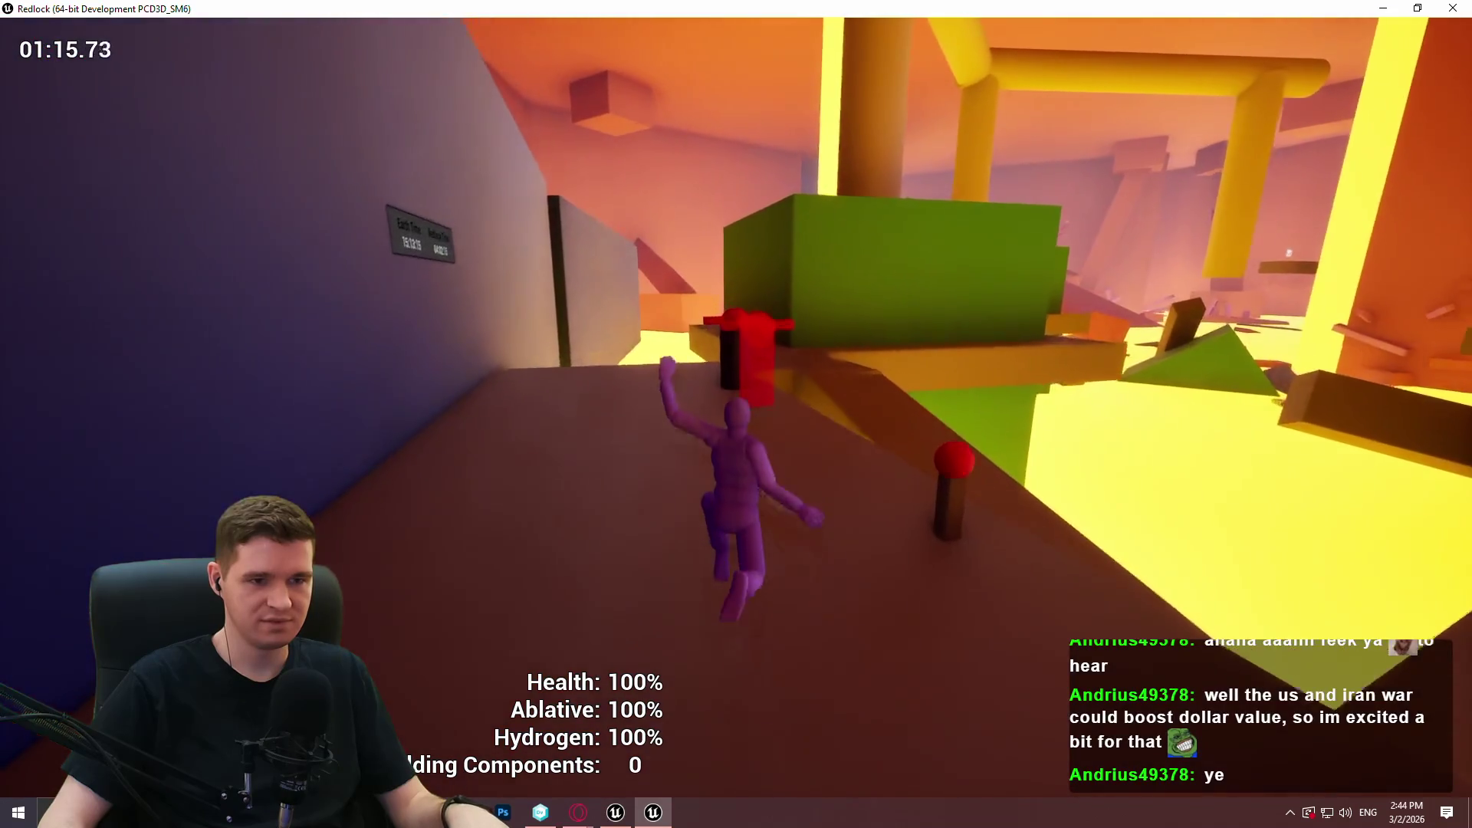
key("w")
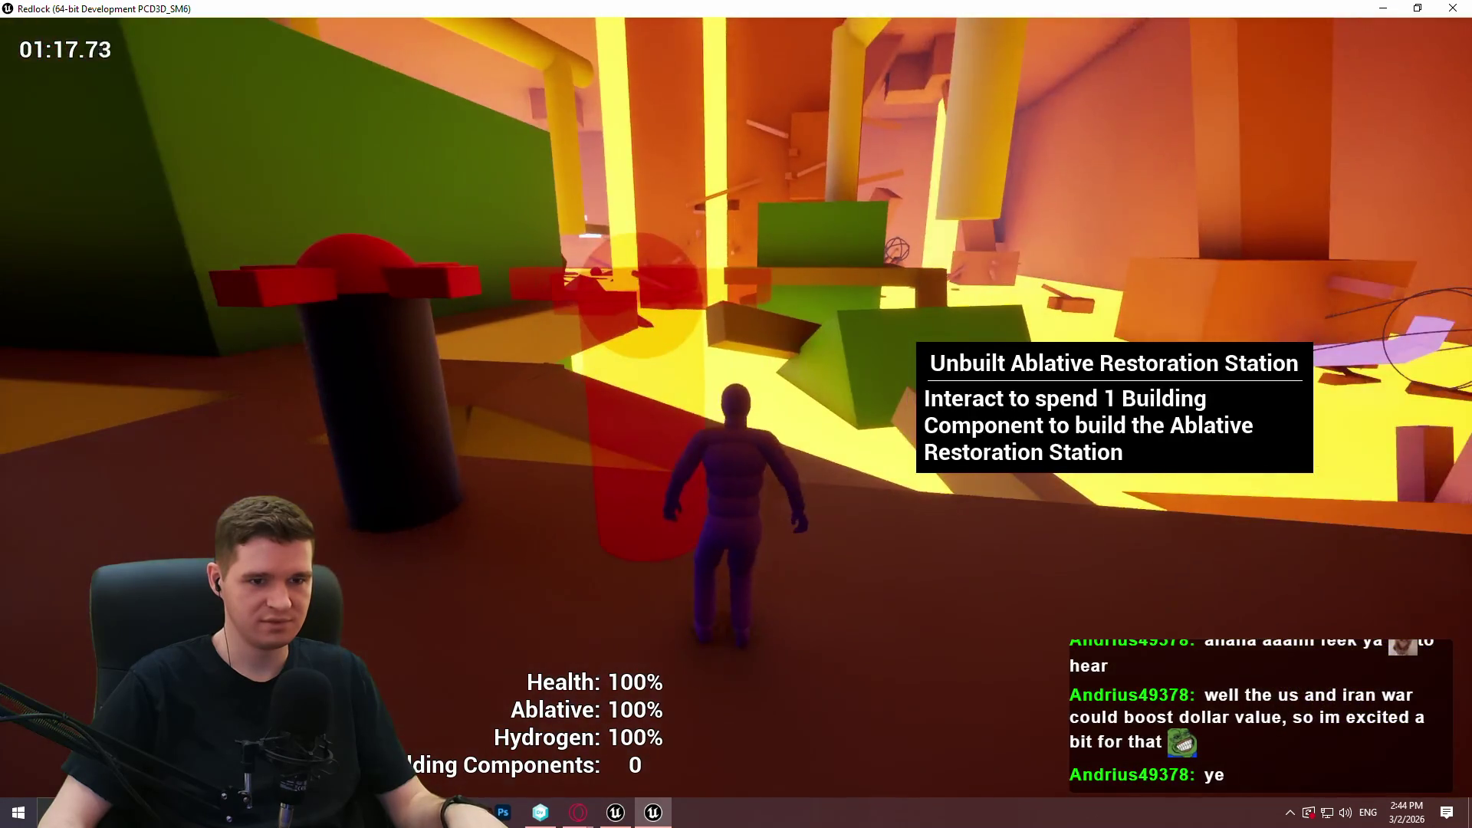
key("w")
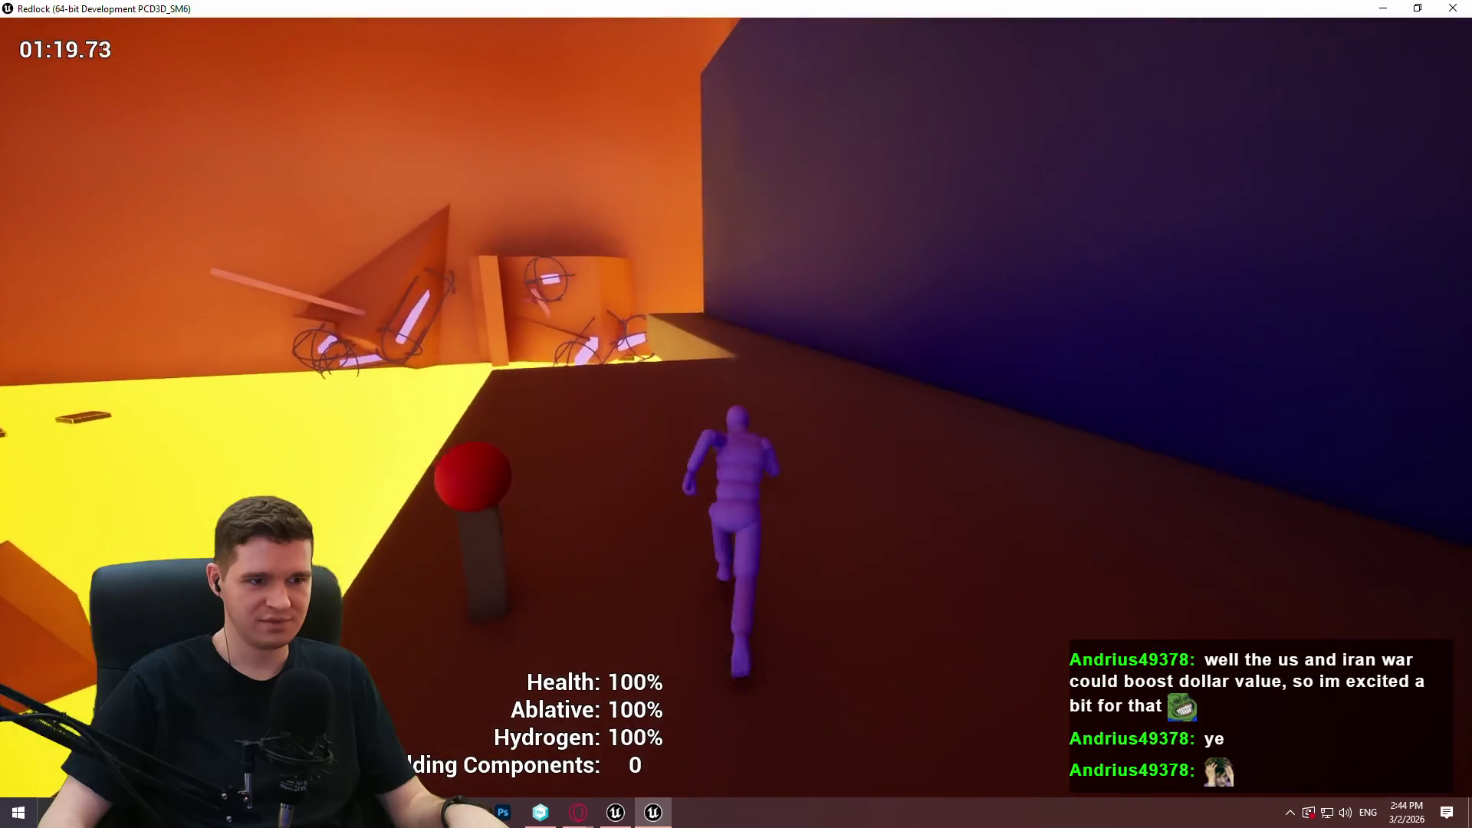
key("space")
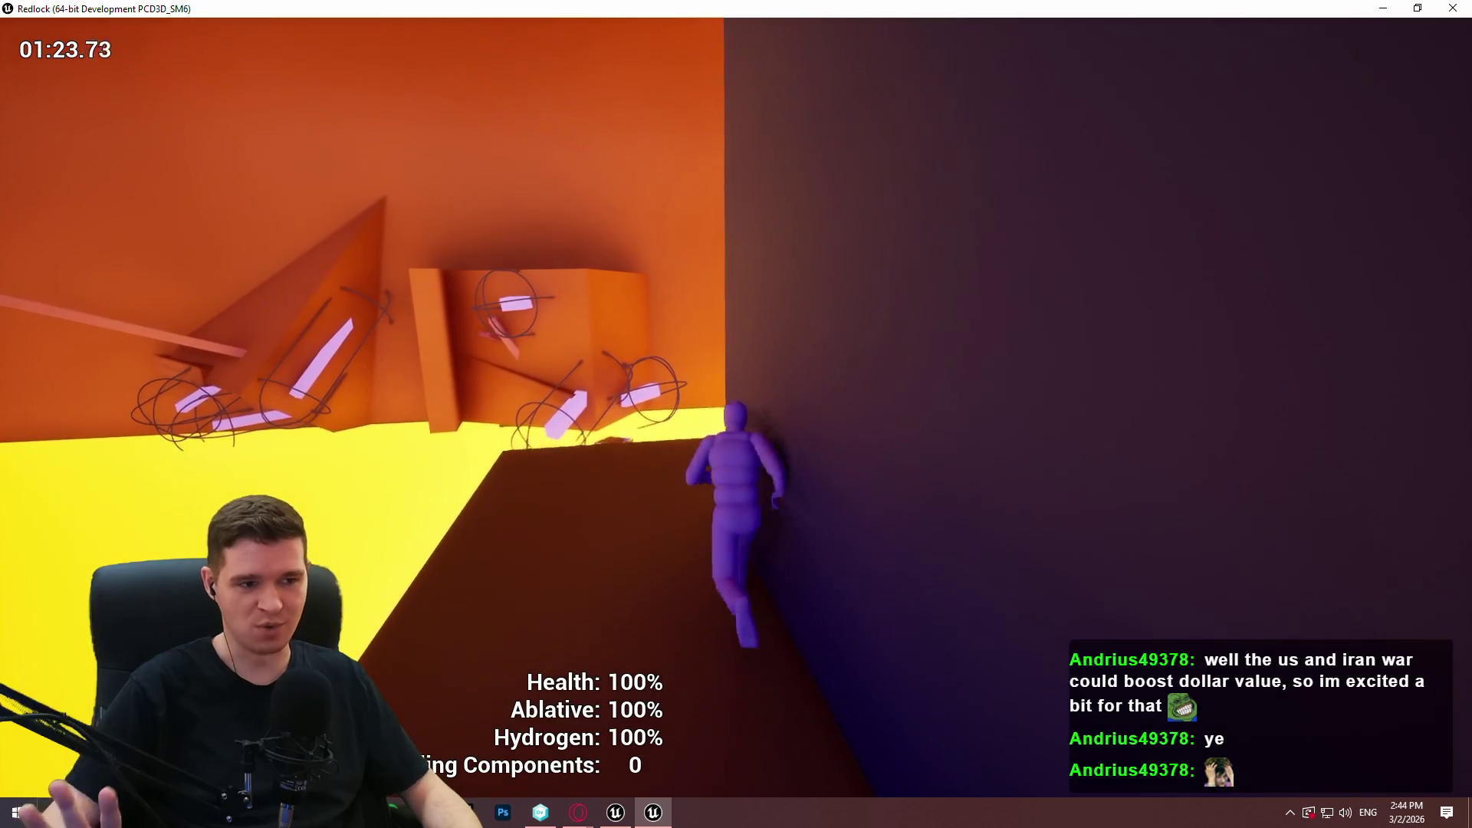
key("w")
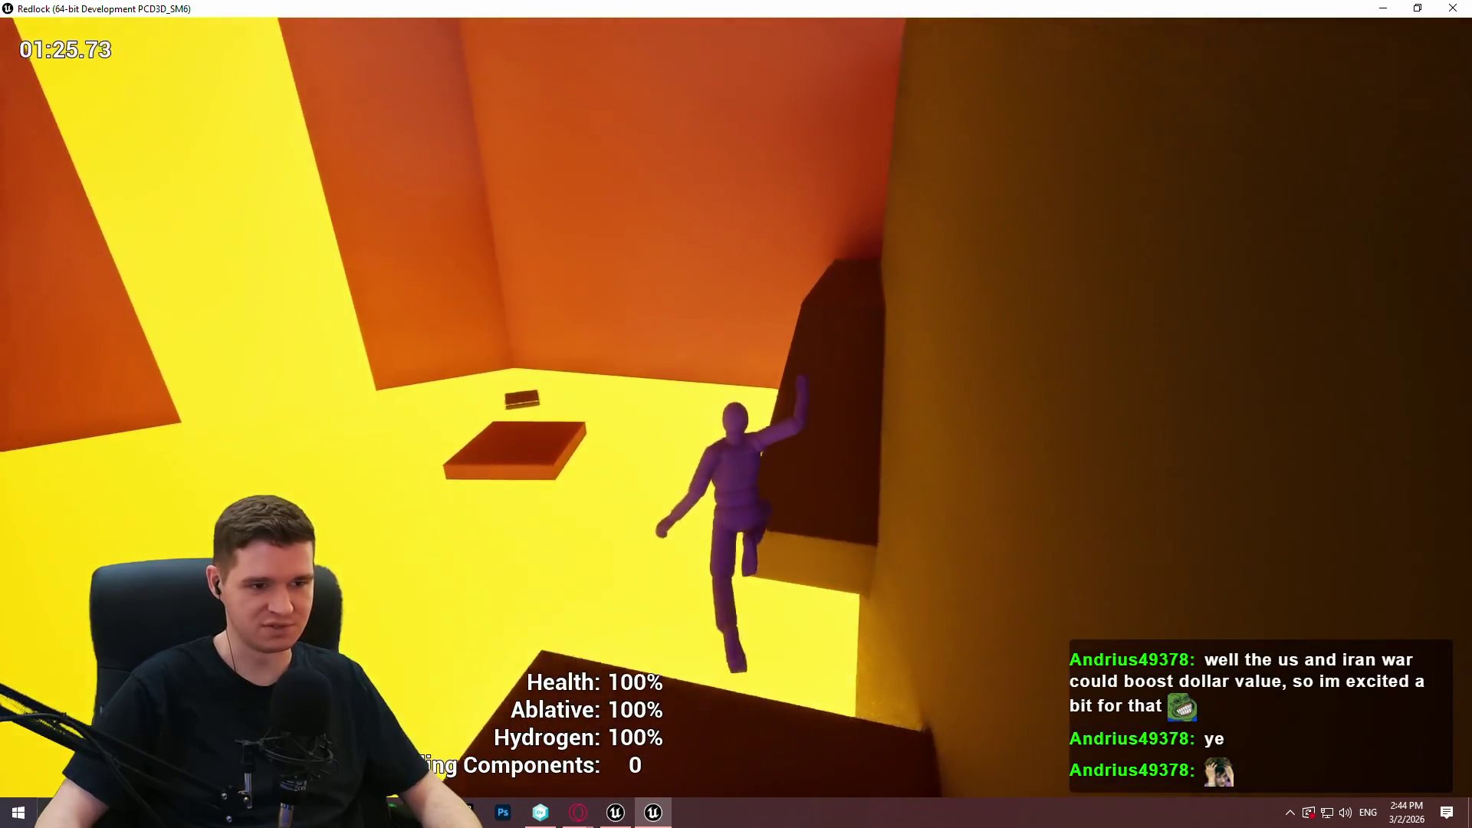
key("w")
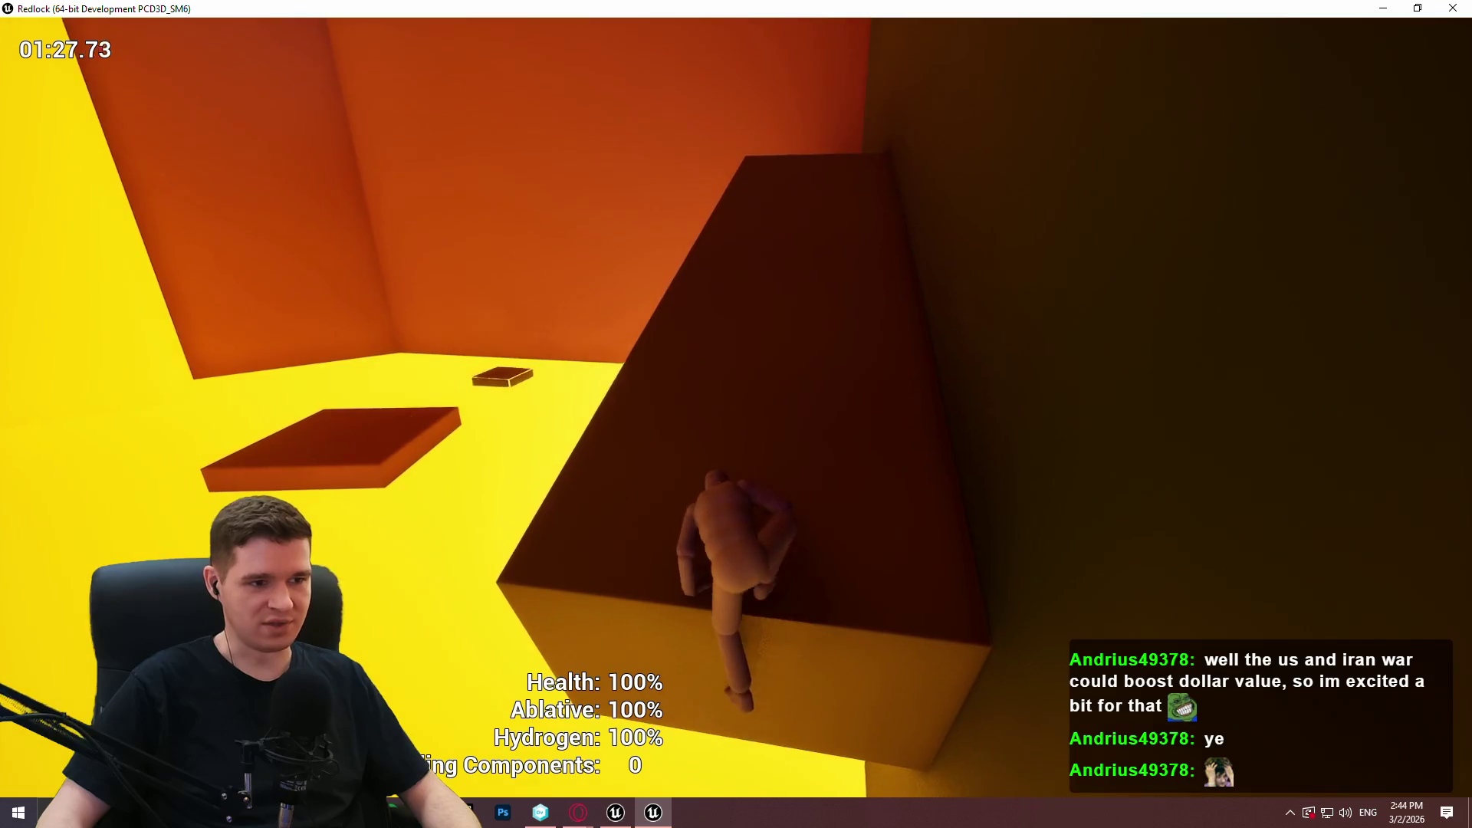
key("w")
key("w")
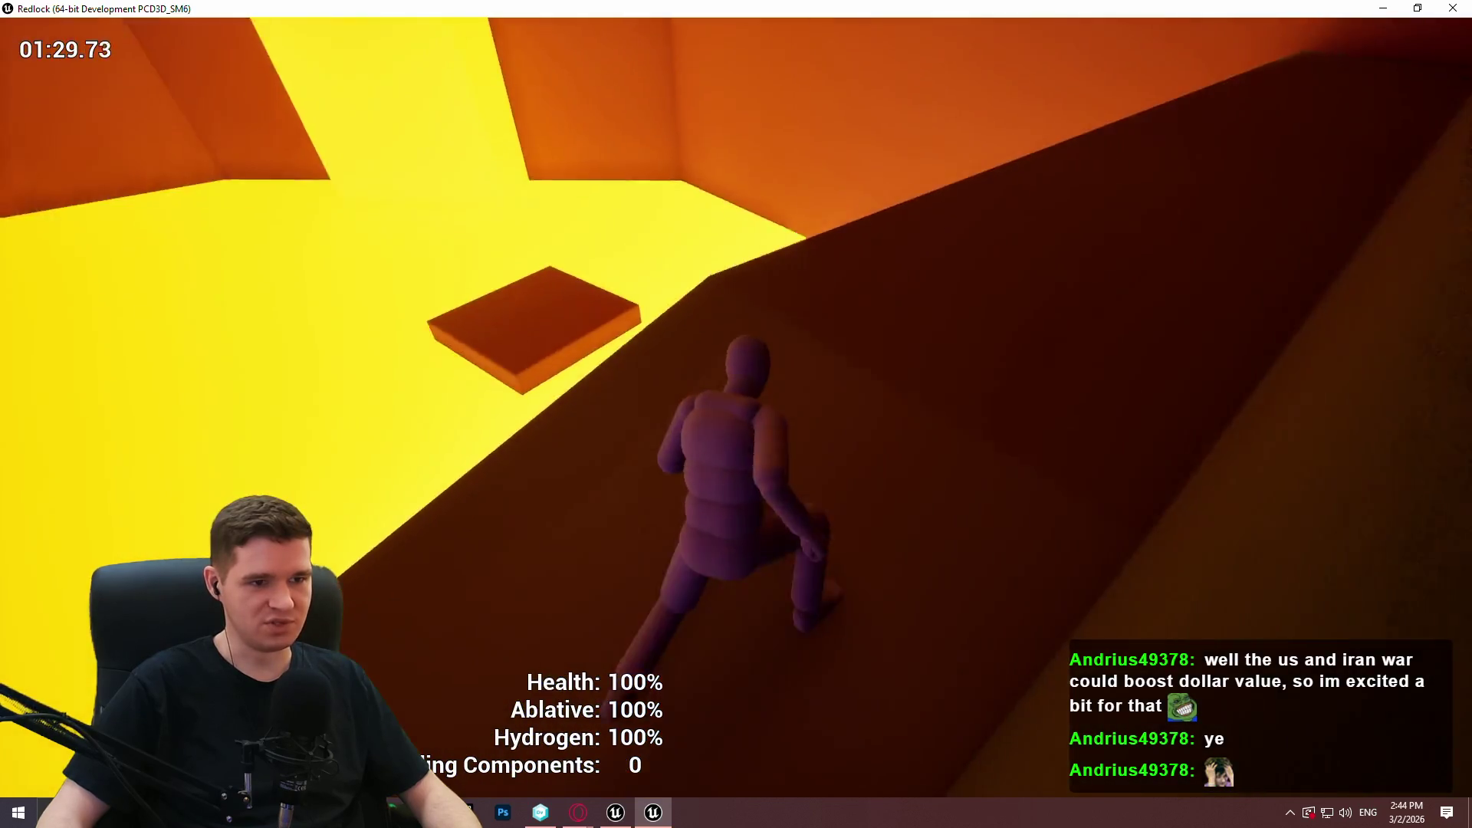
key("w")
Drop to the dark platform, run through the gap up the purple ramp, and pass the chute.
key("space")
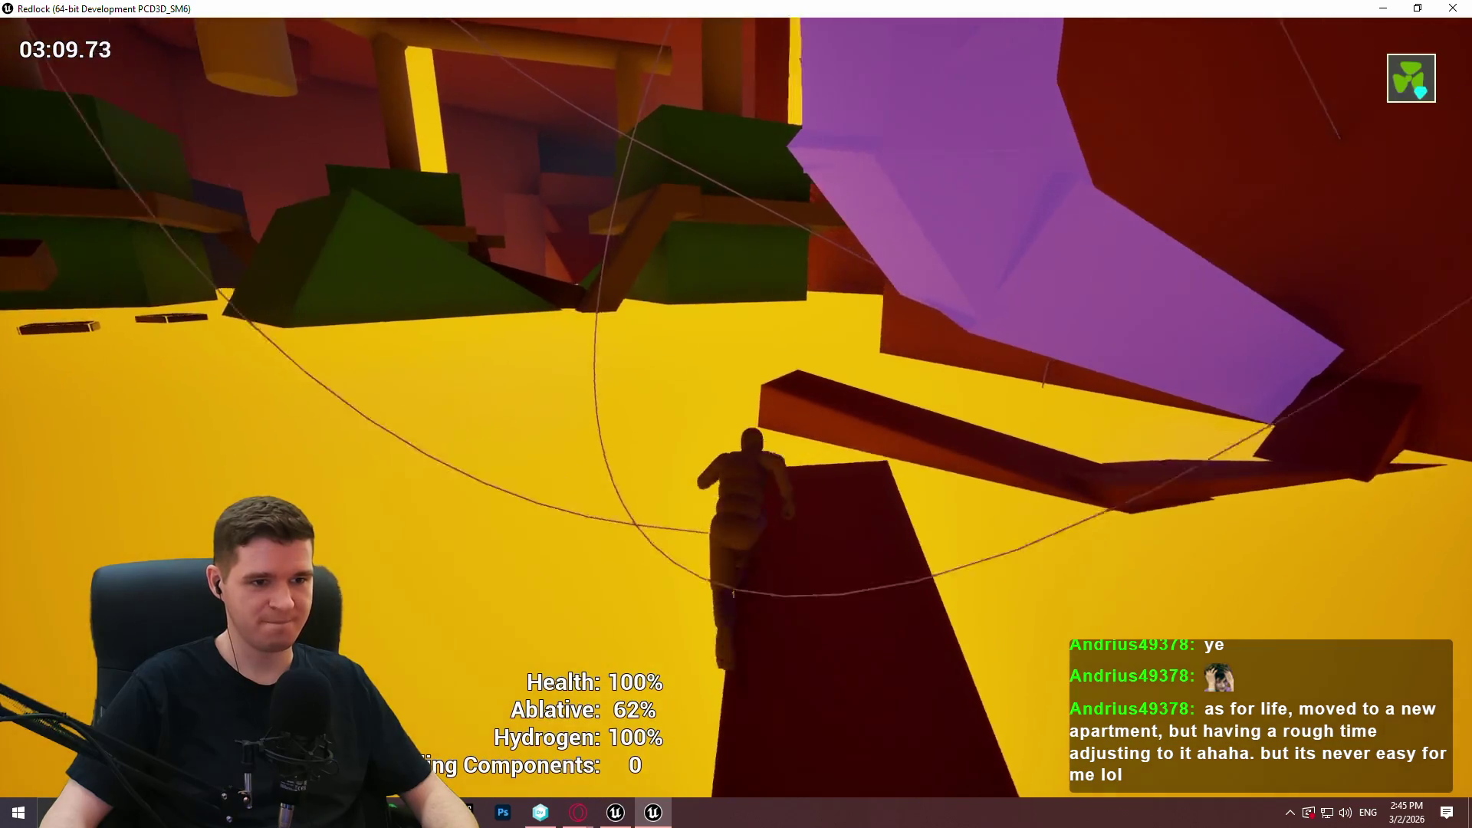
key("w")
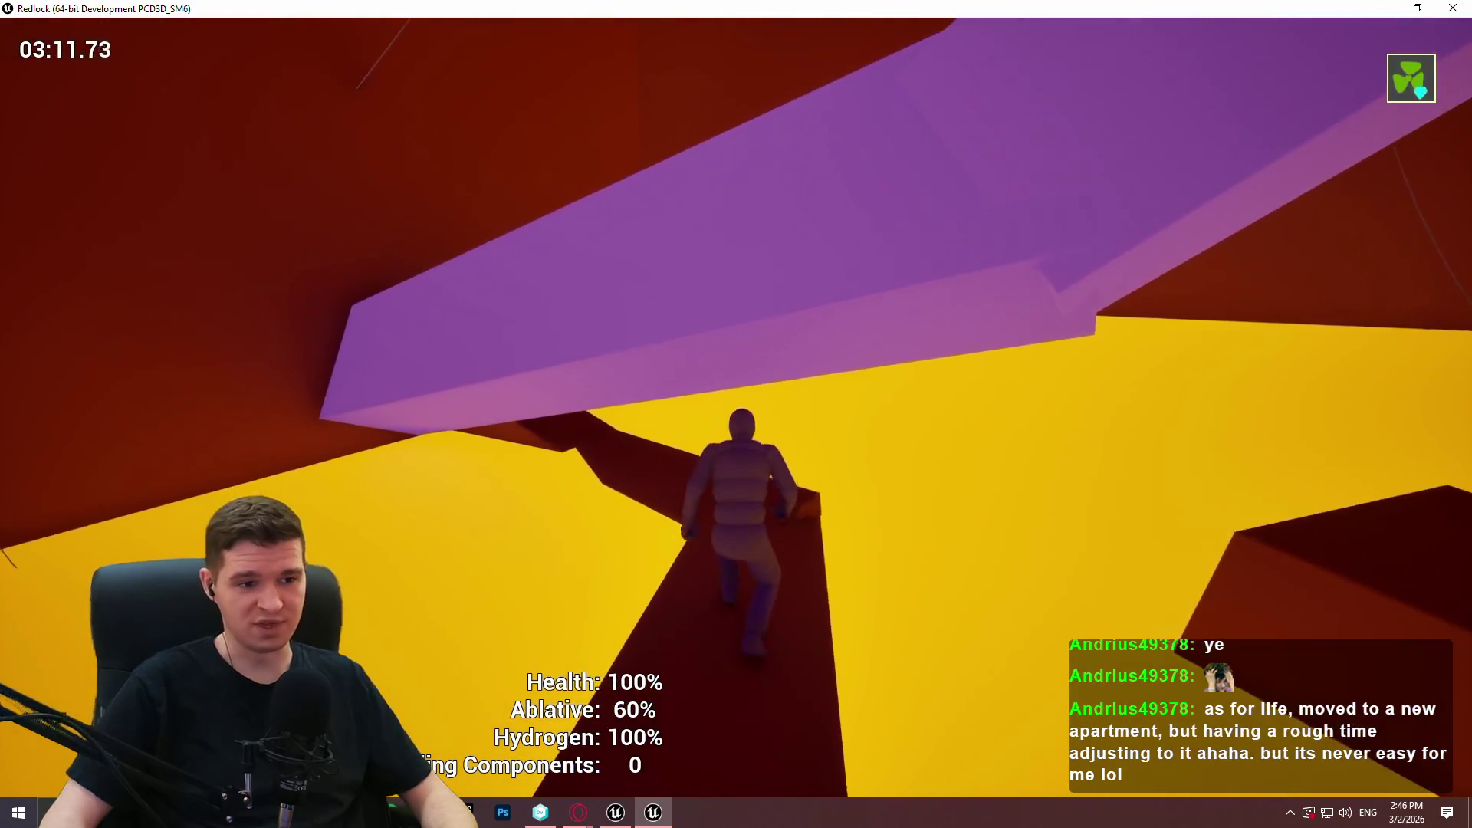
key("w")
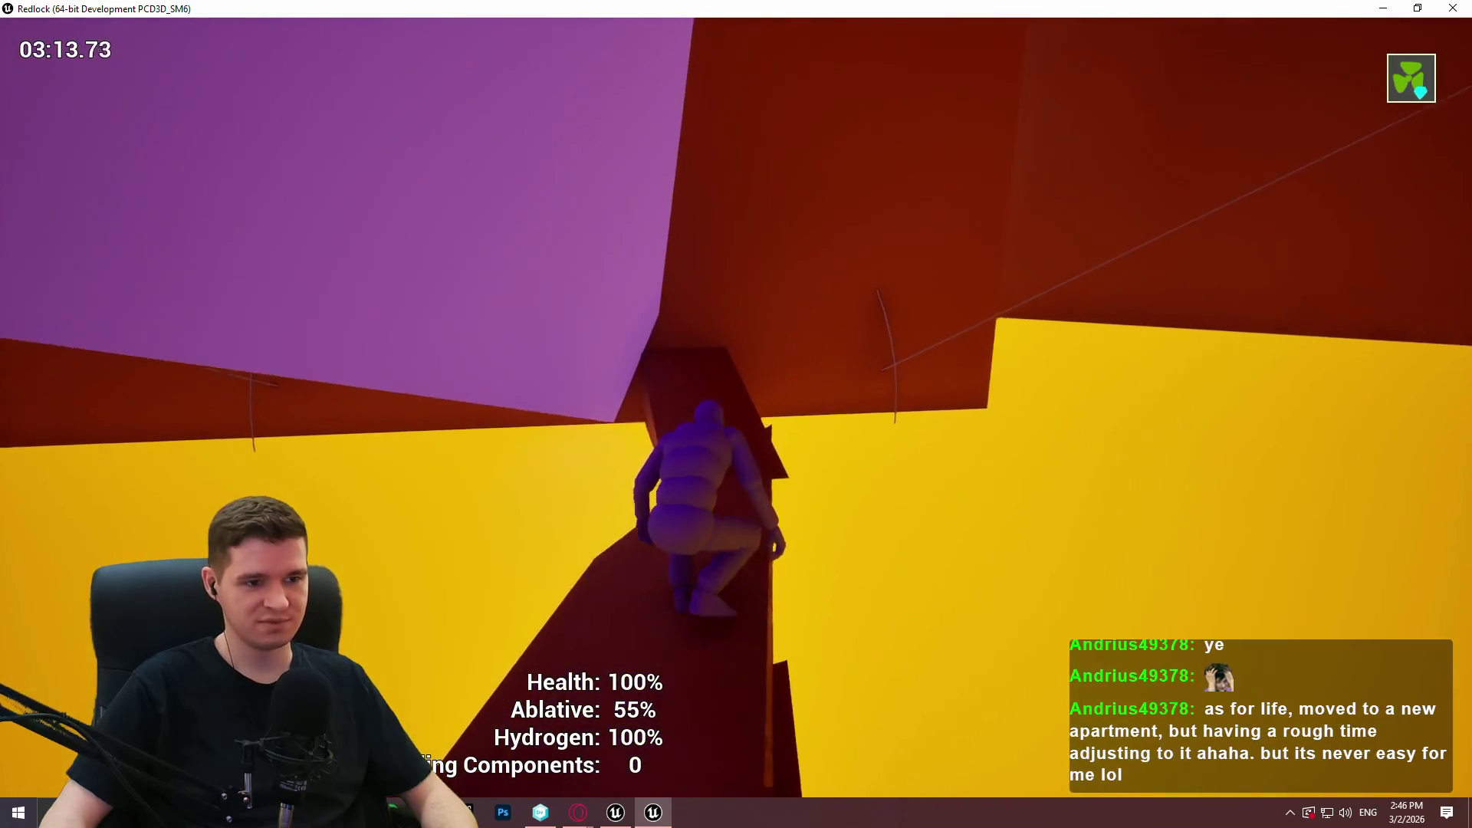
key("w")
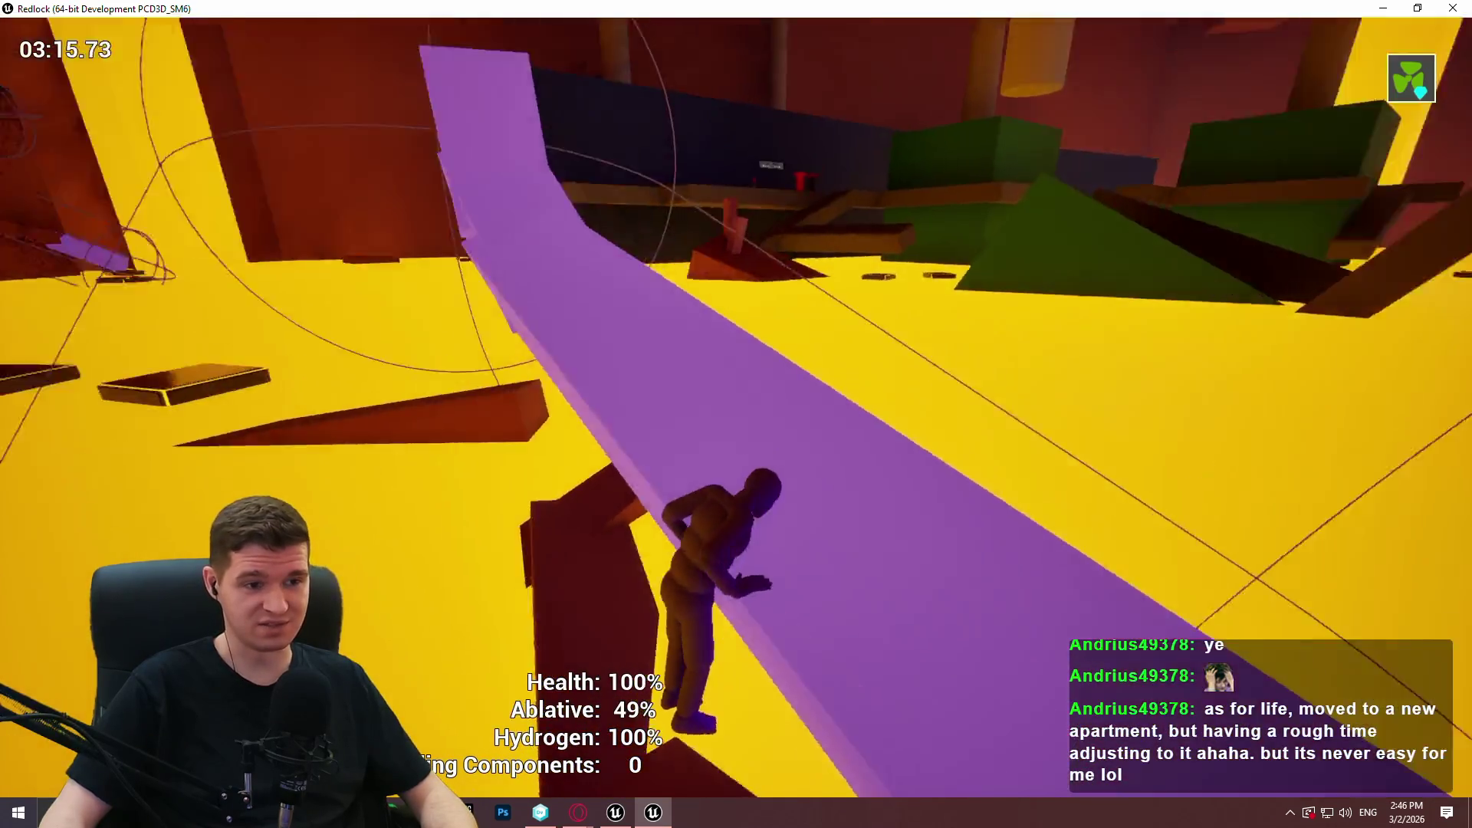
key("w")
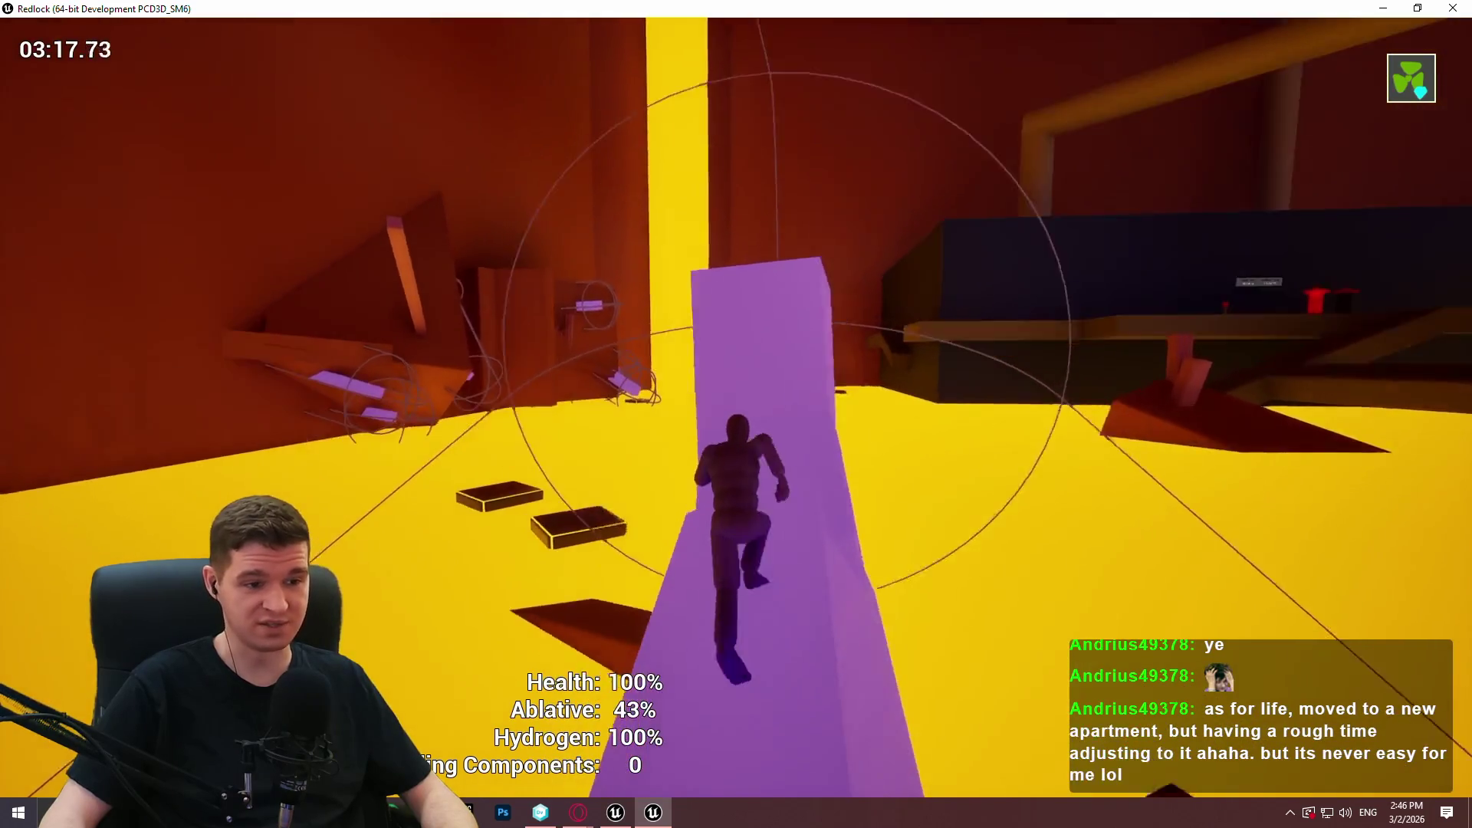
key("w")
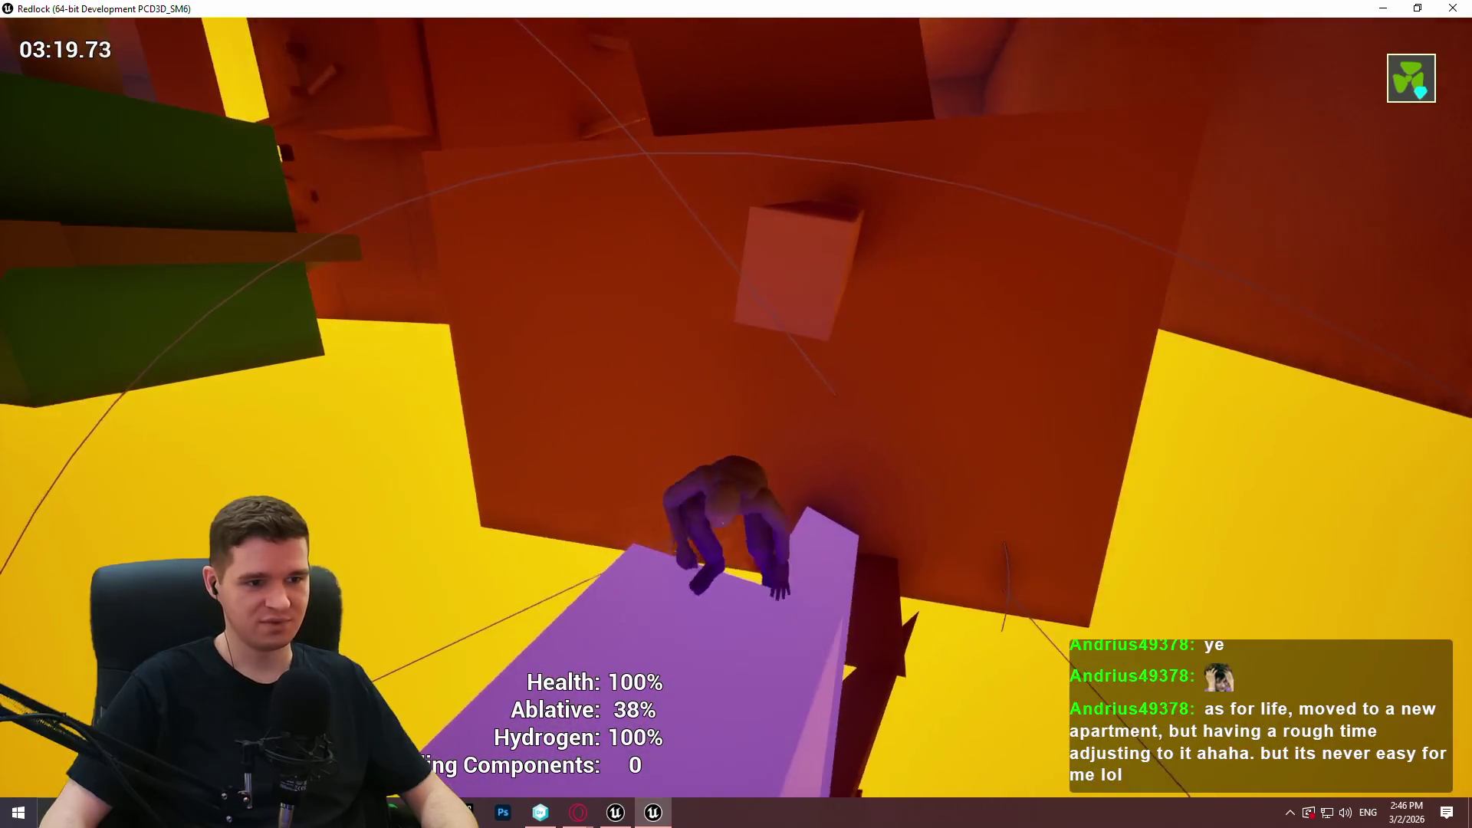
key("w")
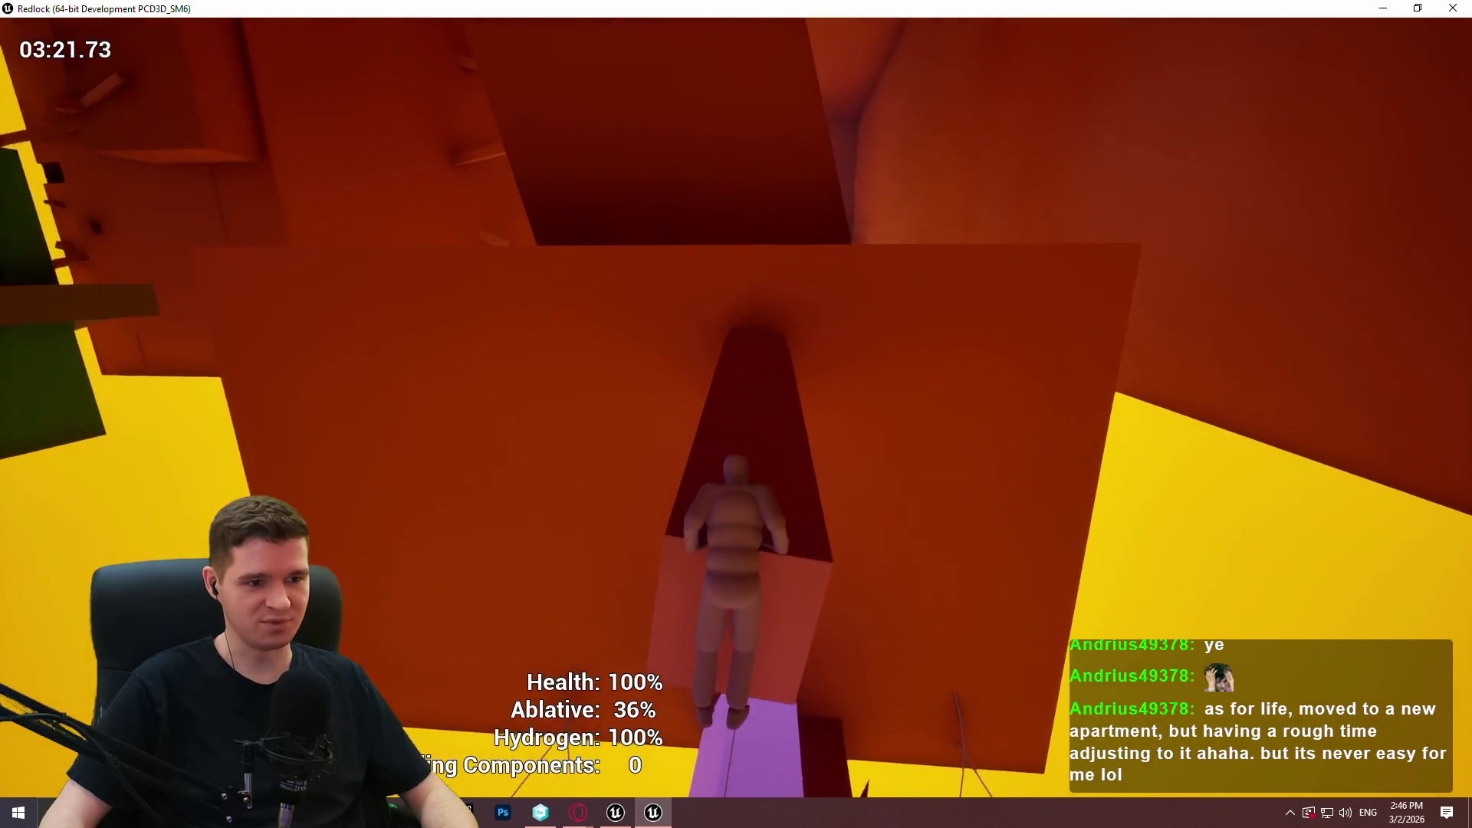
key("w")
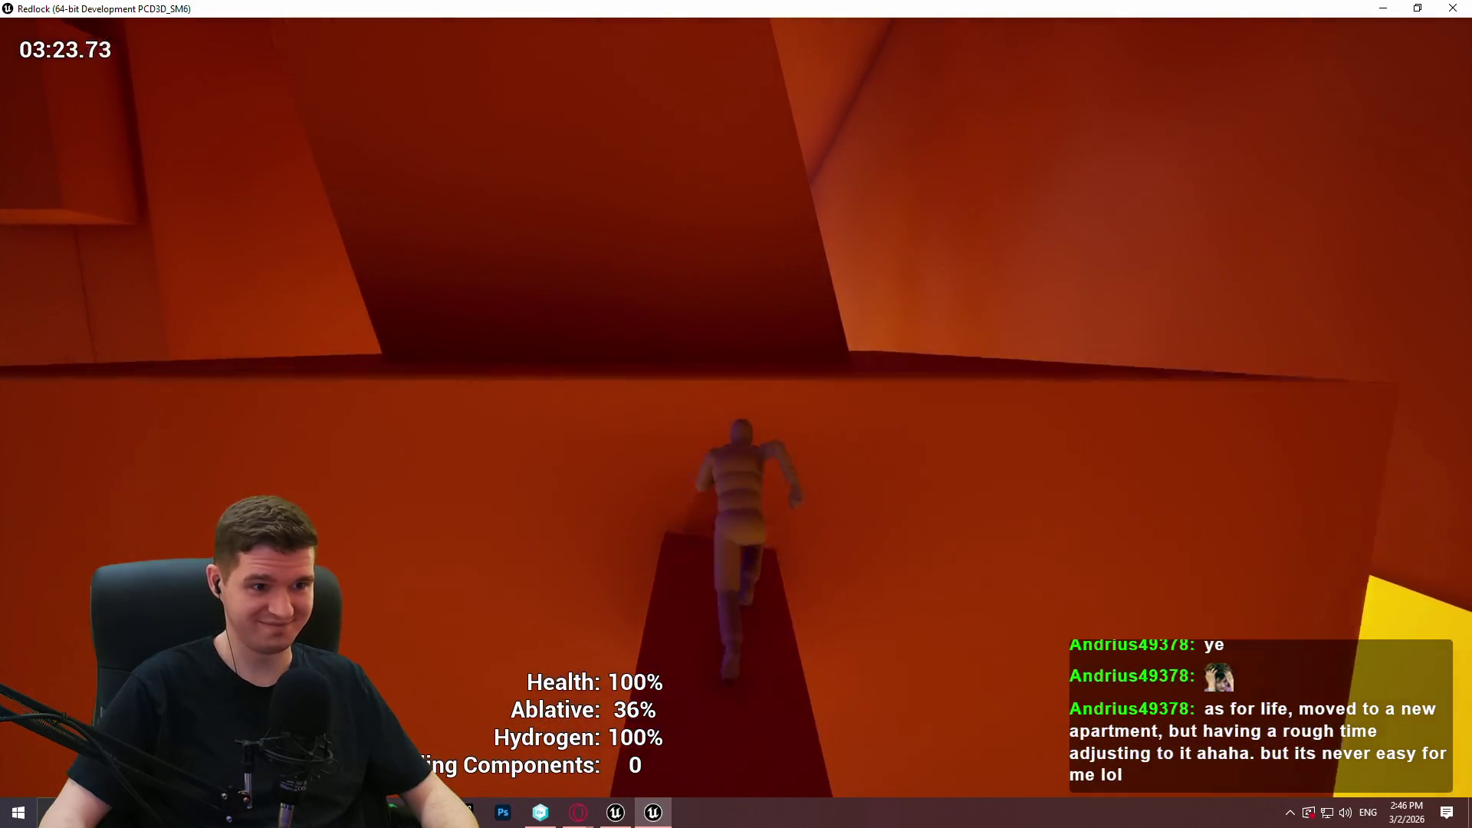
key("w")
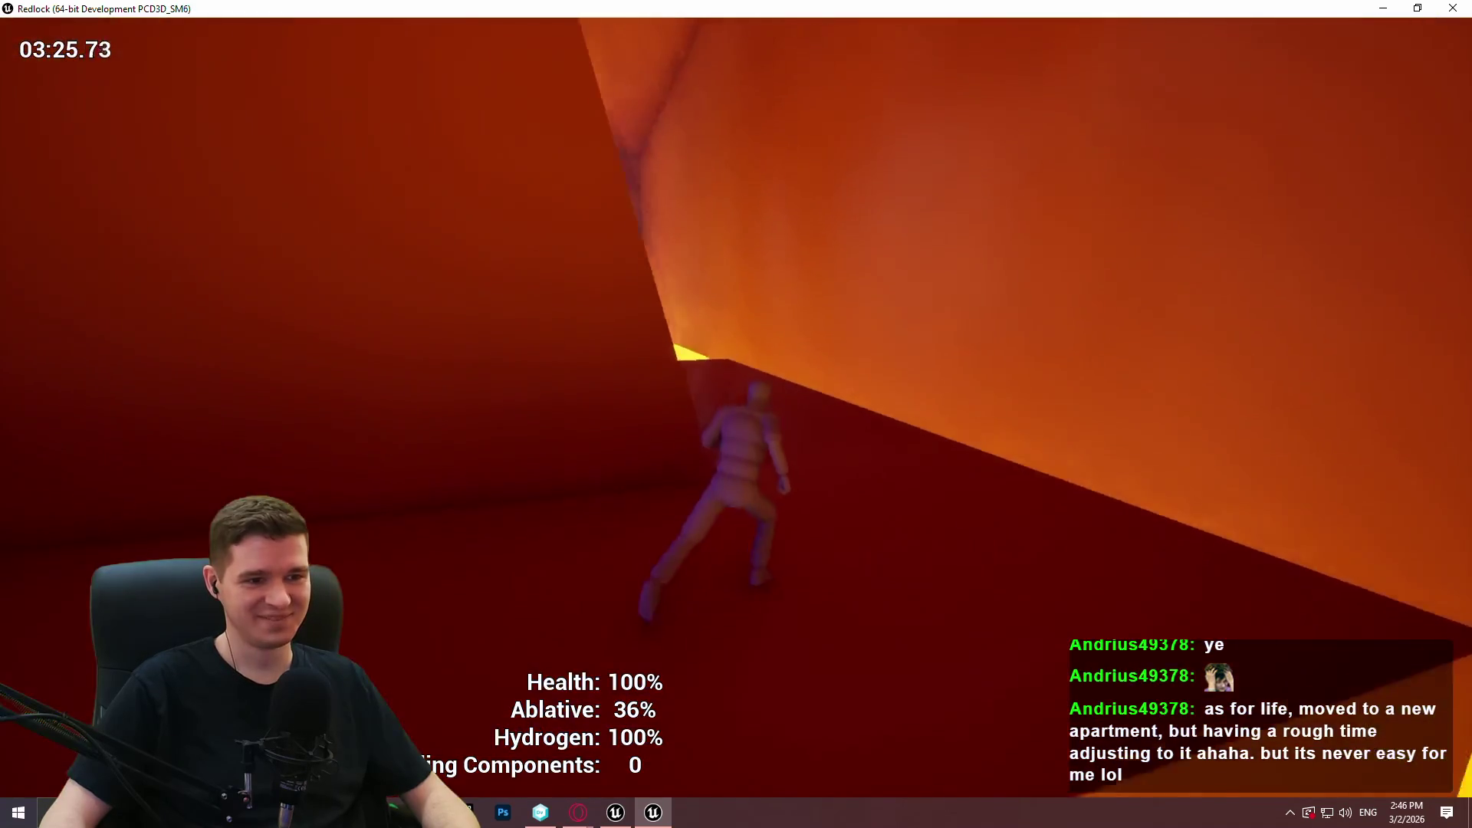
key("w")
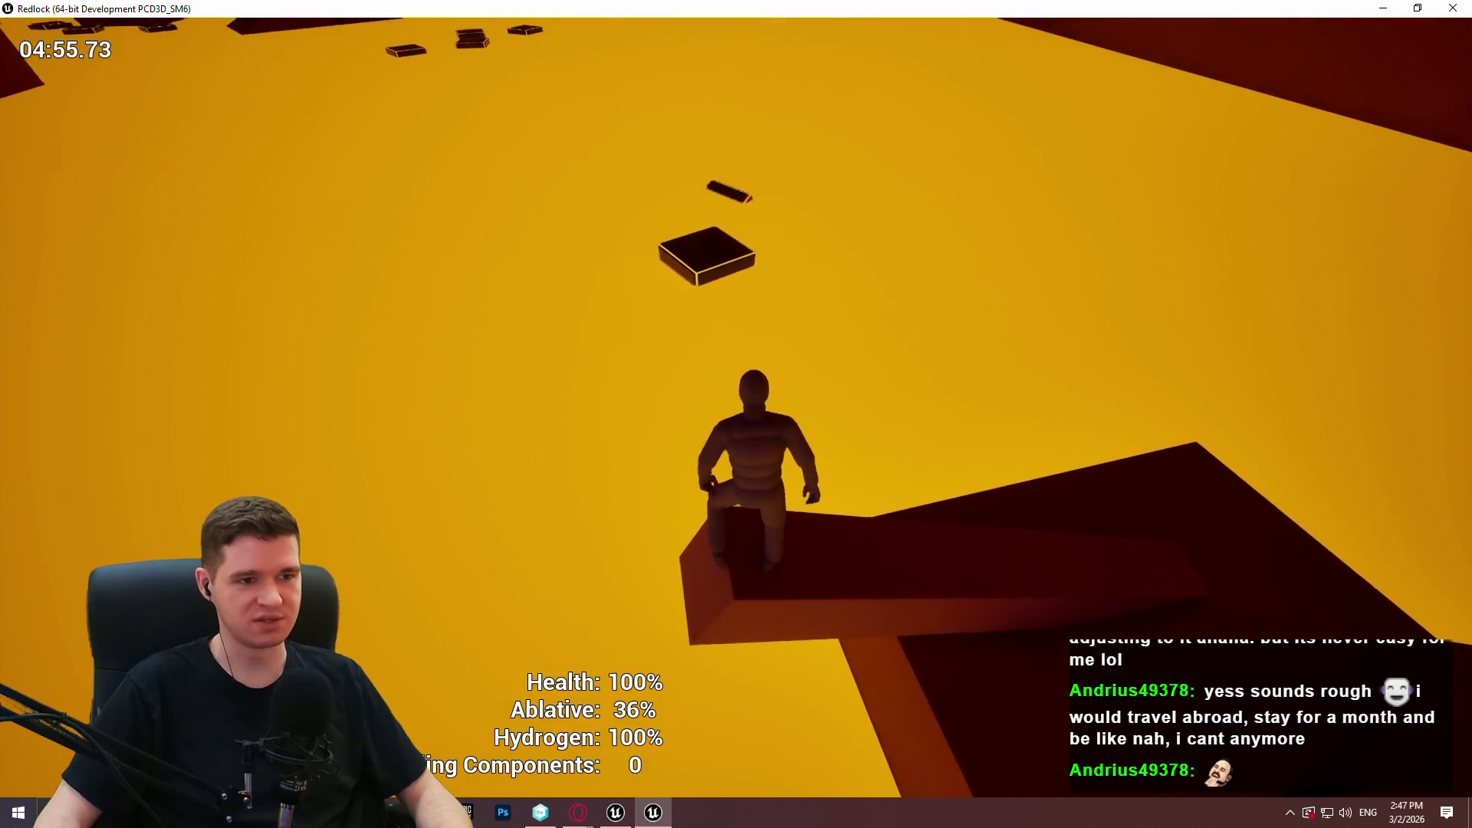
Jump onto the yellow-edged floating platform across the lava, then open the Game Paused menu.
key("space")
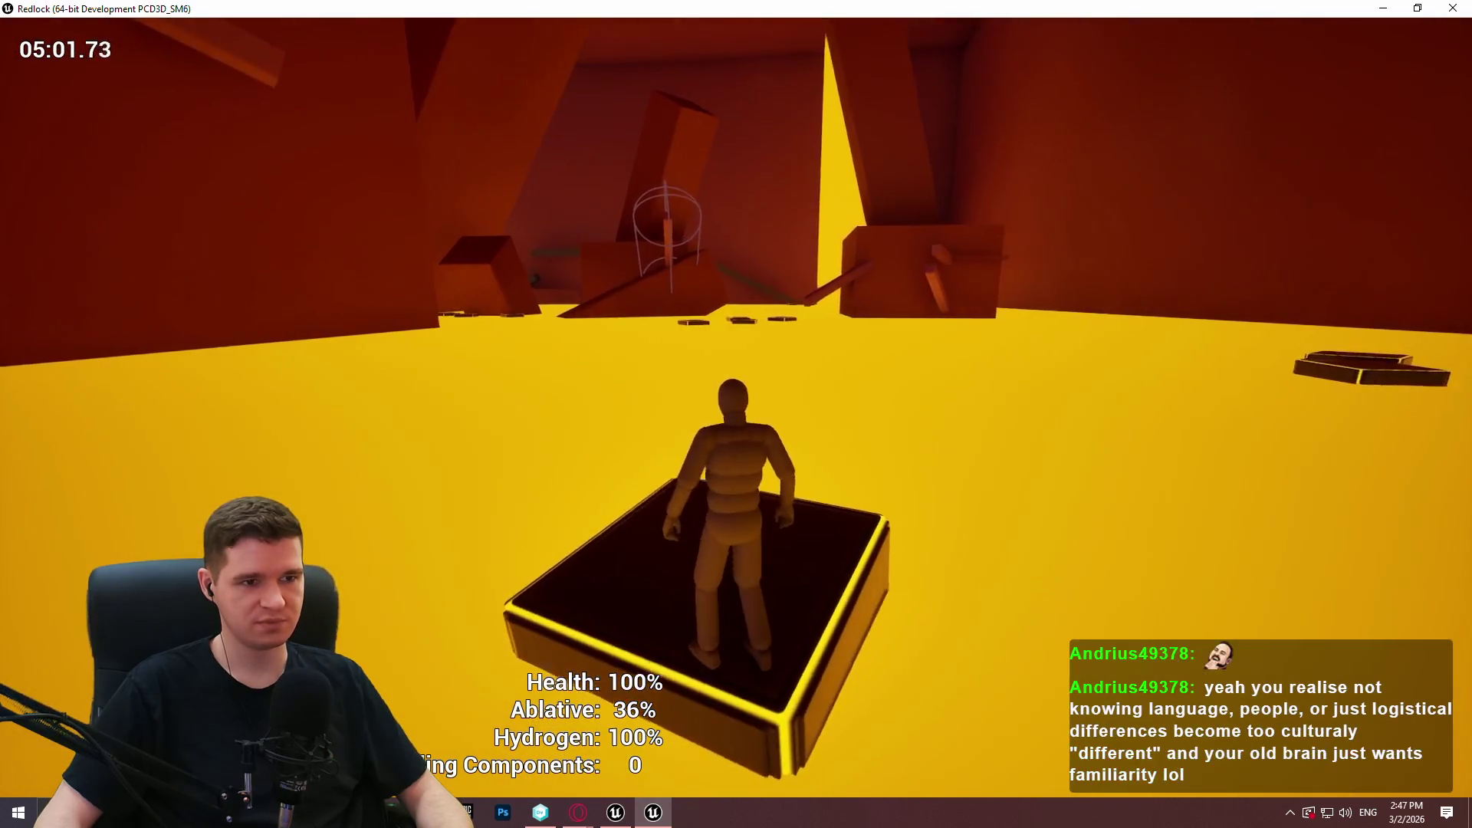
key("Escape")
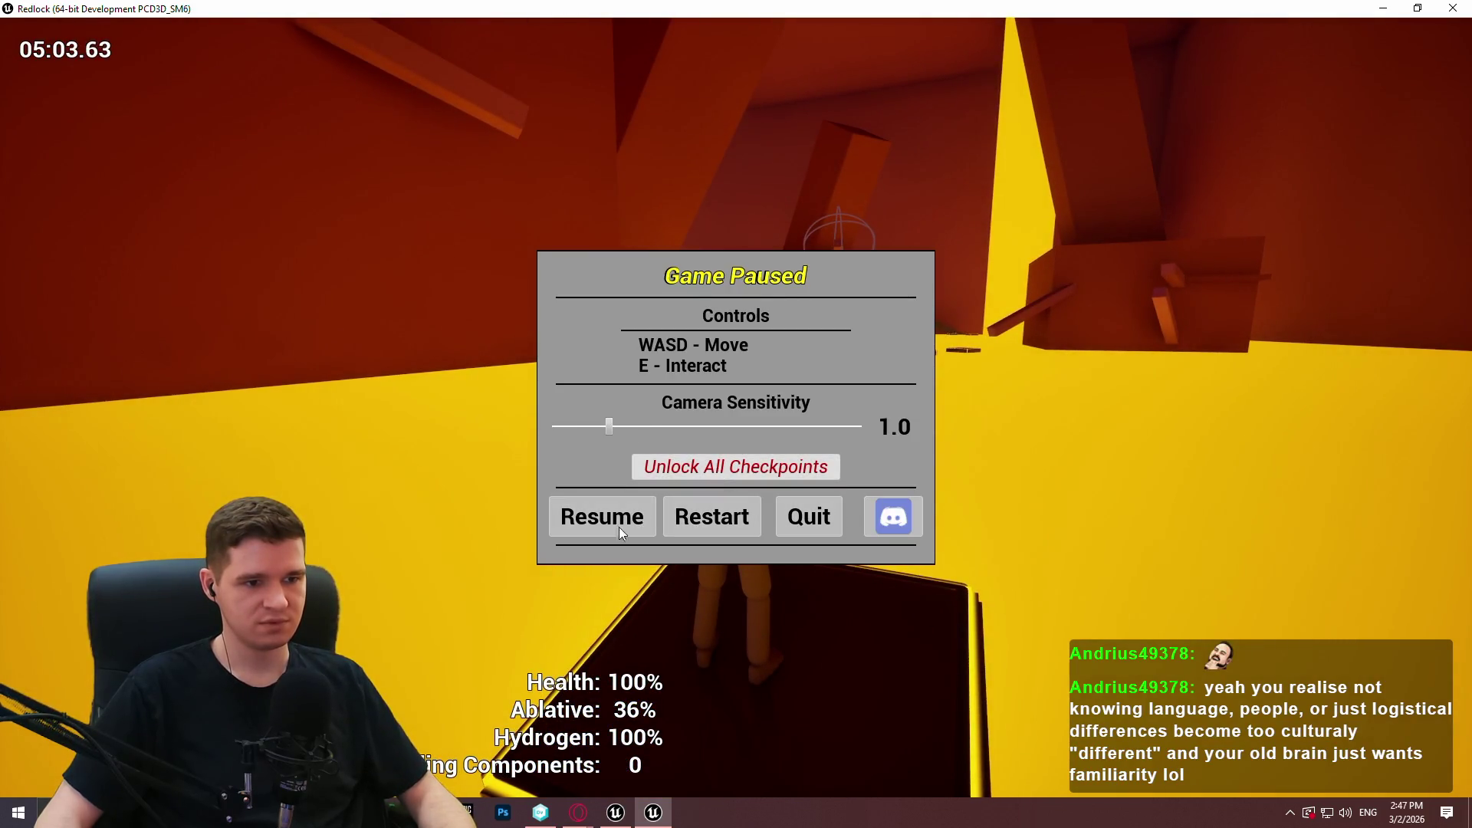
Restart the run and teleport to the Geothermal Power Plant Facility checkpoint.
left_click(715, 516)
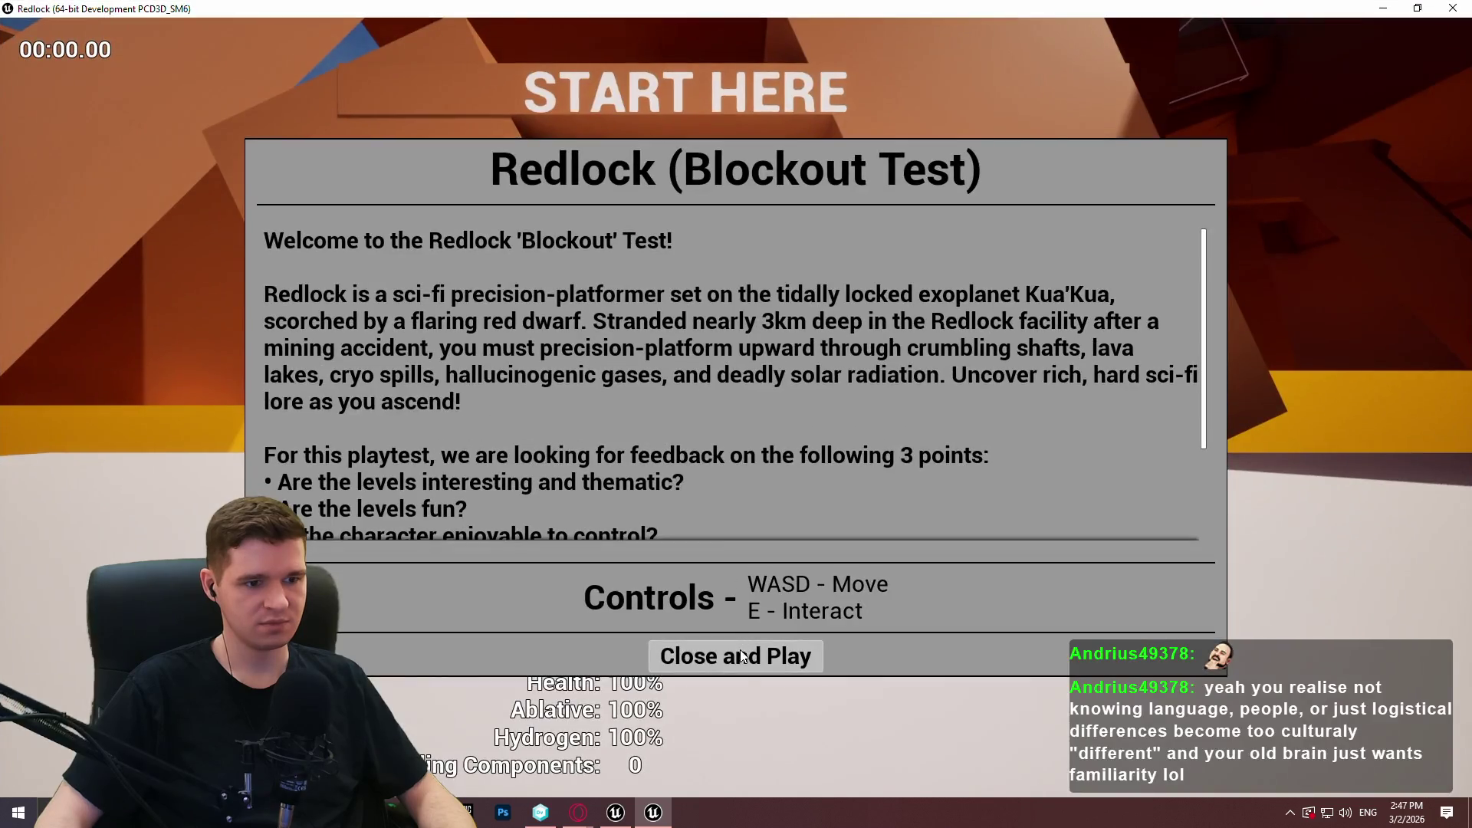
left_click(741, 655)
key("w")
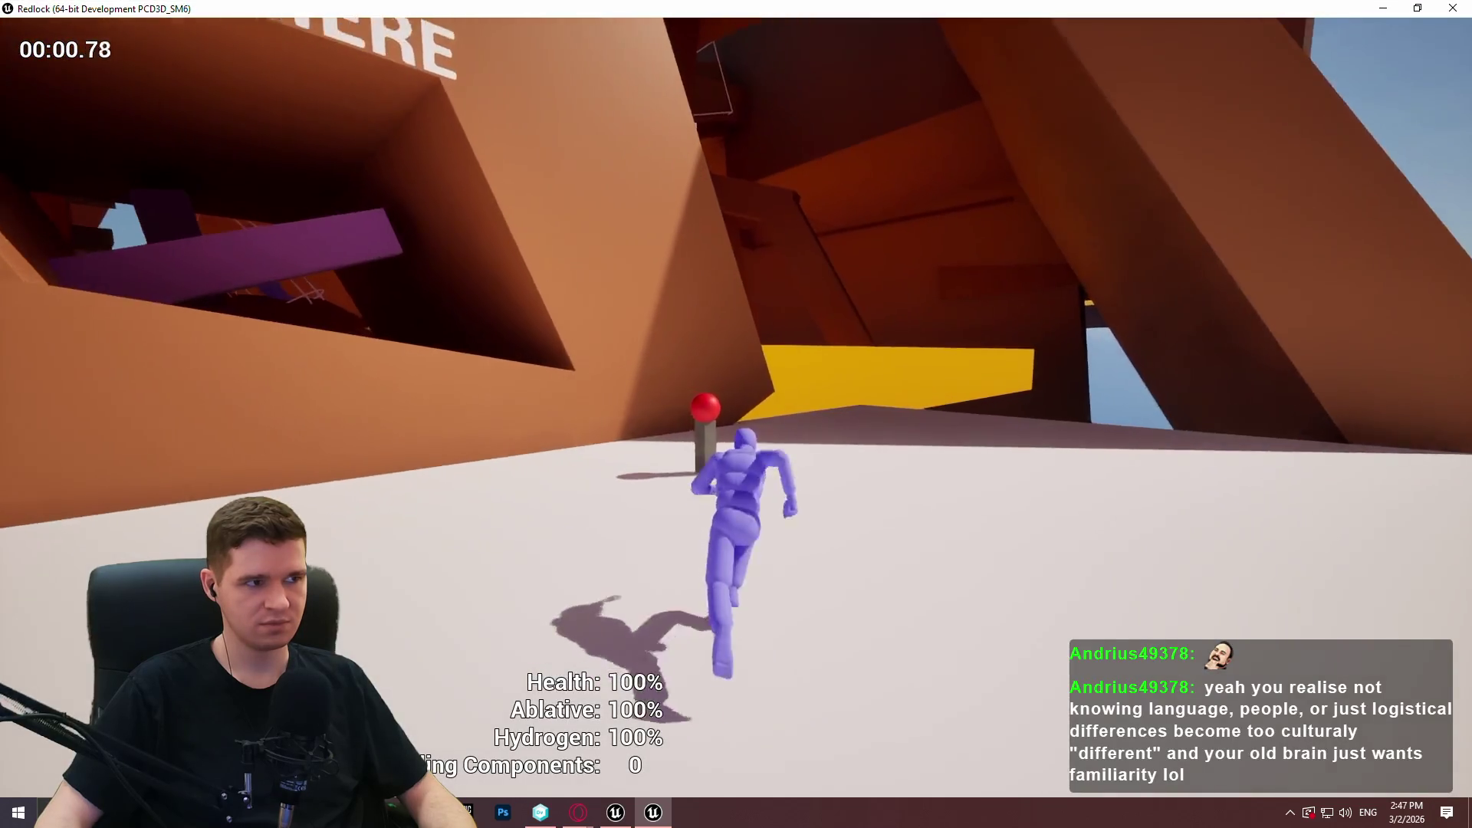
key("e")
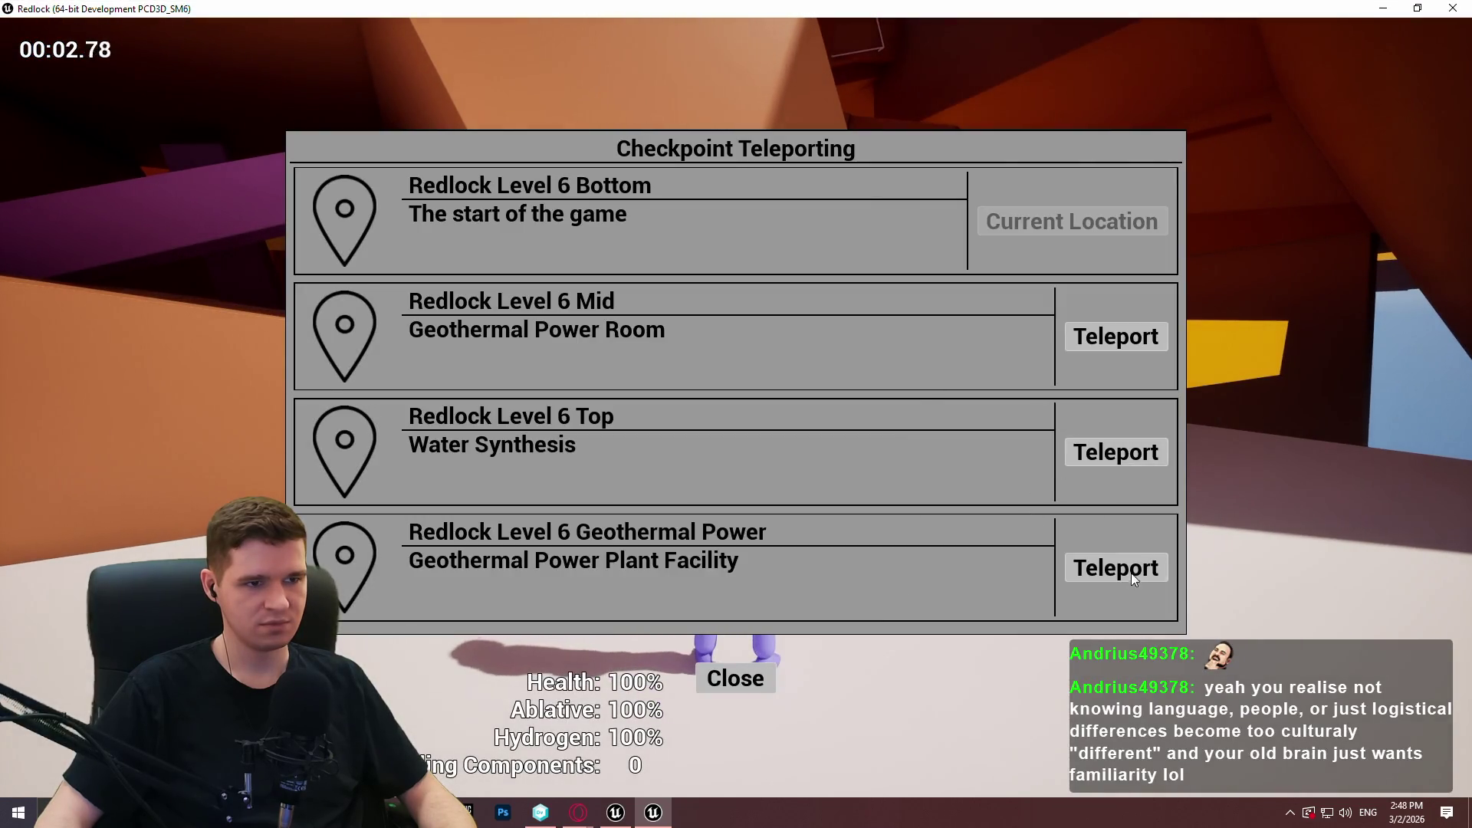
left_click(1136, 580)
Run and mantle across the ledges to the green wall, turning on generator 1/3.
key("w")
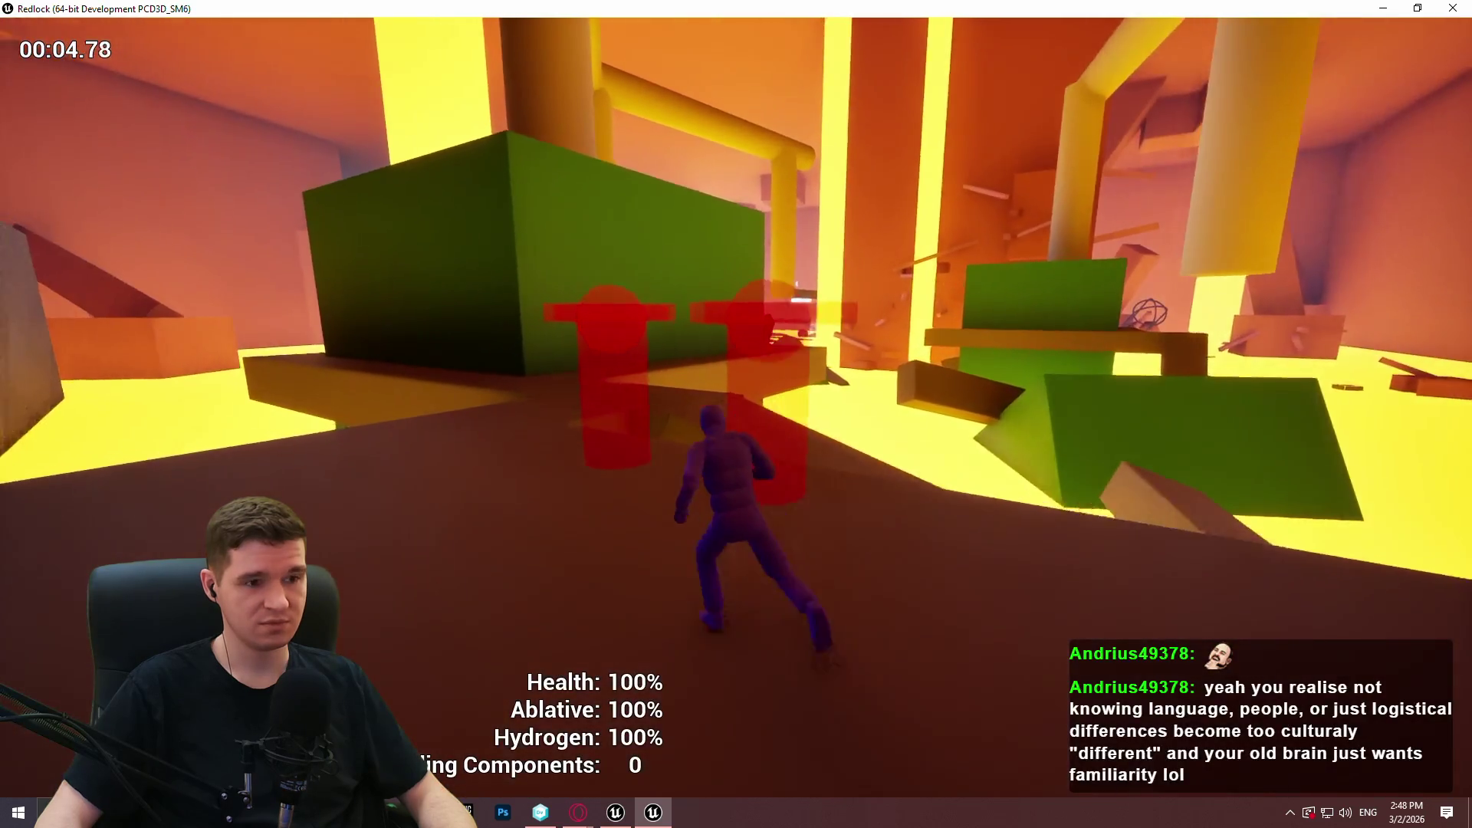
key("space")
key("w")
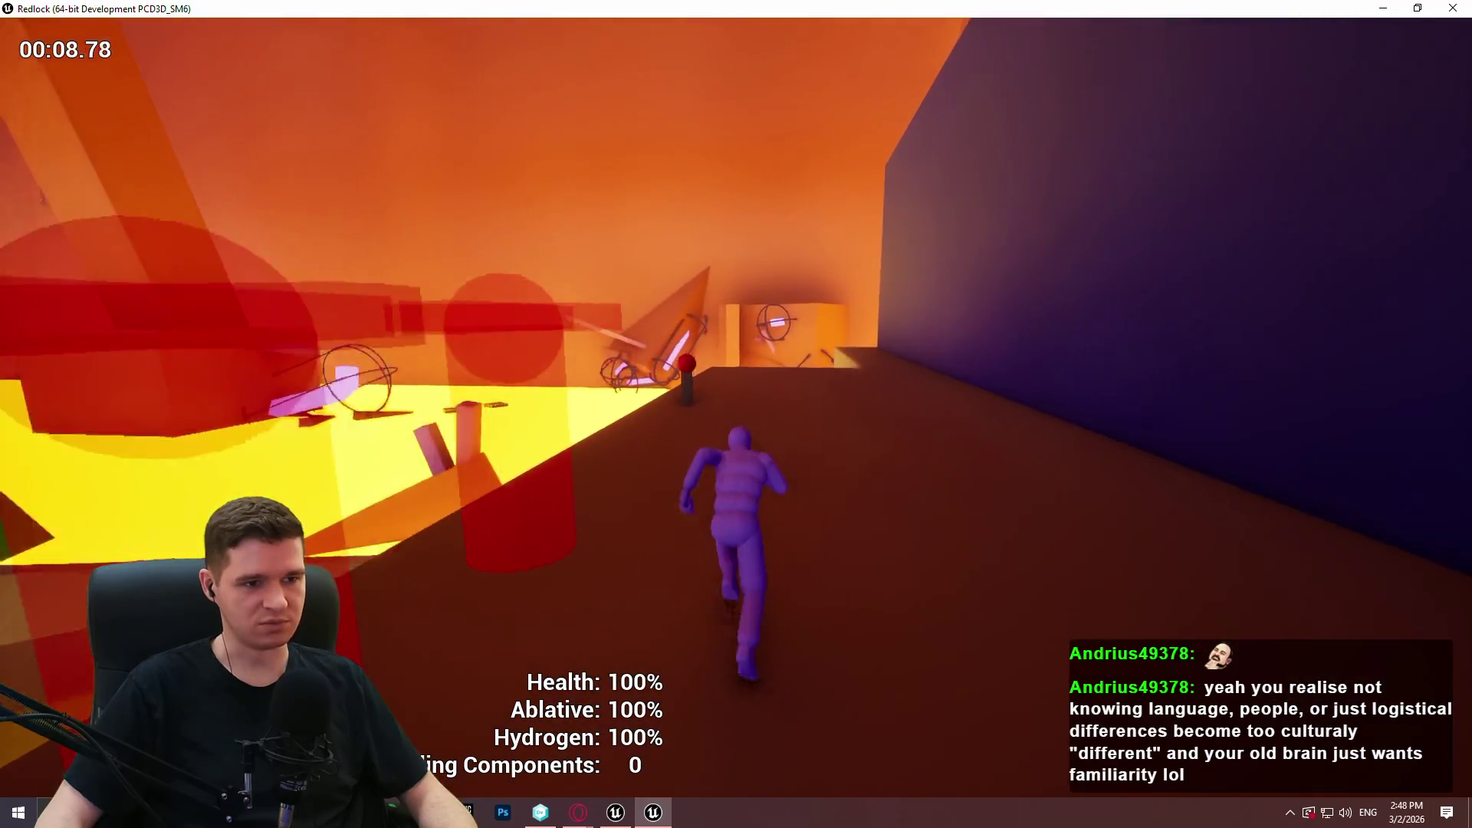
key("space")
key("w")
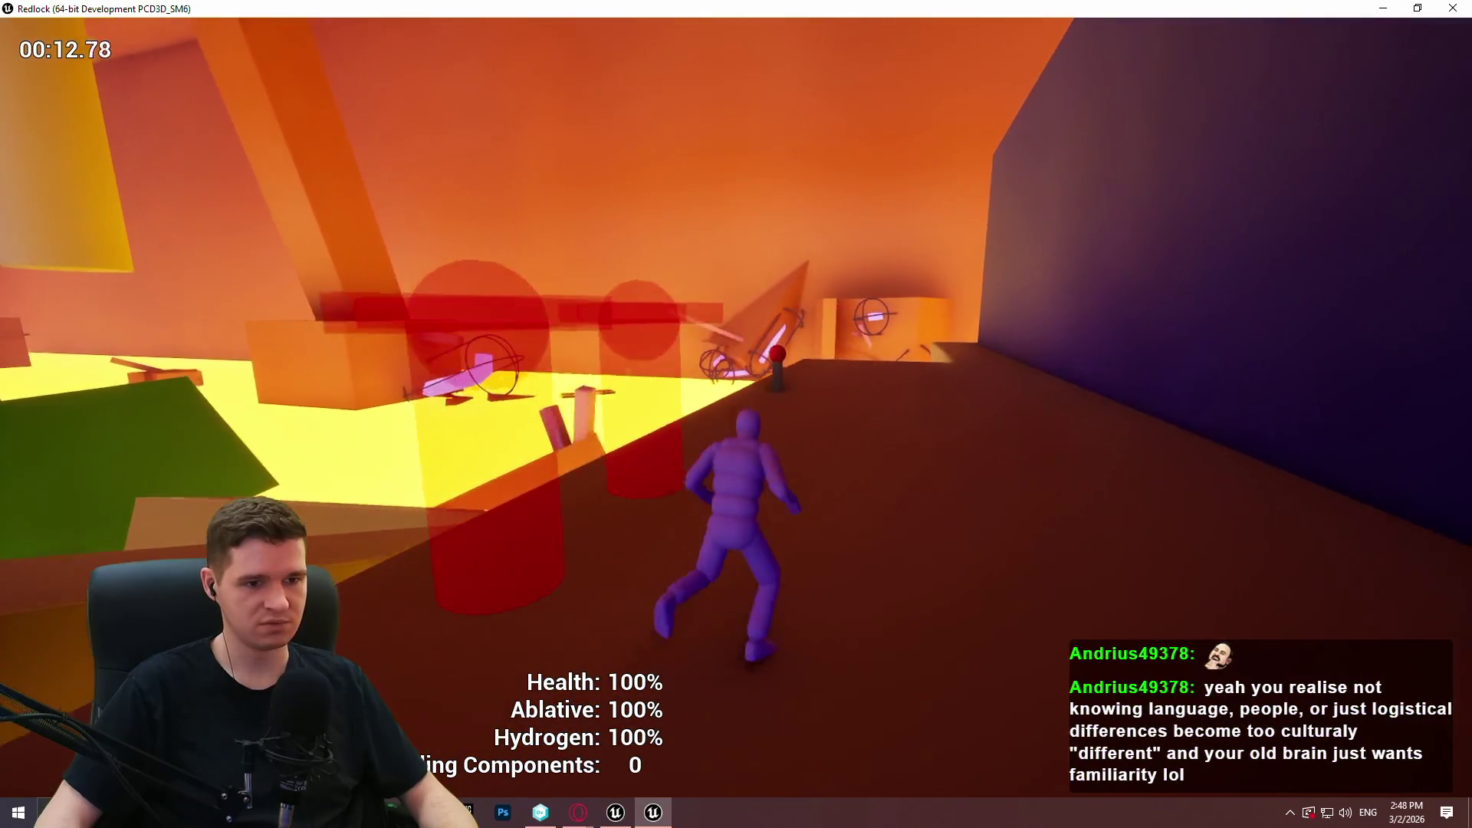
key("w")
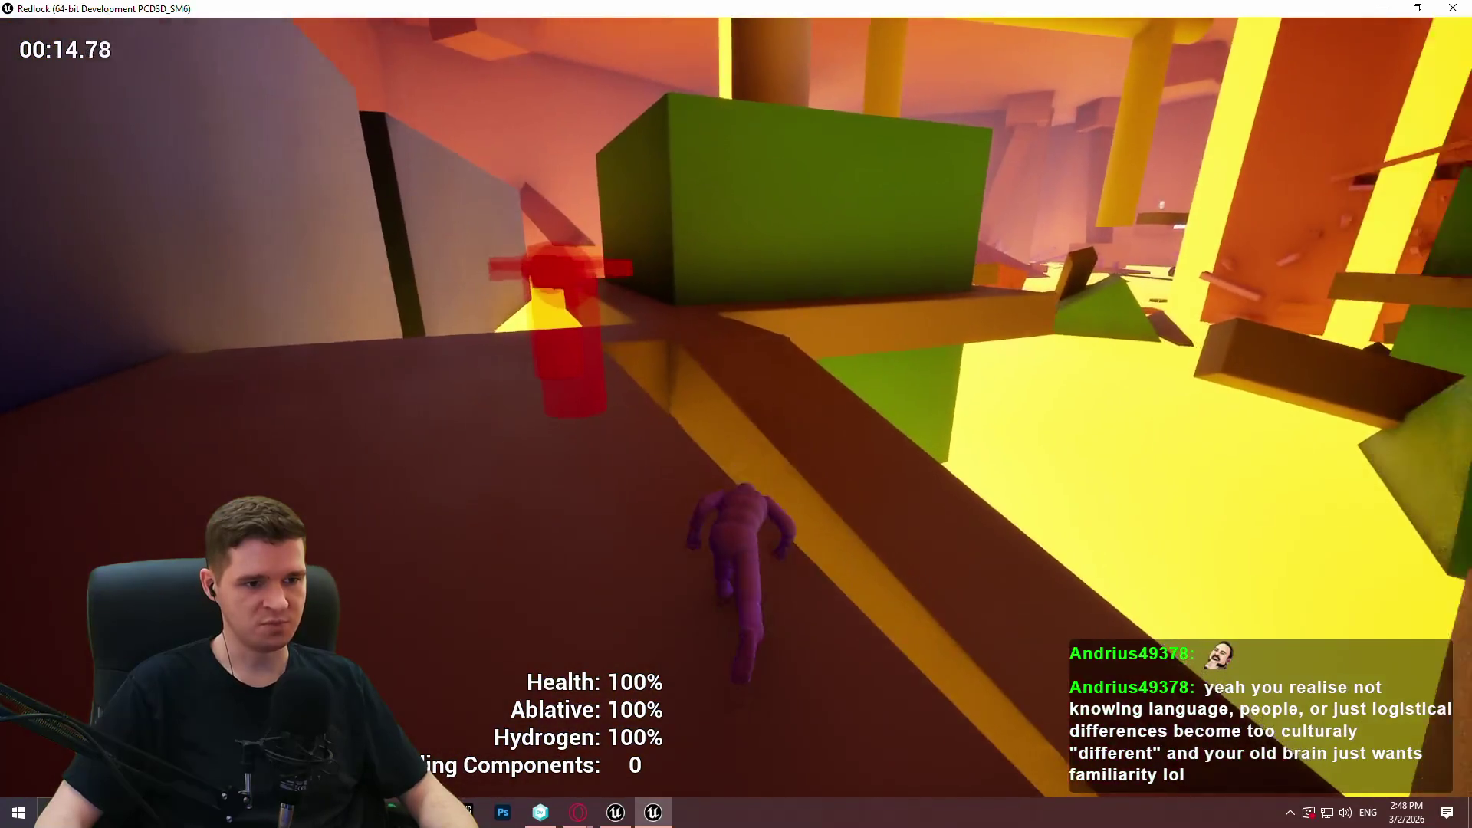
key("space")
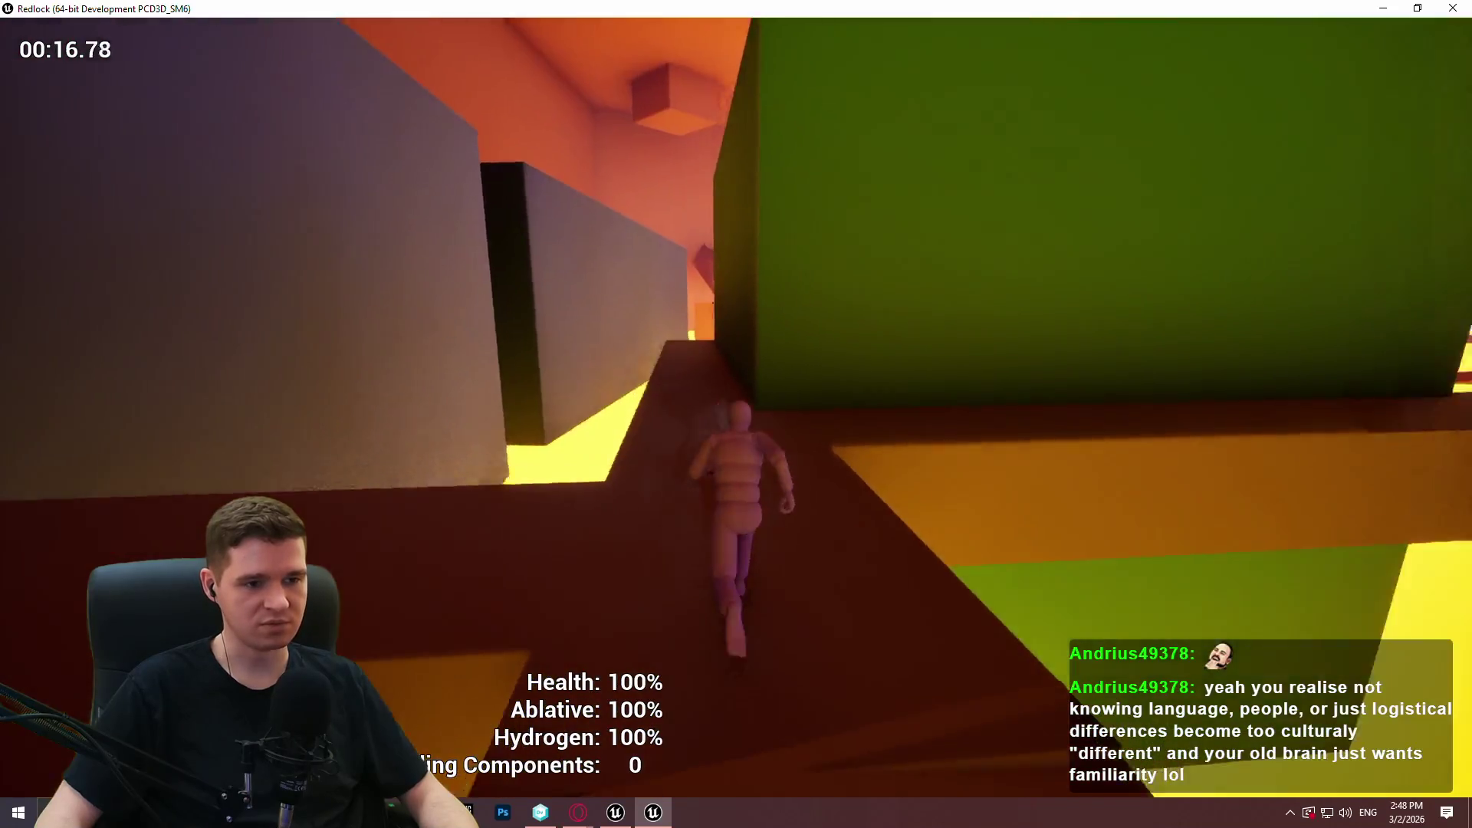
key("space")
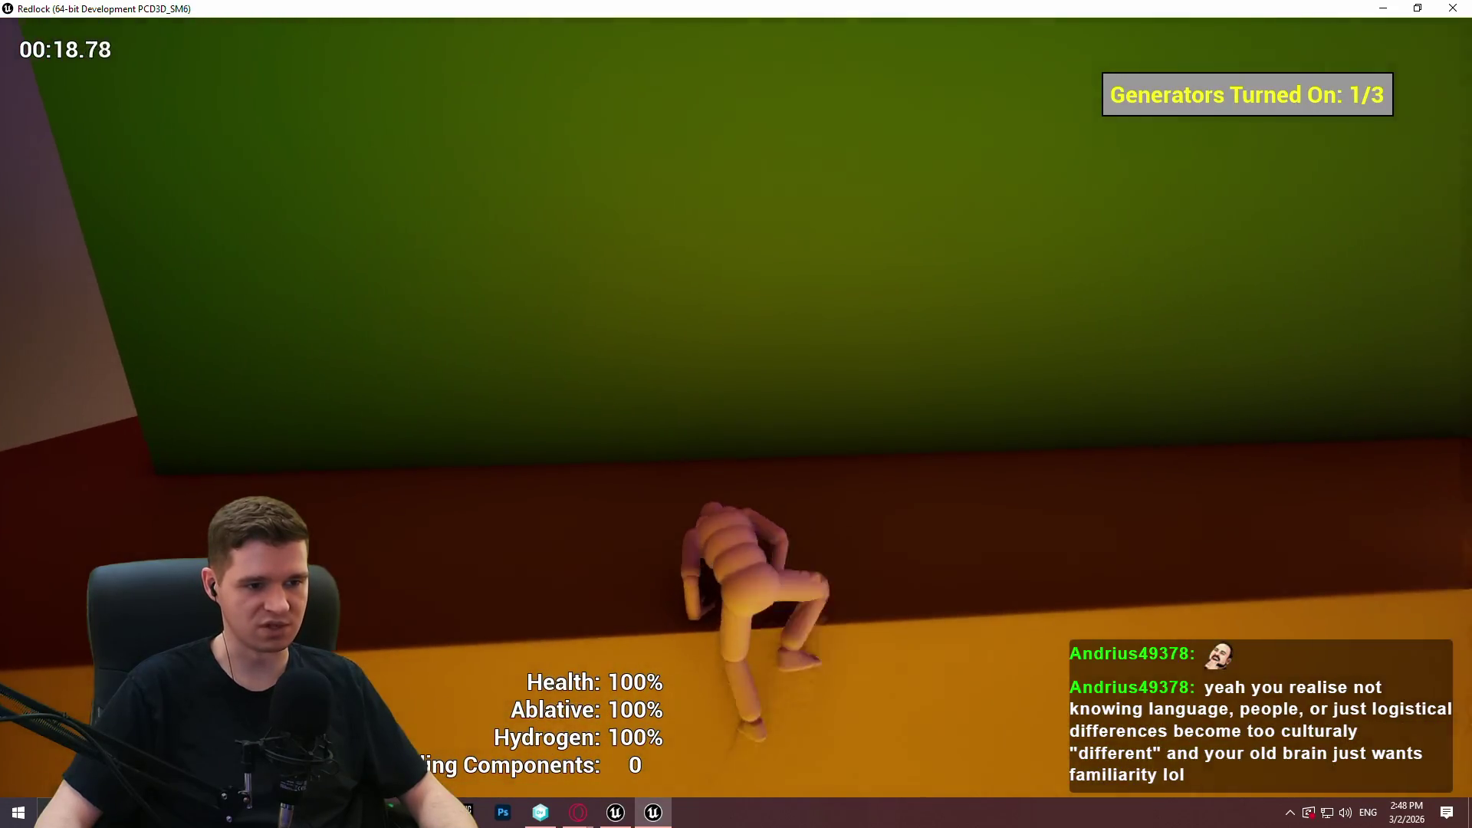
Climb onto the ledge, run down the corridor and jump toward the small floating platform.
key("w")
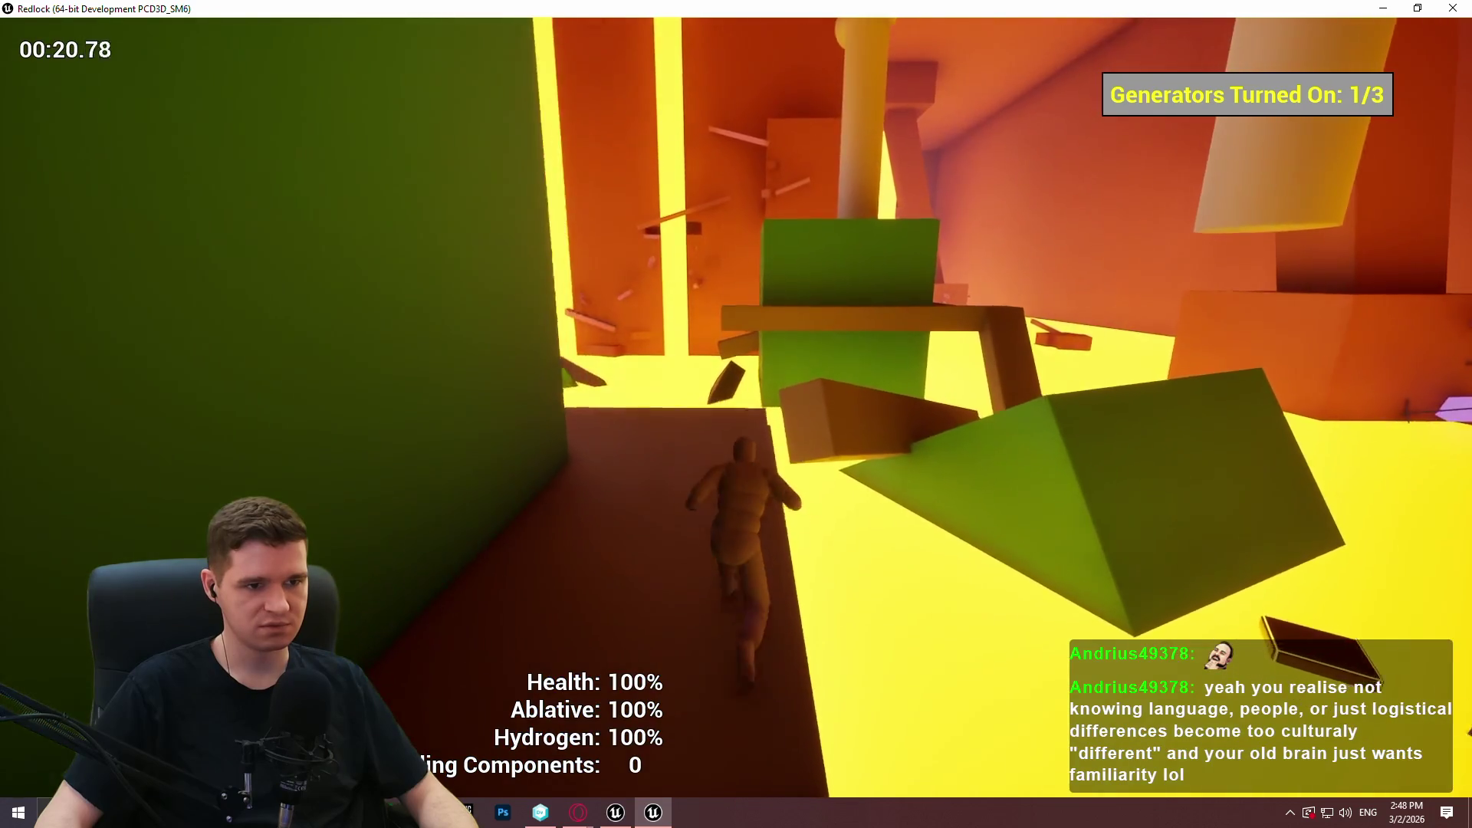
key("w")
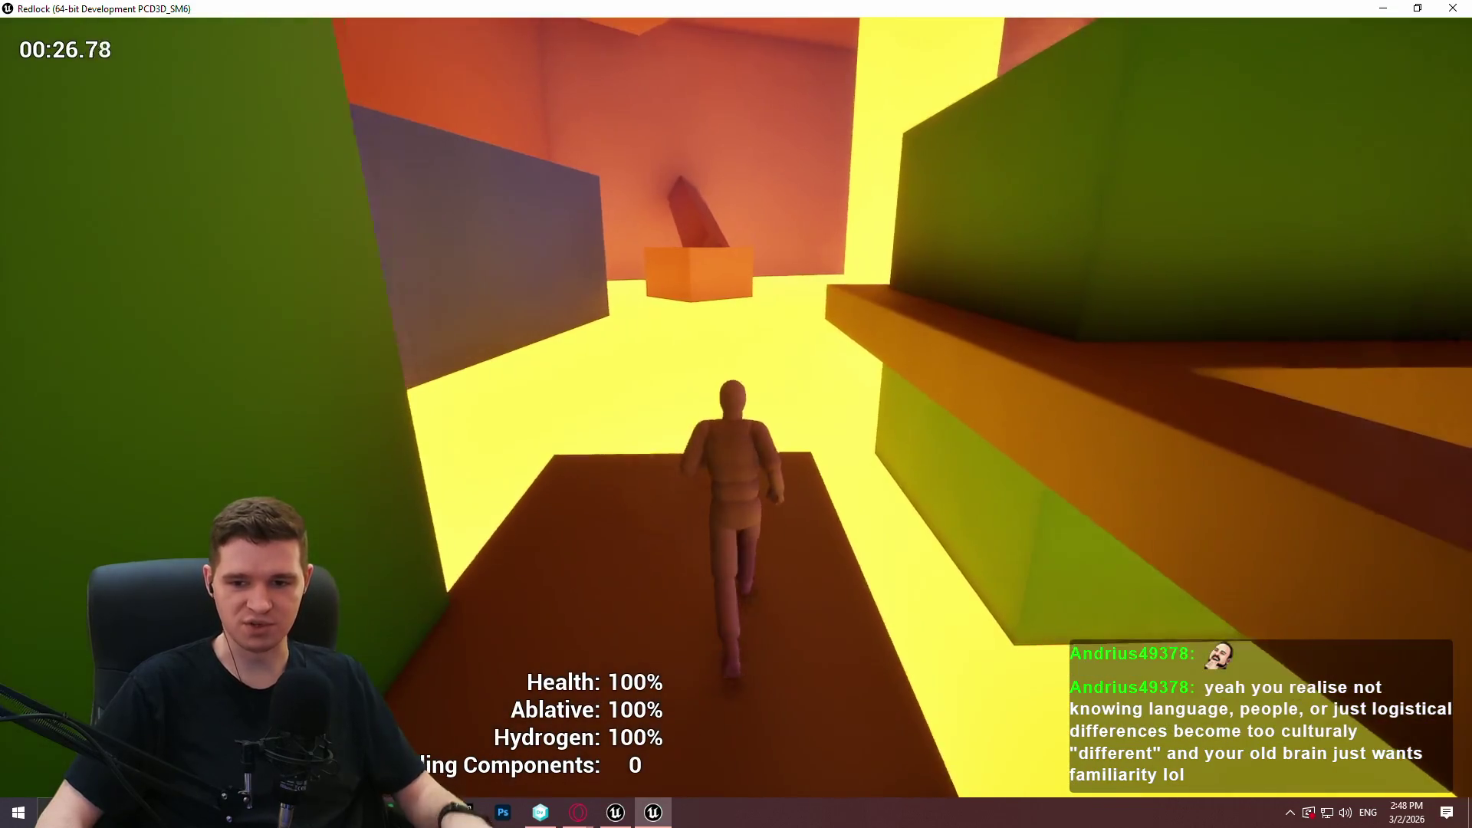
key("w")
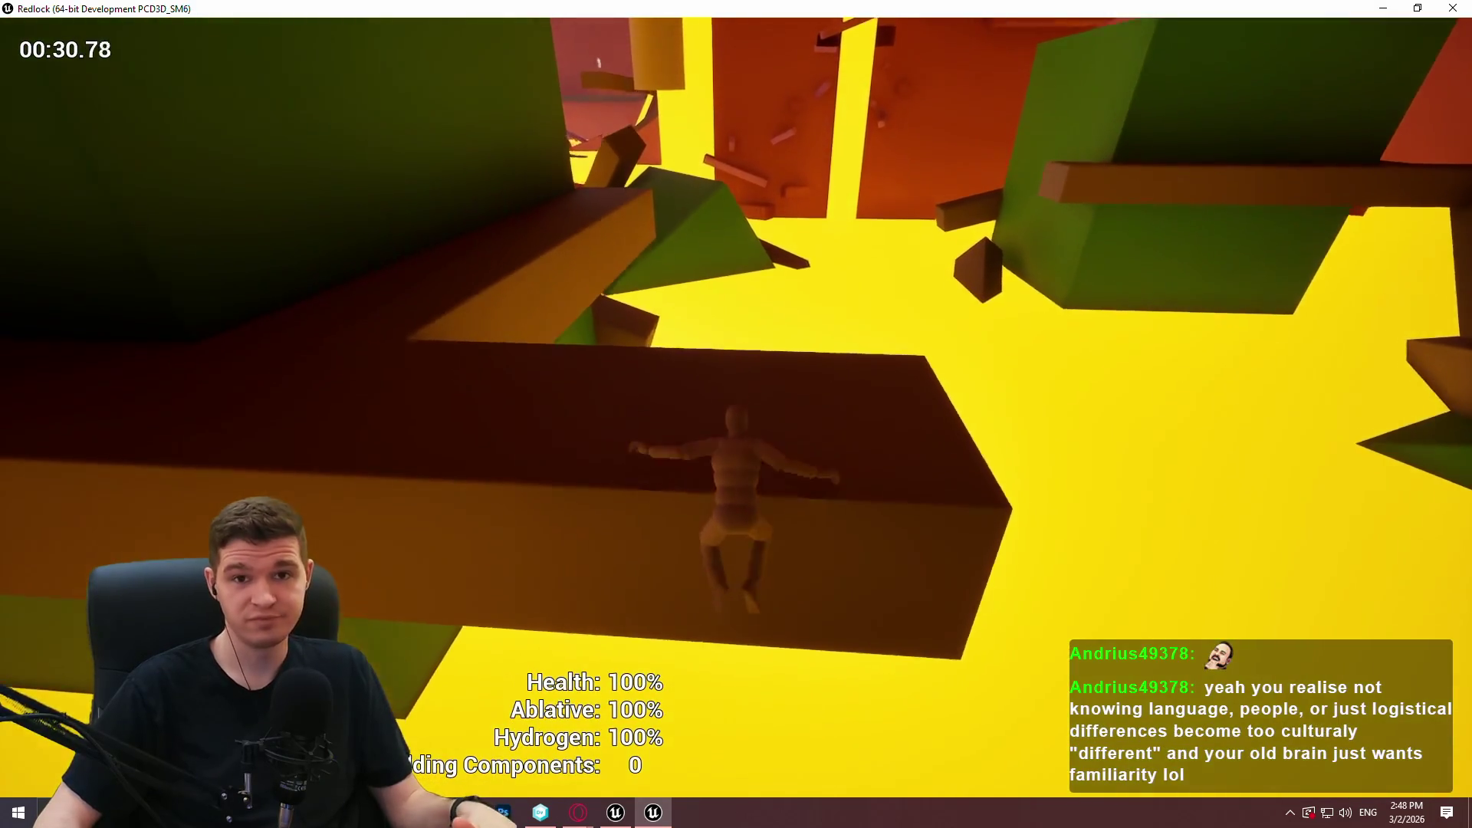
key("w")
key("w")
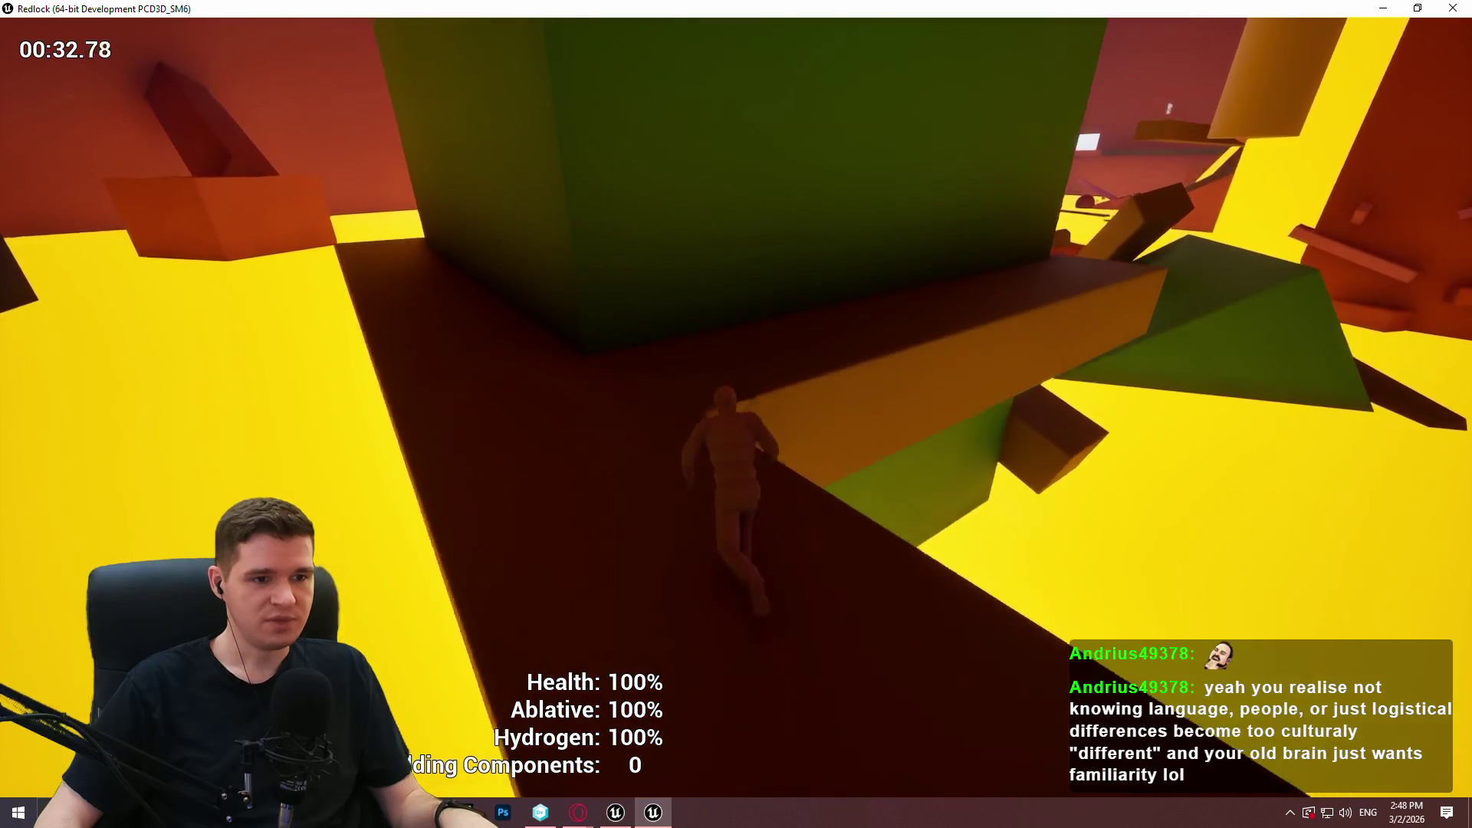
key("w")
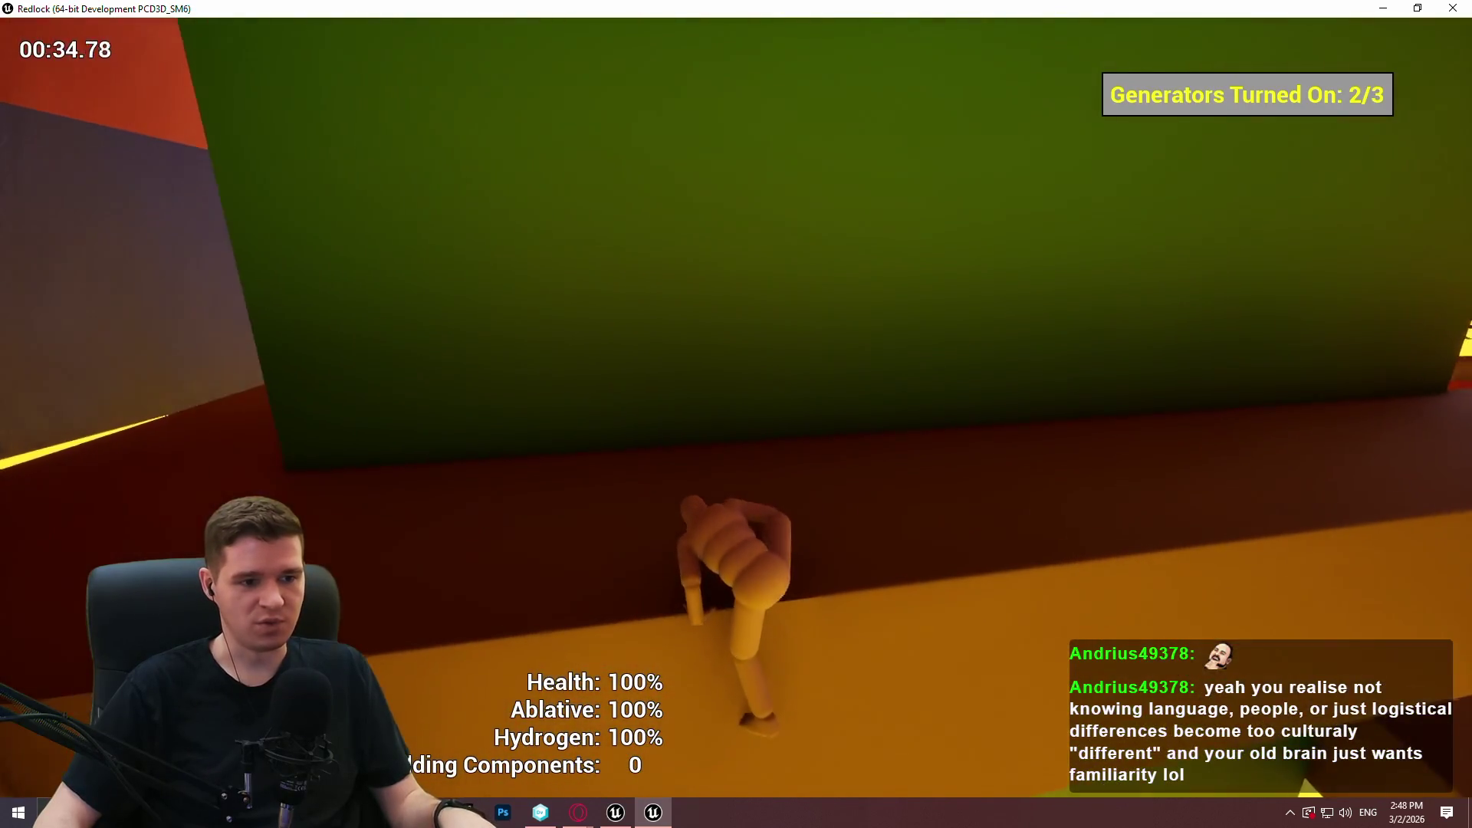
key("w")
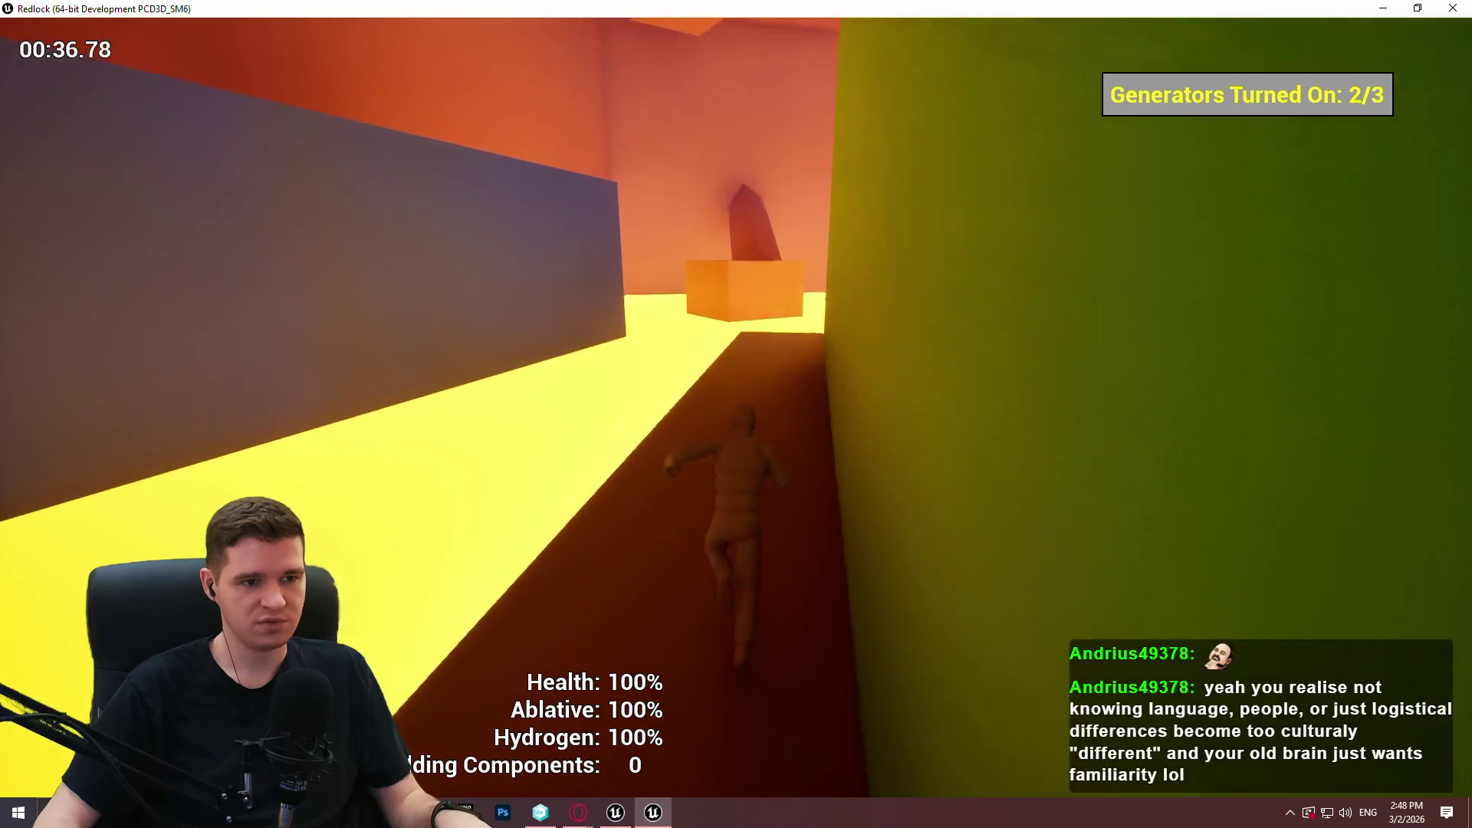
key("w")
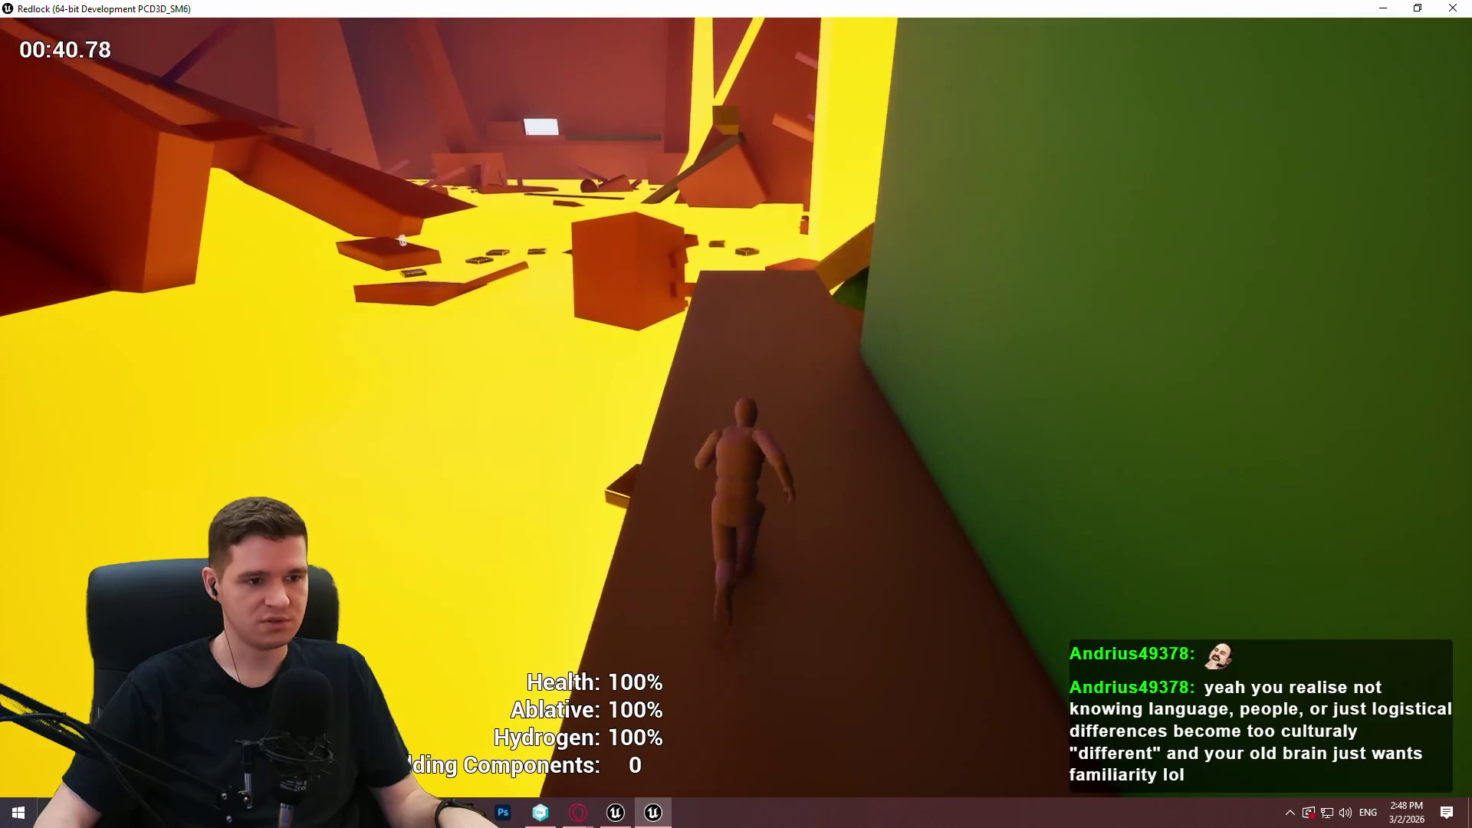
key("space")
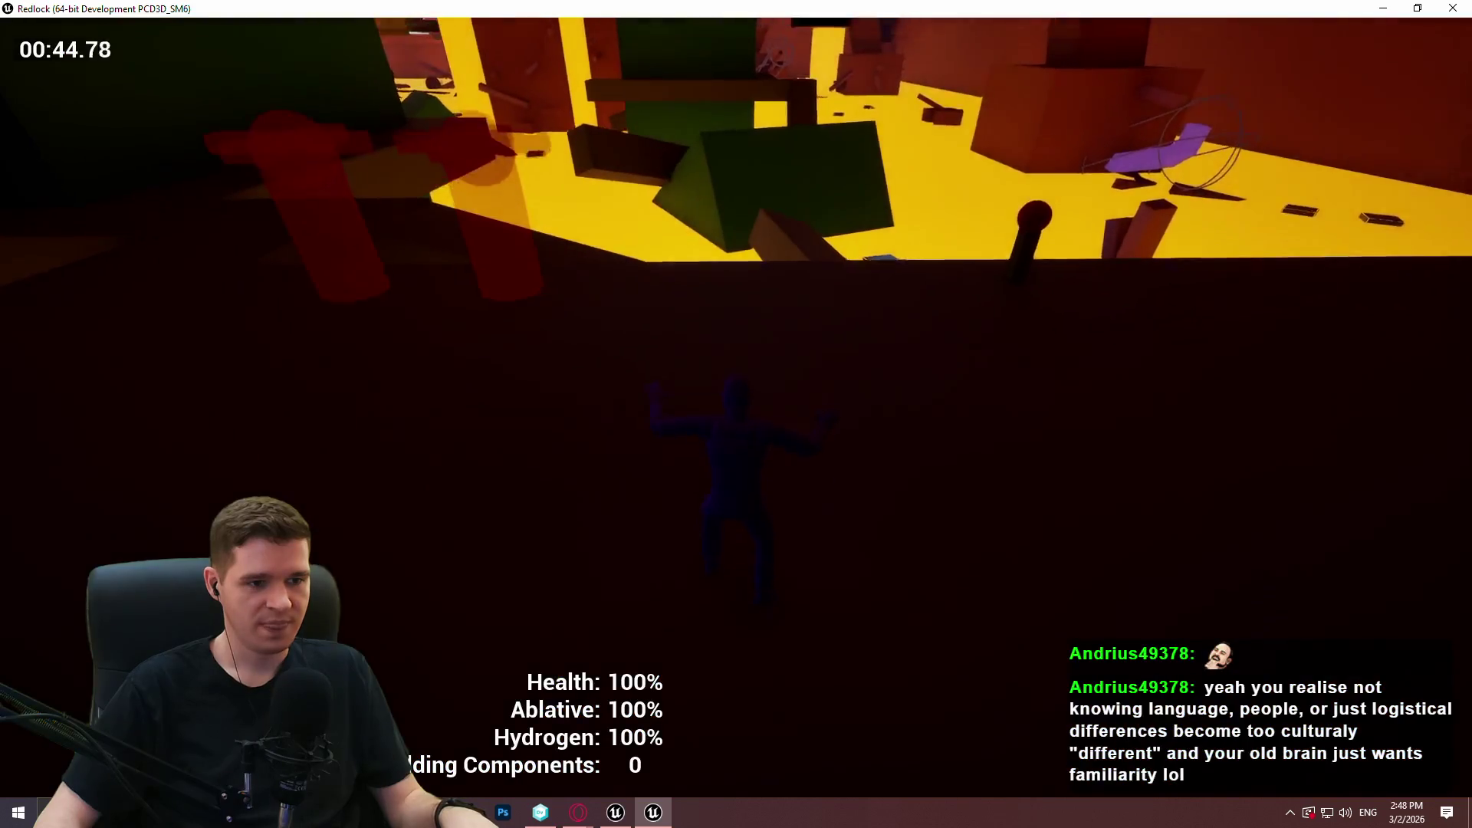
Run past the red pillars and up the ramp, hop across the floating platforms, then climb the block and pink pillar.
key("w")
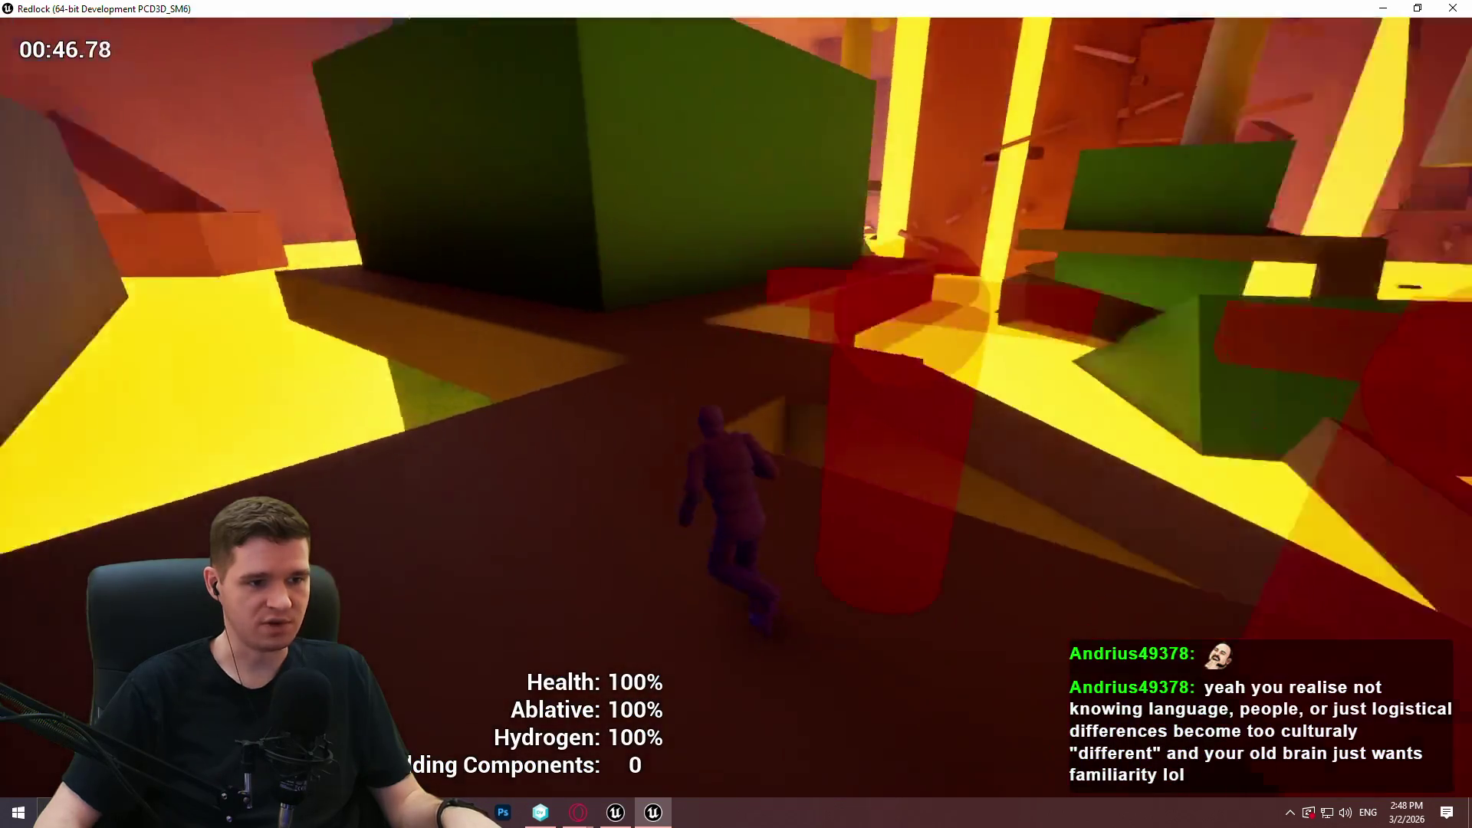
key("w")
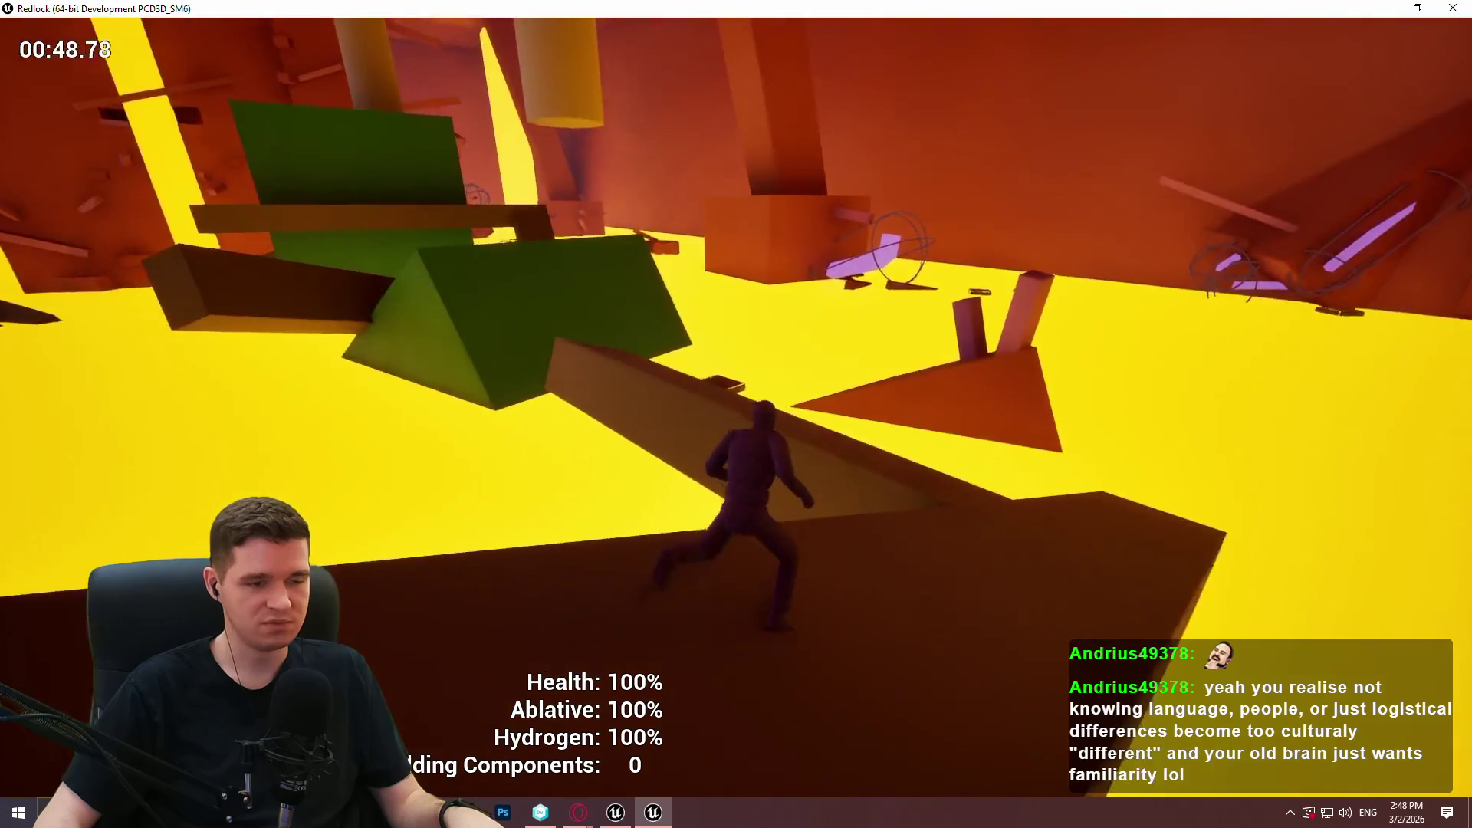
key("w")
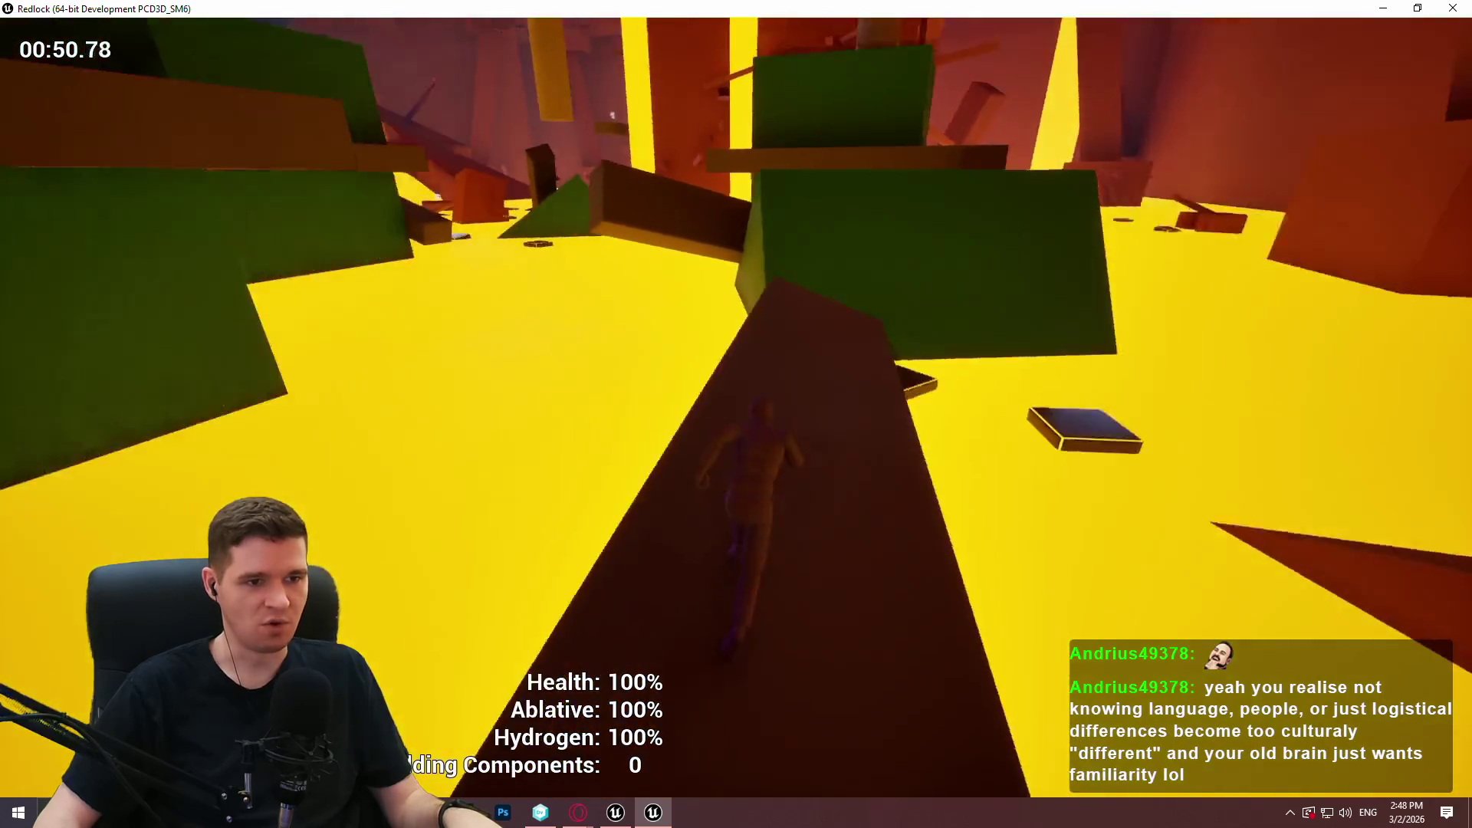
key("w")
key("space")
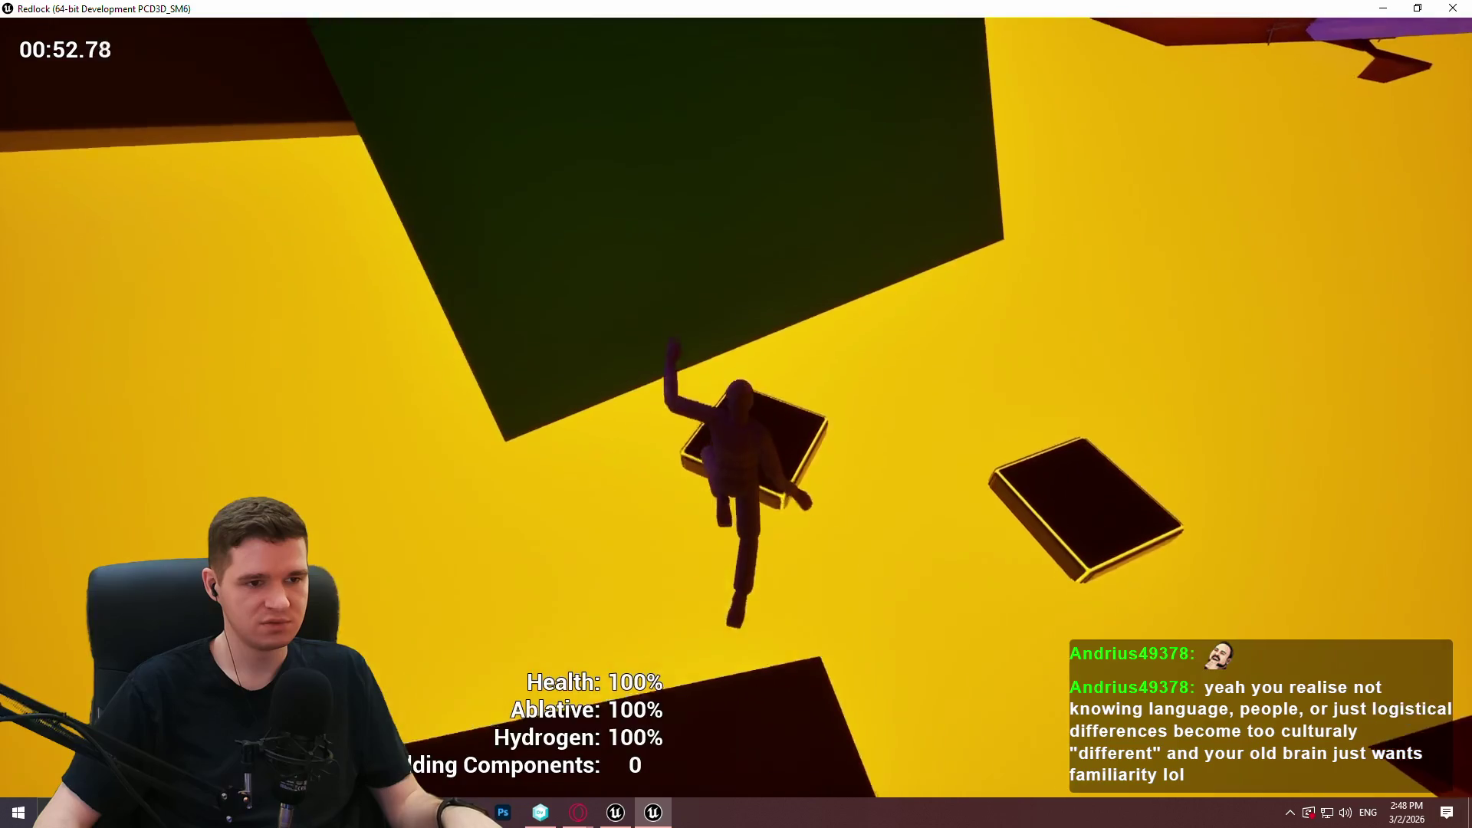
key("w")
key("space")
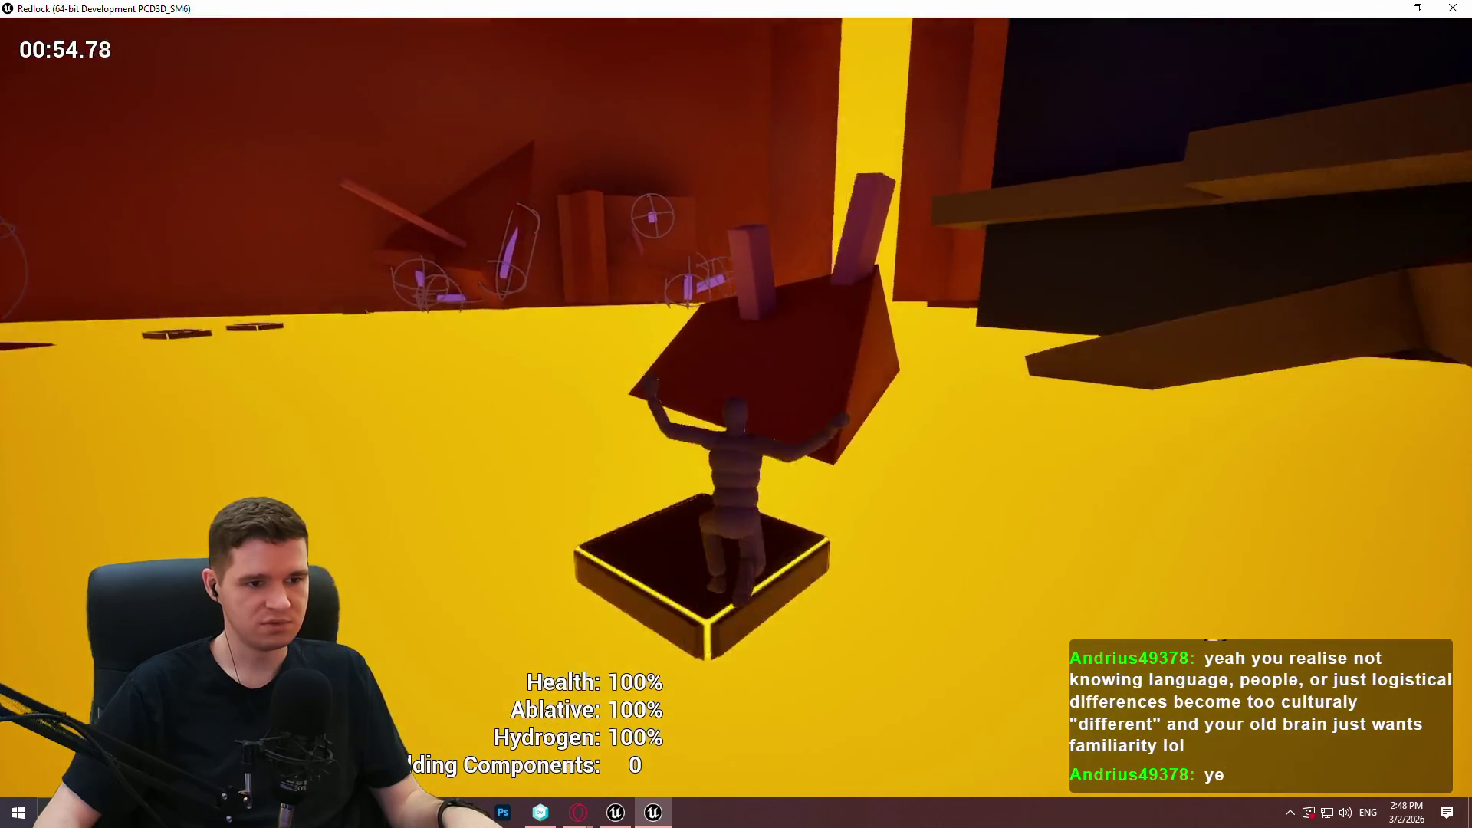
key("w")
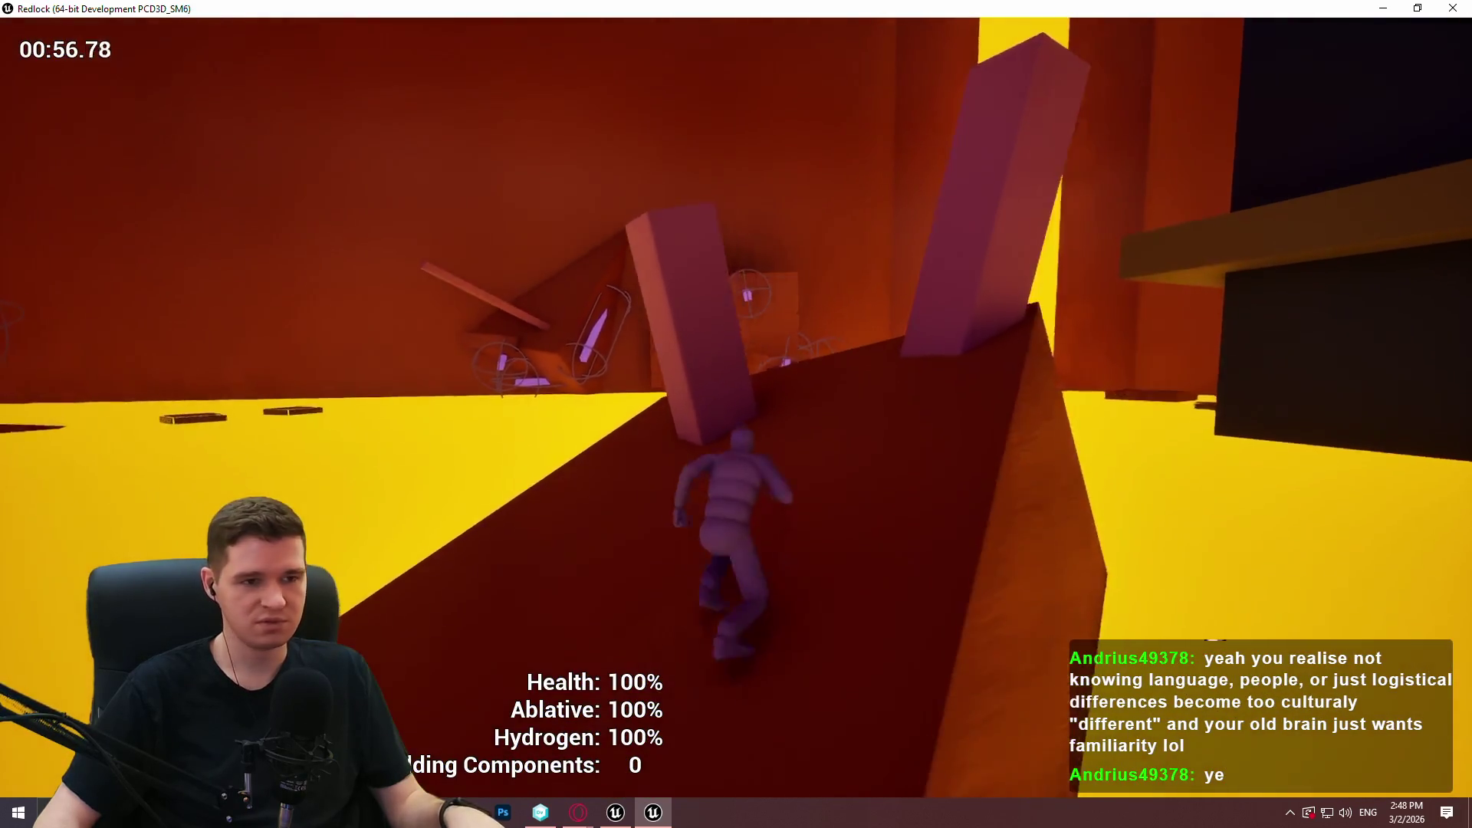
key("w")
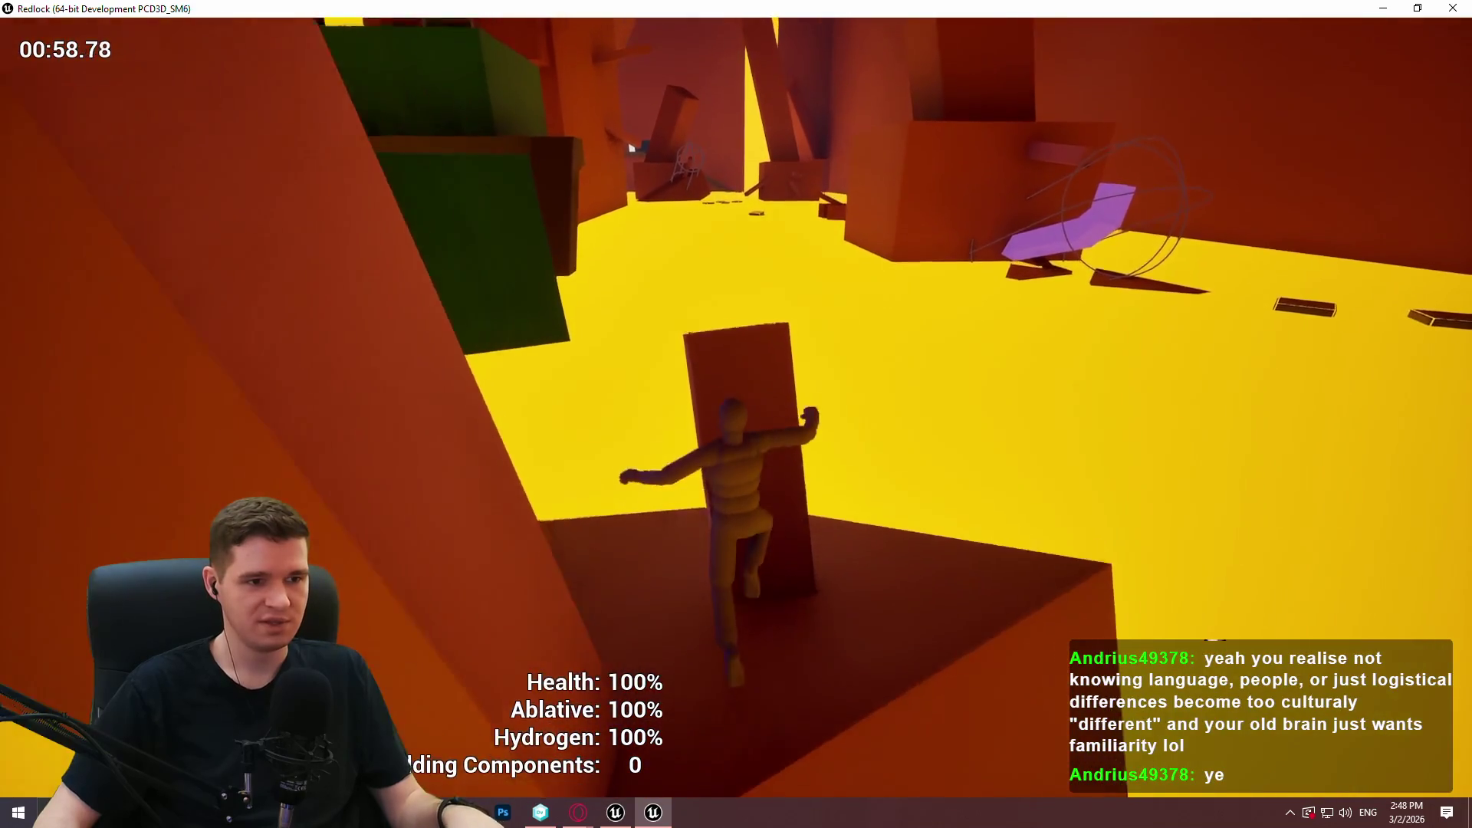
key("w")
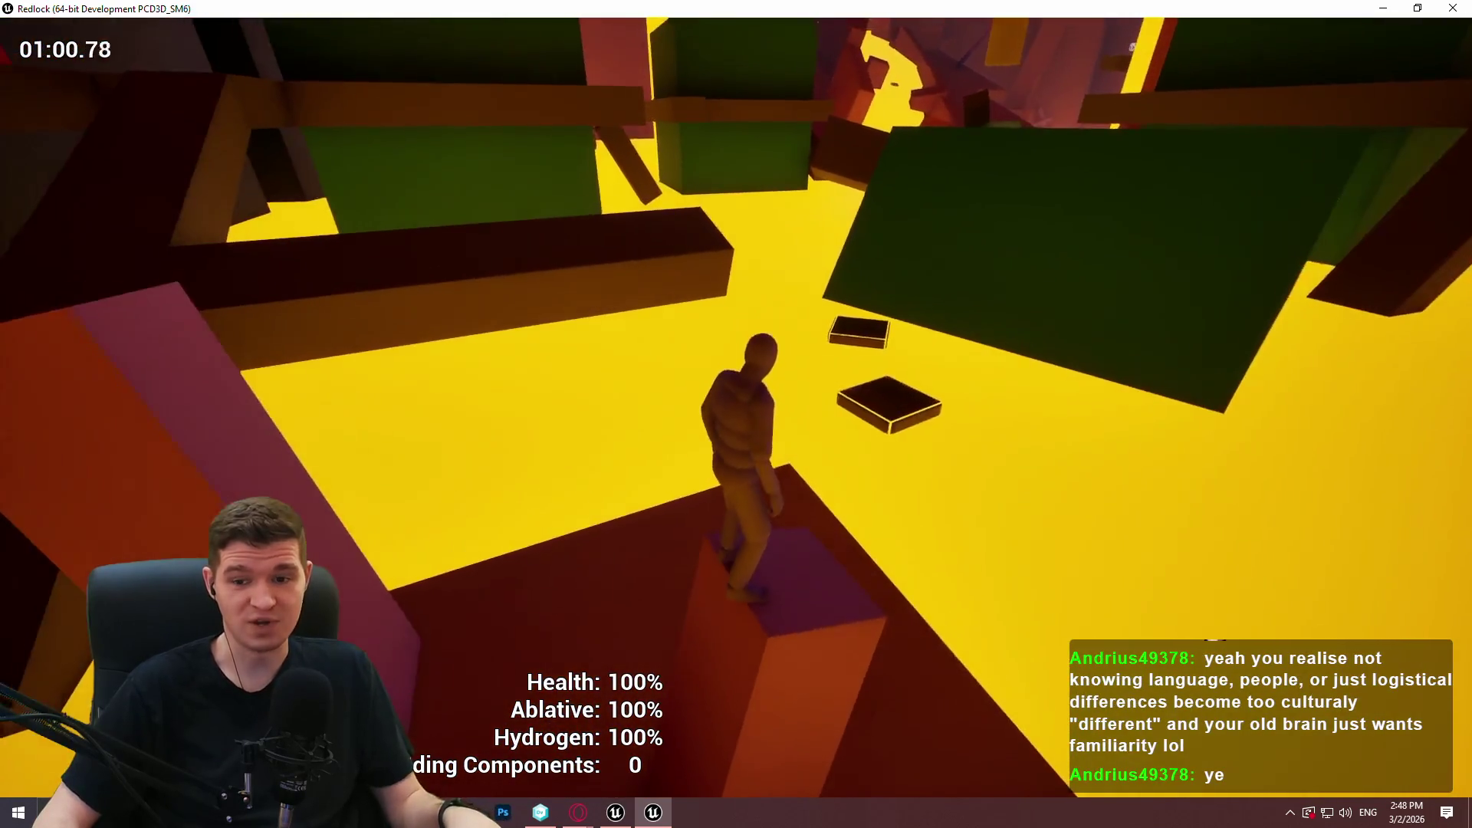
key("w")
key("space")
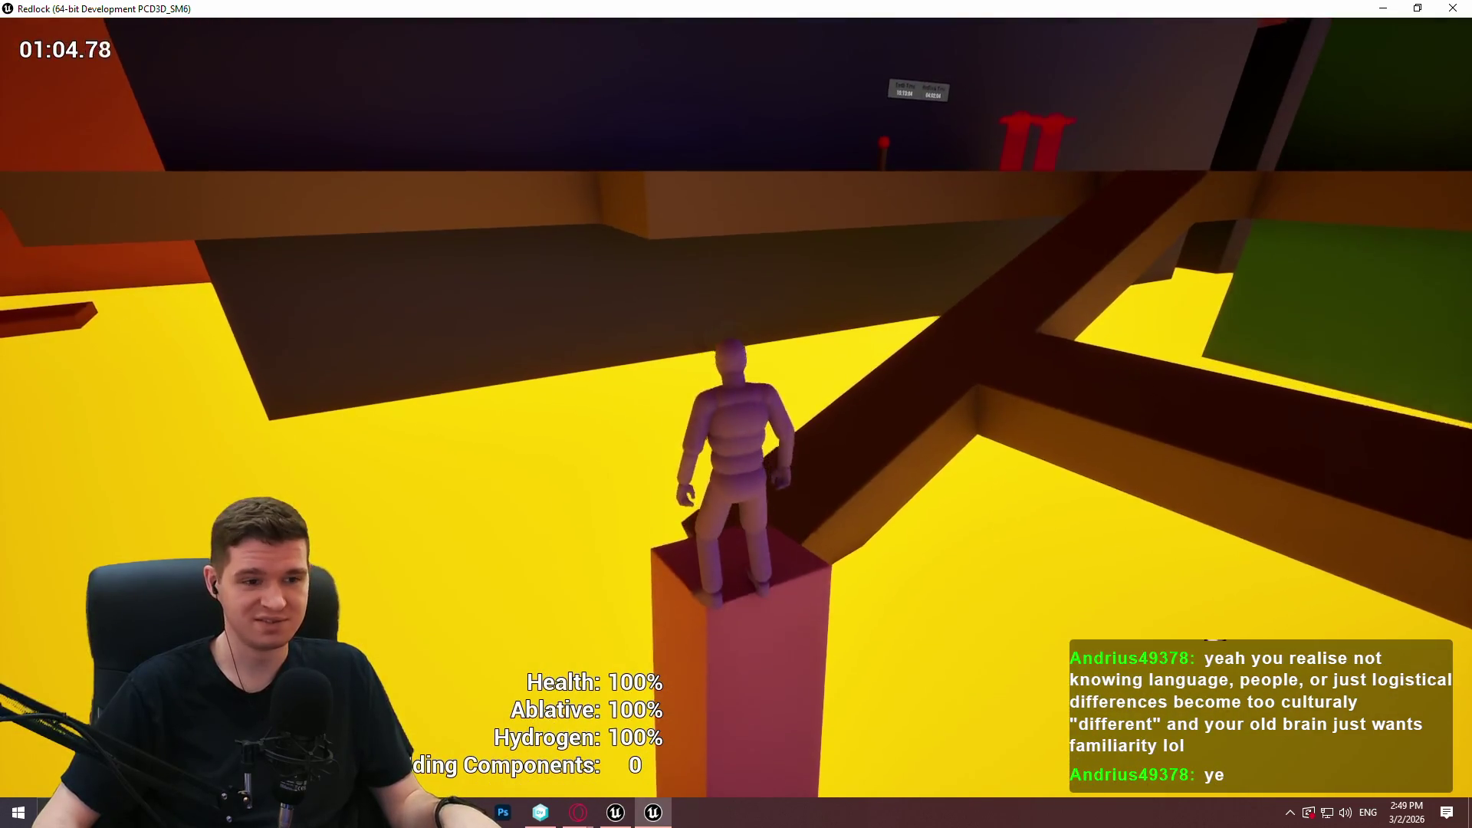
Run along the dark beam and through the corridor to collect a building component from the orange box.
key("w")
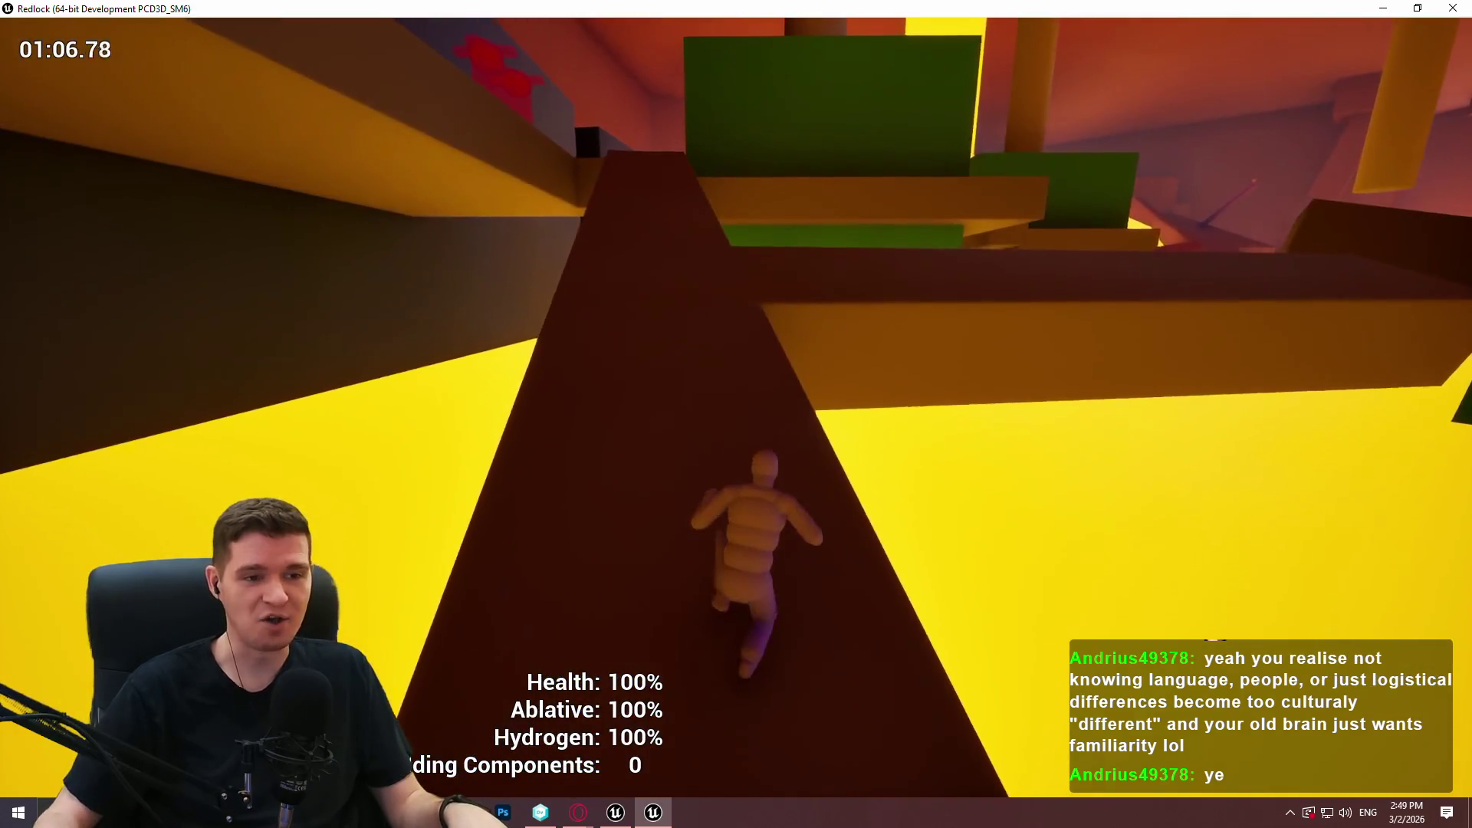
key("w")
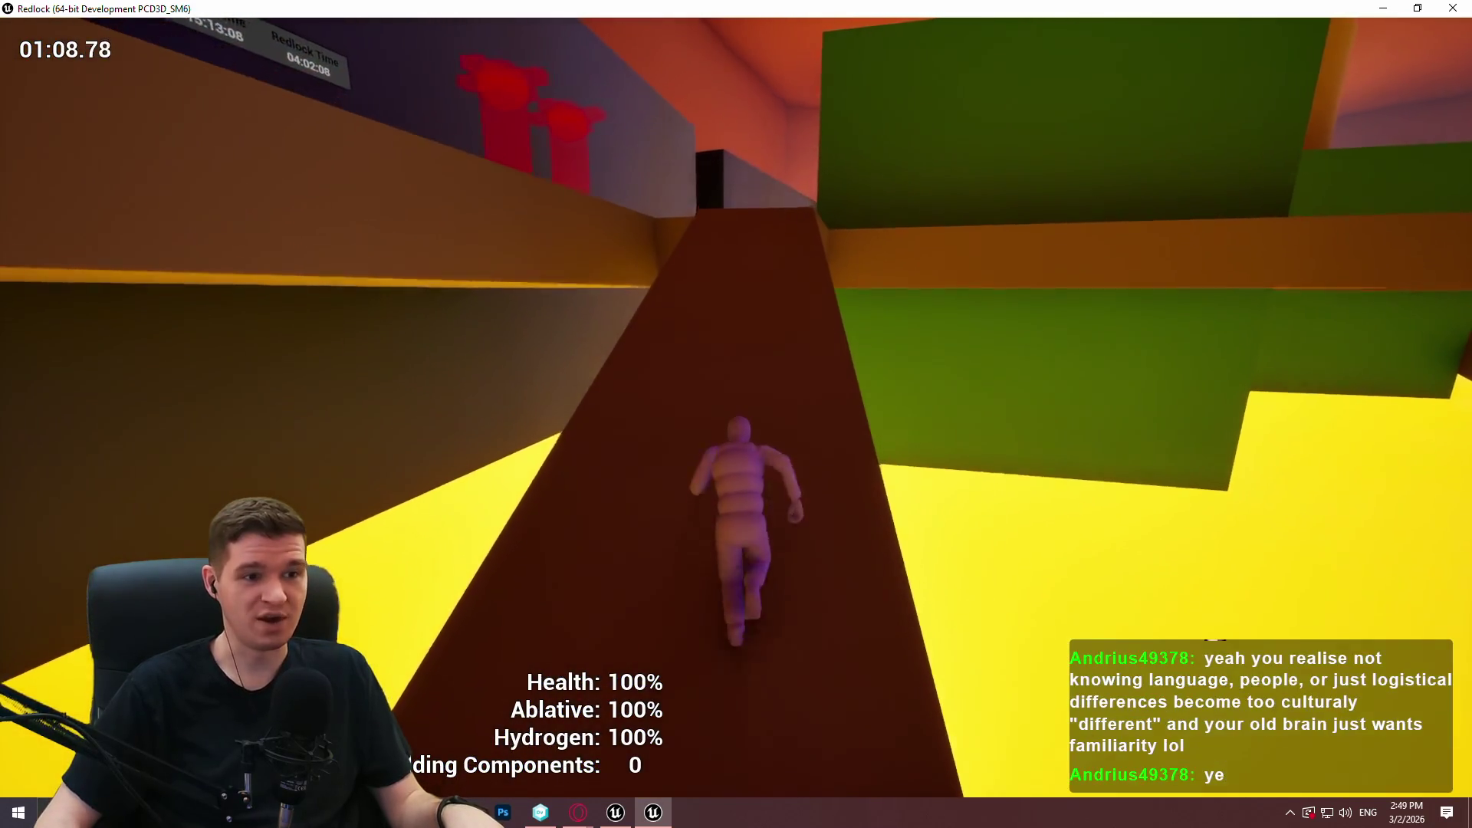
key("w")
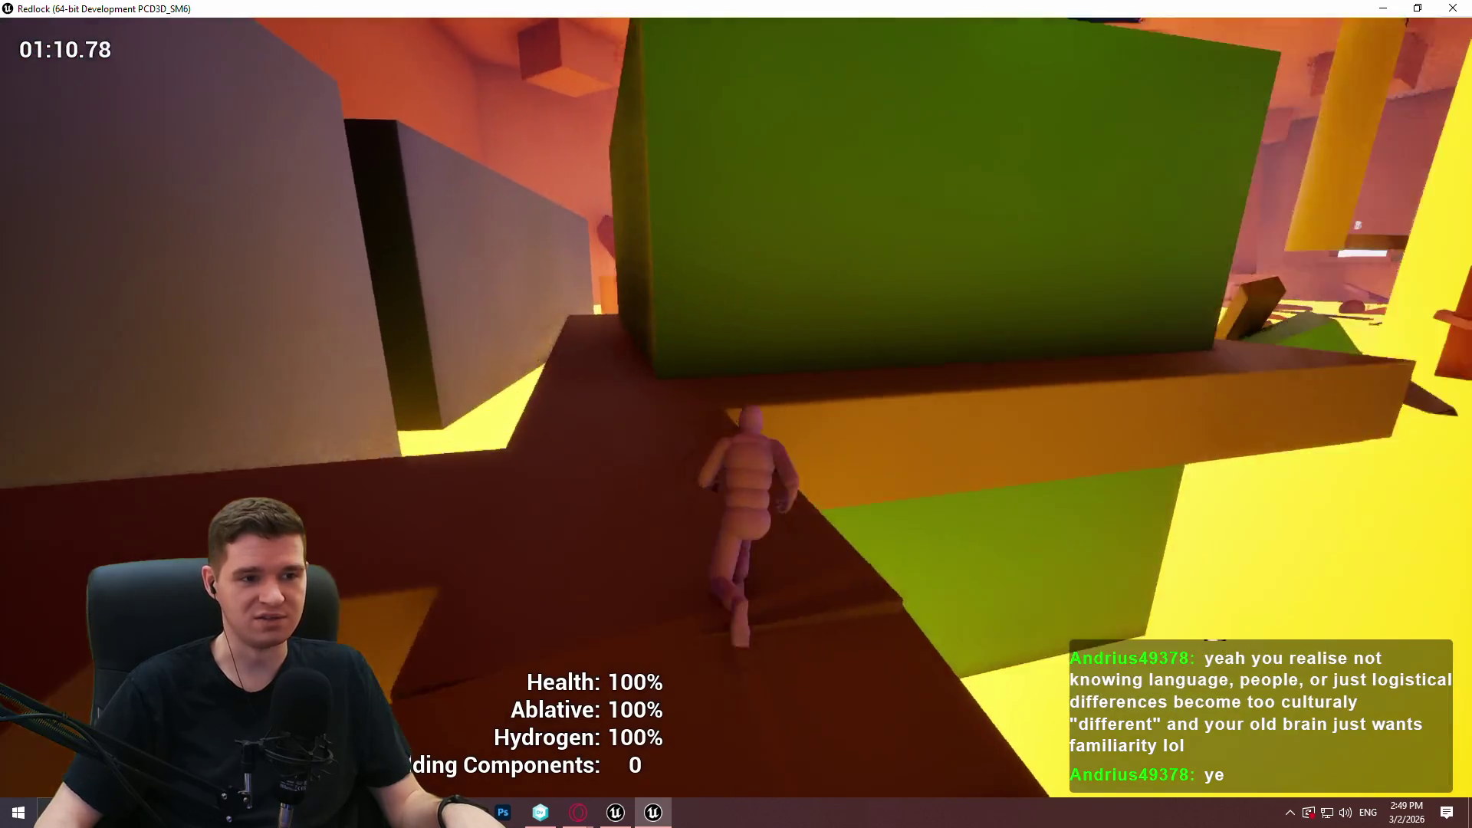
key("w")
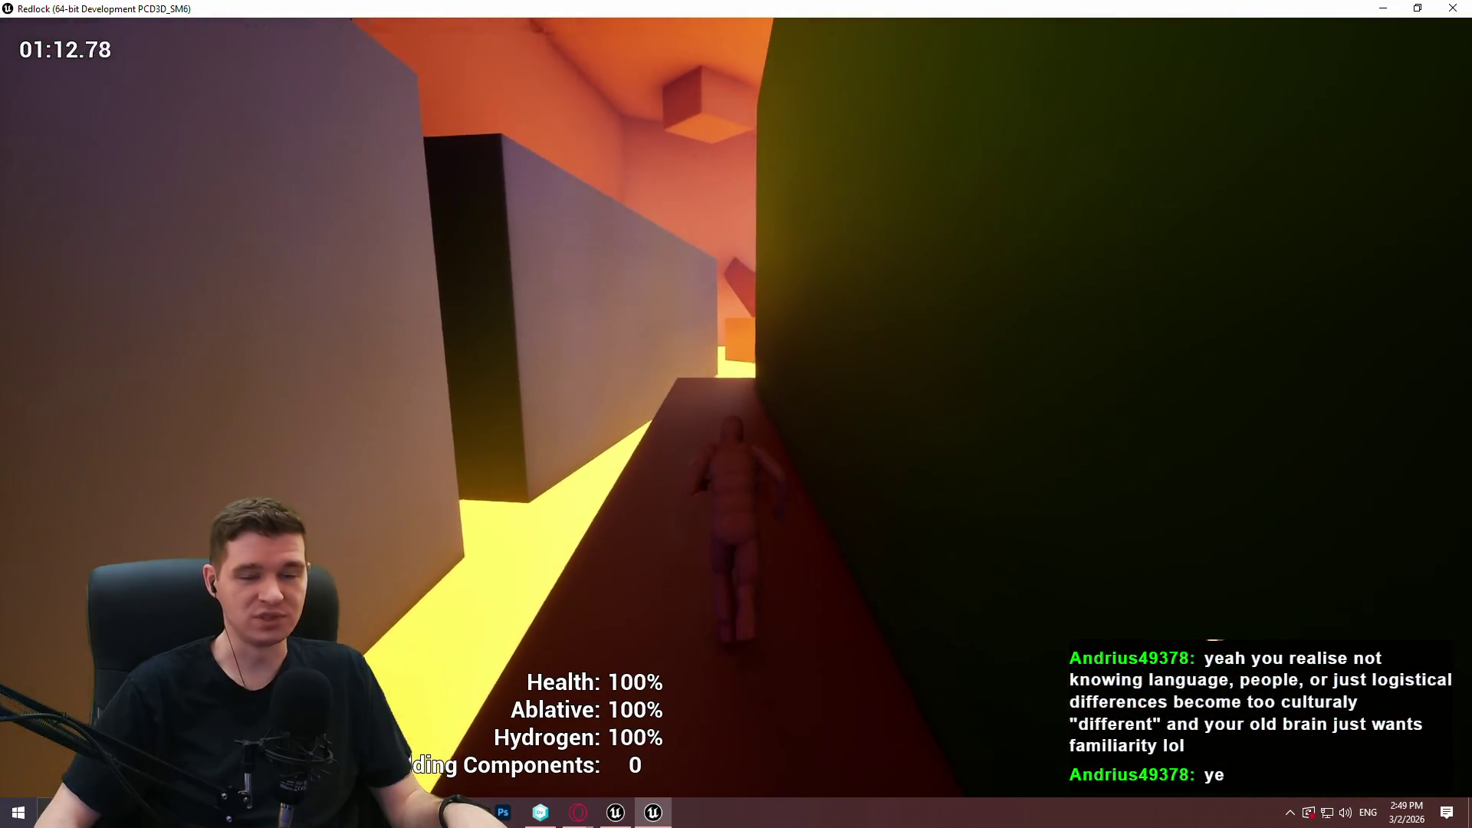
key("w")
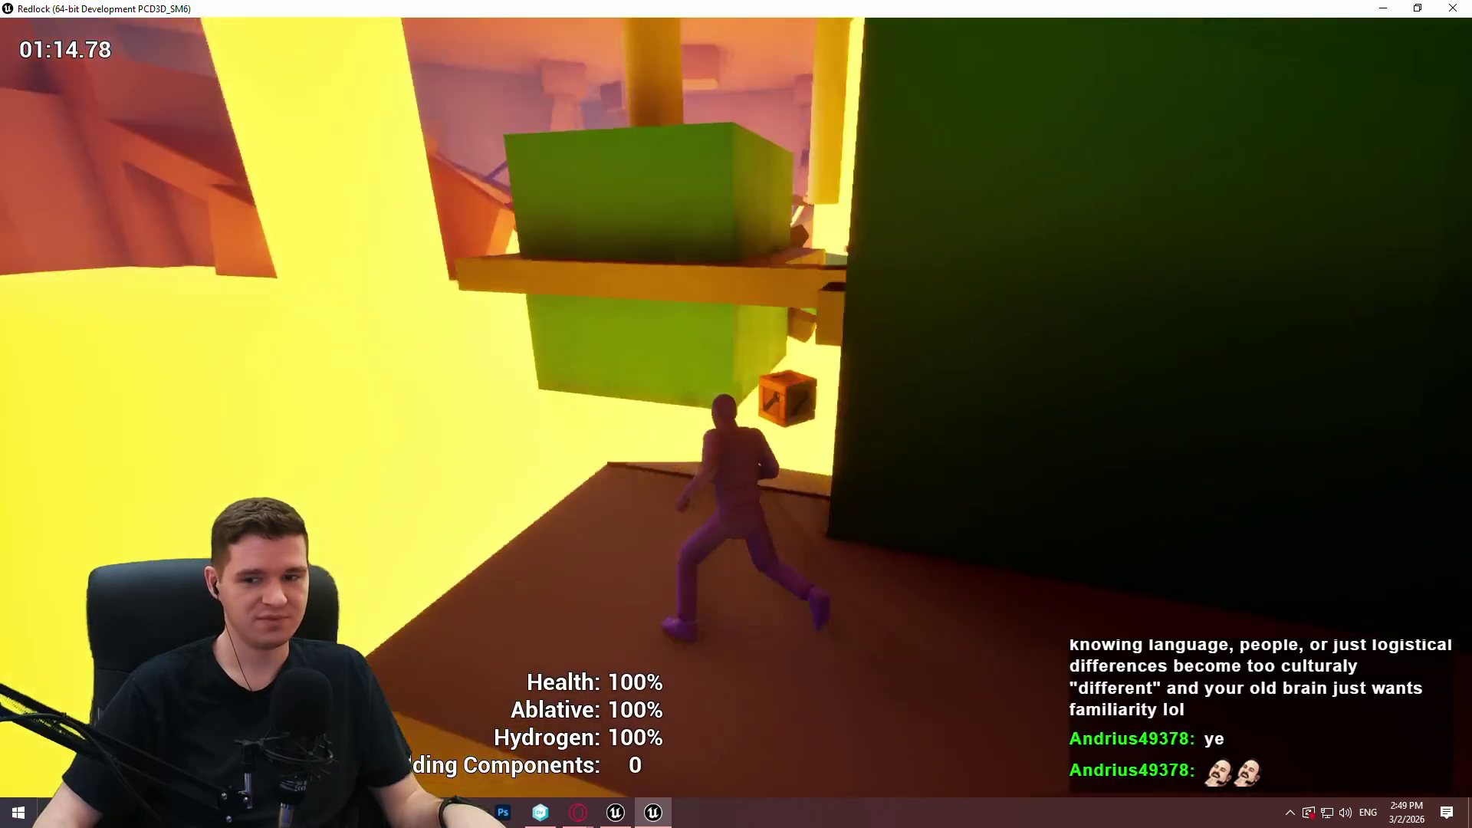
key("w")
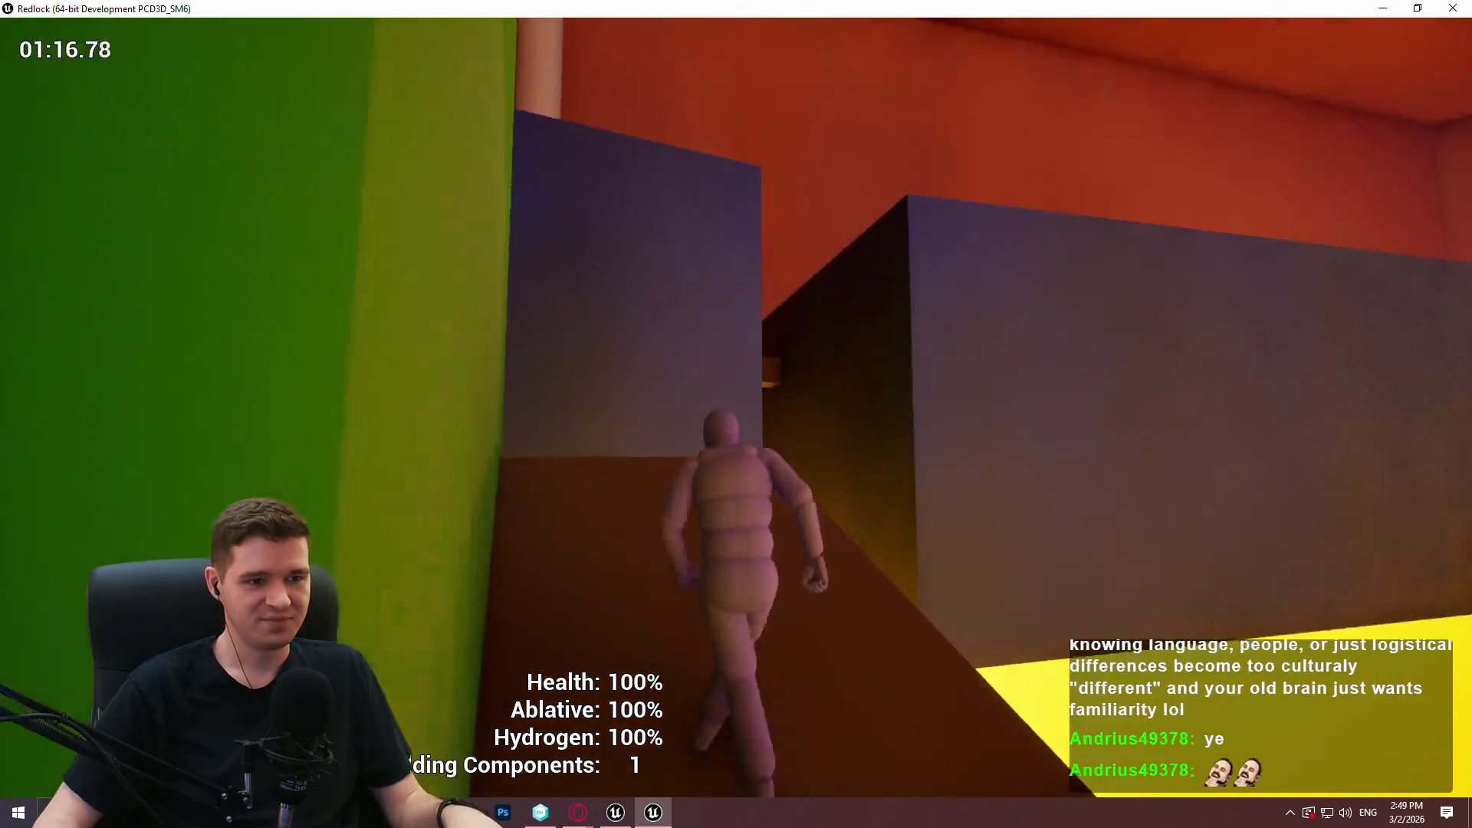
Run and jump along the green wall and its ledges toward the arena.
key("w")
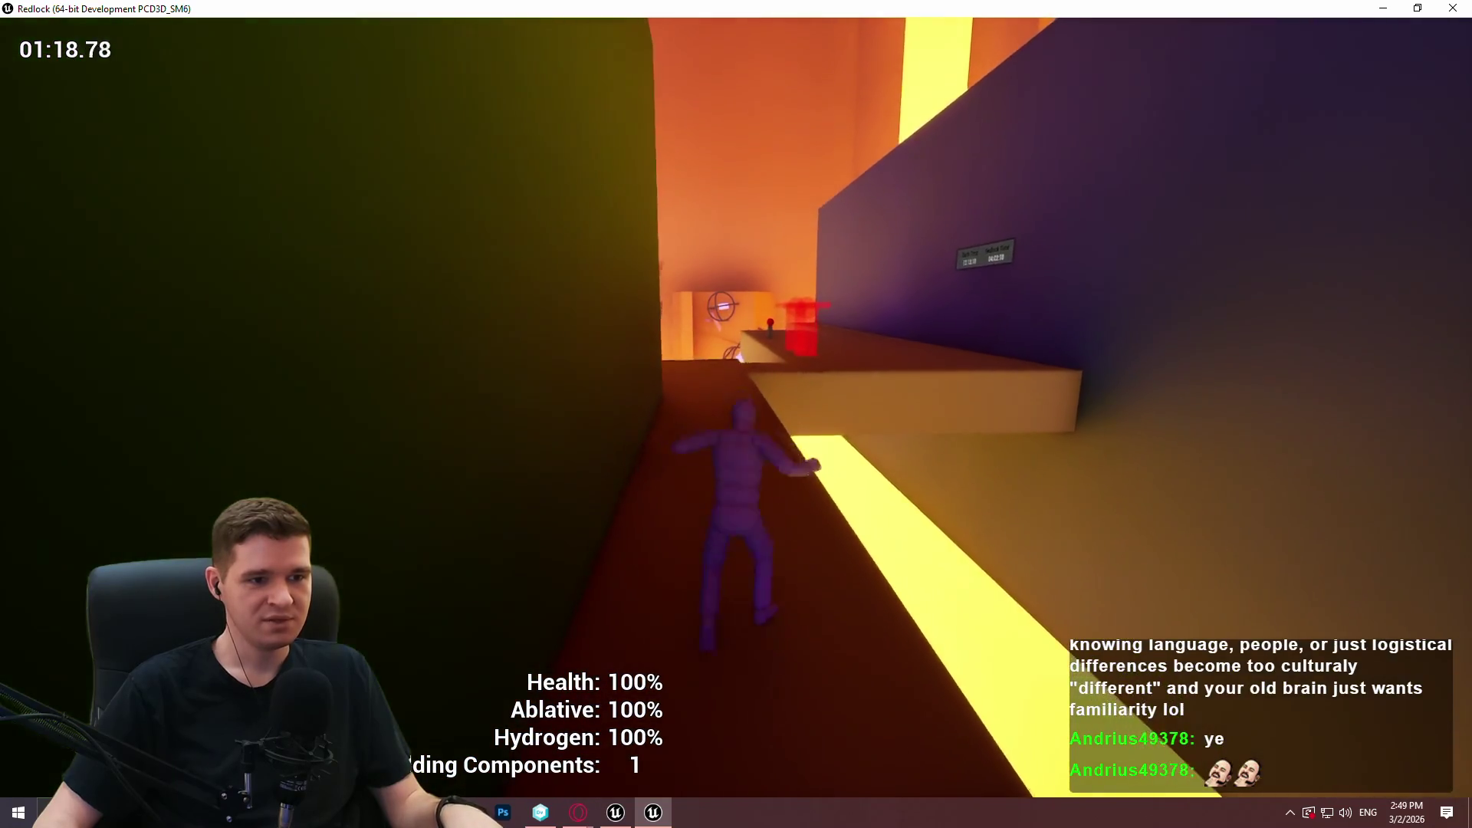
key("w")
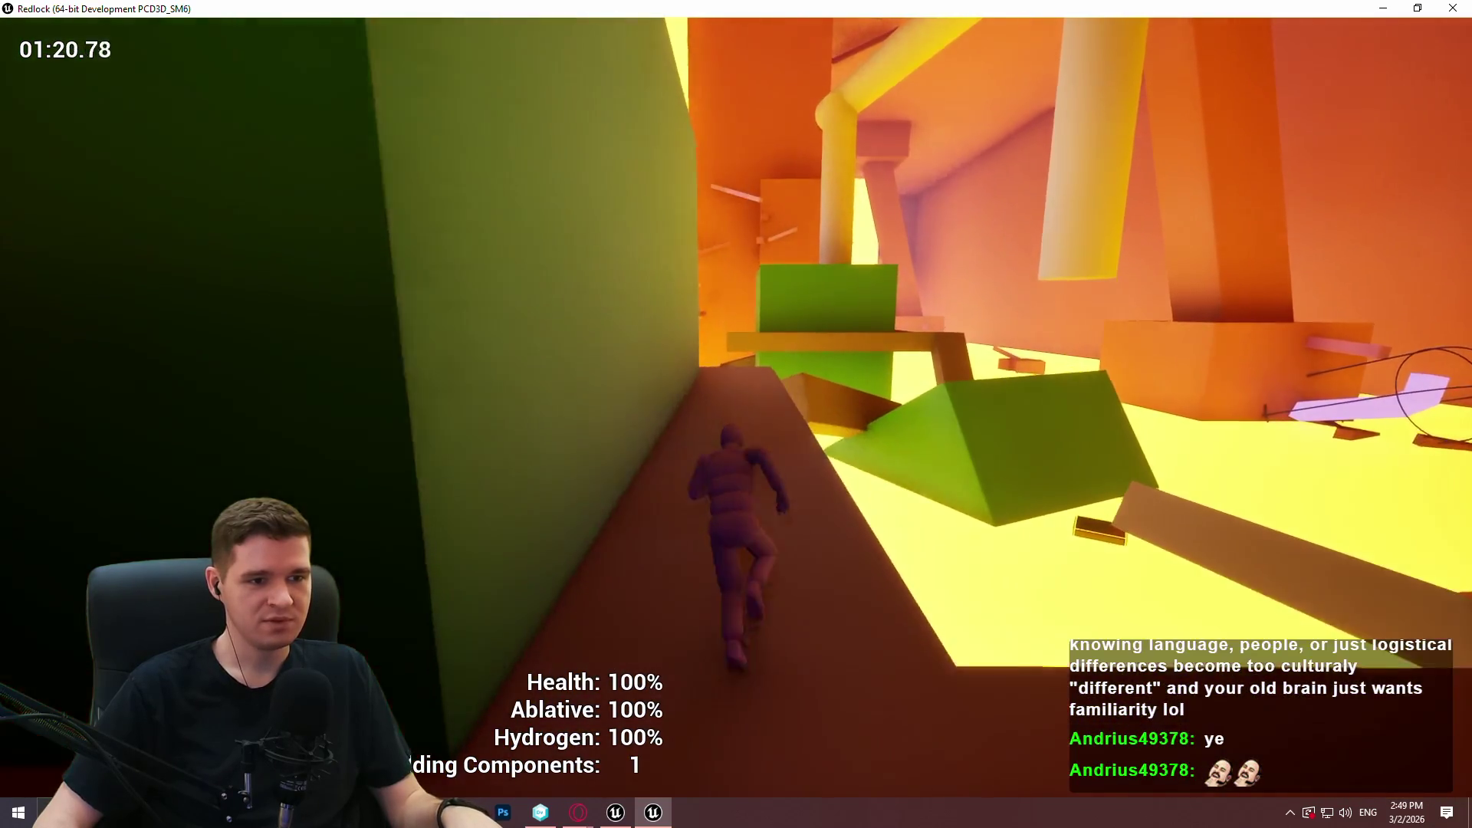
key("space")
key("w")
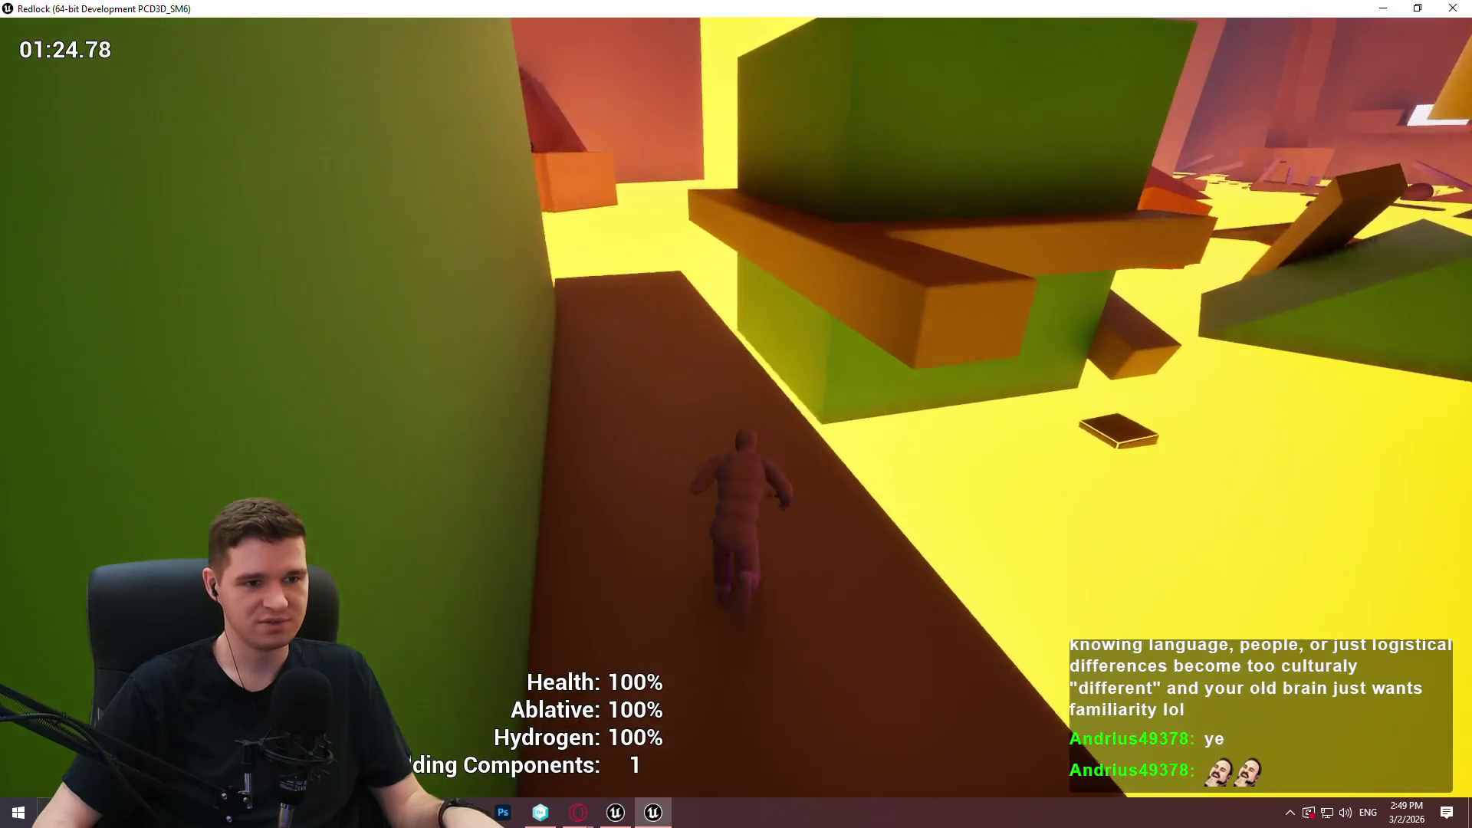
key("space")
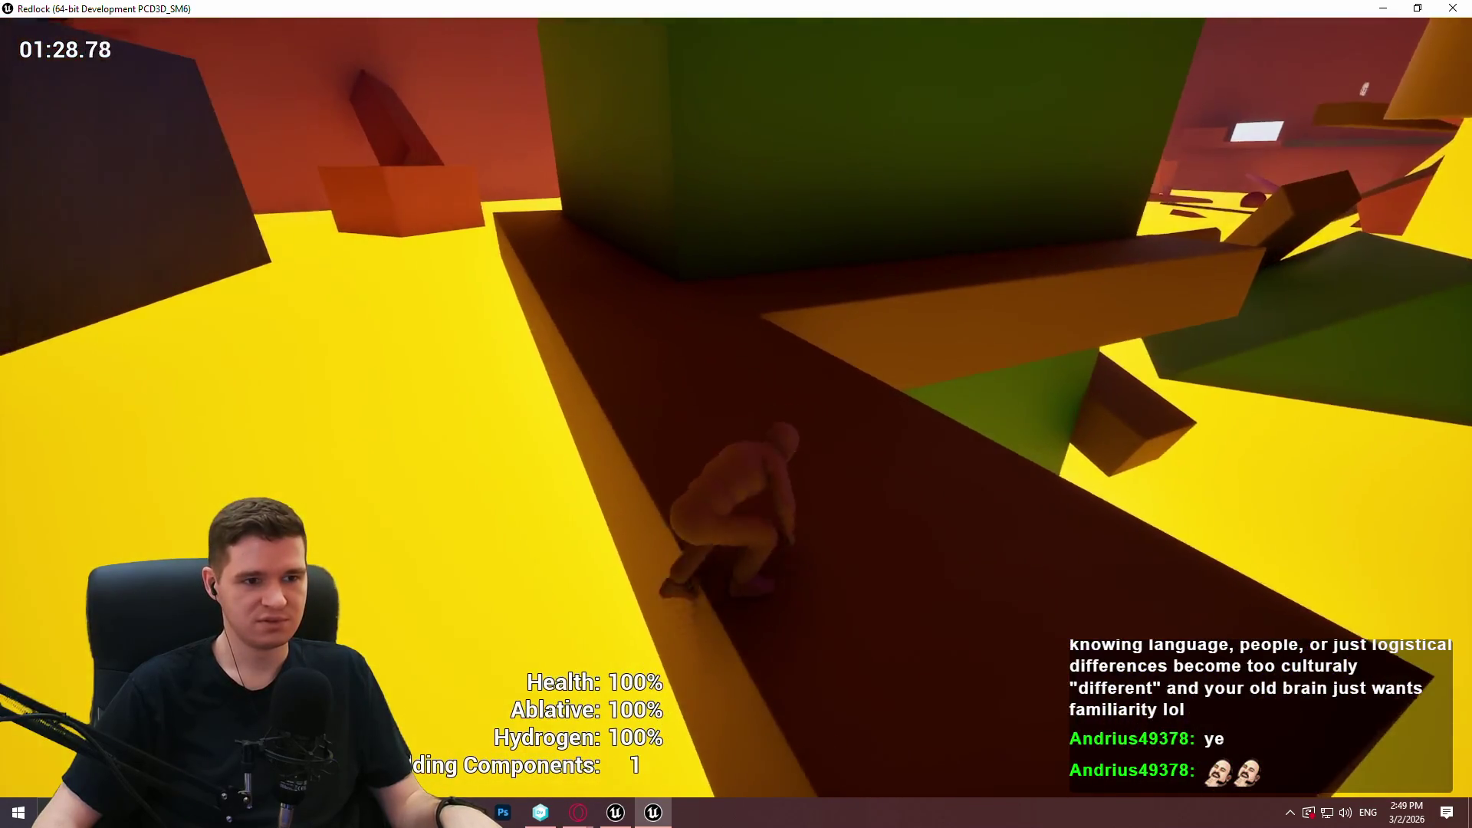
key("space")
key("w")
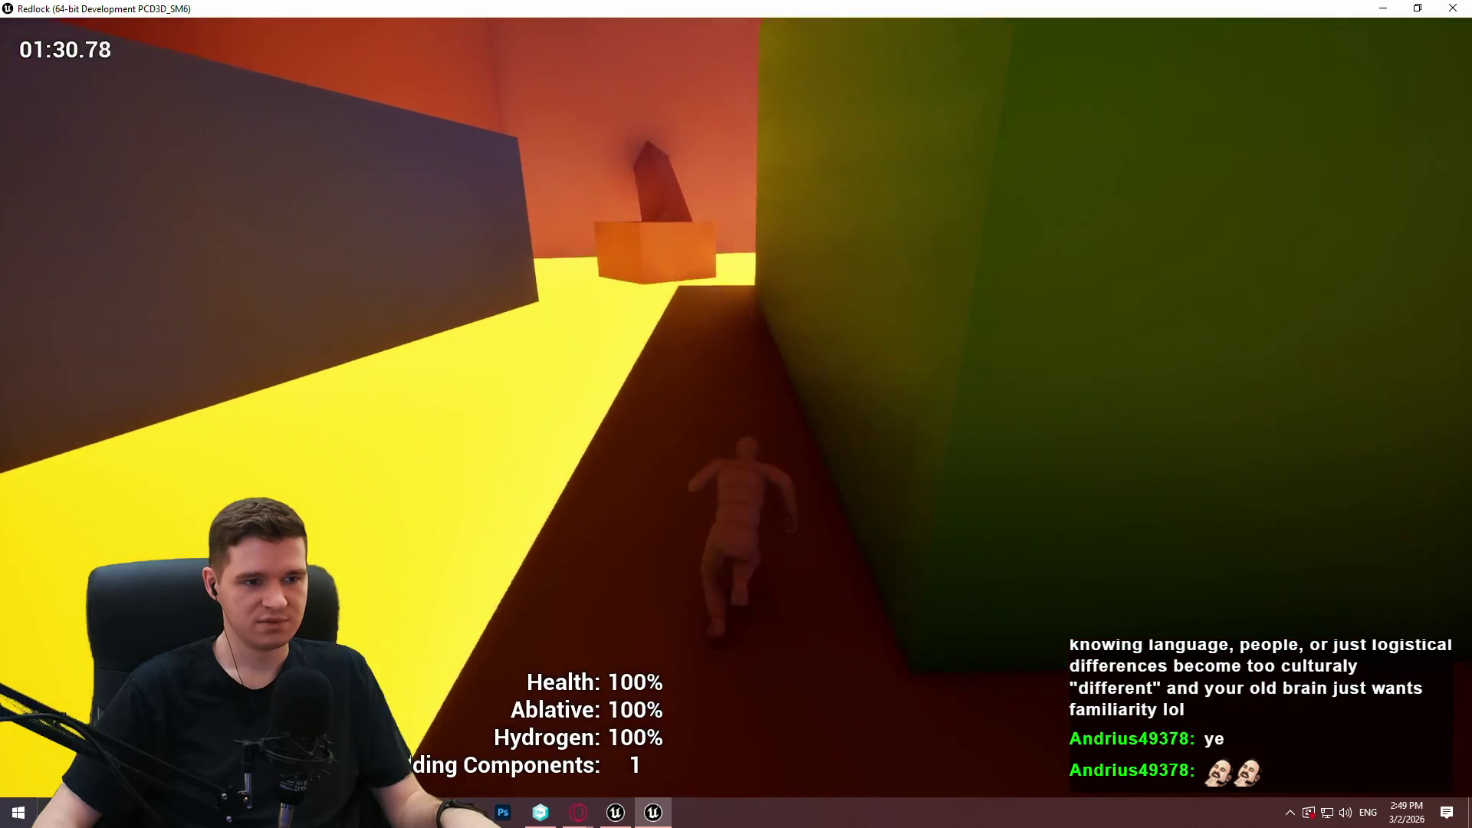
key("space")
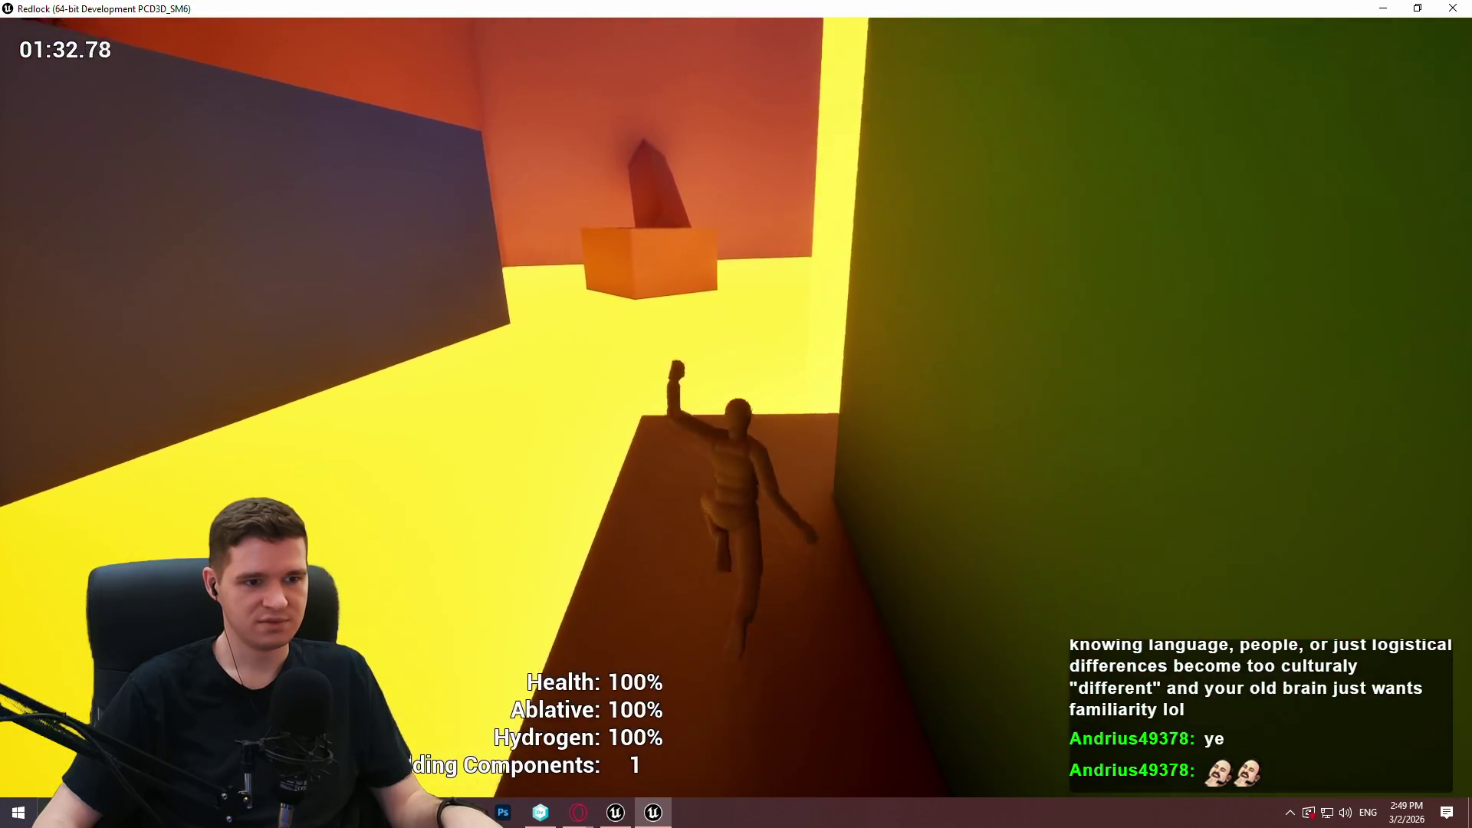
key("w")
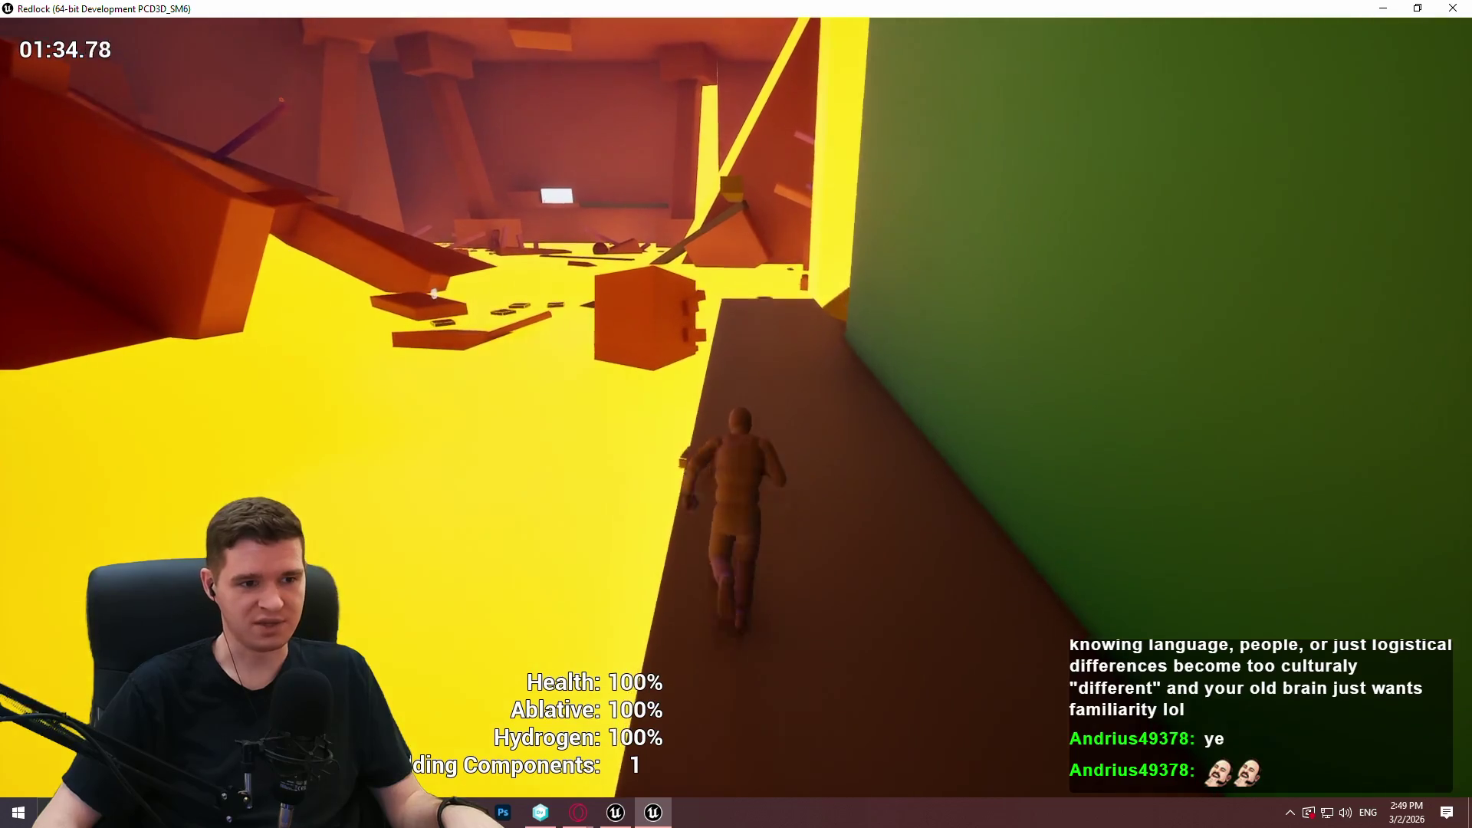
Run down across the lower dark platform and pause to show the Game Paused menu.
key("w")
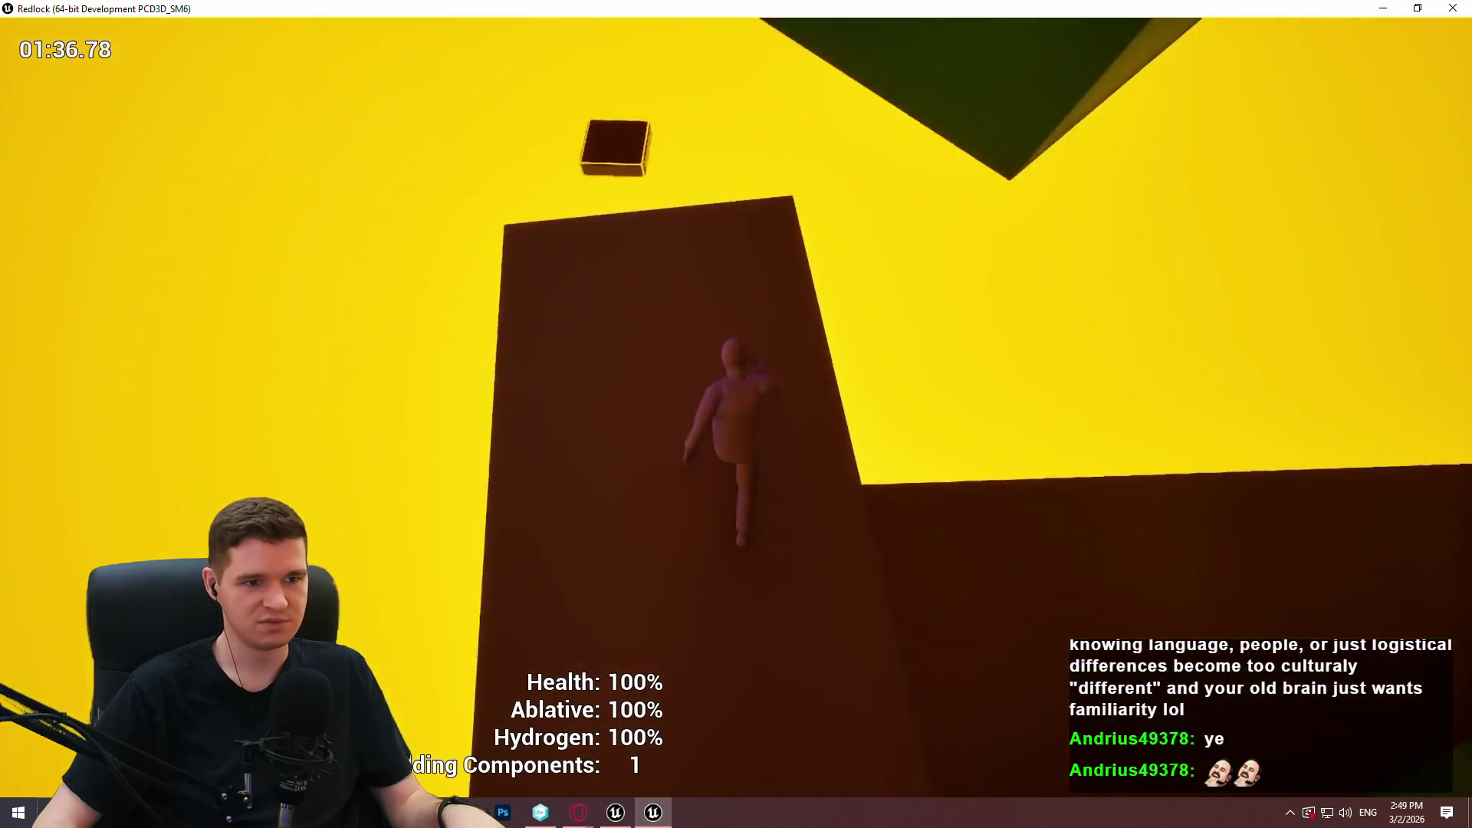
key("w")
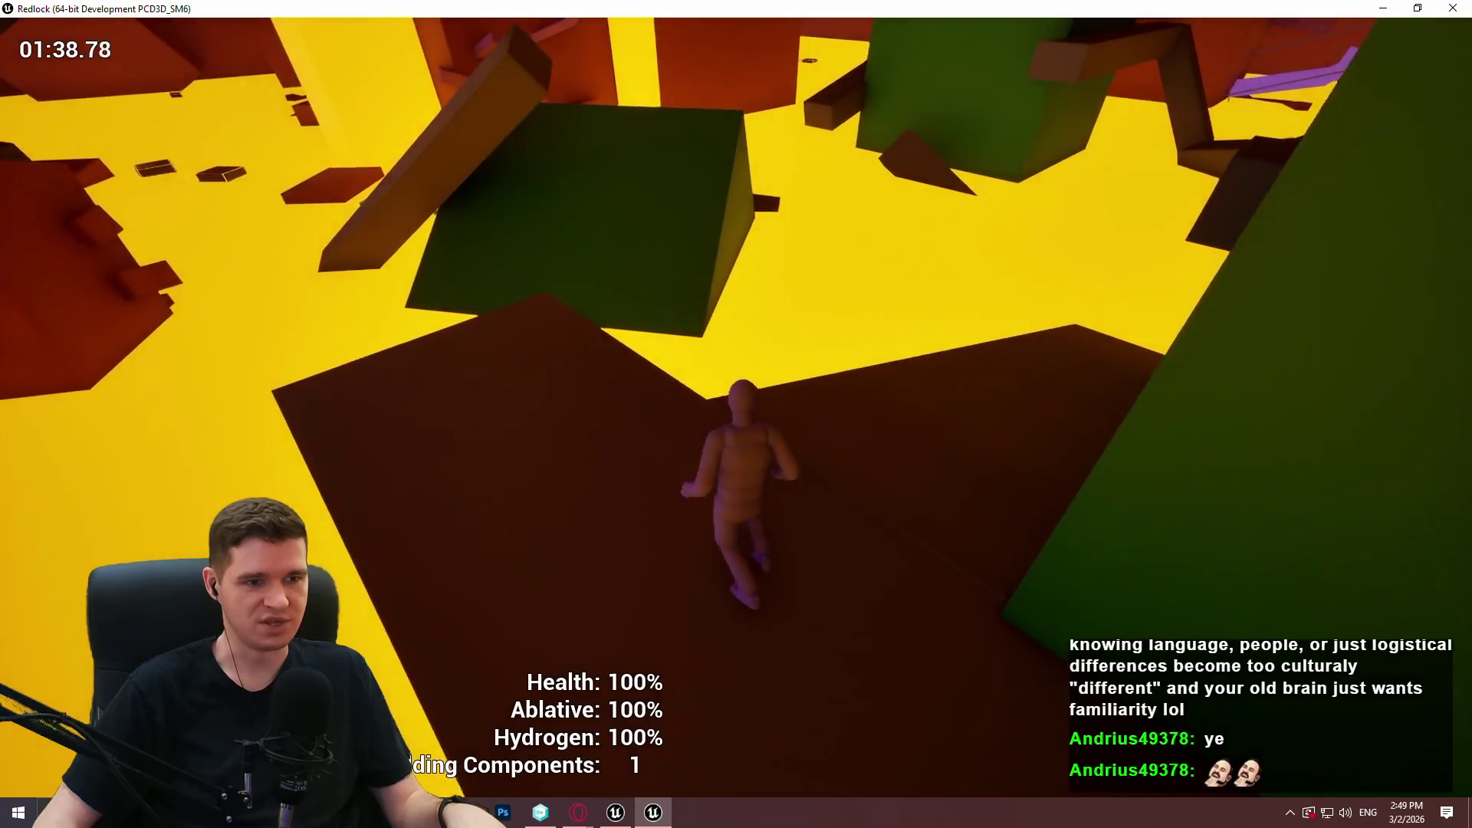
key("Escape")
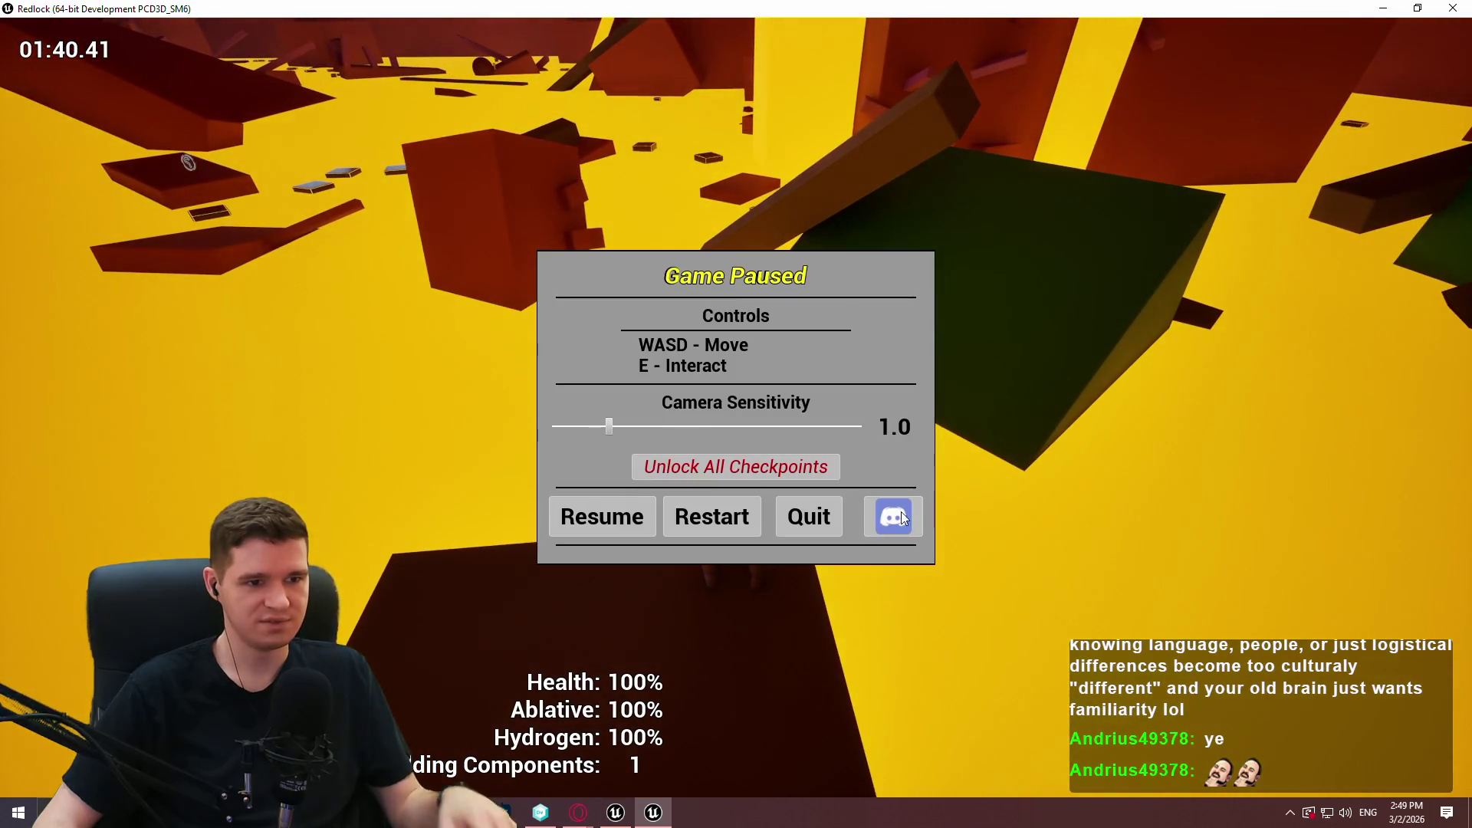
Quit the Redlock playtest, close the build folder, and show the EscapeMenu folder below a larger viewport.
left_click(794, 521)
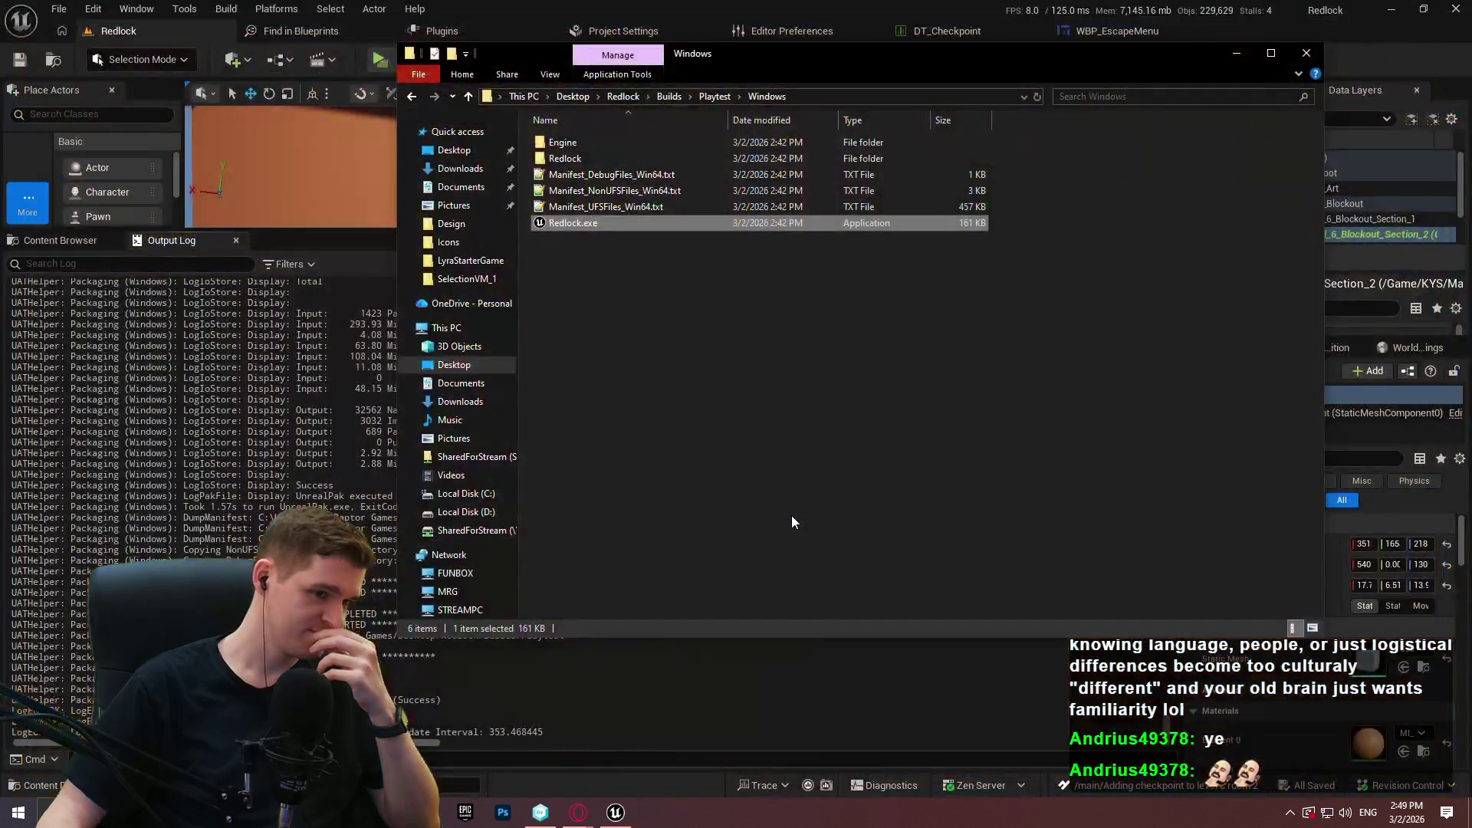
left_click(1306, 50)
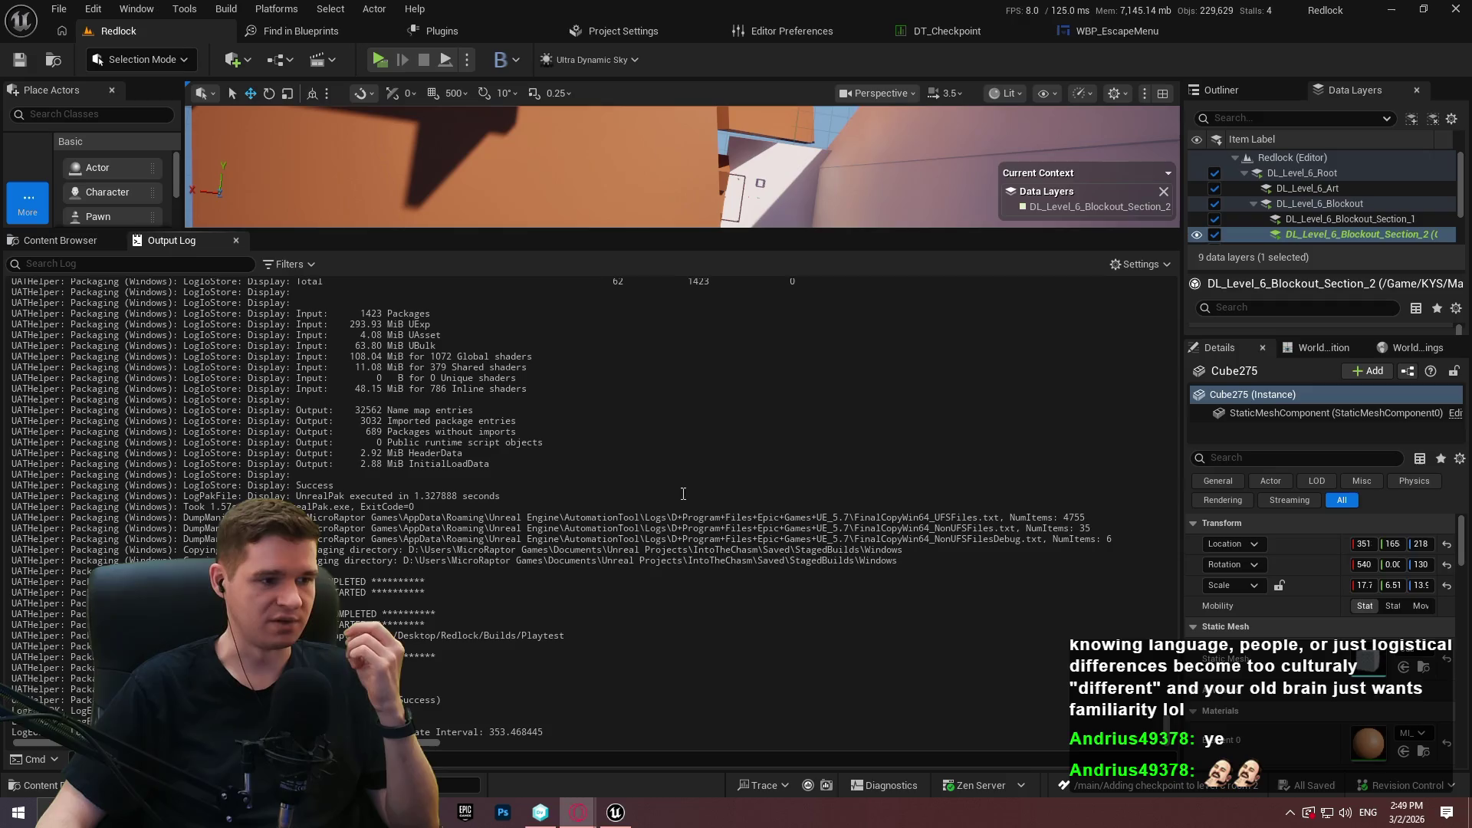
left_click(61, 240)
mouse_move(546, 238)
left_mouse_down()
mouse_move(583, 606)
mouse_move(598, 549)
left_mouse_up()
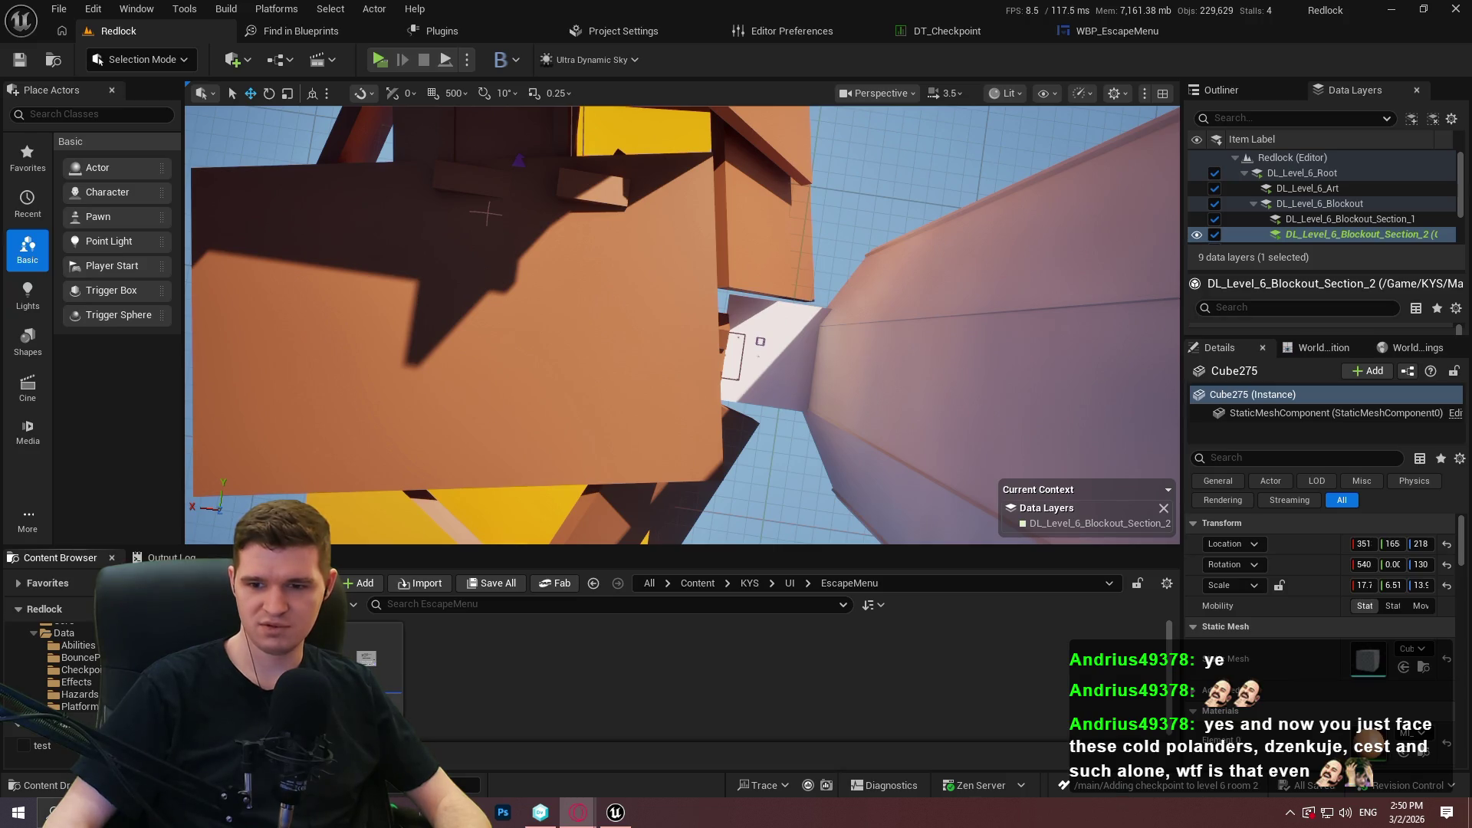
Browse down IMDb's Top 250 TV shows chart in Opera, then close it to reveal the YouTrack board.
key("alt+Tab")
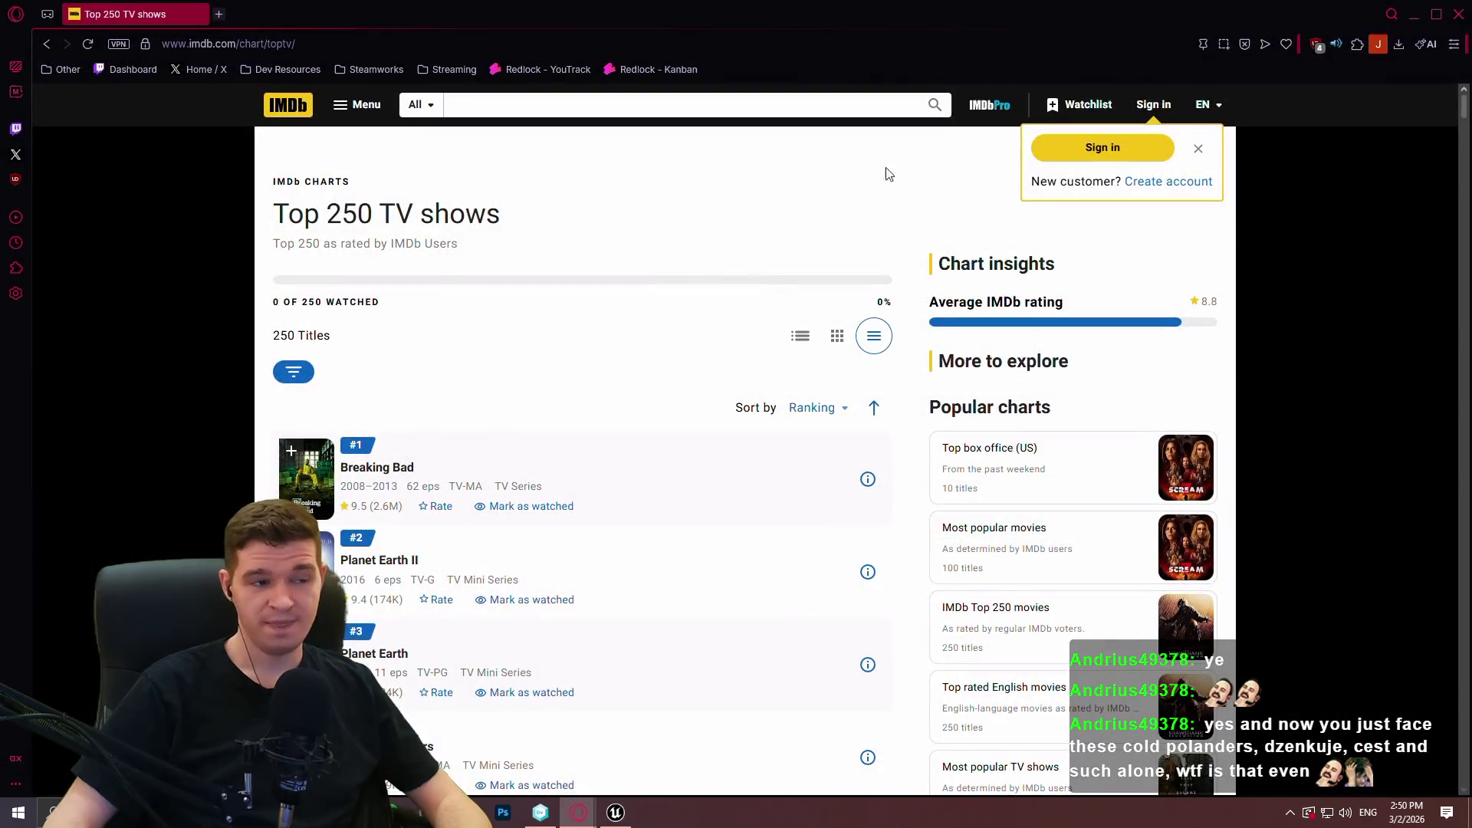
scroll(675, 276, "down", 2)
scroll(651, 230, "down", 3)
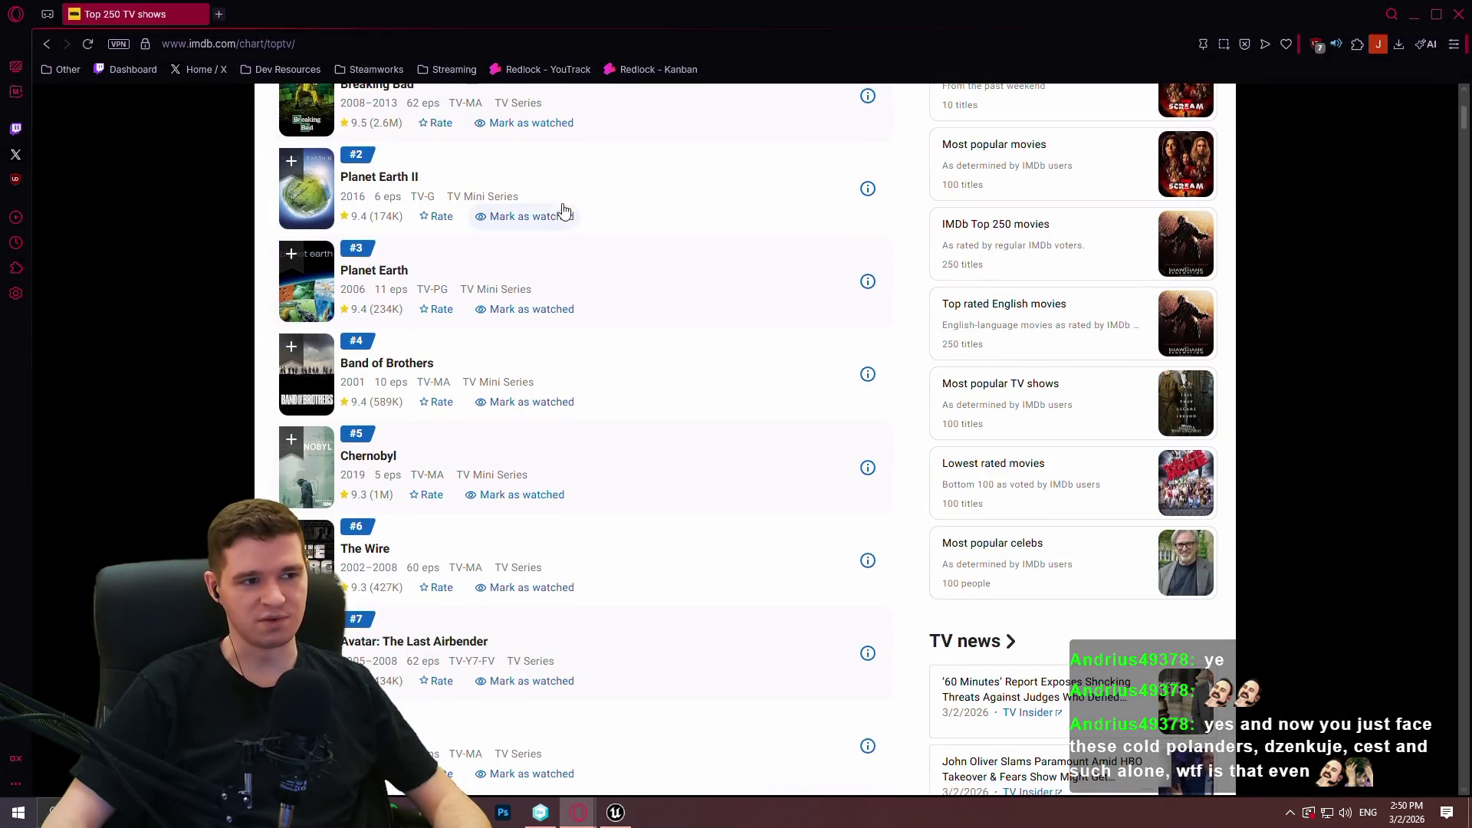
scroll(690, 207, "up", 1)
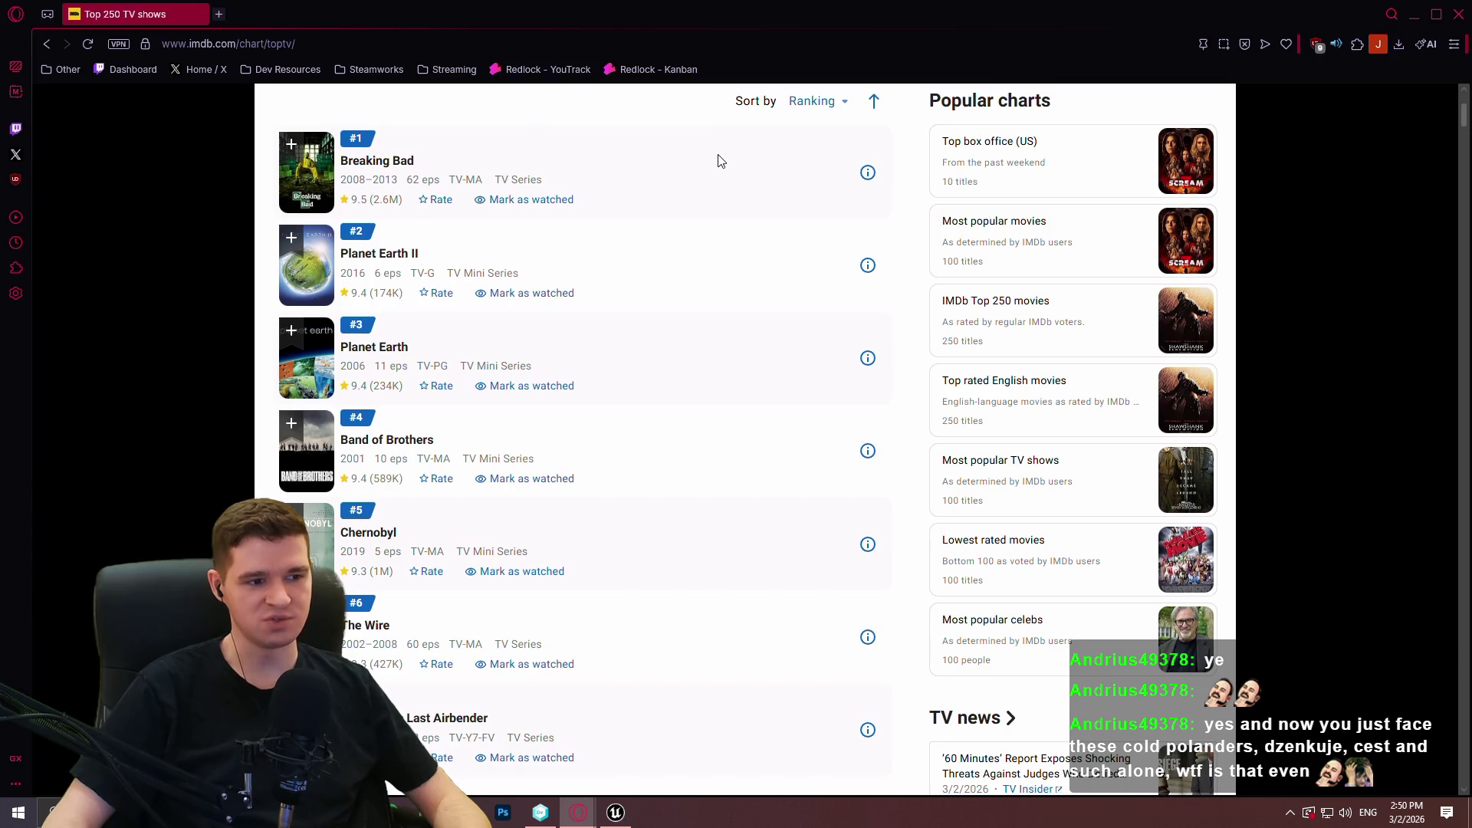
scroll(716, 157, "down", 3)
scroll(794, 277, "up", 2)
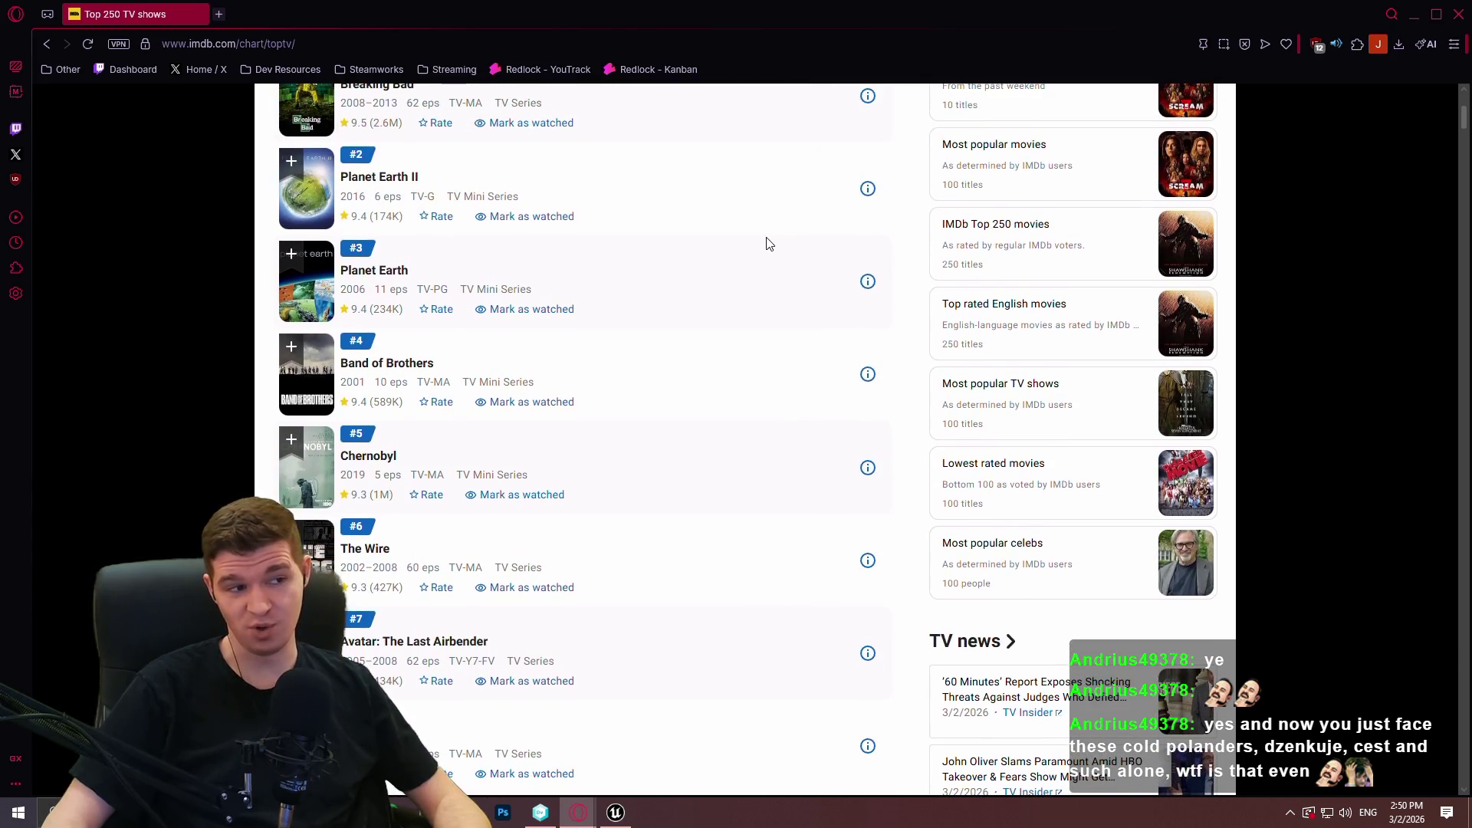
scroll(756, 246, "down", 5)
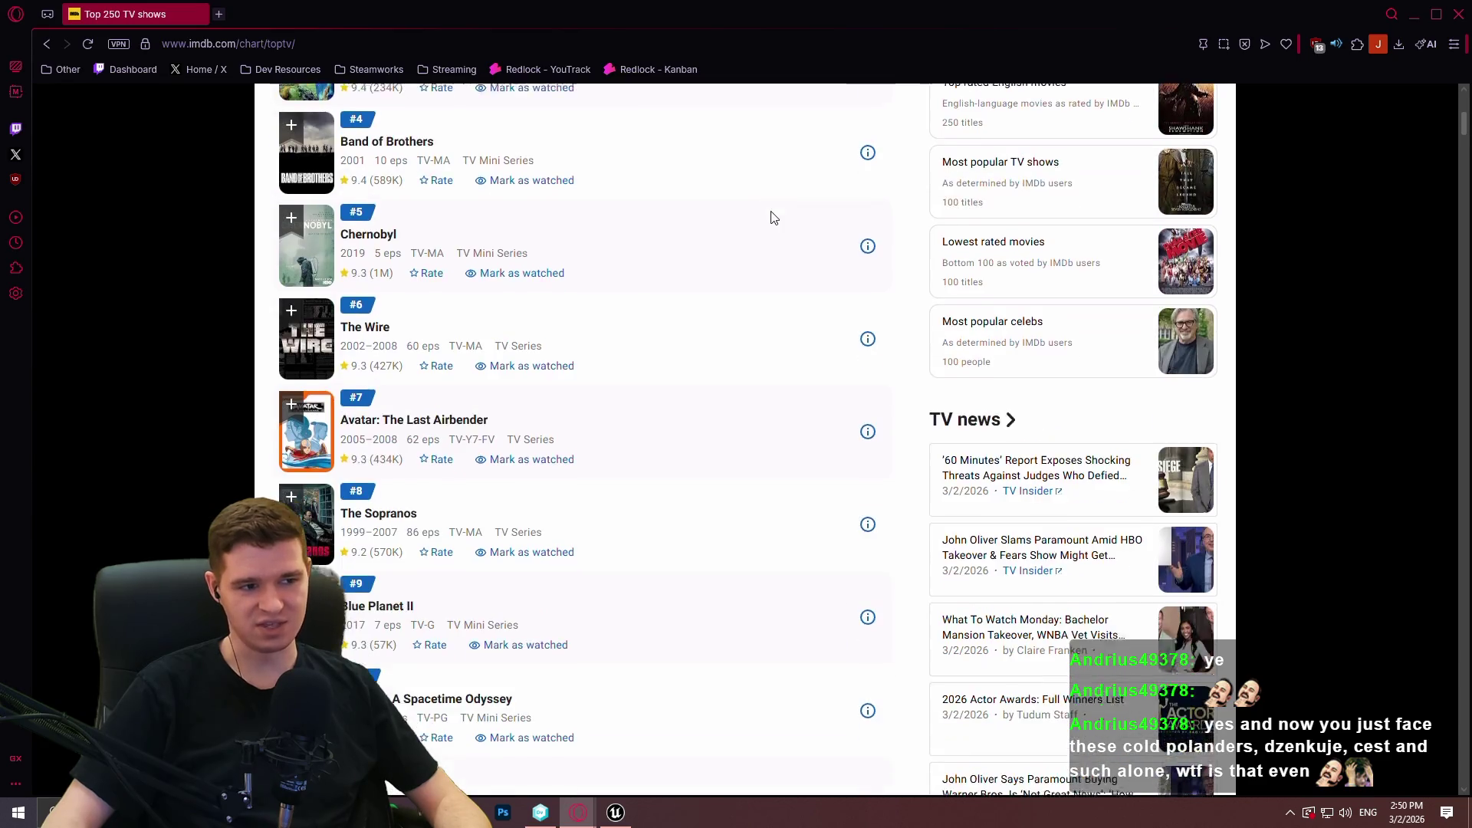
scroll(825, 181, "down", 3)
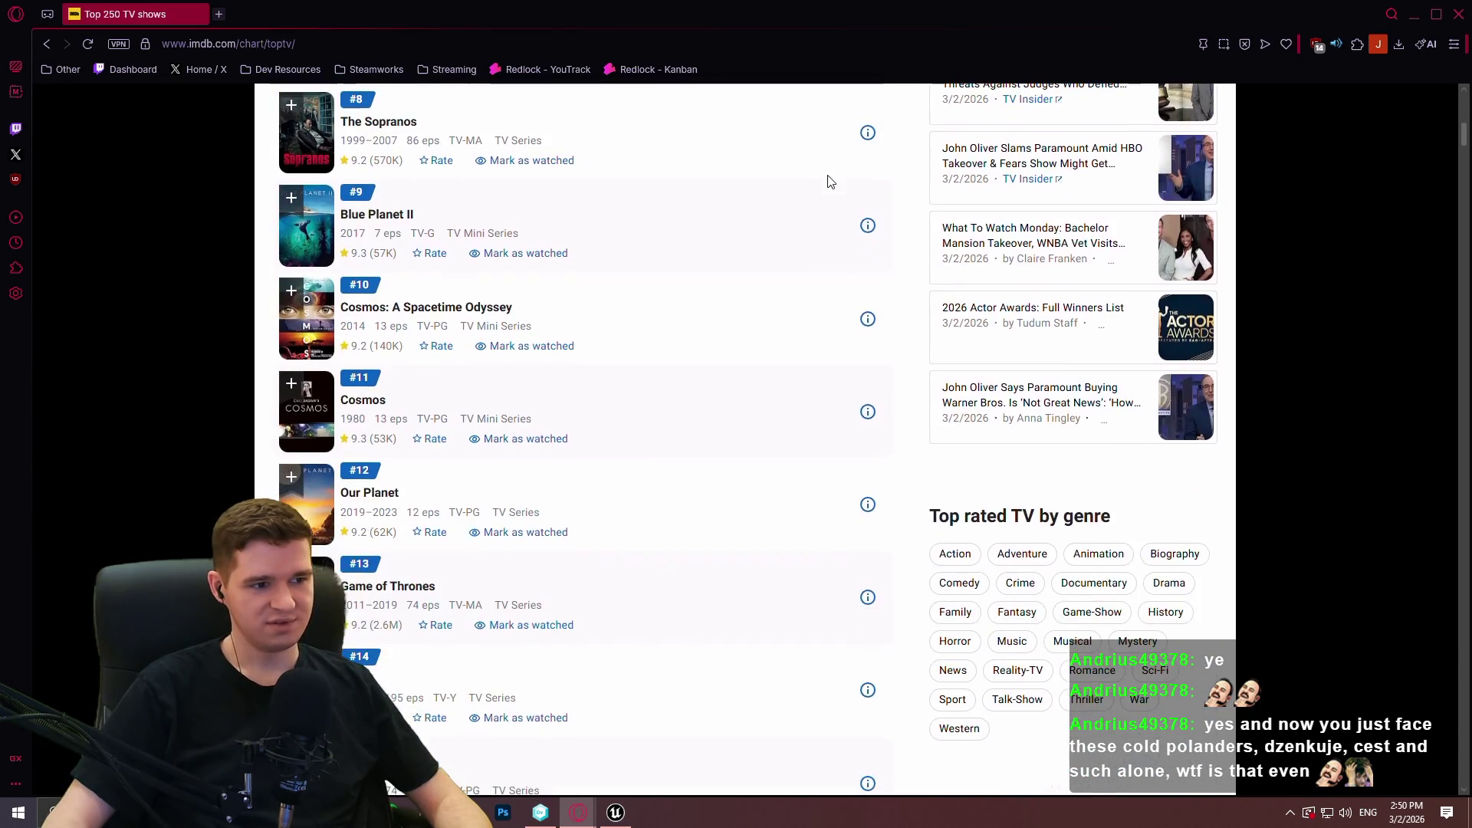
scroll(835, 151, "down", 3)
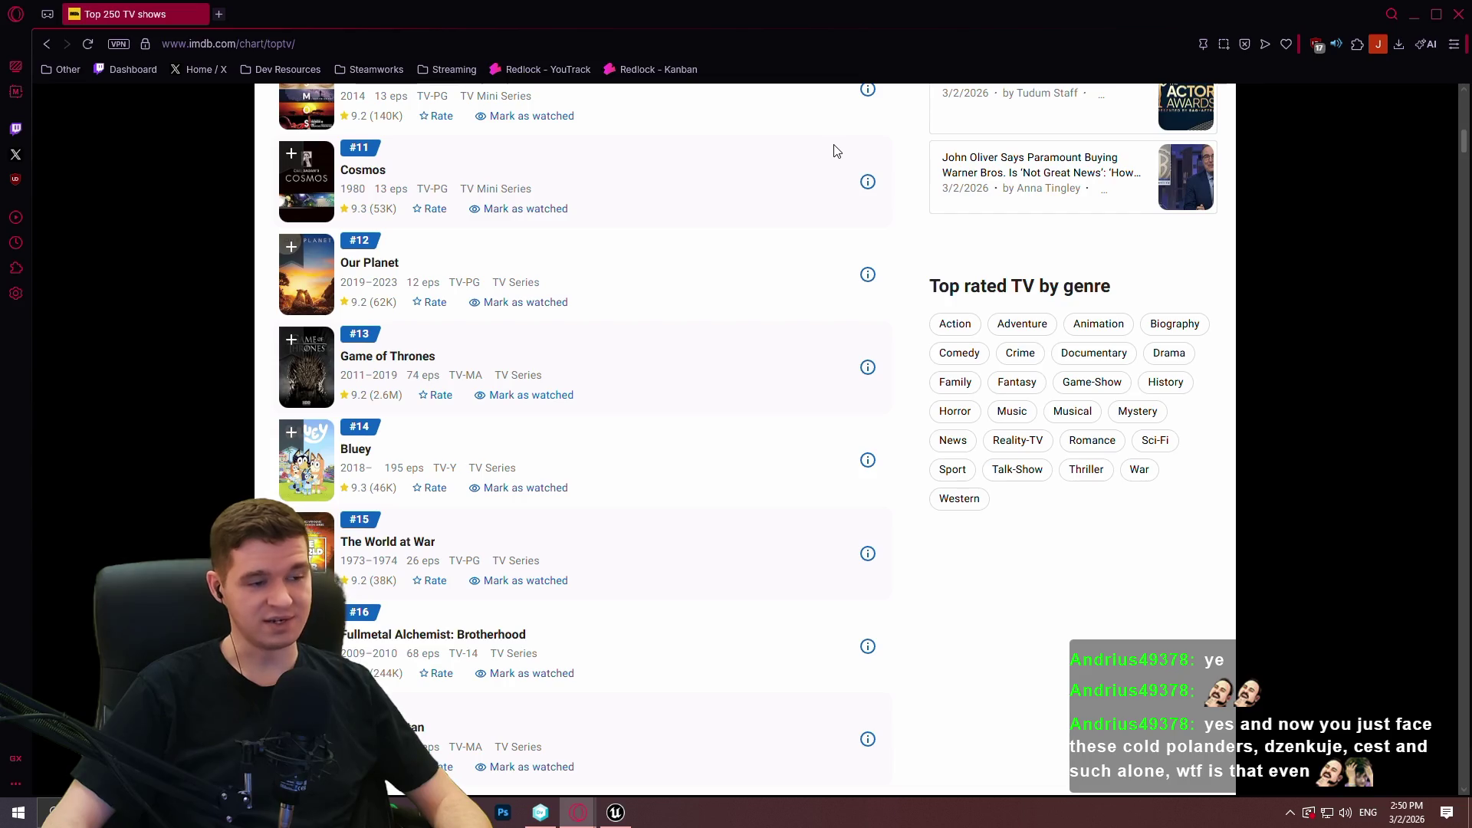
scroll(835, 151, "down", 8)
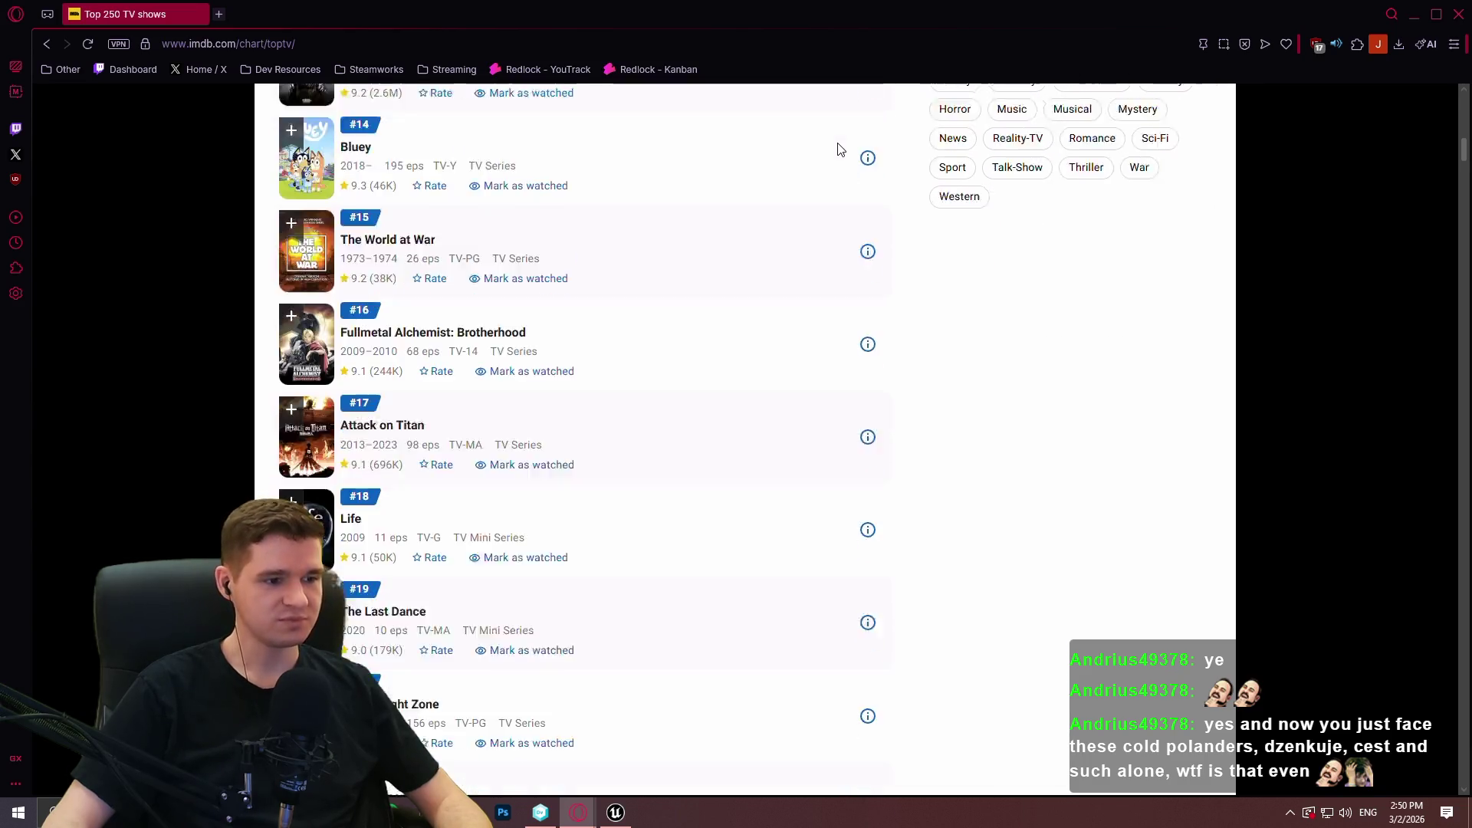
scroll(841, 148, "down", 4)
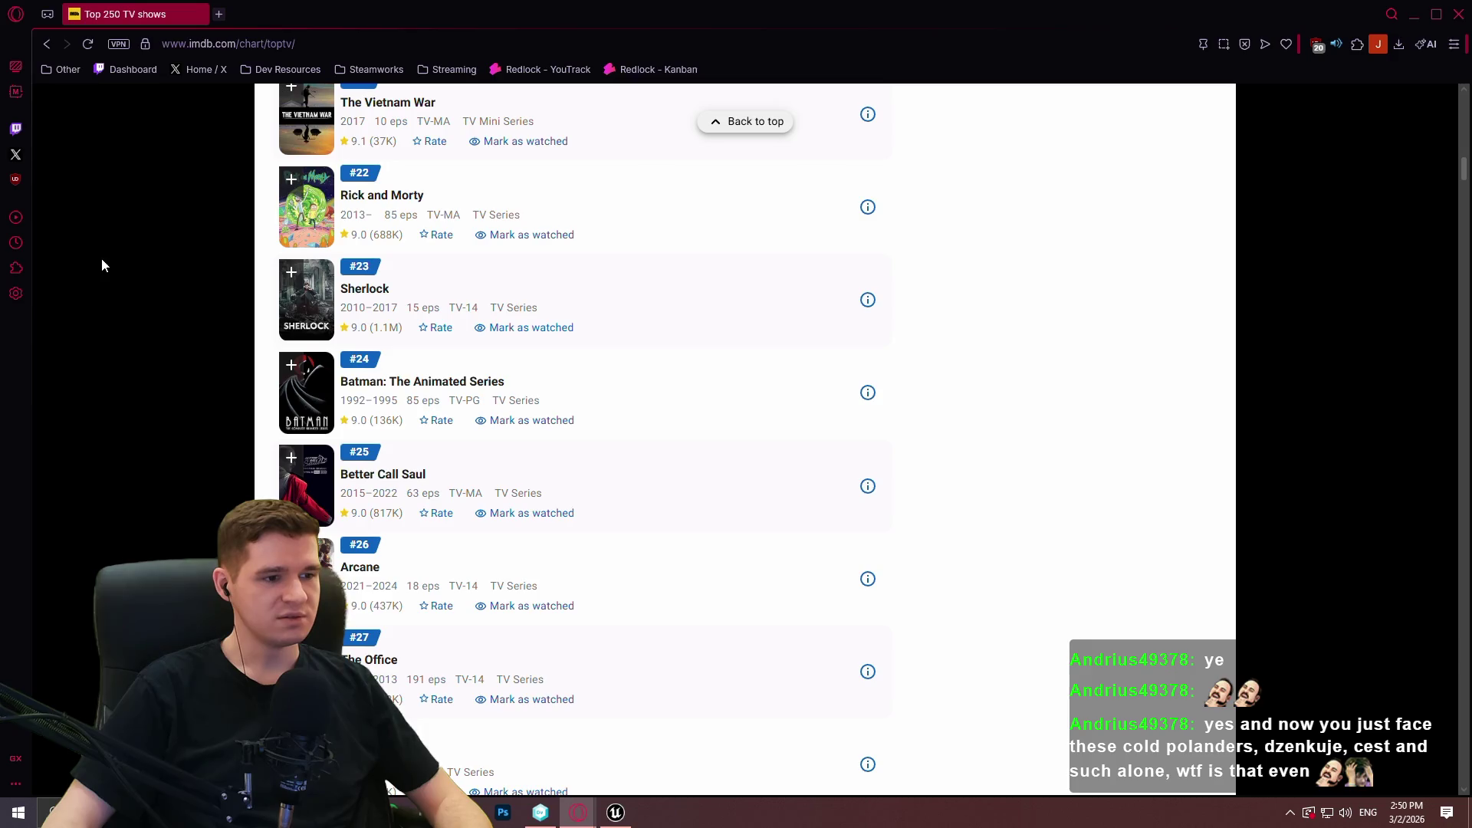
scroll(101, 258, "down", 4)
scroll(138, 244, "down", 4)
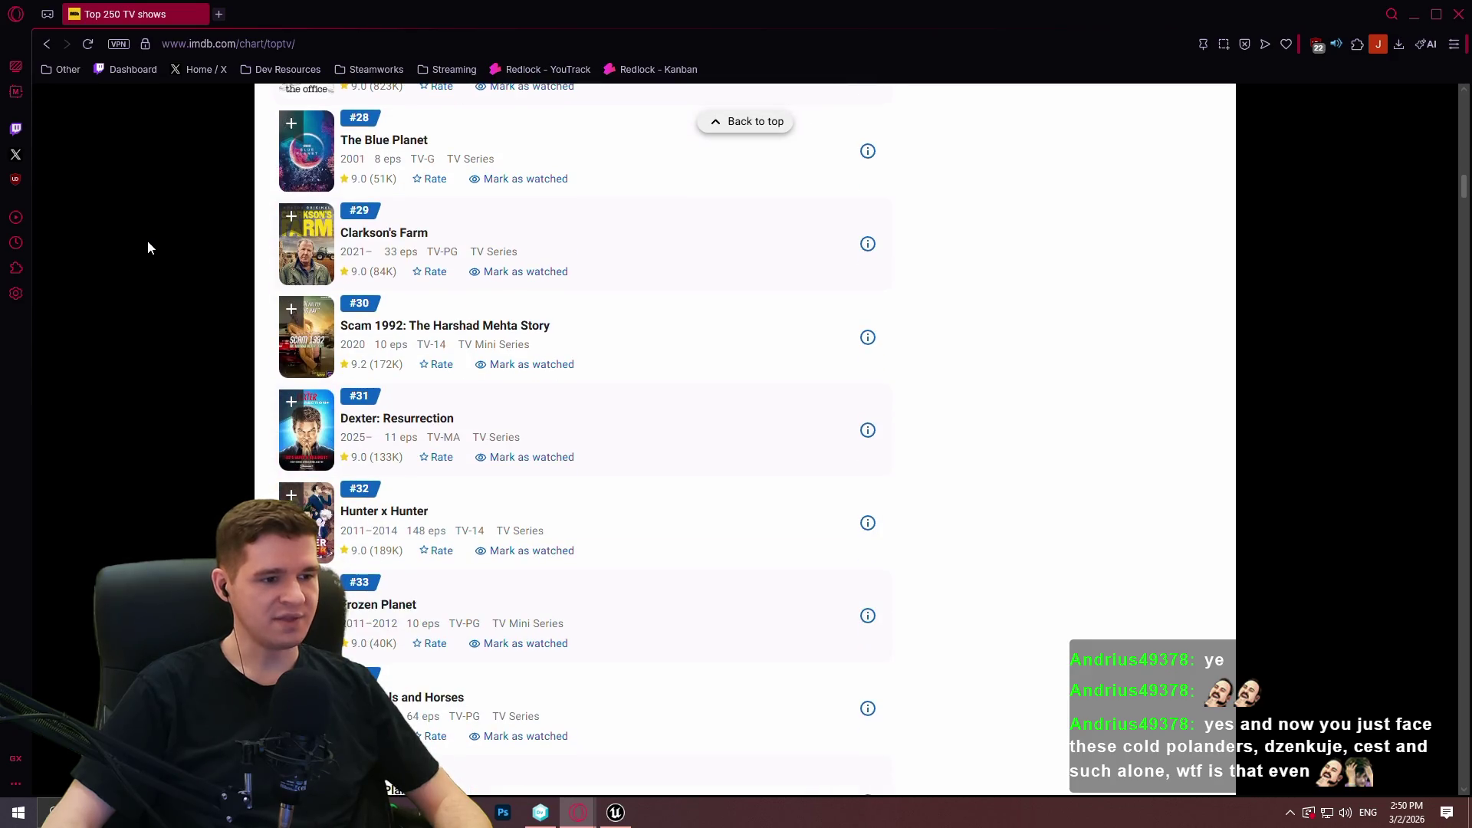
scroll(147, 244, "down", 6)
scroll(175, 247, "down", 4)
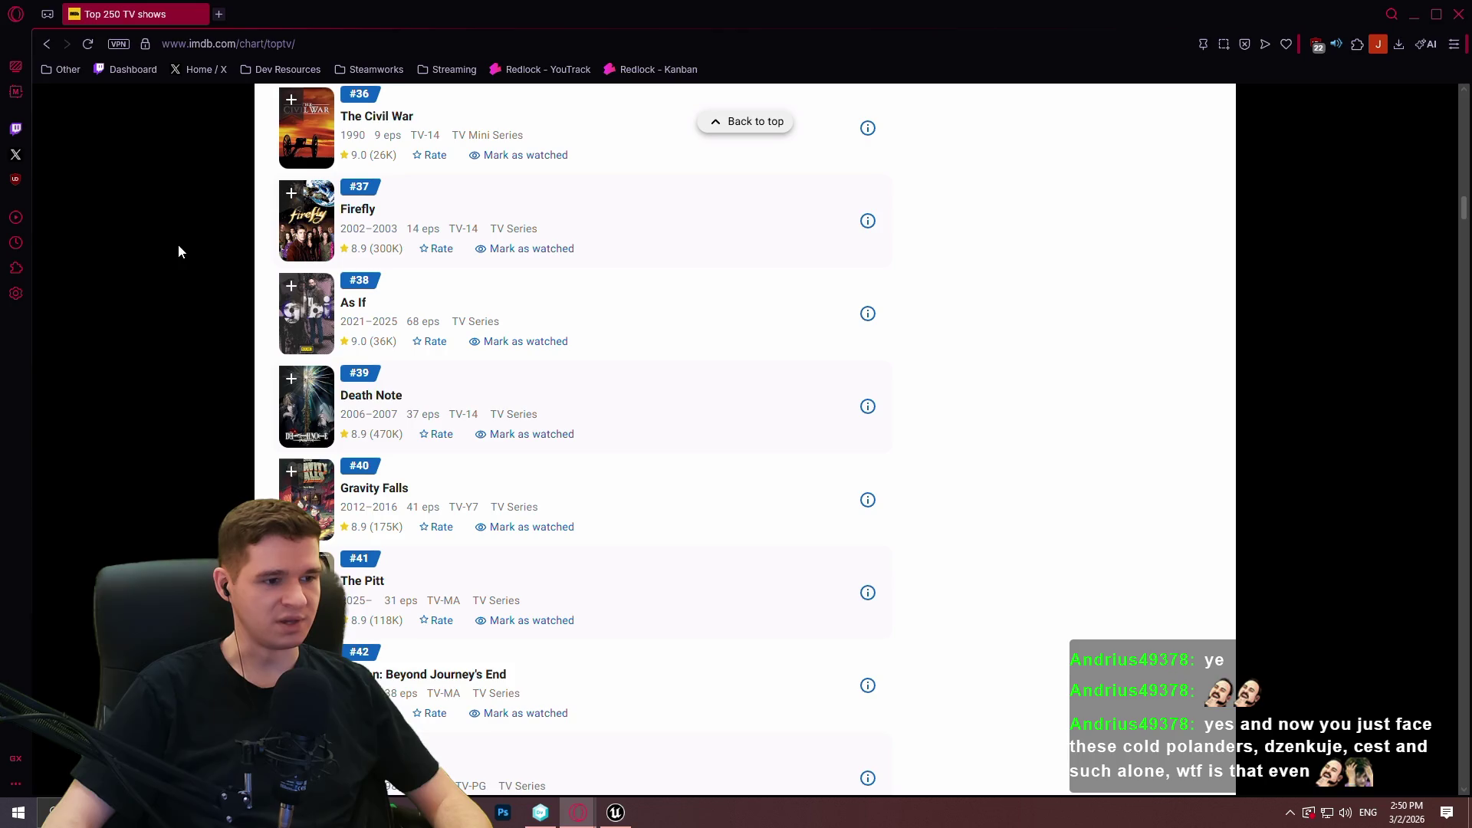
scroll(628, 483, "down", 3)
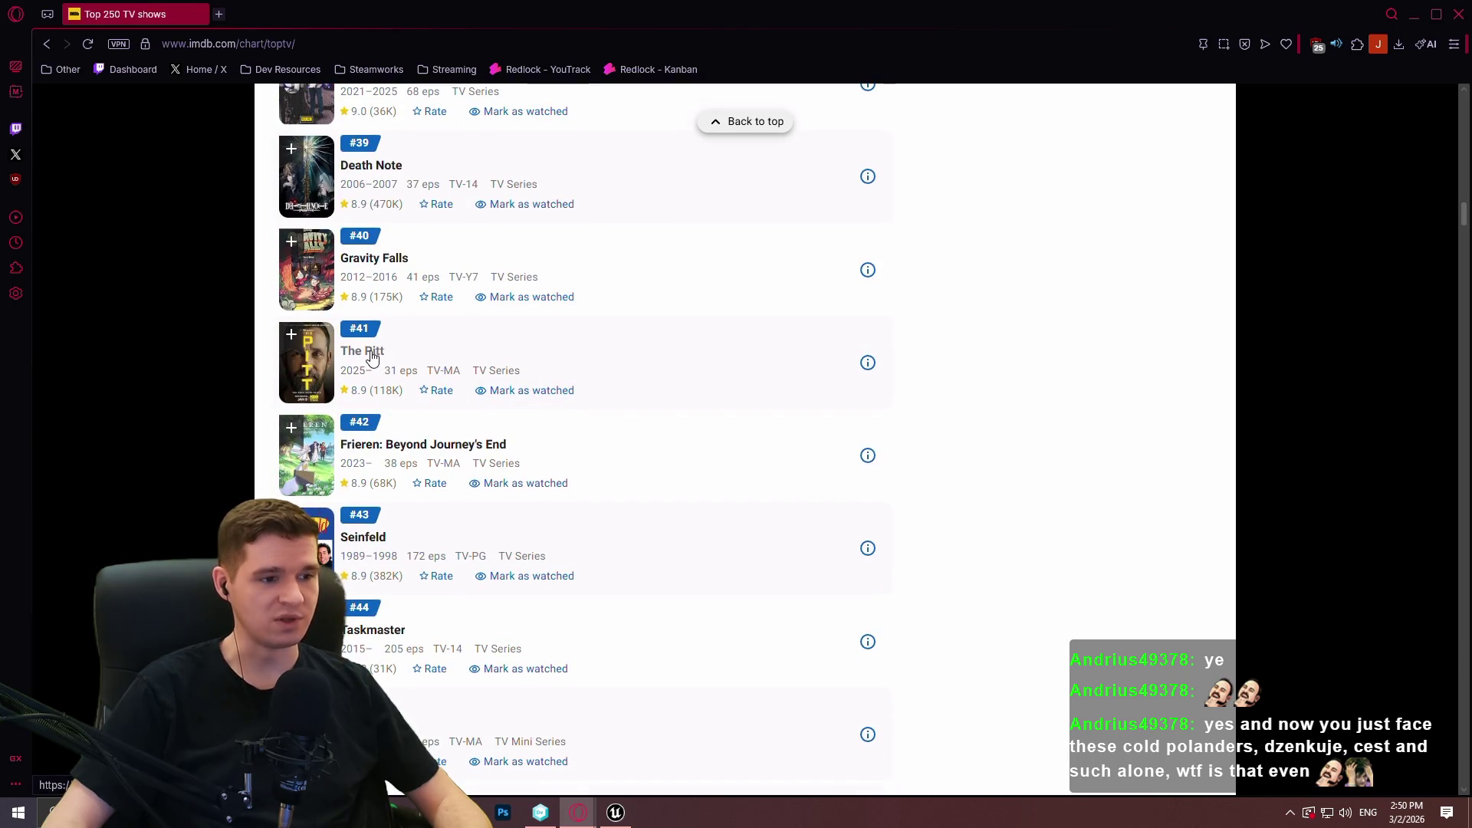
scroll(847, 314, "down", 3)
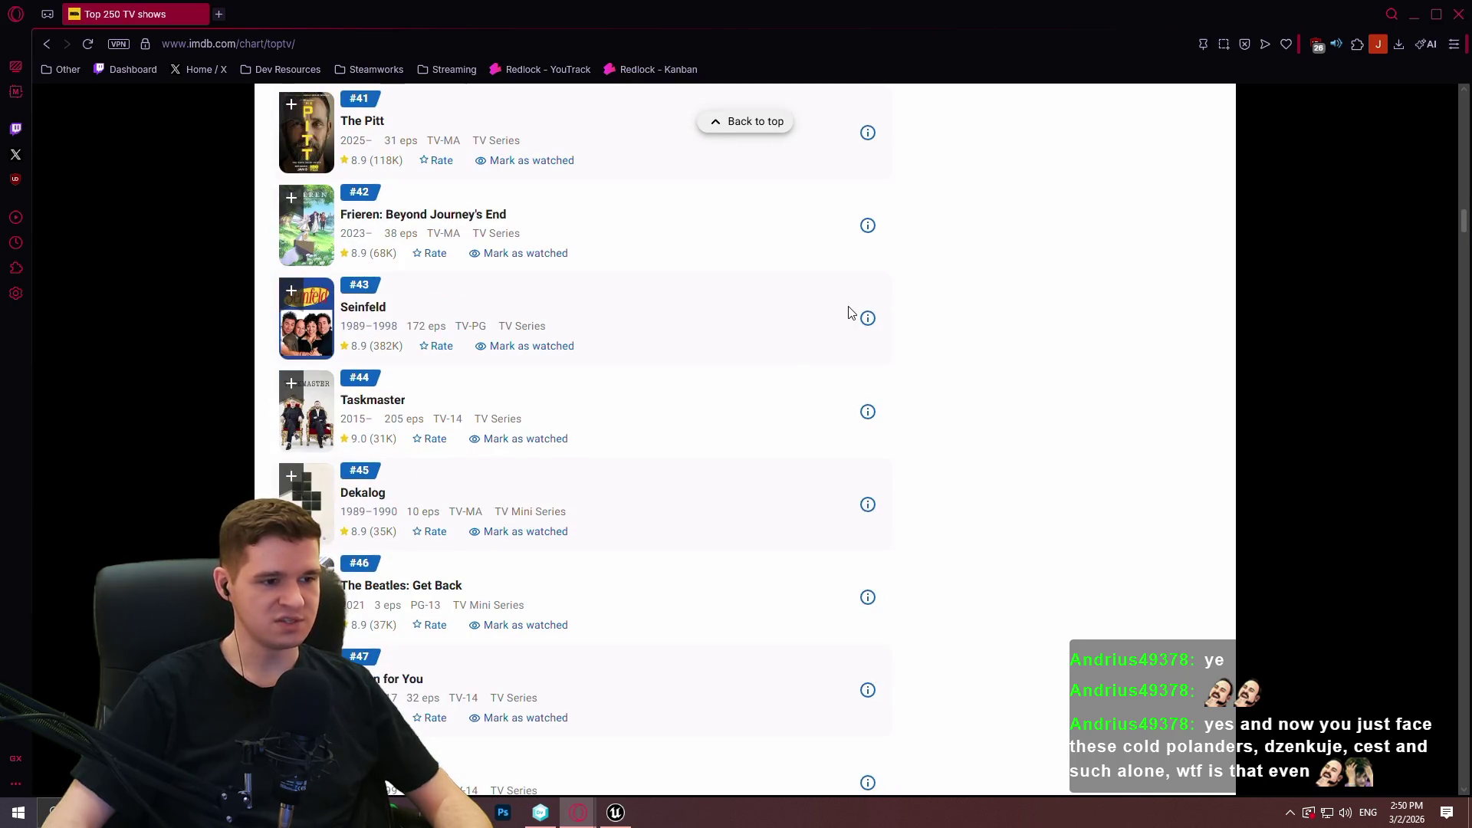
scroll(855, 331, "down", 3)
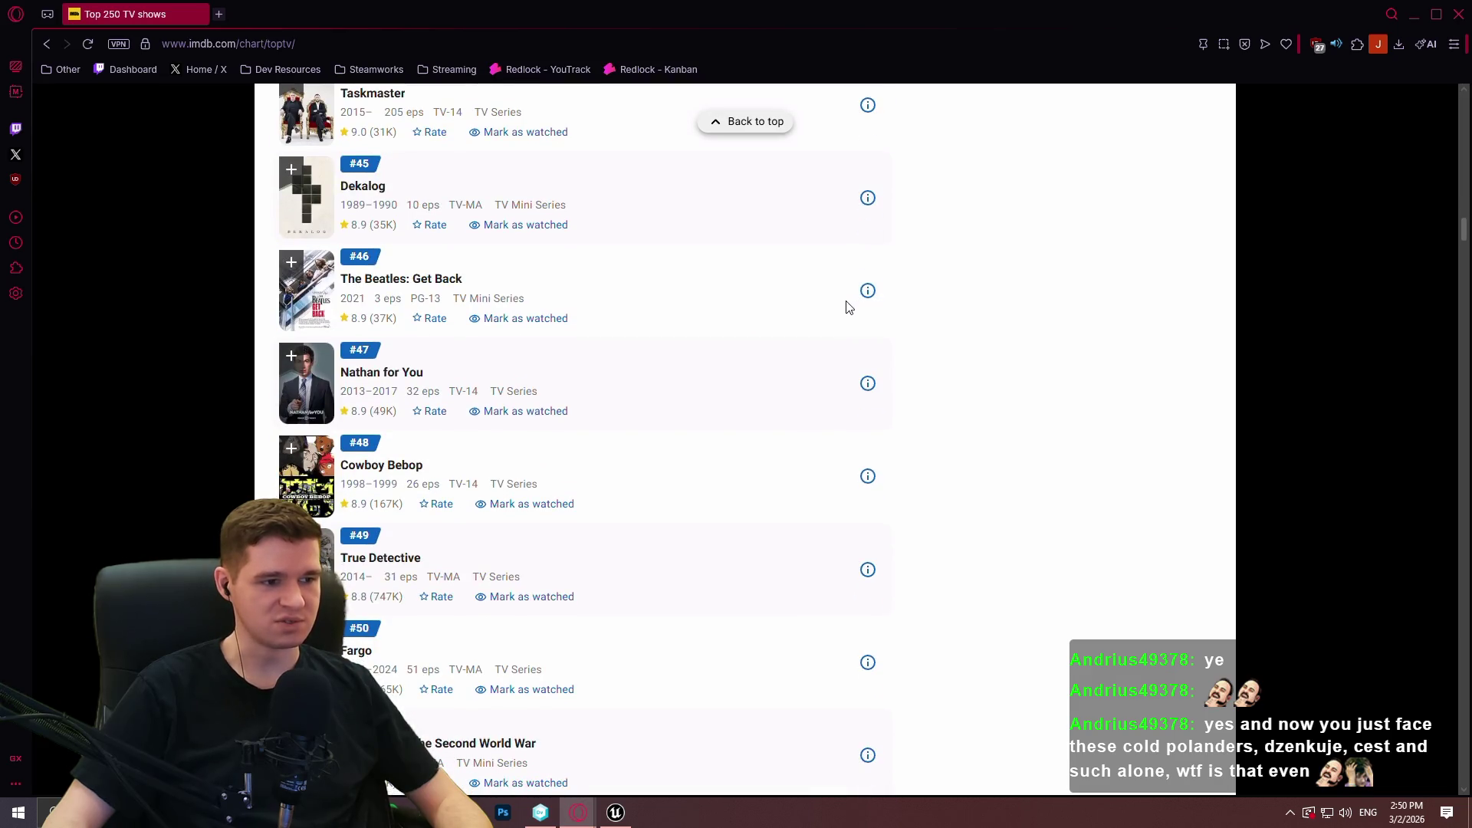
scroll(844, 304, "down", 2)
scroll(844, 305, "down", 7)
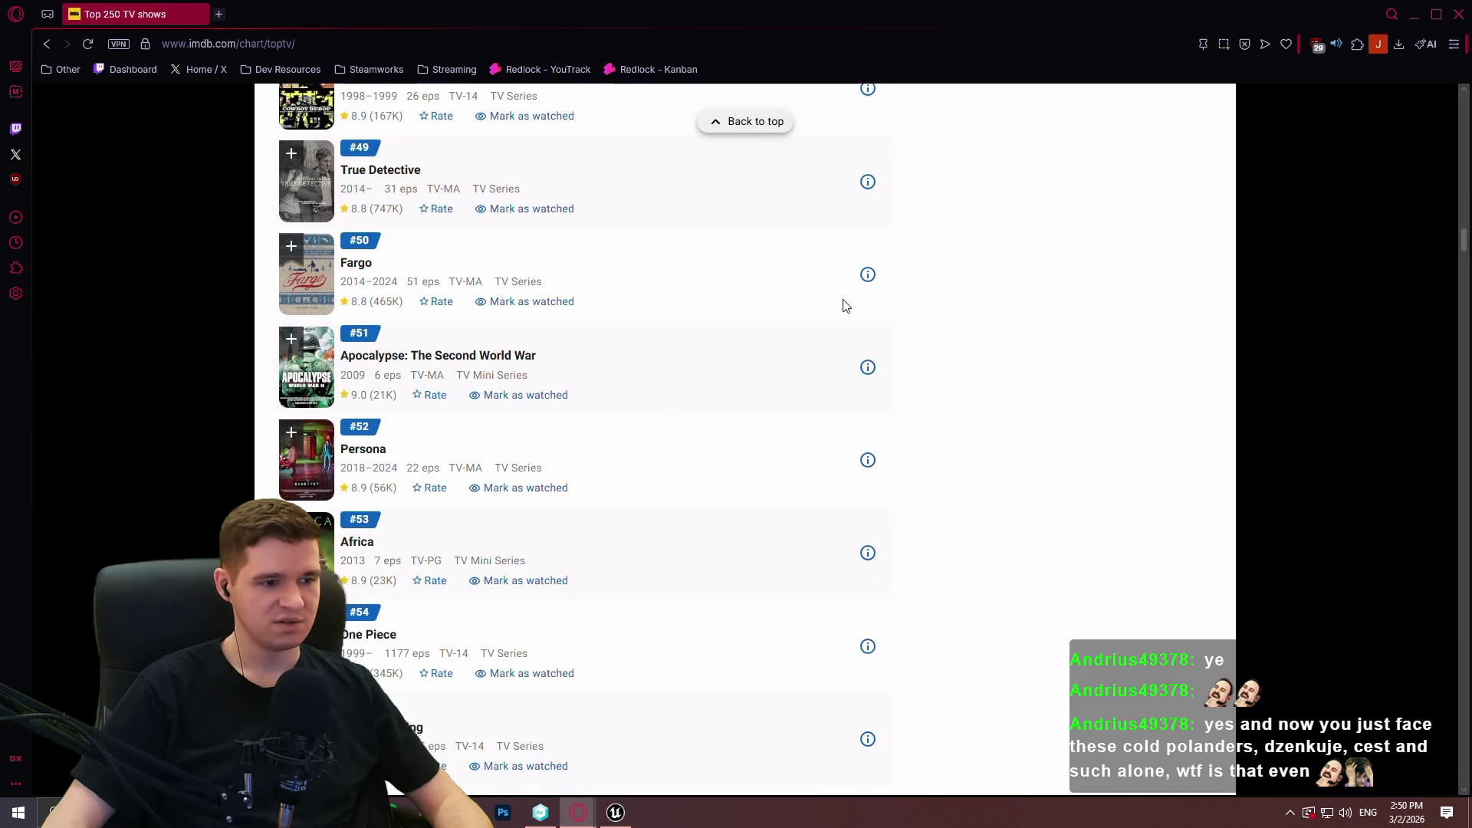
scroll(845, 305, "down", 2)
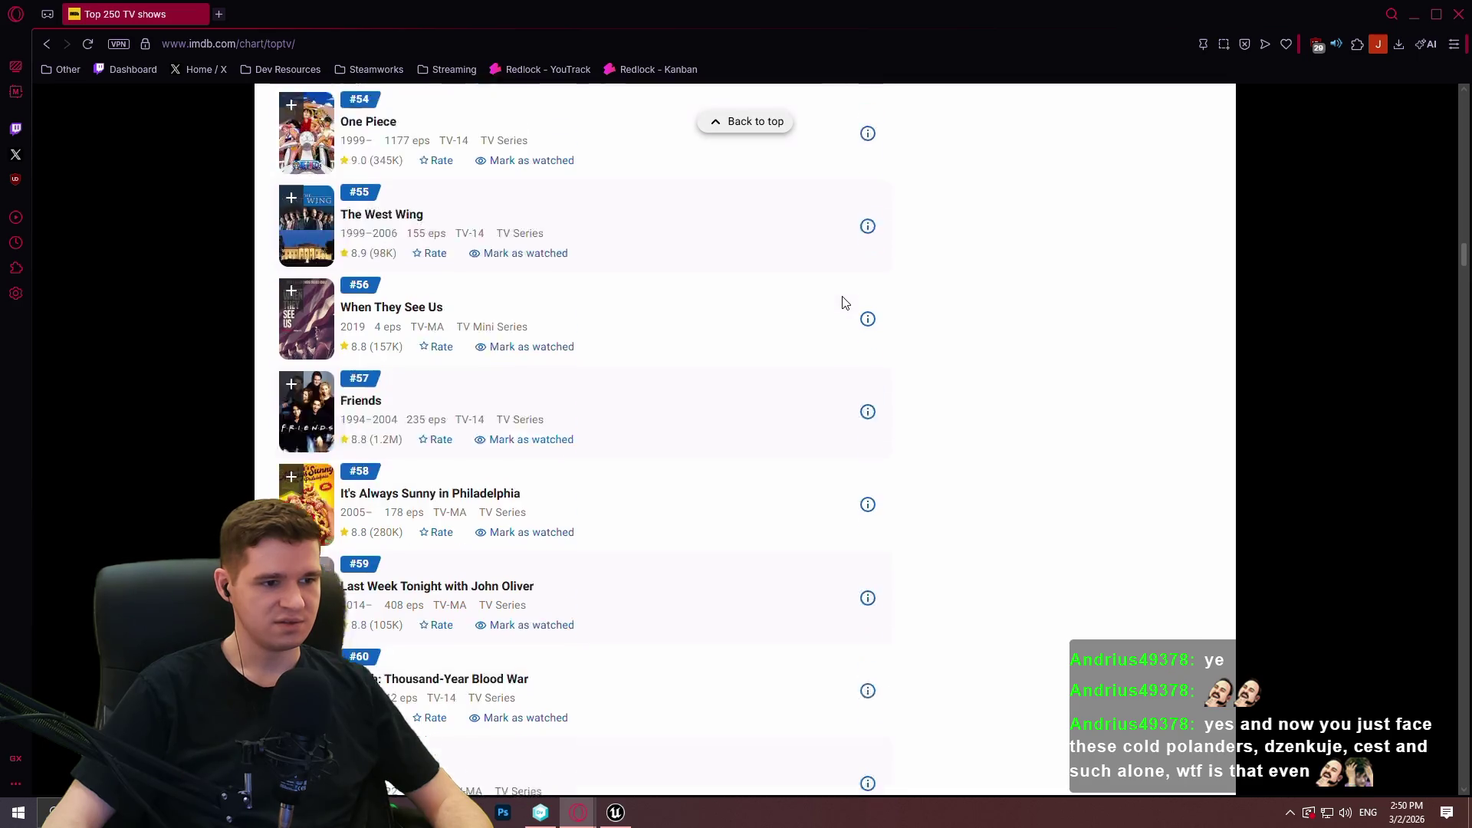
scroll(846, 301, "down", 3)
scroll(844, 299, "down", 2)
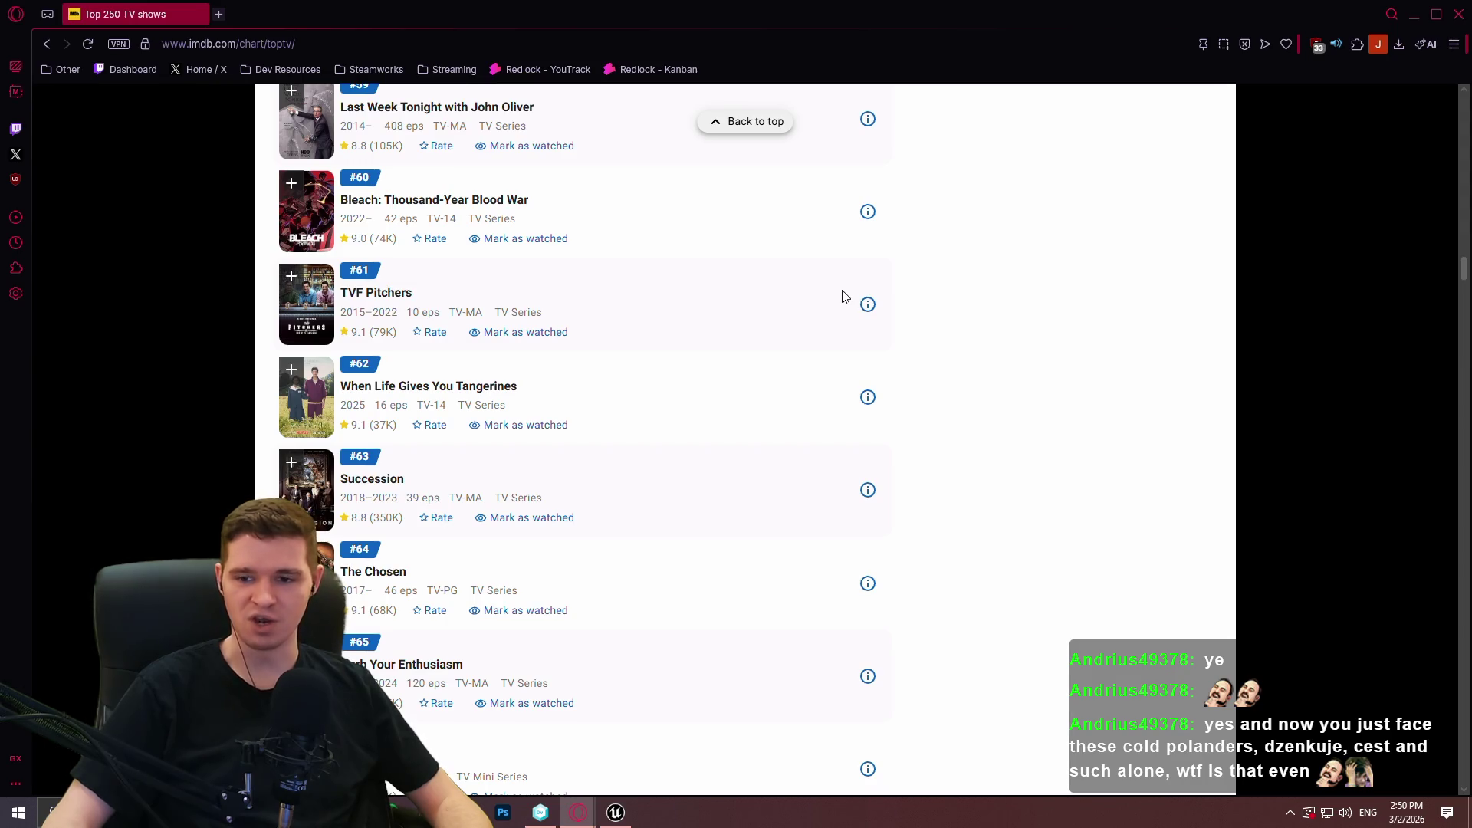
scroll(843, 296, "down", 4)
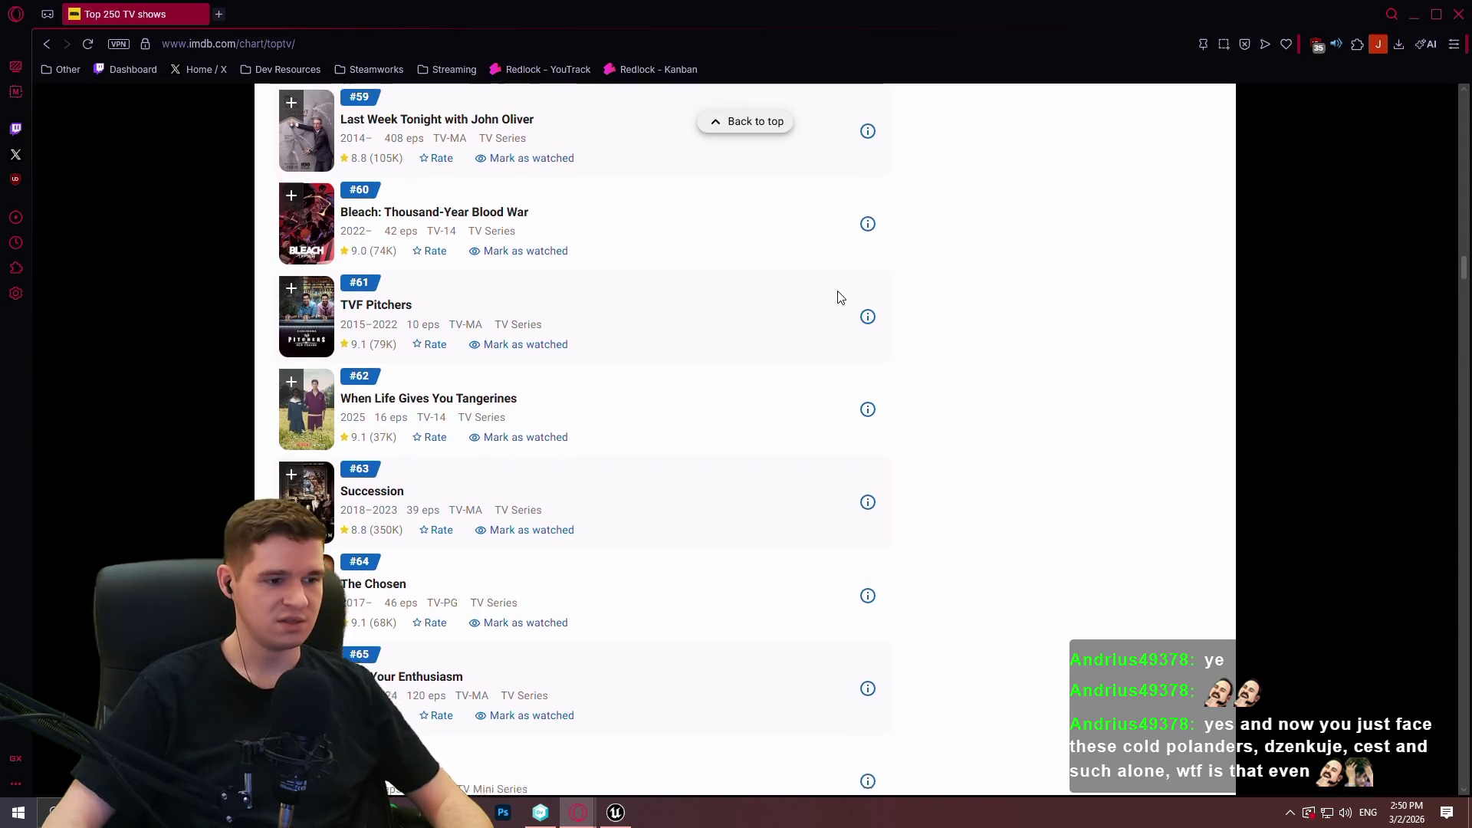
scroll(844, 284, "down", 2)
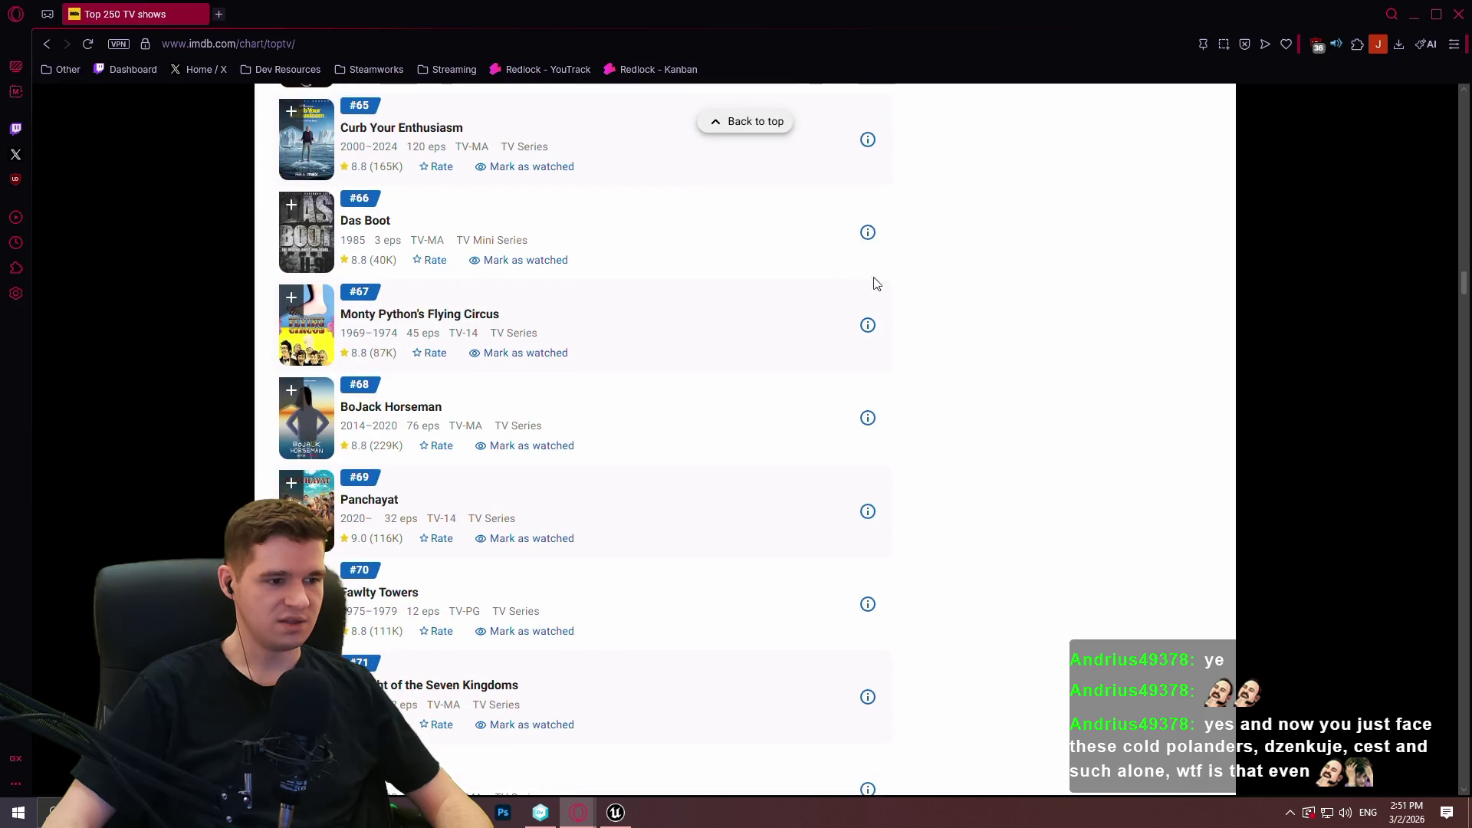
left_click(1468, 4)
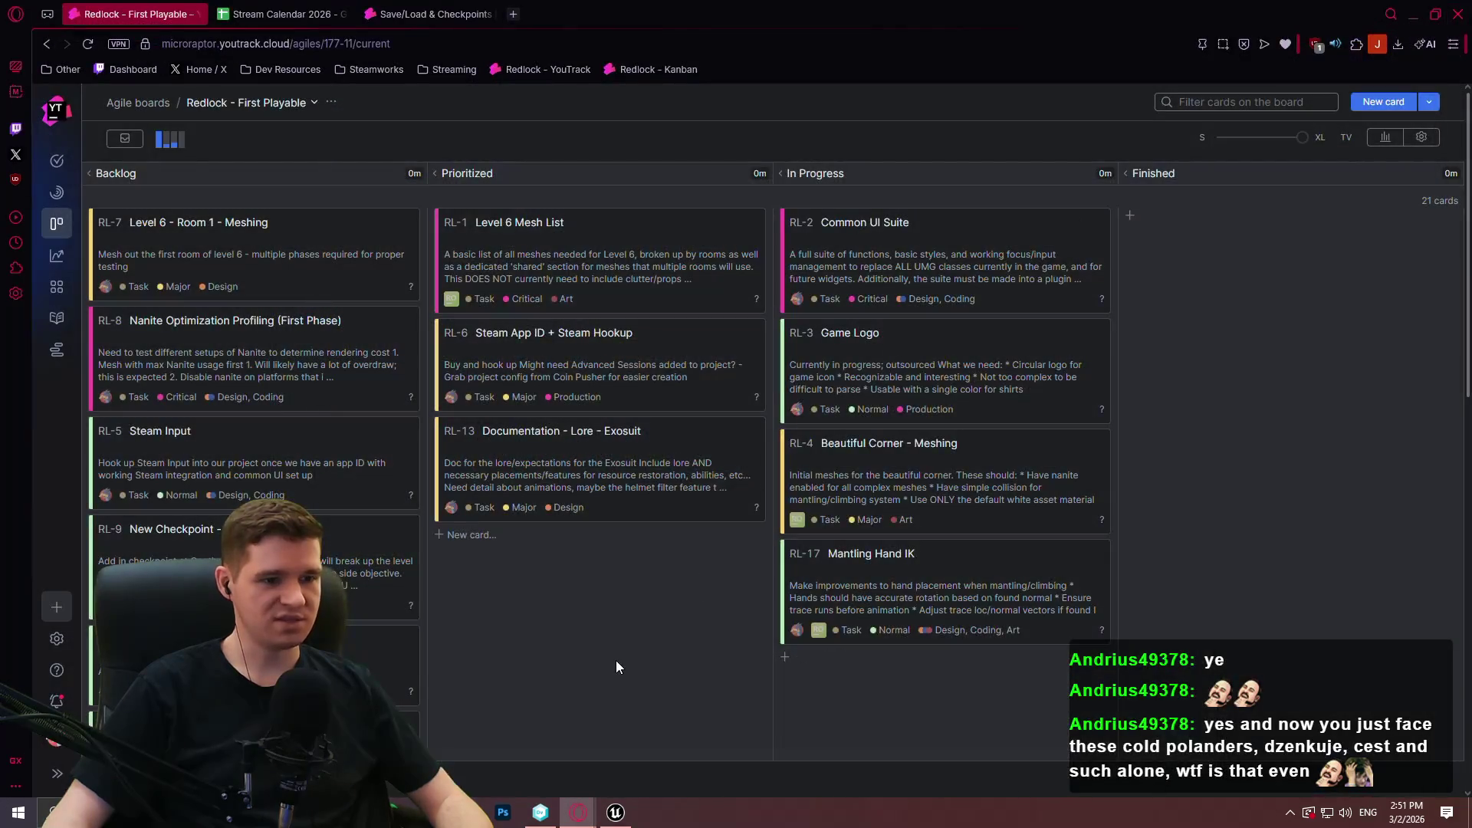
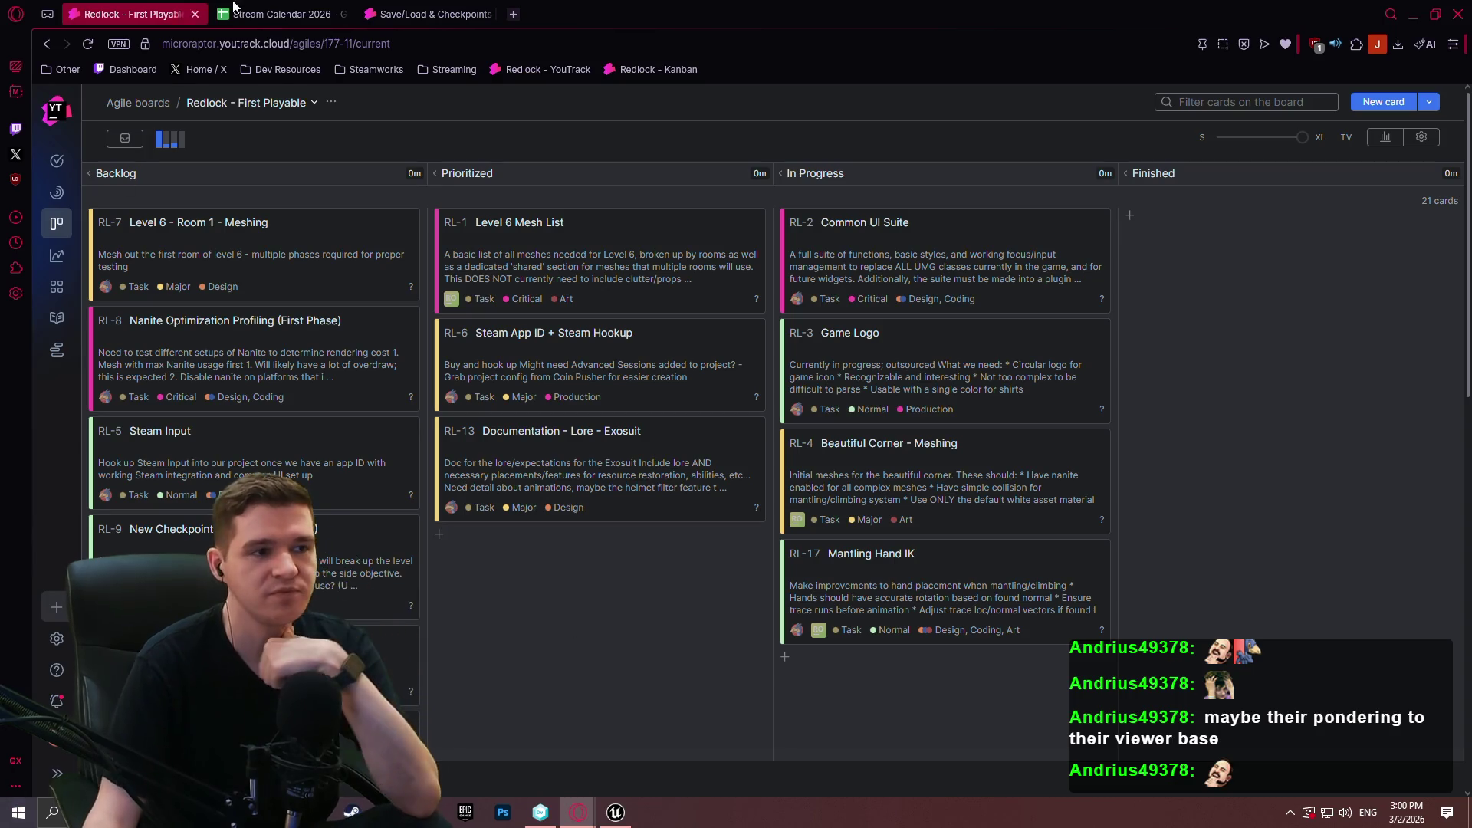
Glance at the Save/Load & Checkpoints article, the Redlock board and the March 2026 stream calendar.
left_click(401, 9)
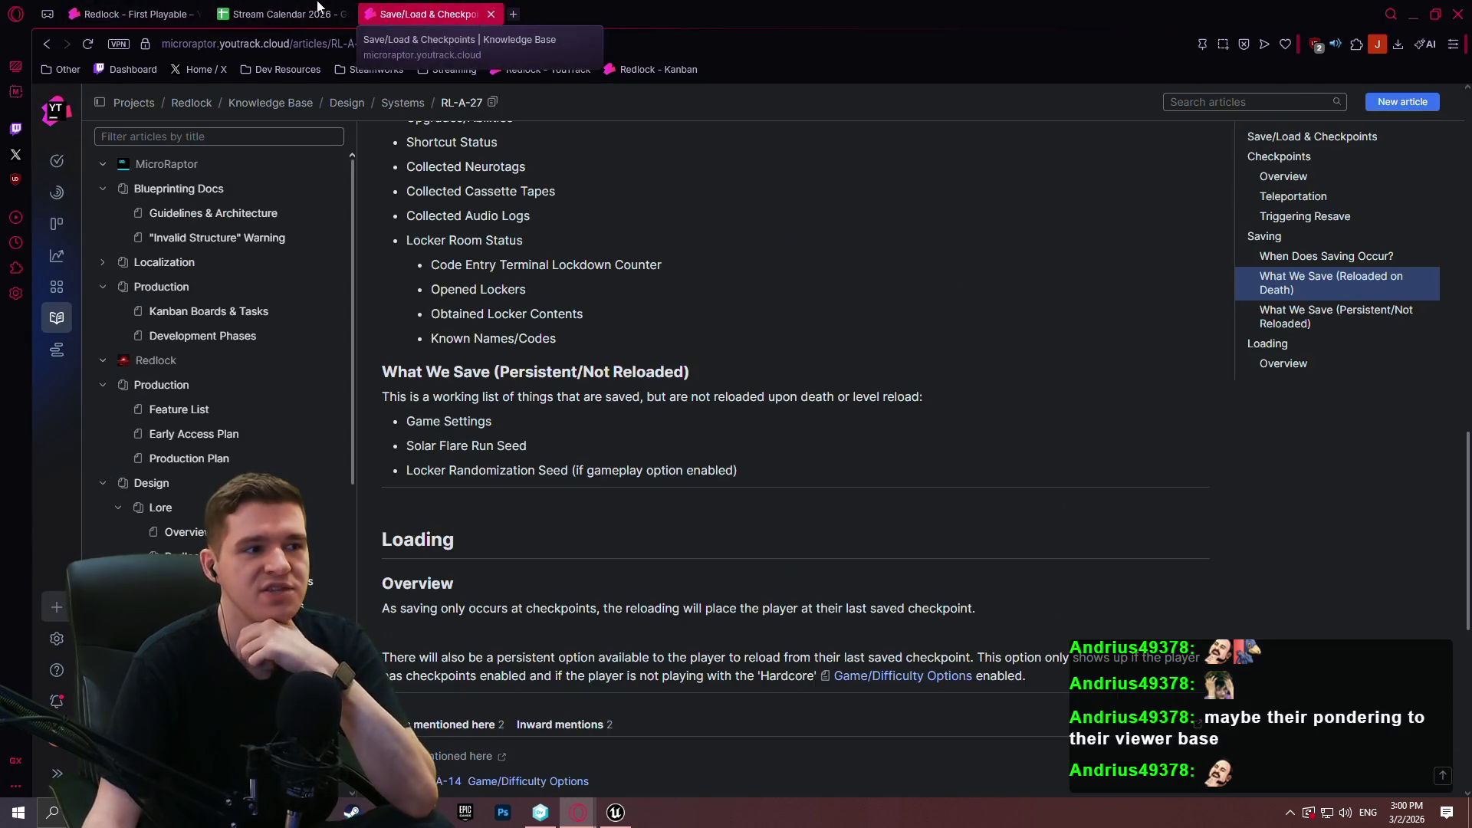
left_click(171, 9)
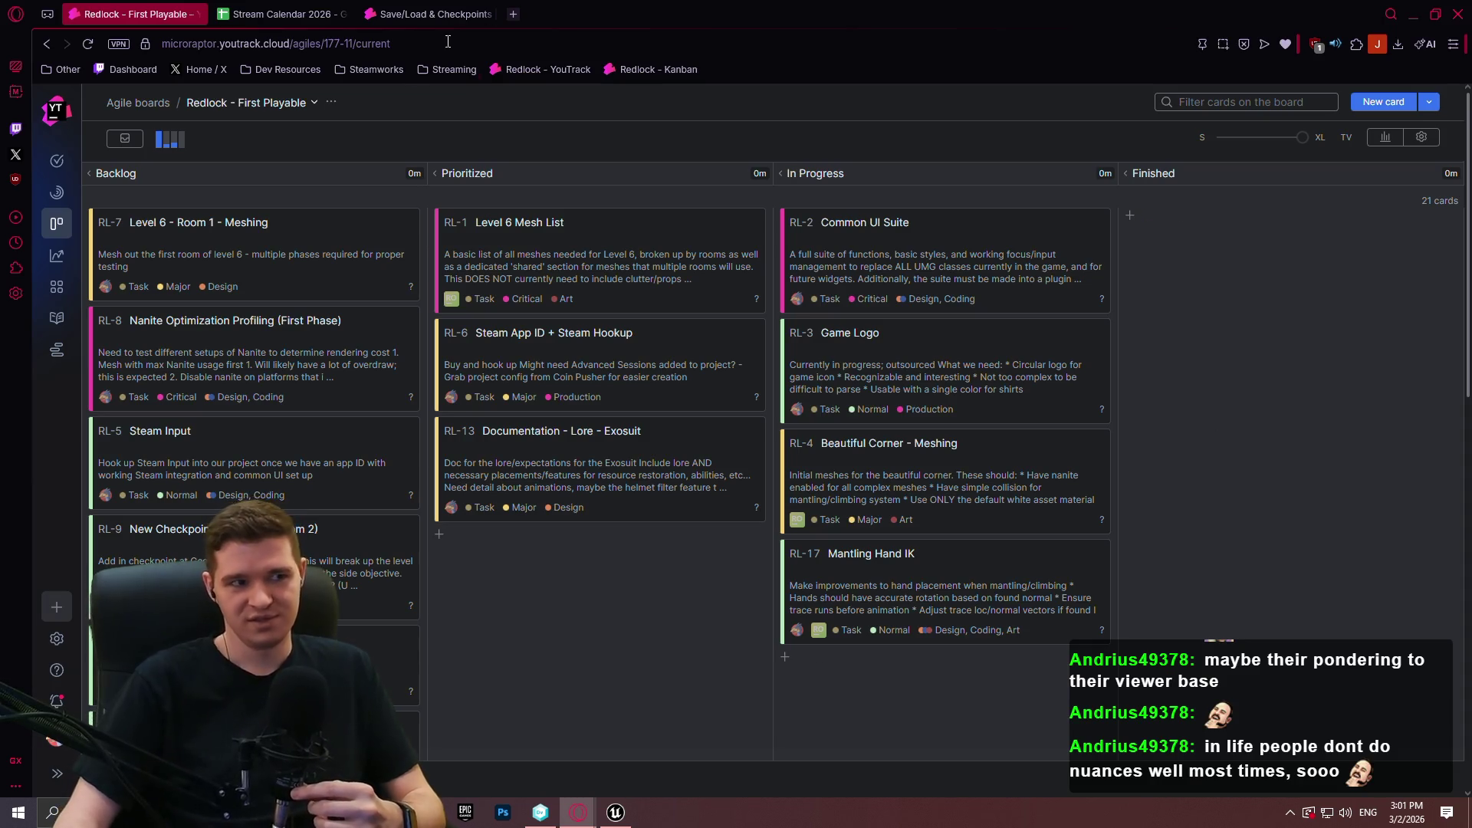
left_click(433, 14)
left_click(284, 14)
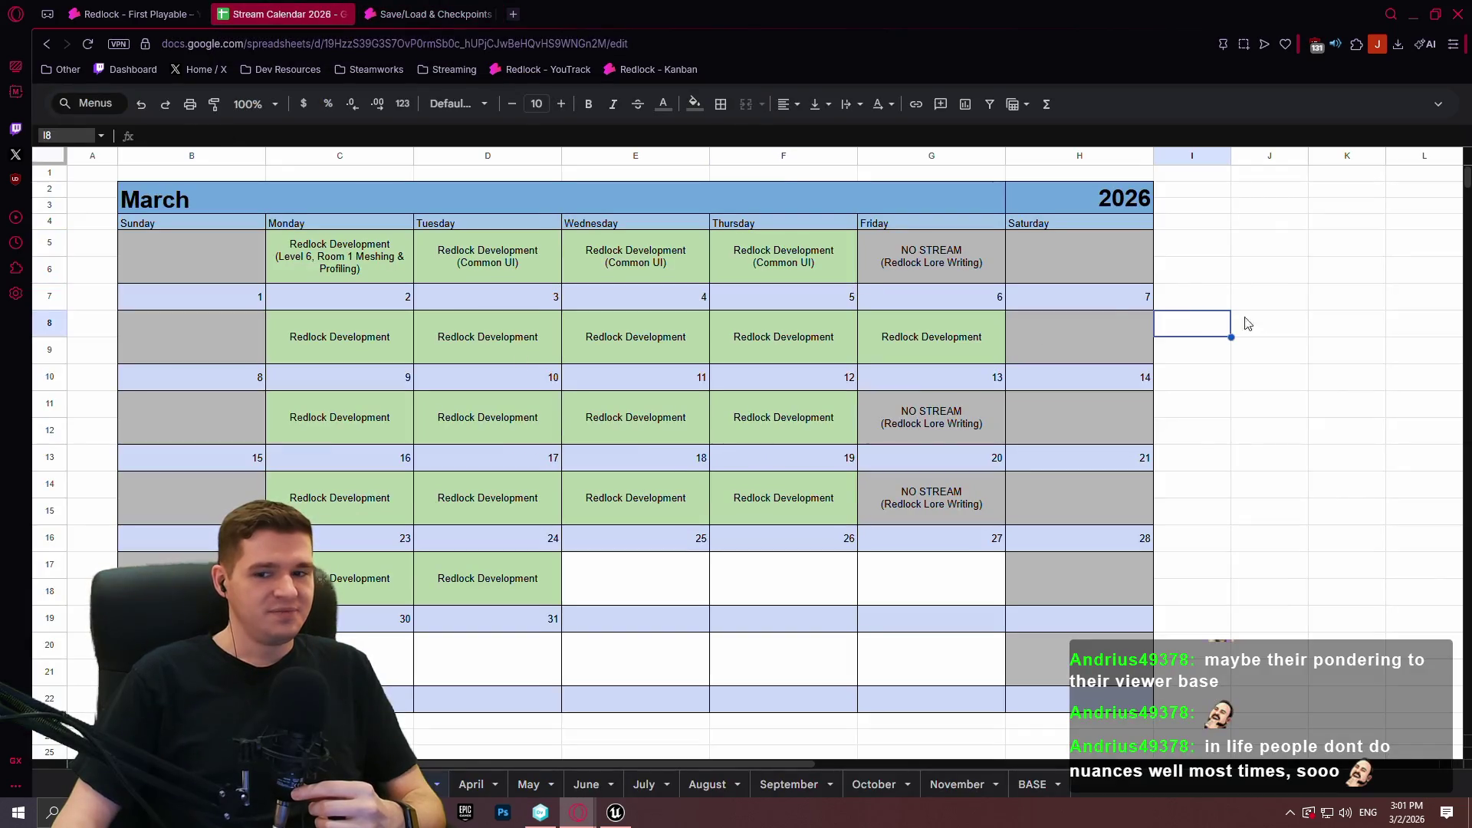
Close the unsaved Notepad++ checkpoint notes without saving 'new 1'.
key("alt+Tab")
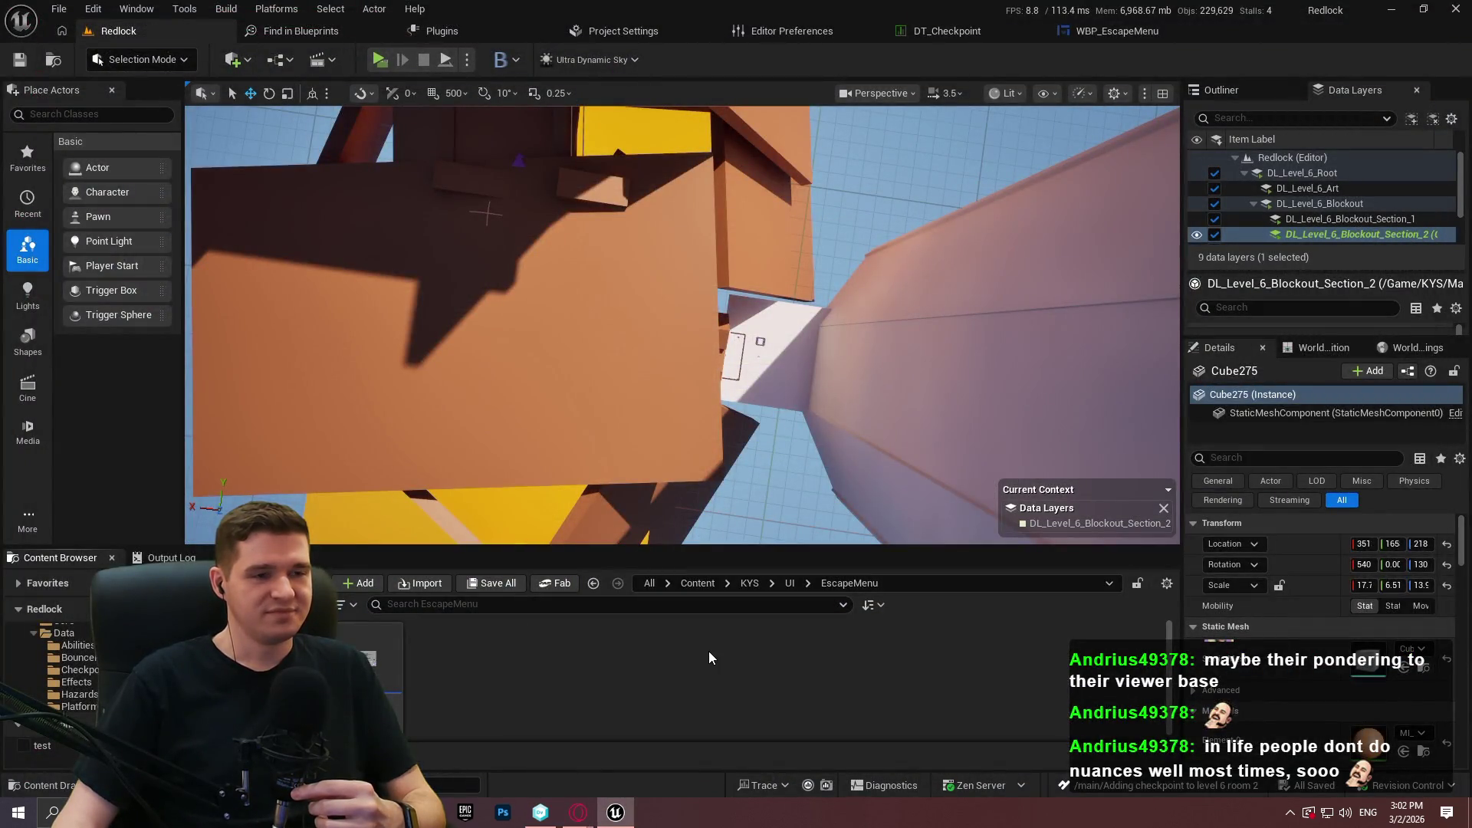
key("alt+Tab")
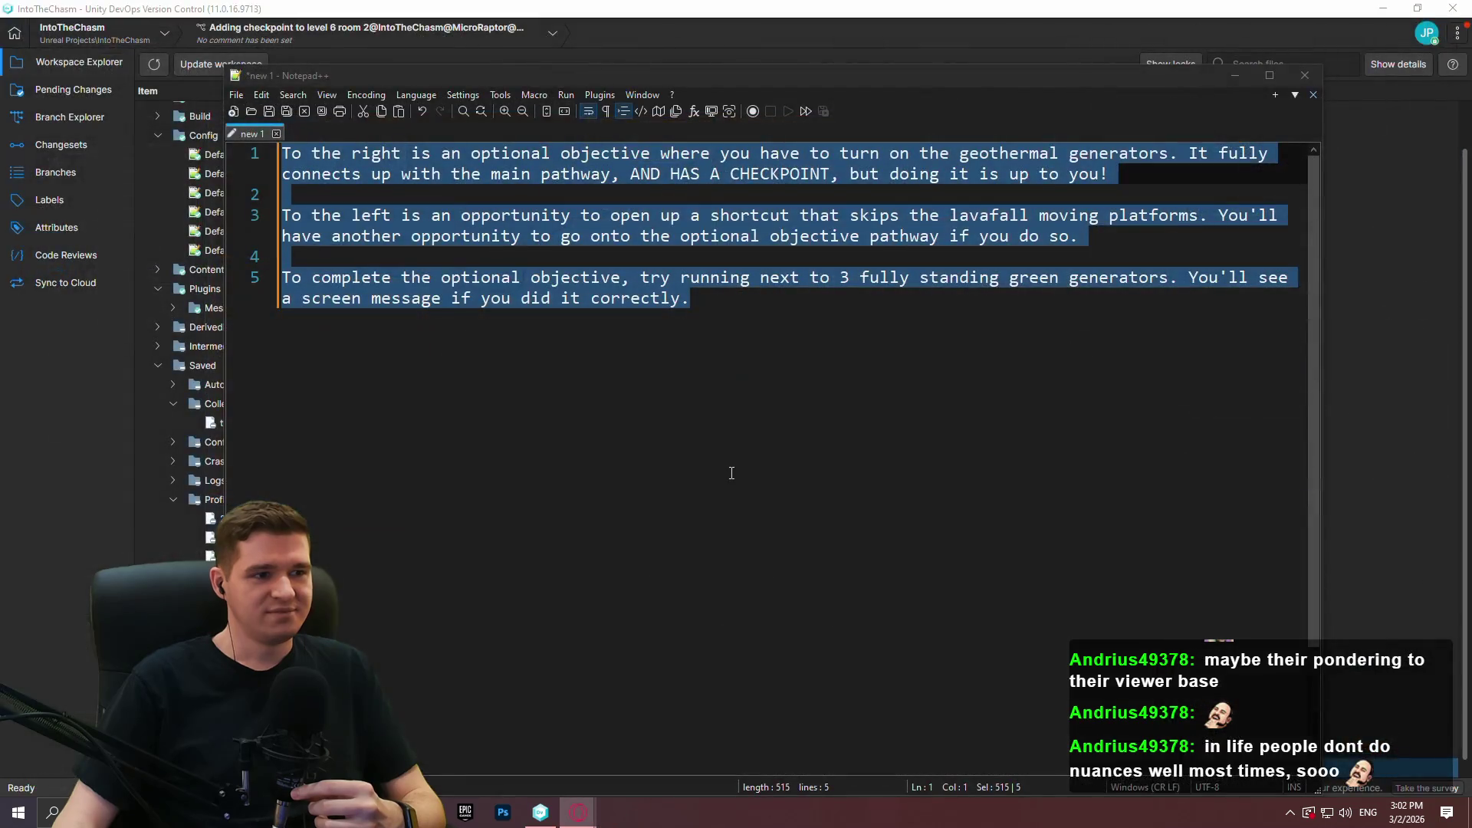
left_click(1301, 80)
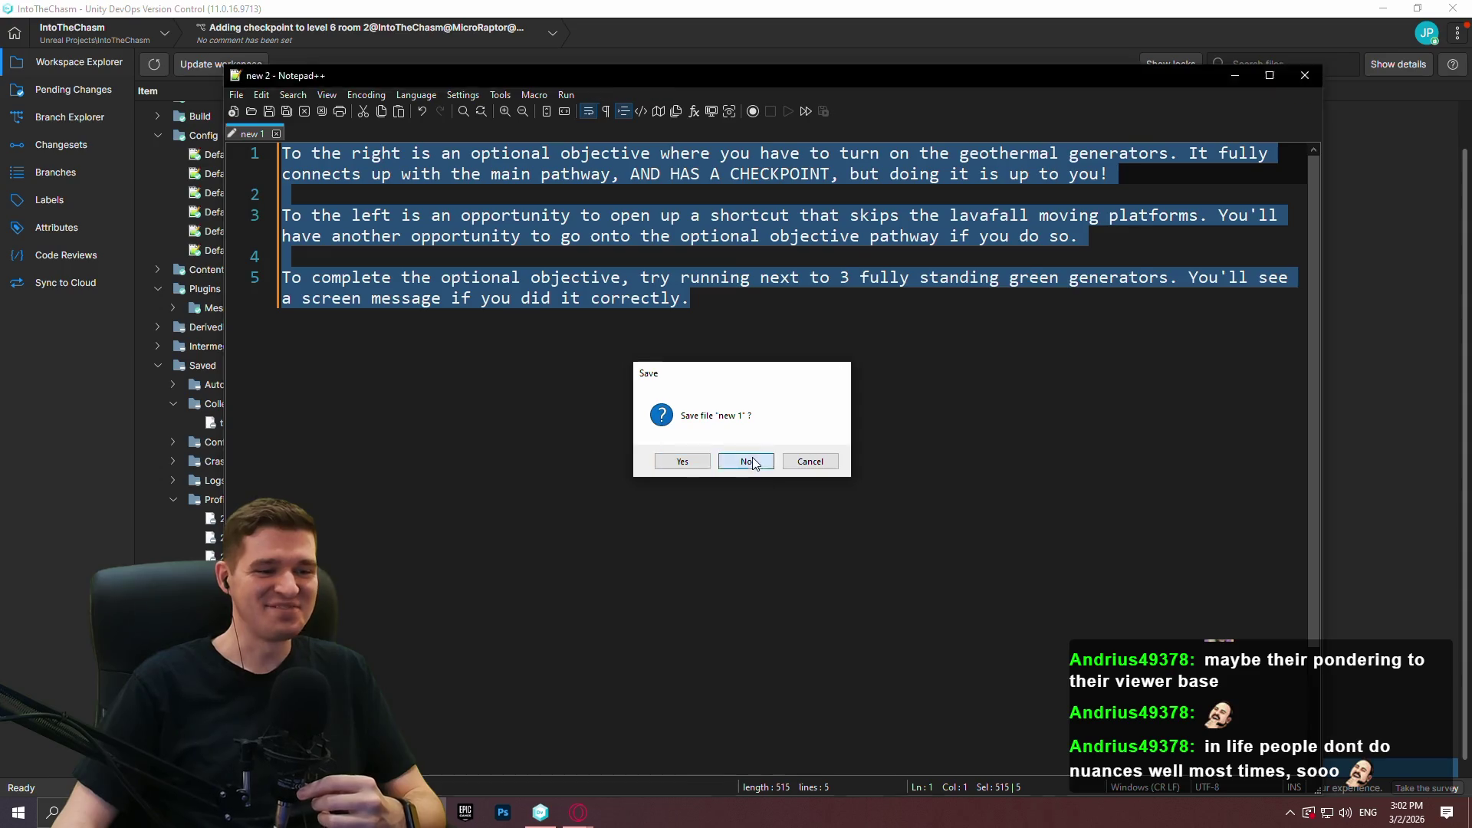
left_click(752, 457)
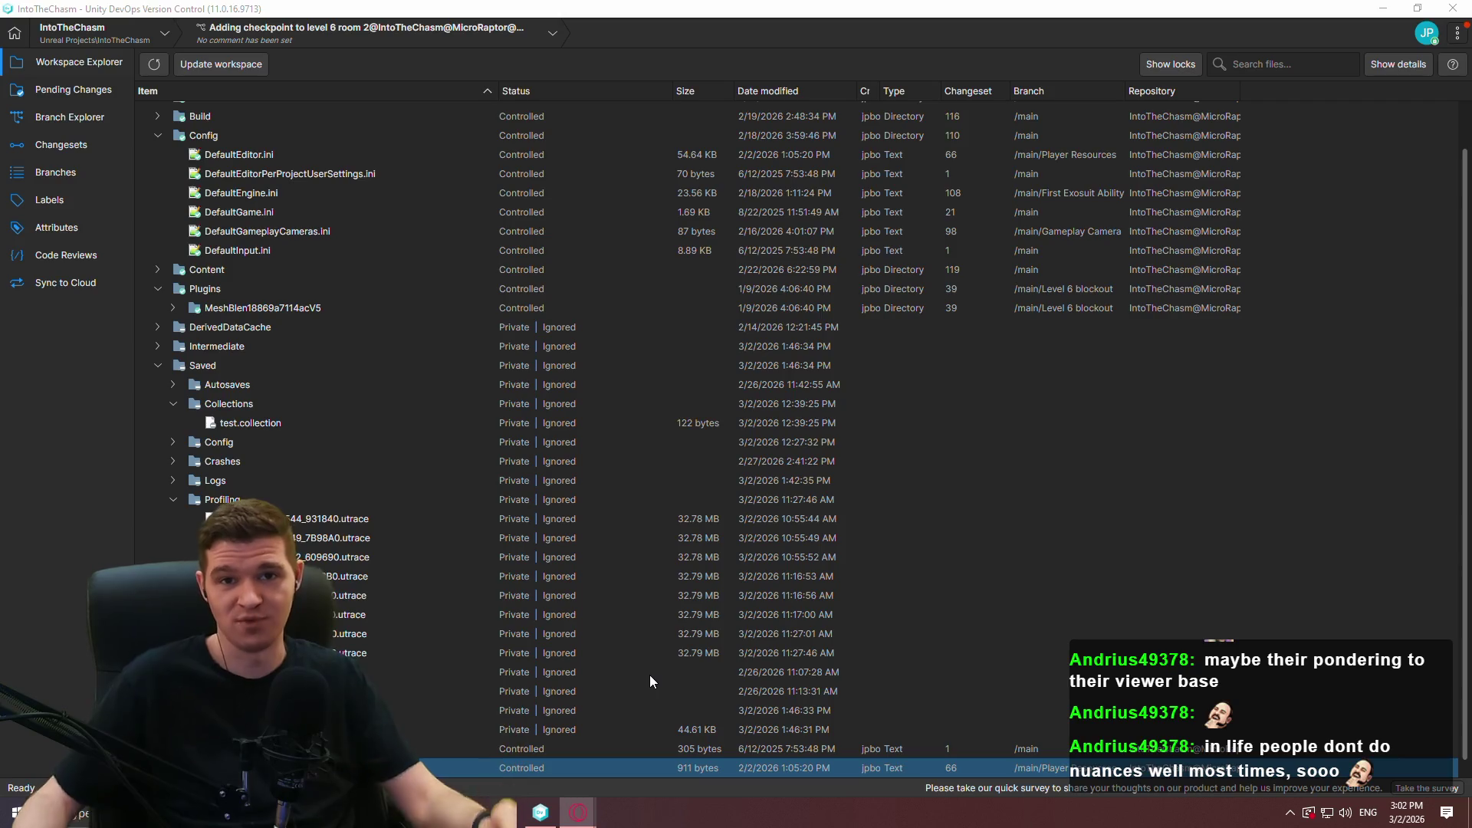
Show the list of pending changed files in the workspace.
mouse_move(578, 812)
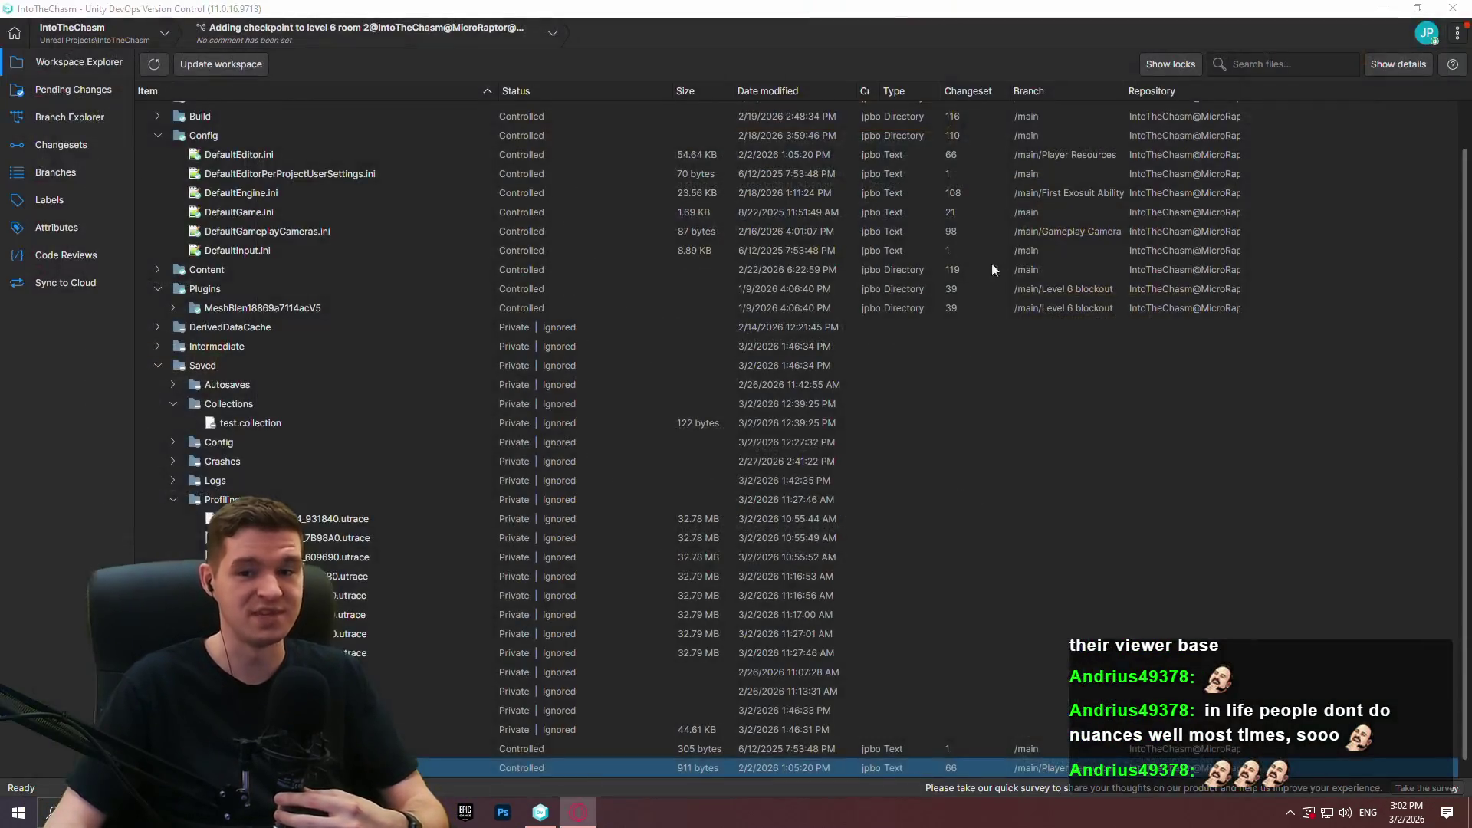
left_click(56, 120)
left_click(80, 91)
left_click(72, 107)
left_click(68, 95)
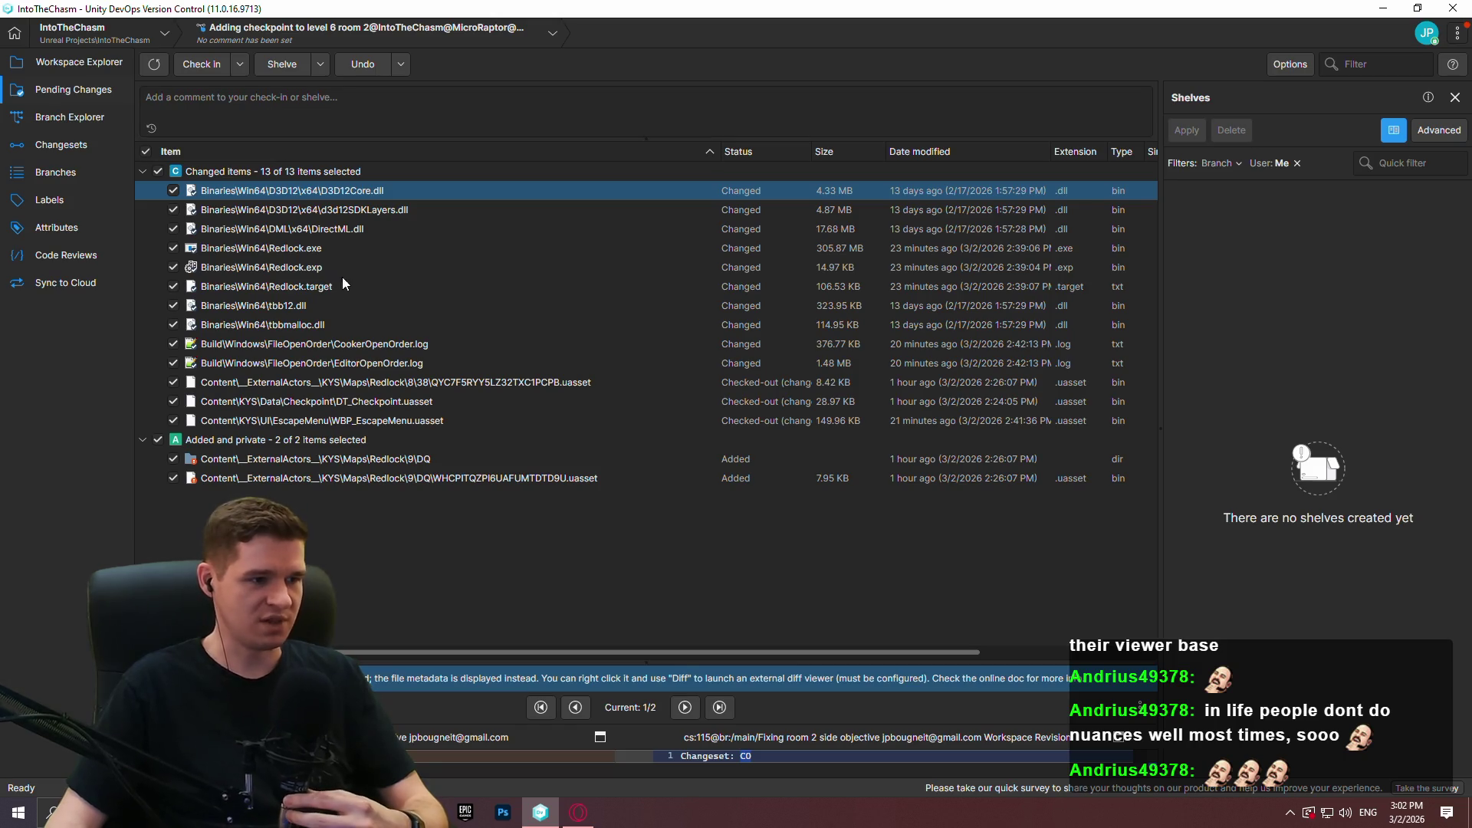
Undo the changes to the ten Binaries and Build files, keeping the Content asset changes.
left_click(309, 357)
left_click(338, 193, "shift")
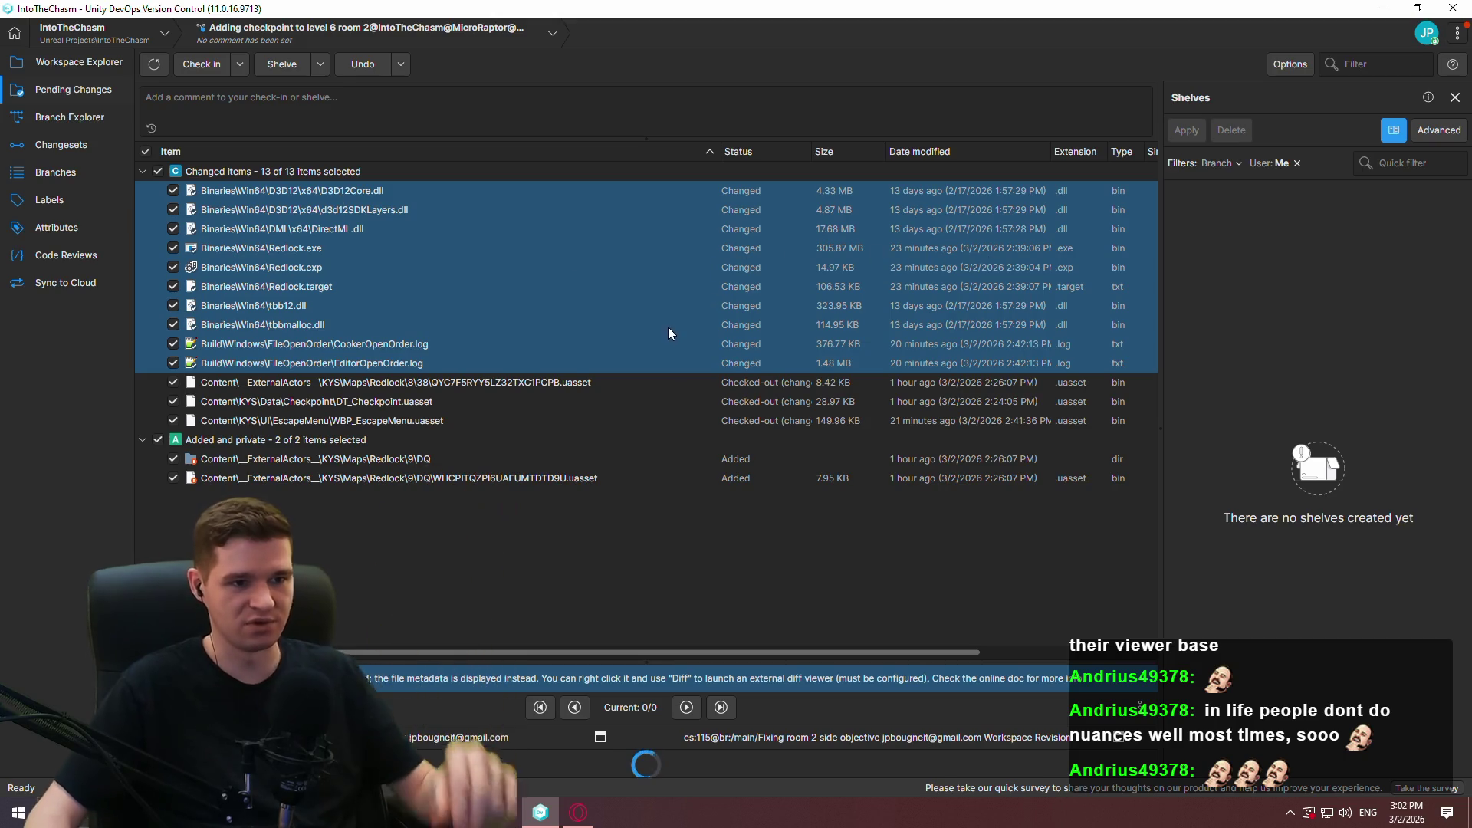
right_click(334, 196)
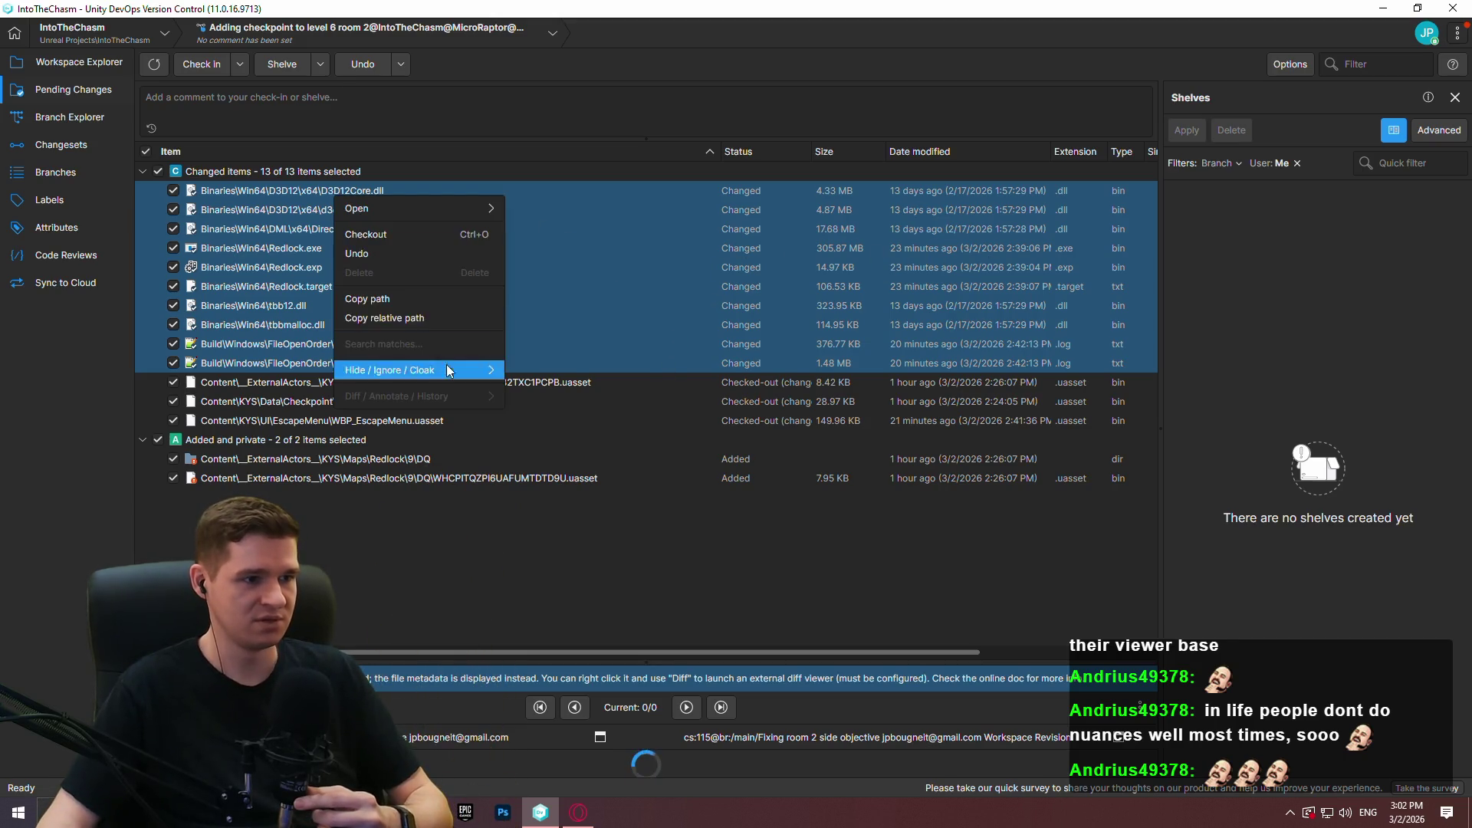
left_click(394, 251)
left_click(794, 428)
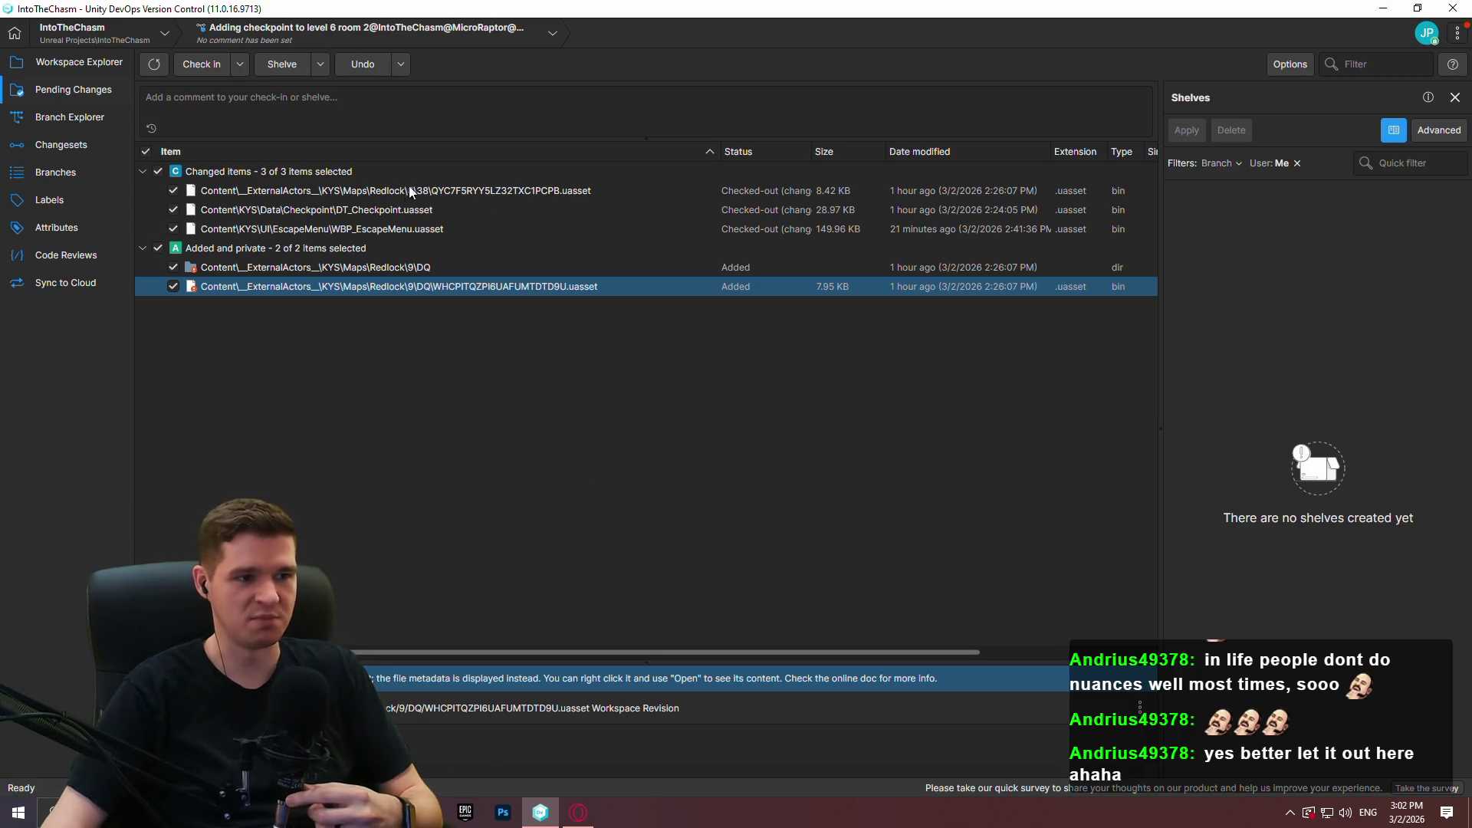
left_click(434, 184)
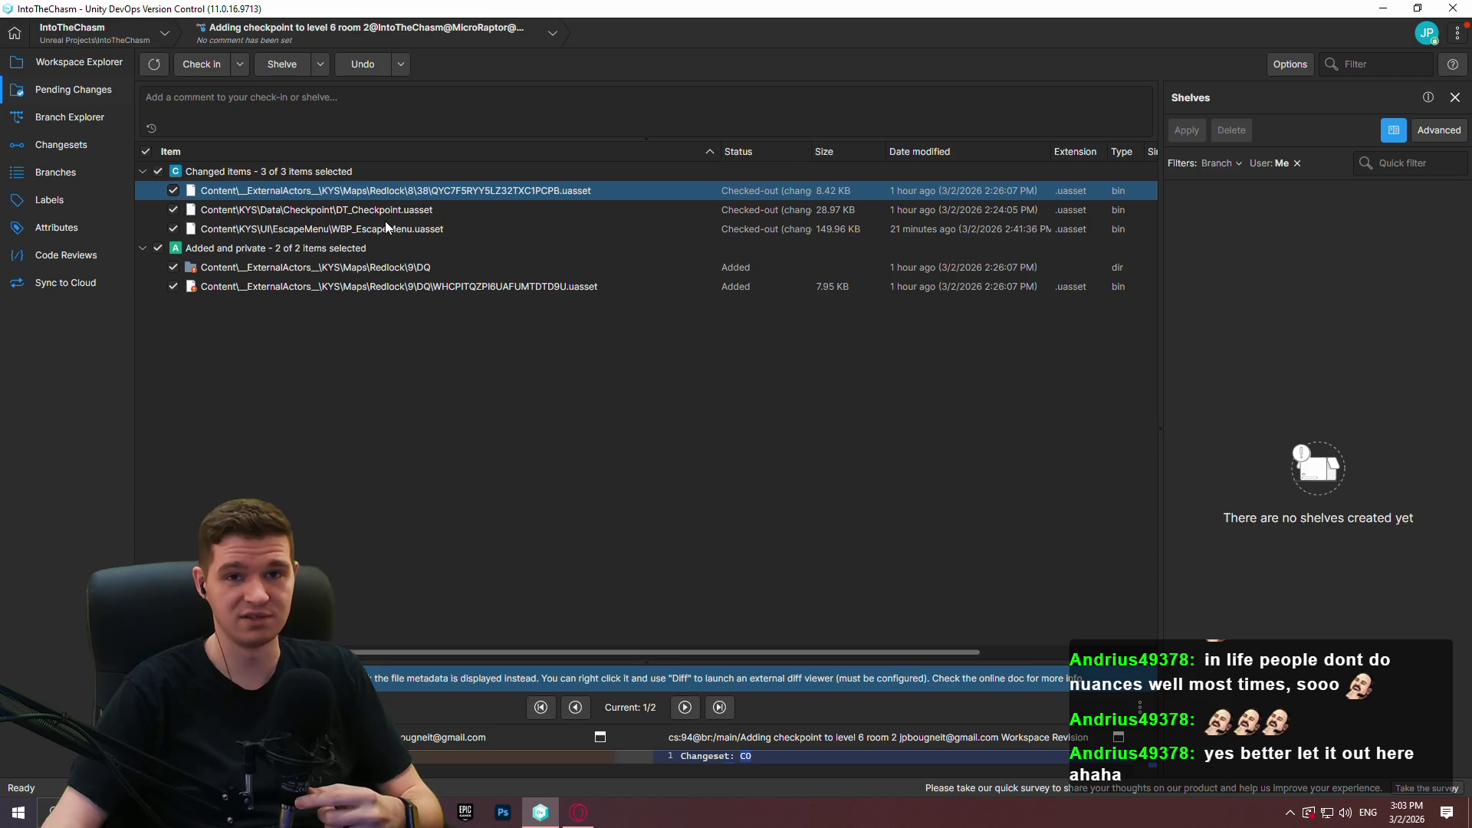
left_click(331, 110)
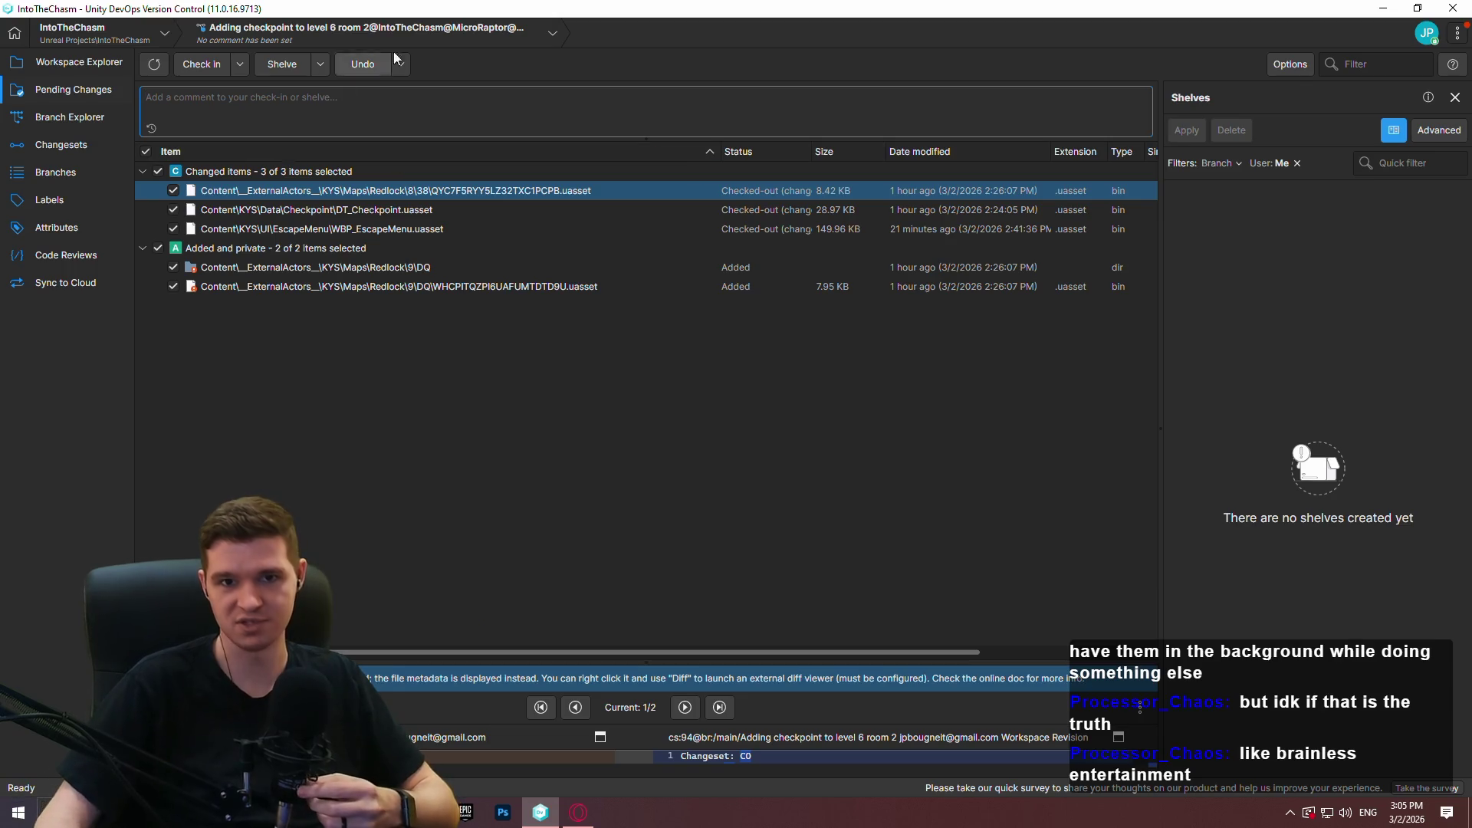
left_click(393, 127)
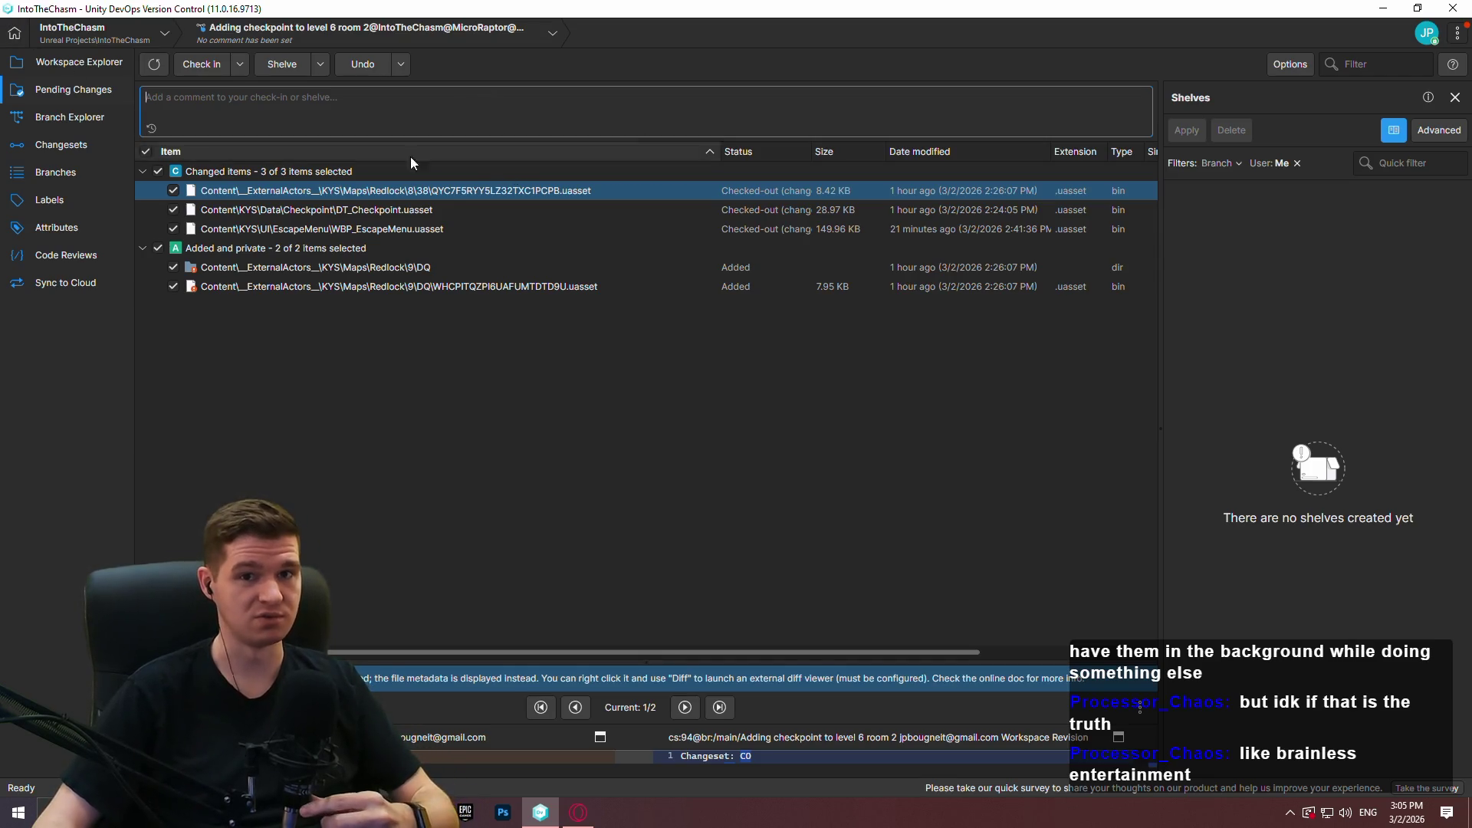
Check in the five Content changes with comment 'Added in a new checkpoint to room 2'.
left_click(243, 101)
type("Added in a n")
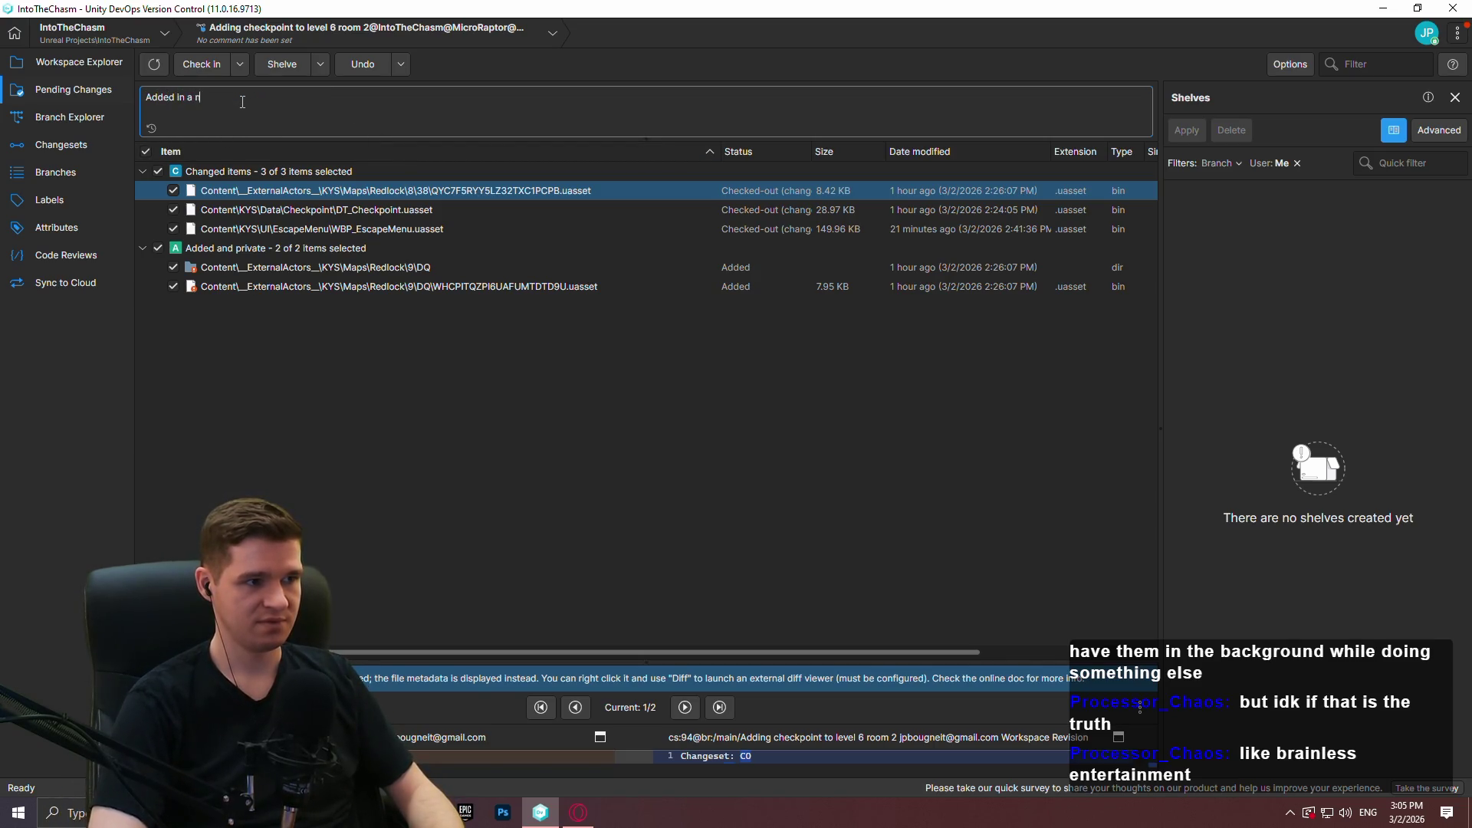
type("ckpoint to room 2")
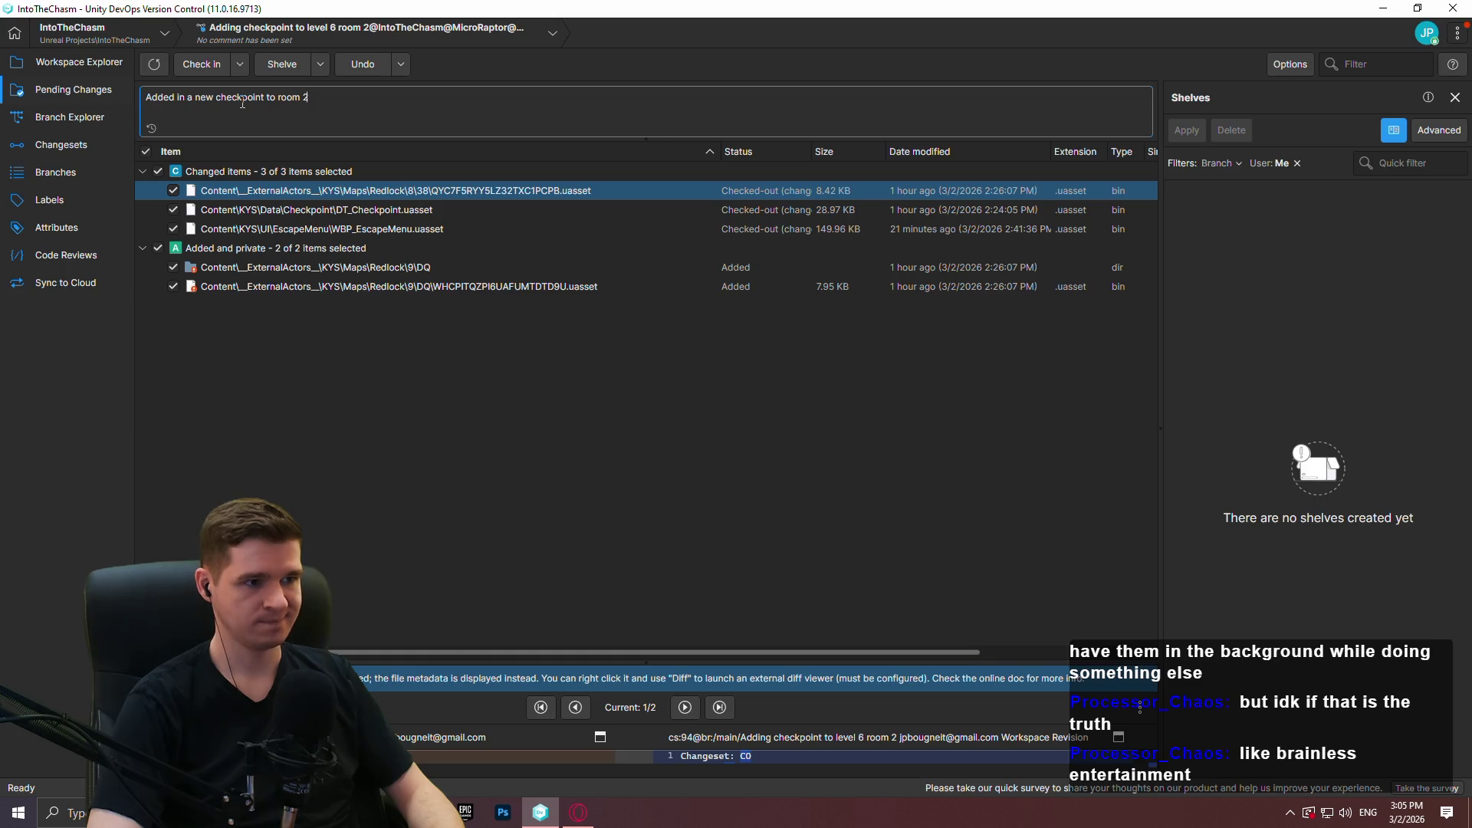
left_click(199, 68)
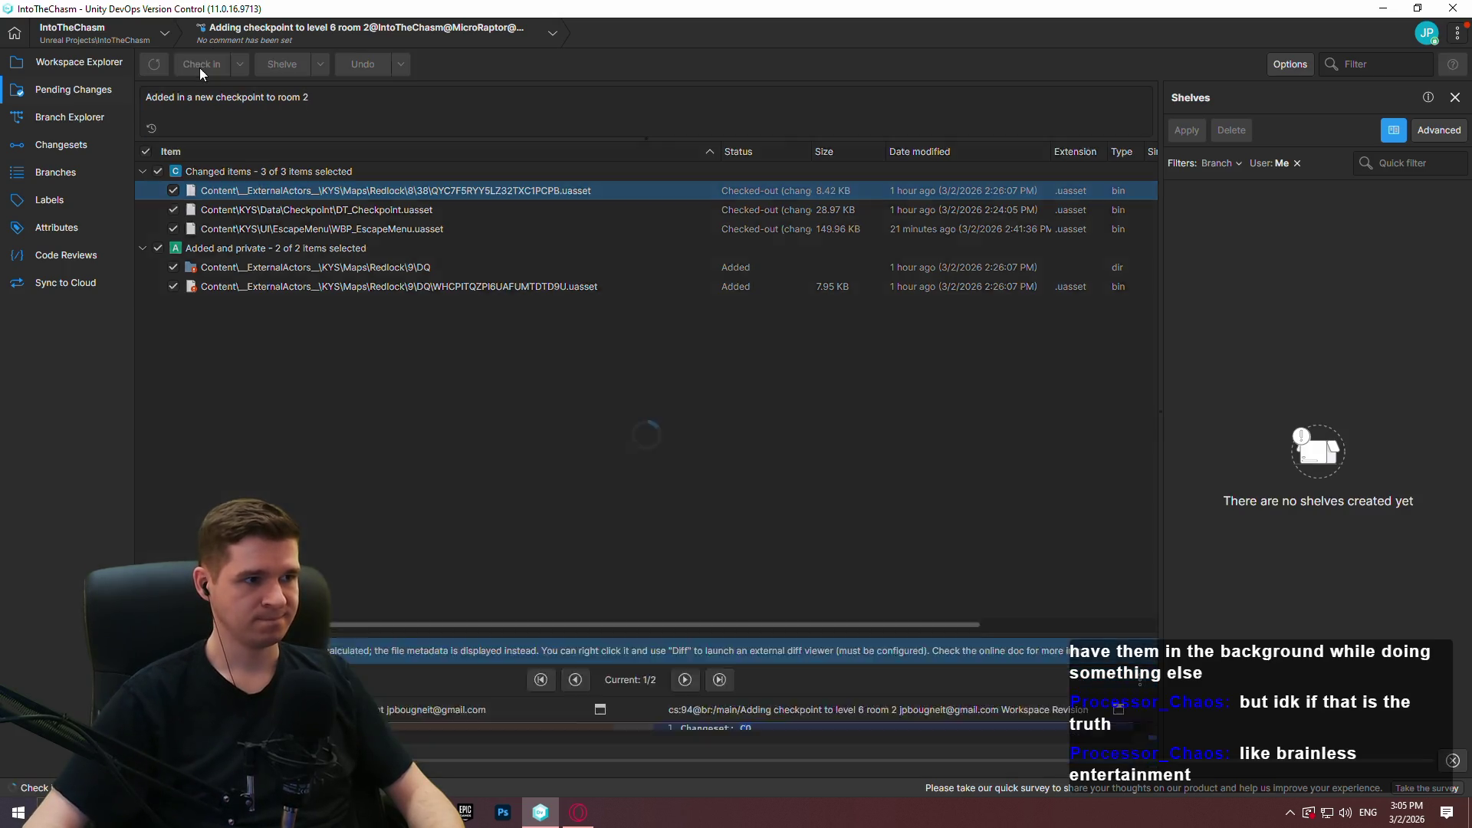
Locate the new changeset 142 in the Branch Explorer graph.
left_click(74, 118)
right_click(1005, 247)
right_click(996, 244)
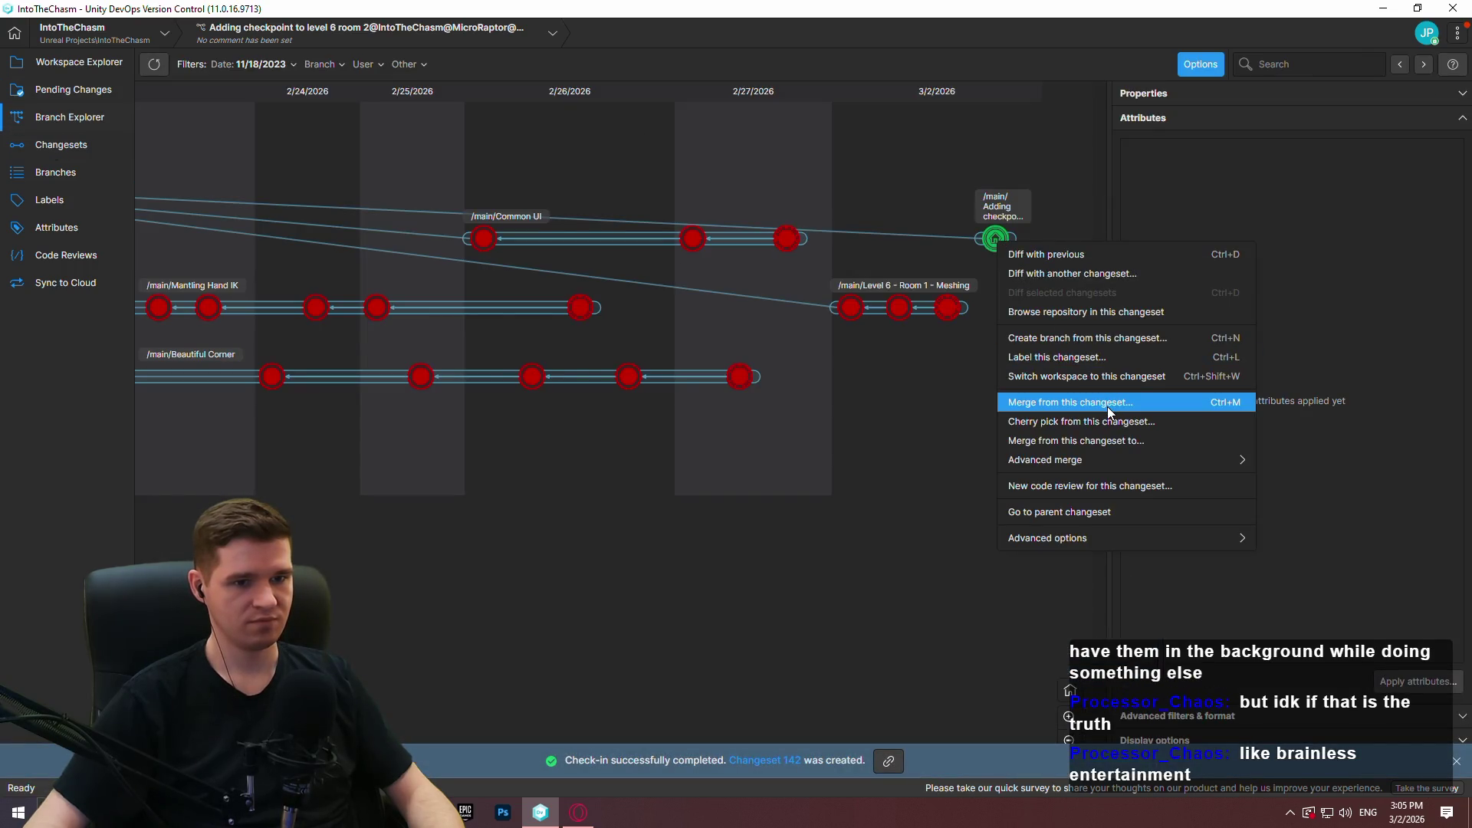
Merge changeset 142 into the /main branch.
left_click(1108, 407)
left_click(70, 119)
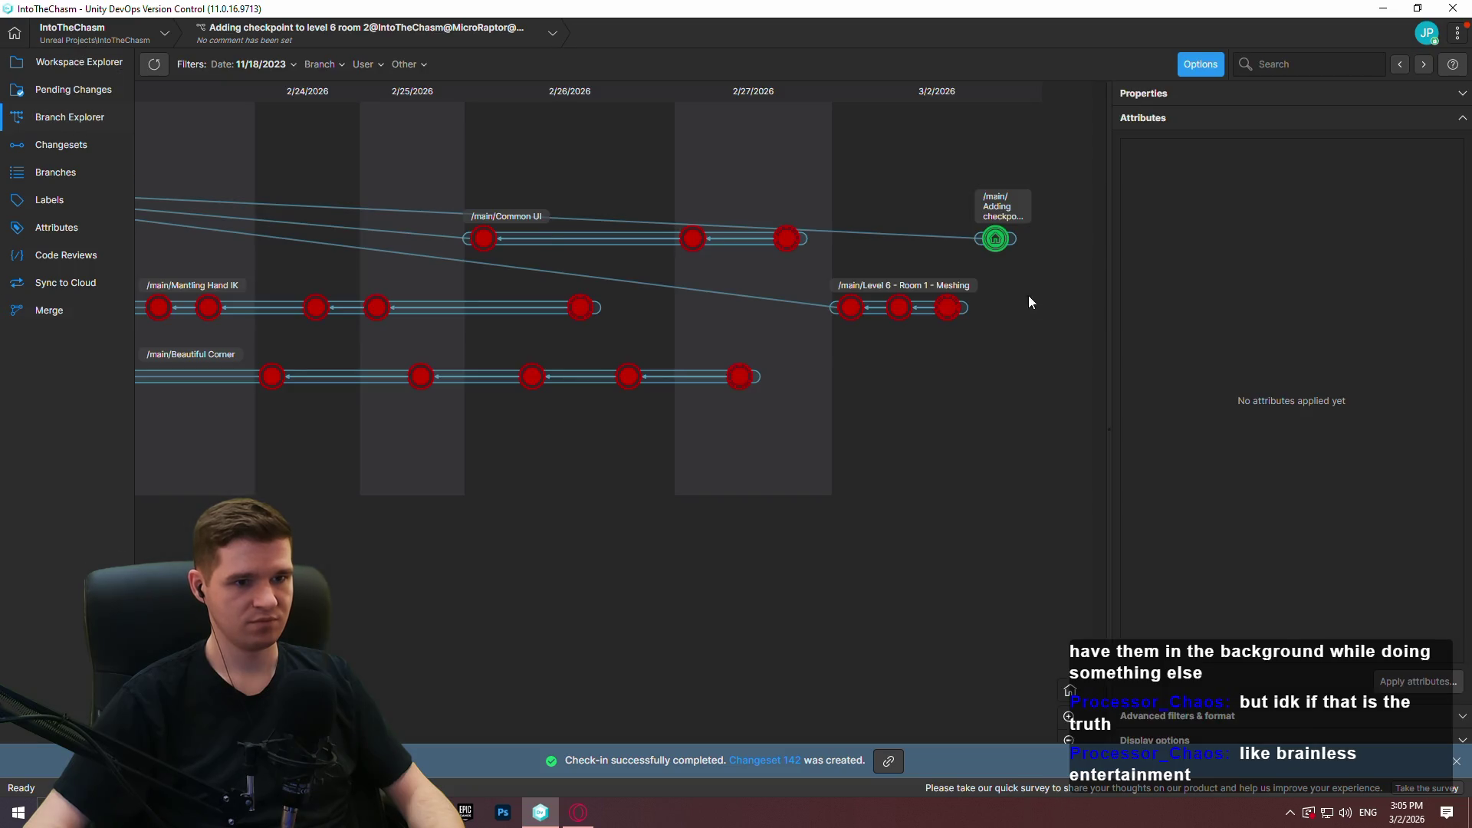
right_click(999, 240)
left_click(1105, 437)
double_click(529, 328)
Check in the merge to /main with a rewritten room 2 checkpoint comment.
left_click(169, 97)
type("Added new checkpoint")
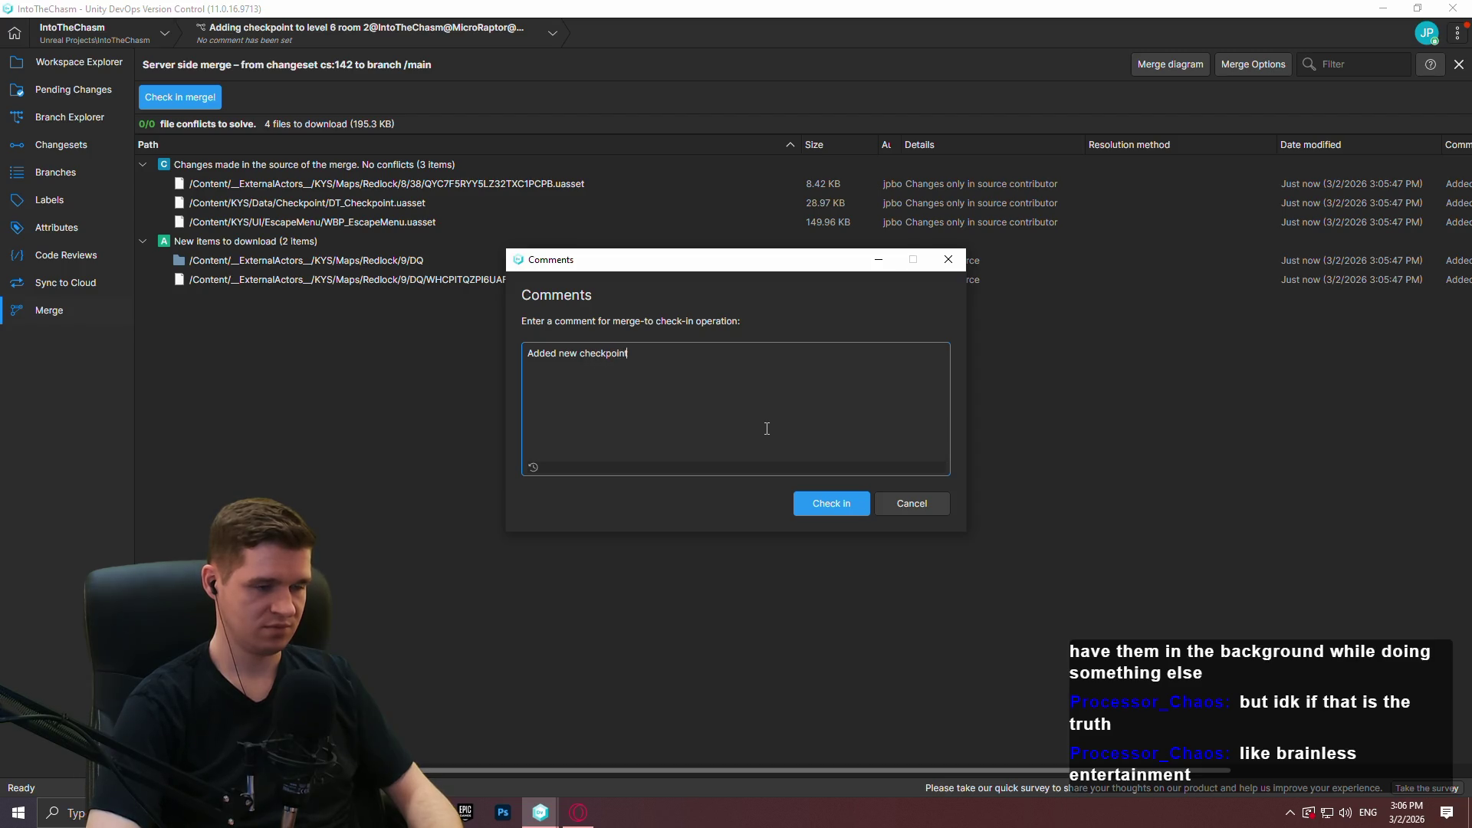
key("ctrl+a")
type("N")
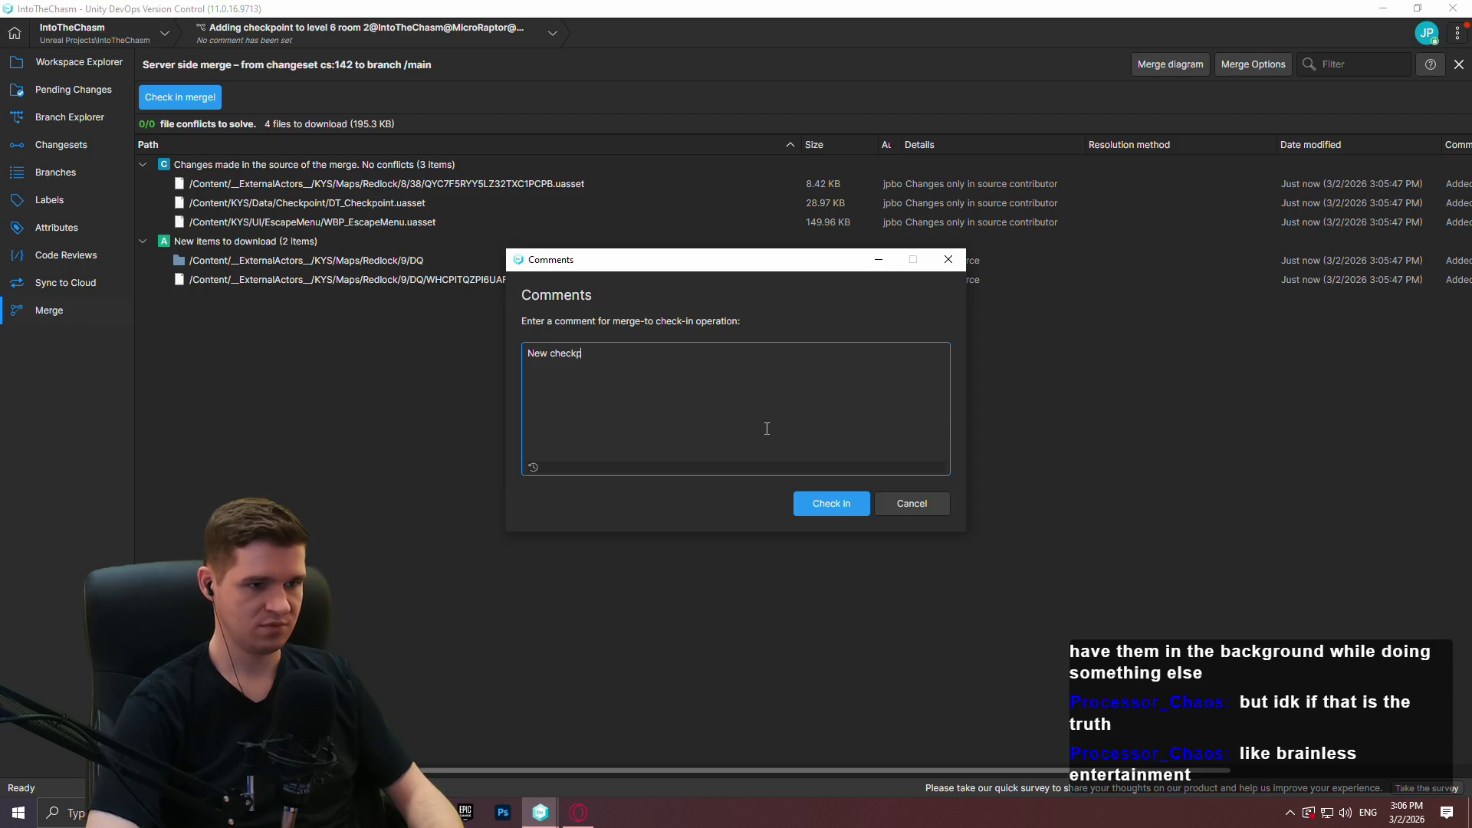
type("int in ro")
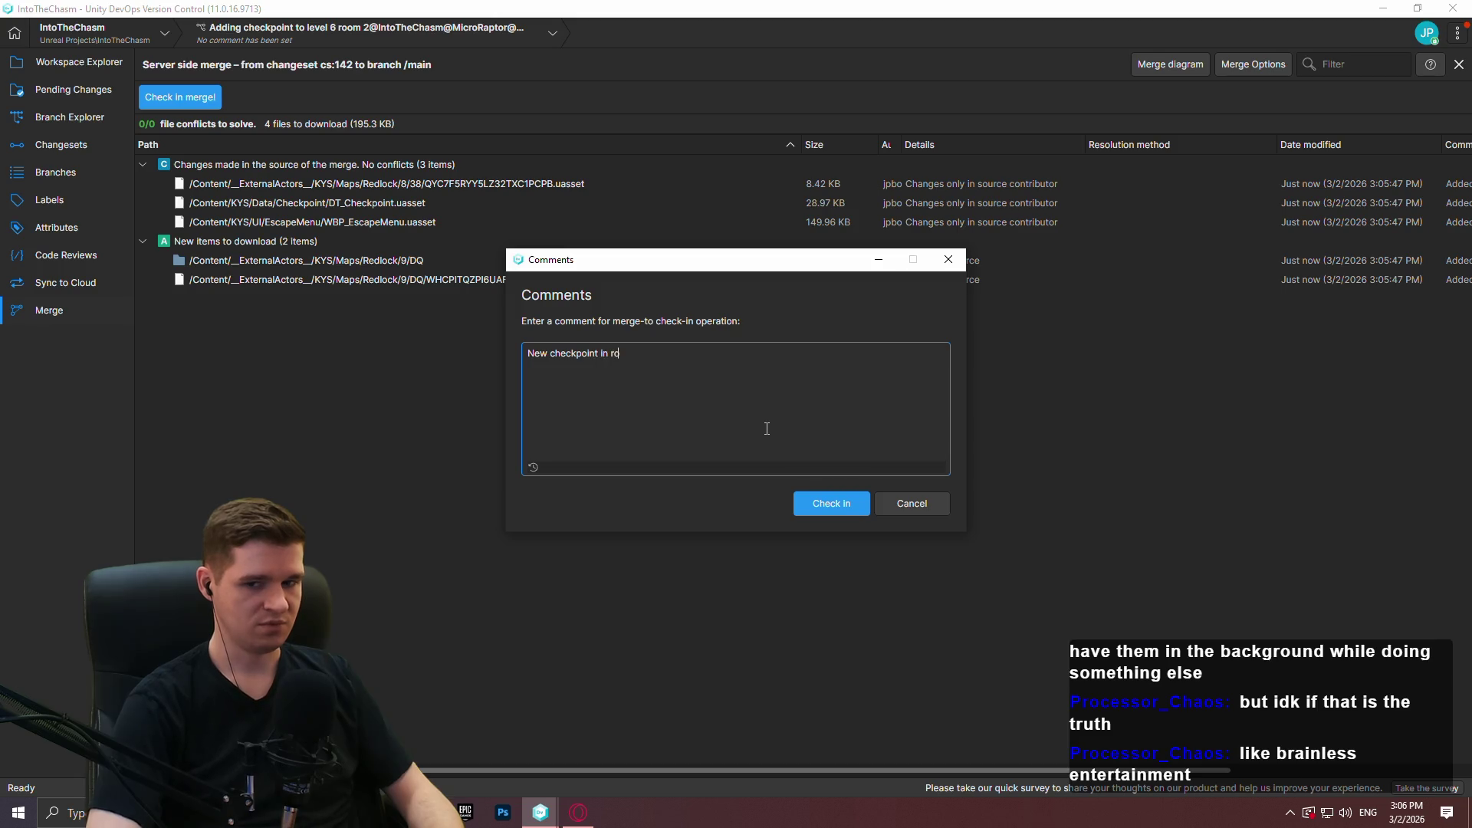
type(" 2 to main")
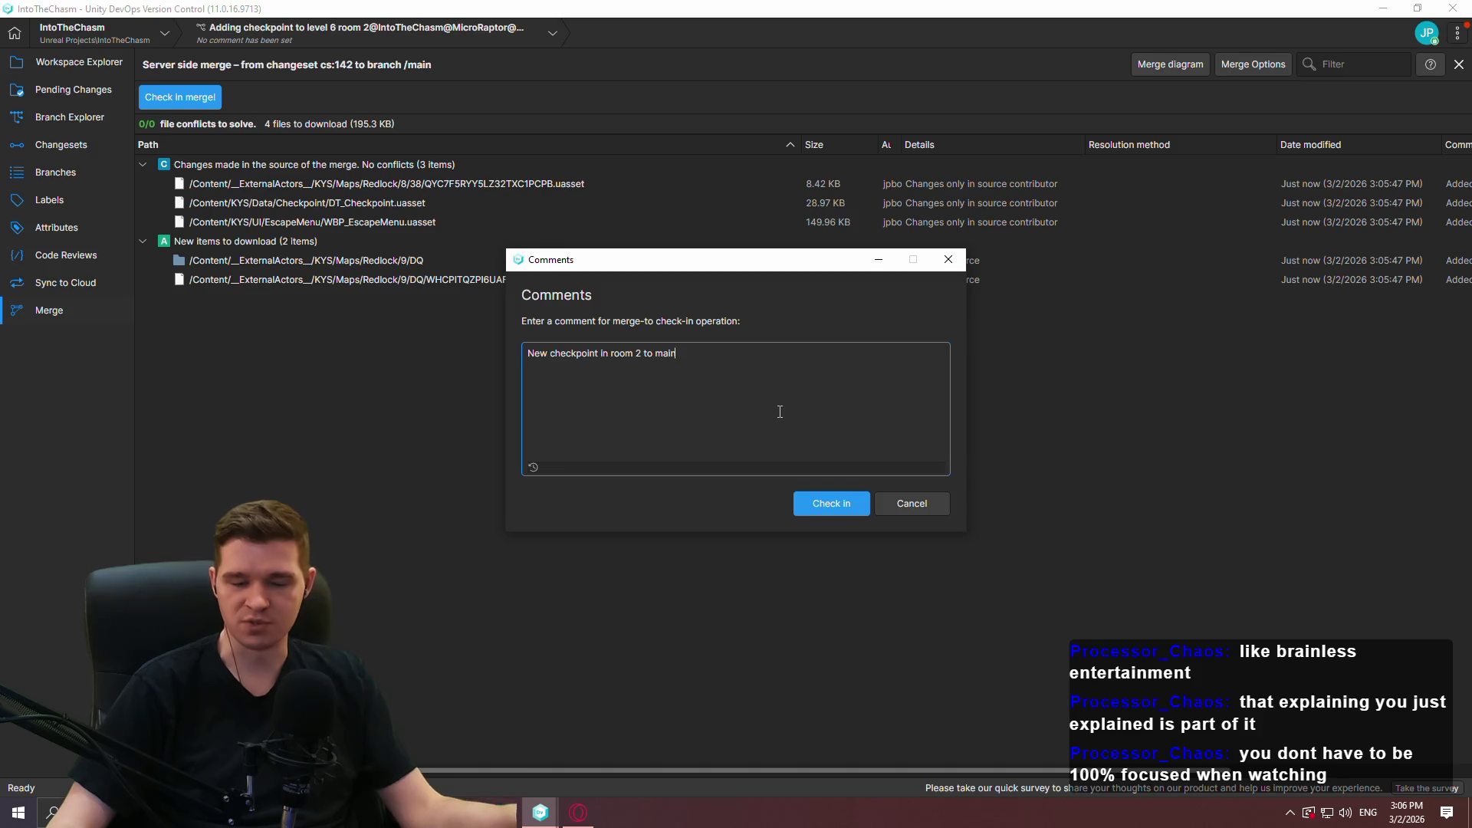
left_click(825, 504)
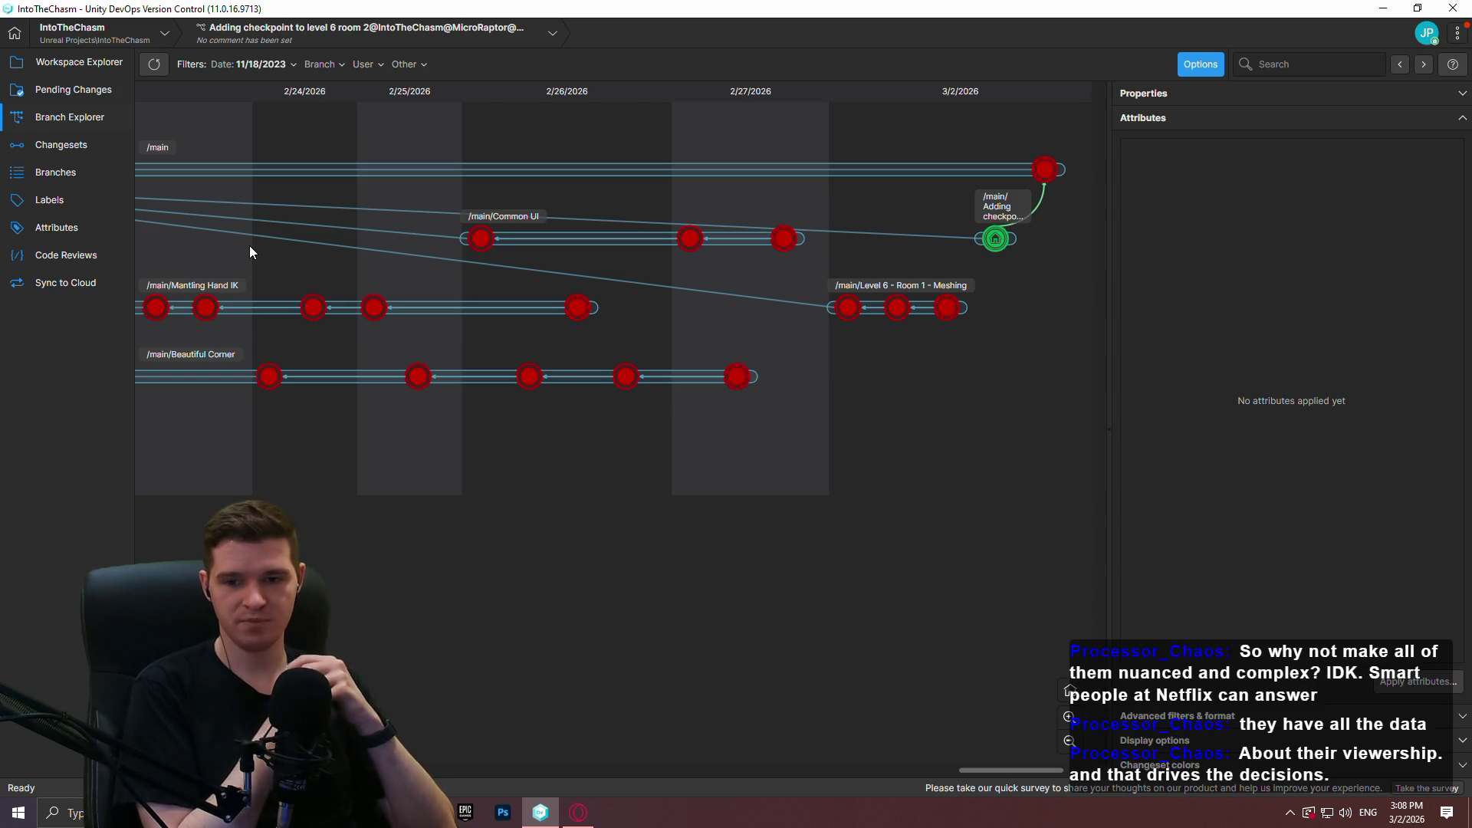
left_click_drag(1017, 586, 941, 586)
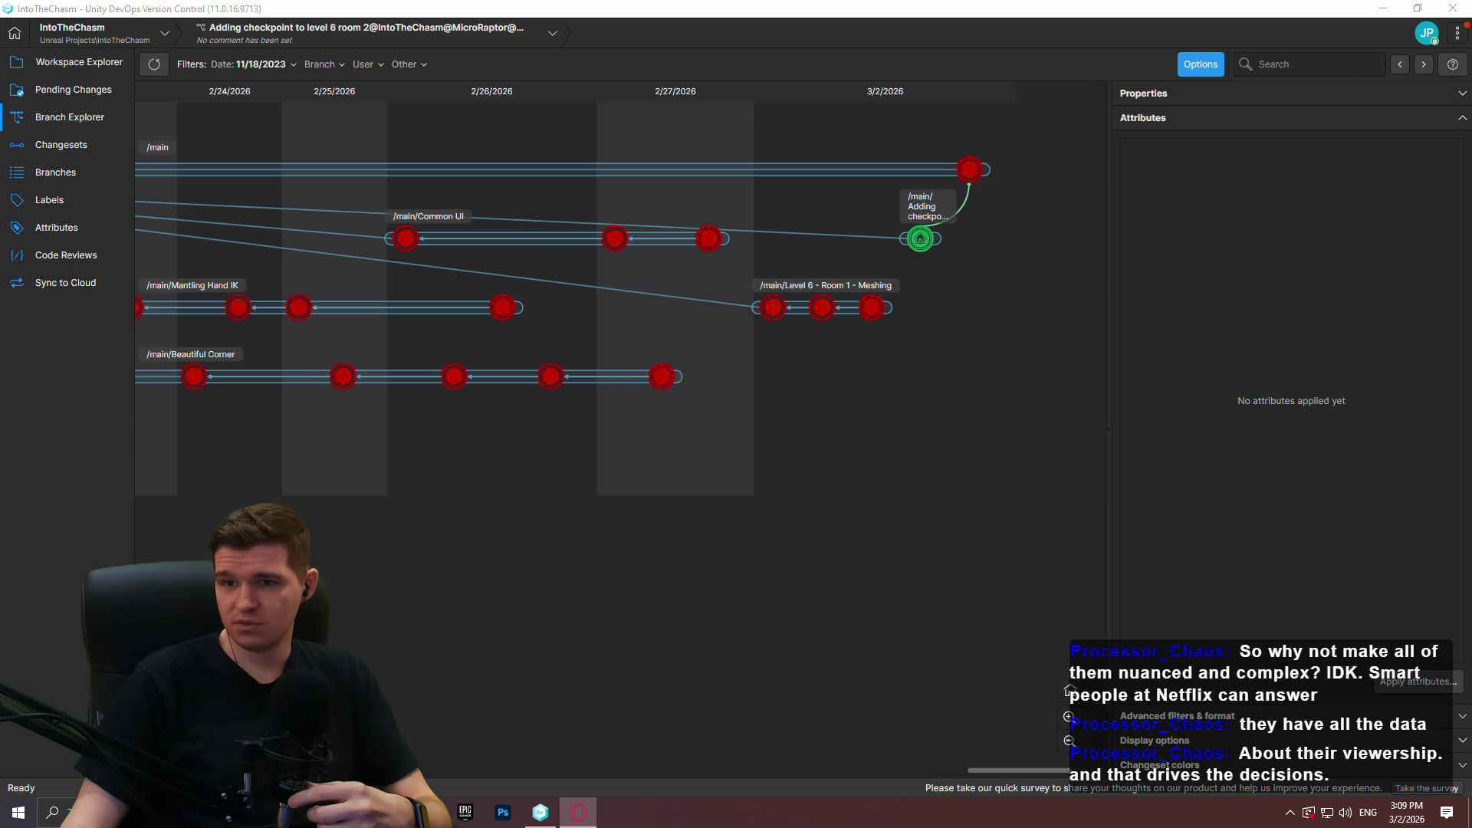
left_click(579, 812)
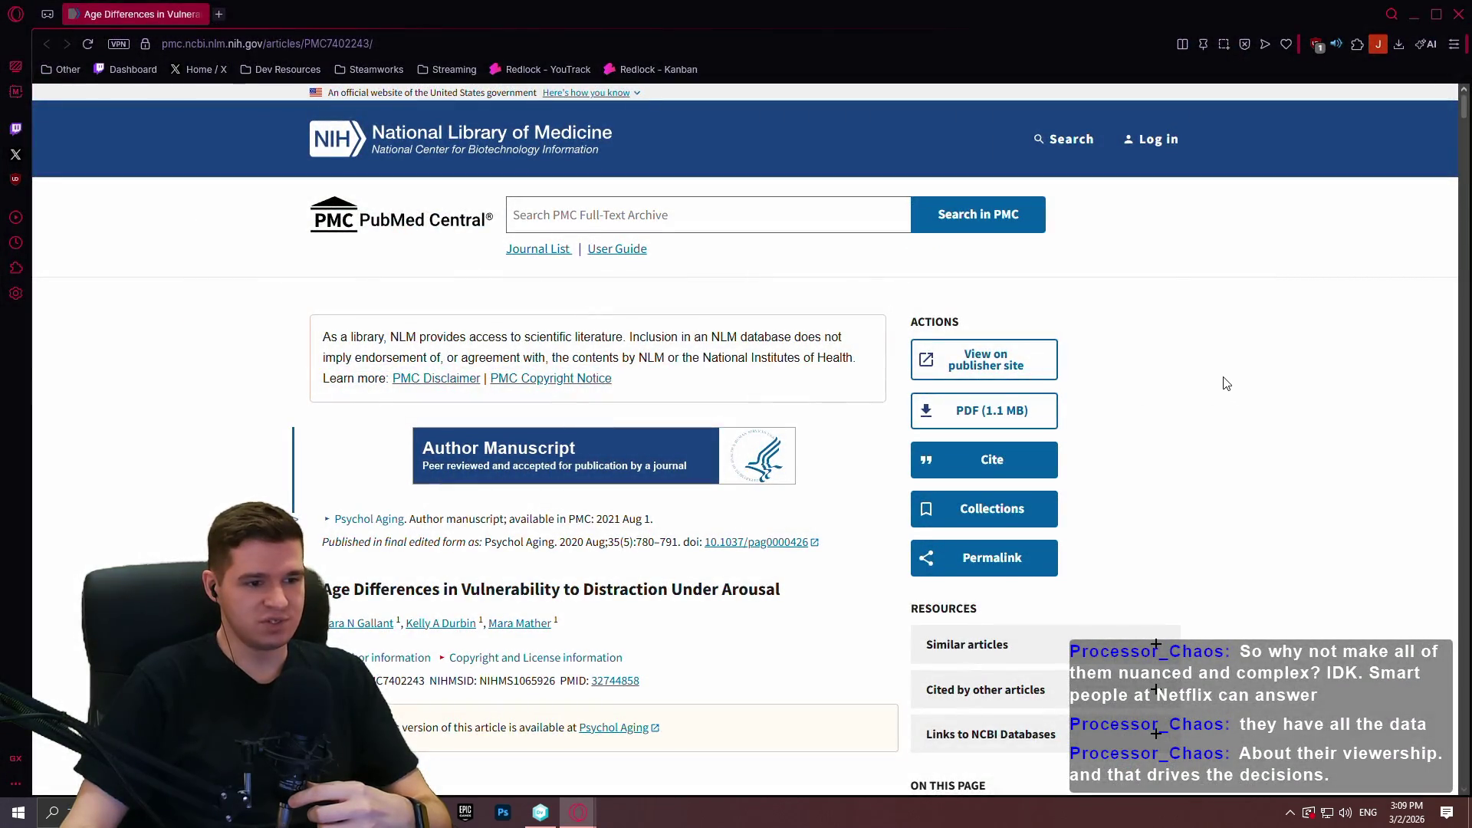
Read the abstract and introduction of 'Age Differences in Vulnerability to Distraction Under Arousal'.
scroll(1150, 303, "down", 7)
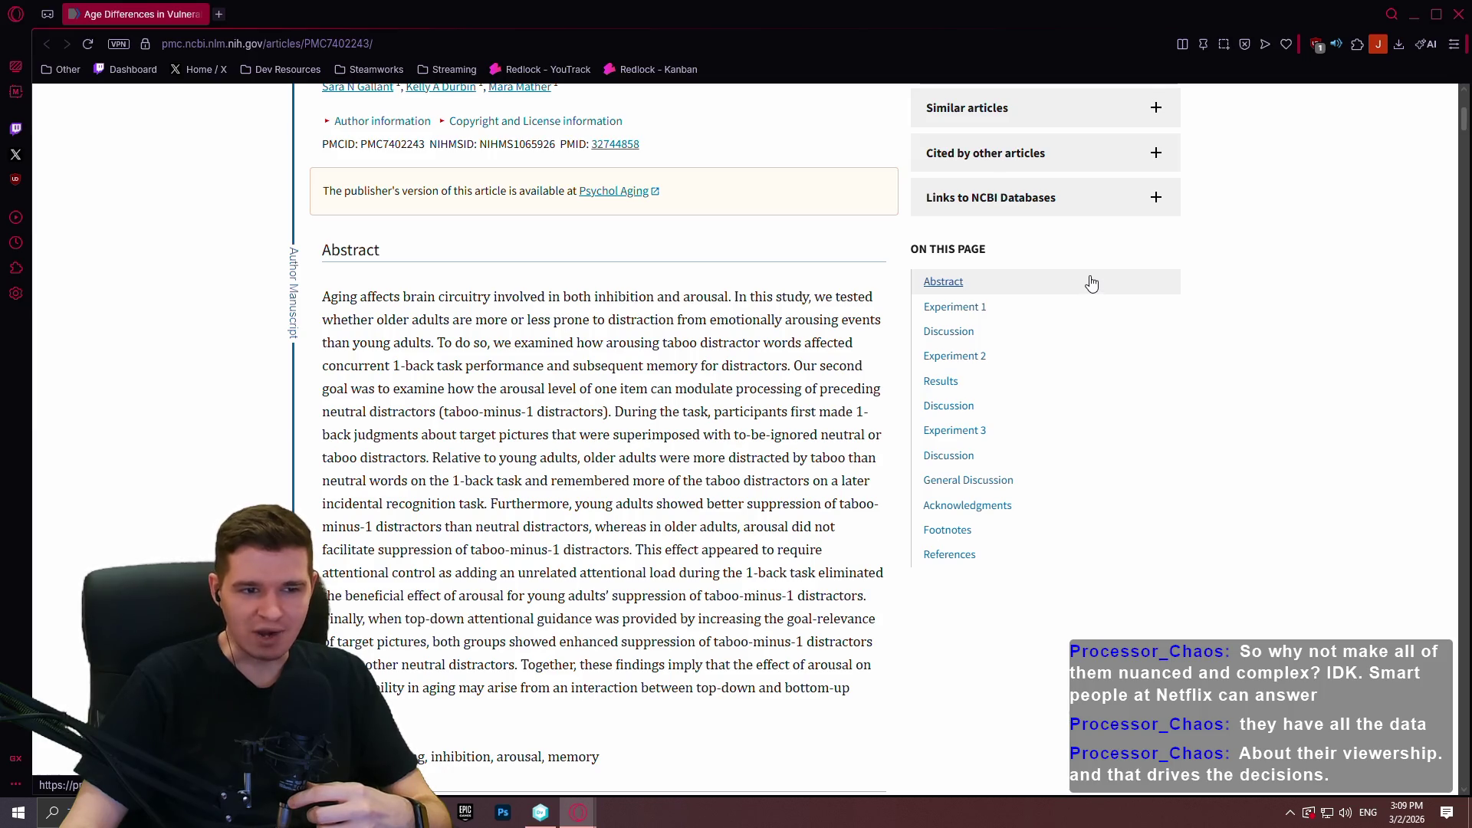
scroll(678, 309, "down", 7)
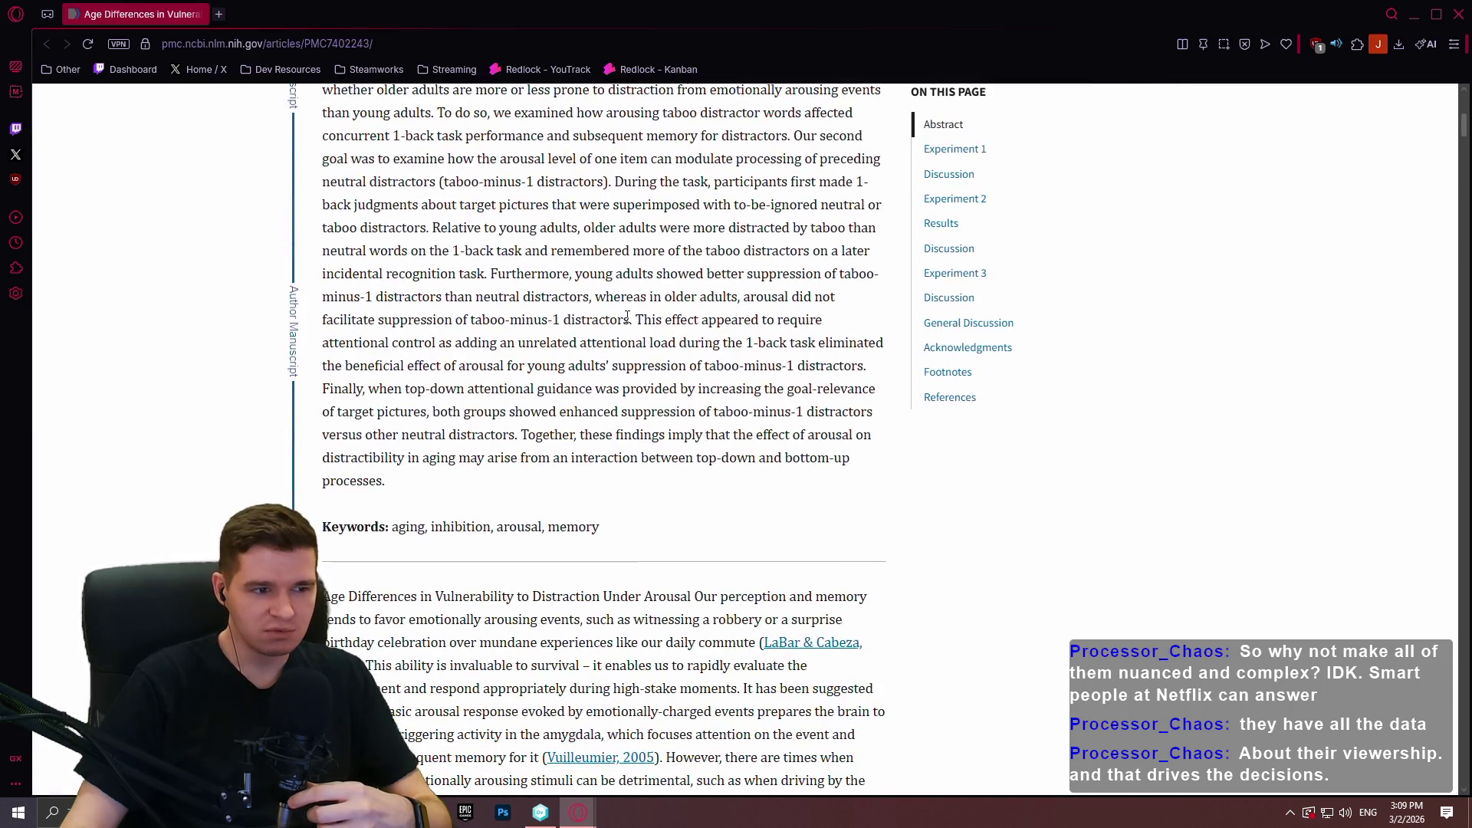
scroll(682, 313, "down", 4)
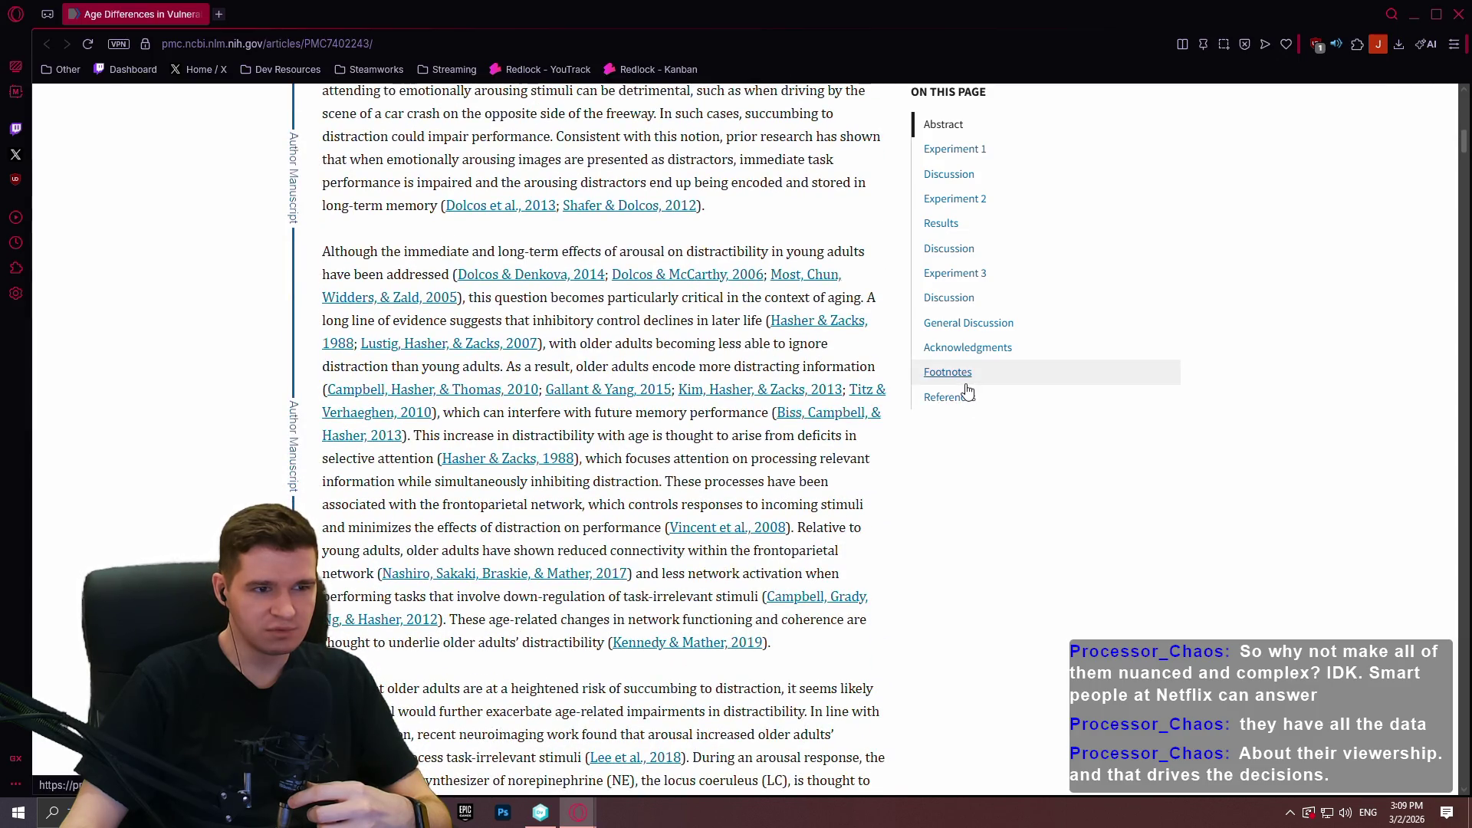
mouse_move(518, 275)
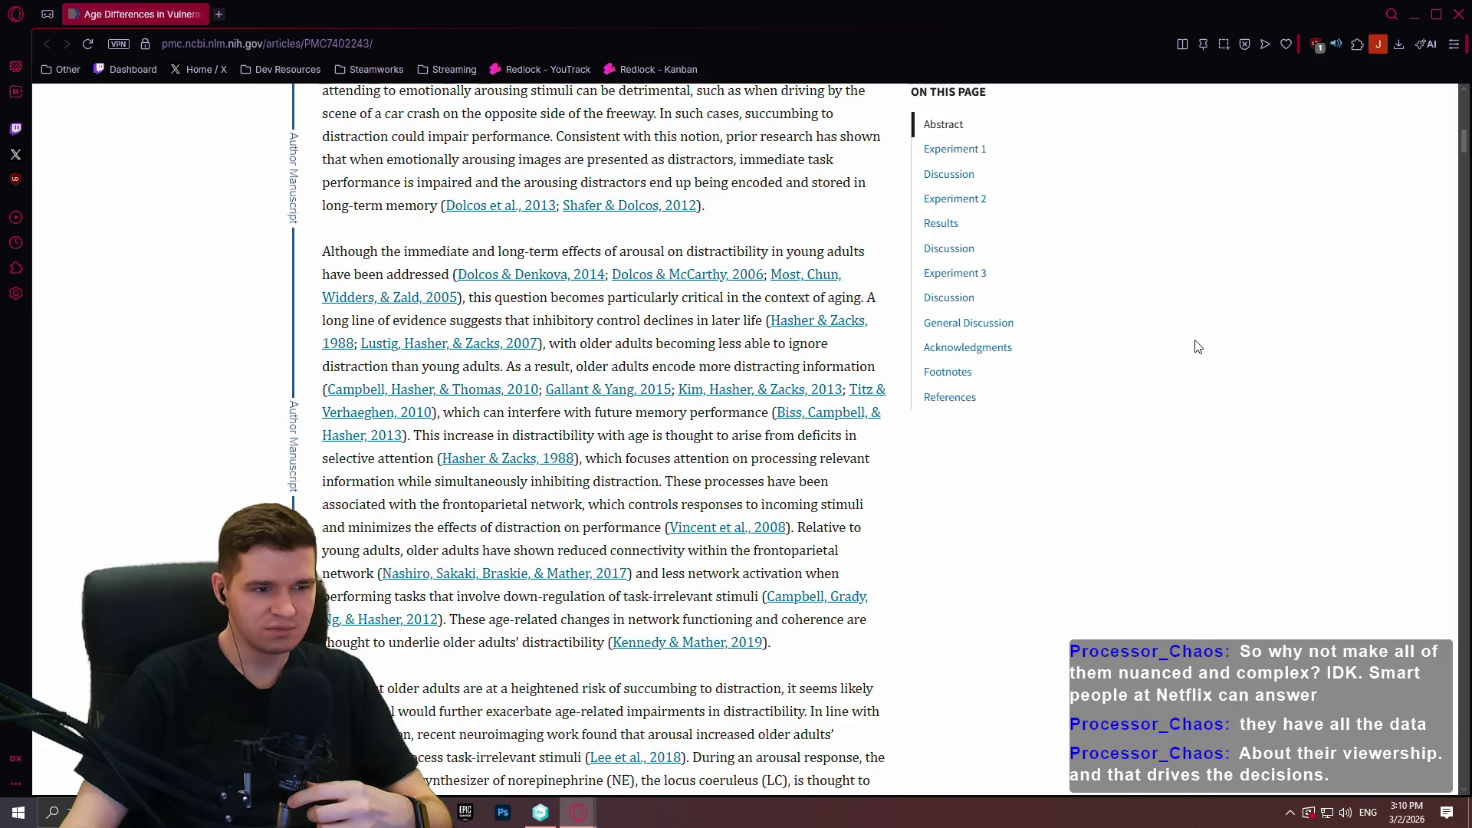
scroll(1198, 346, "down", 2)
scroll(1197, 350, "down", 4)
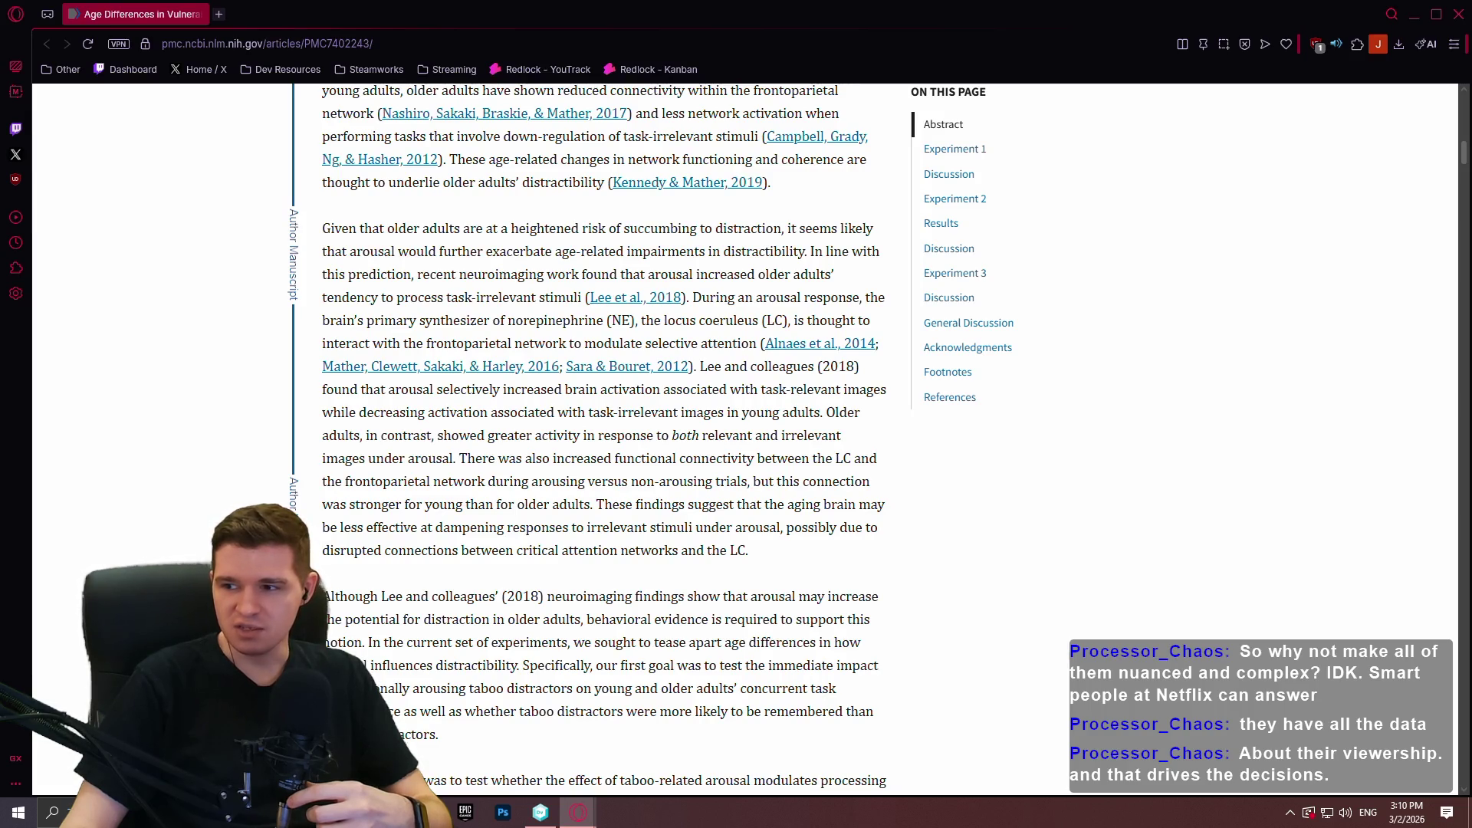
Go to the PMC8642381 sustained attention meta-analysis and read its abstract and keywords.
key("alt+Left")
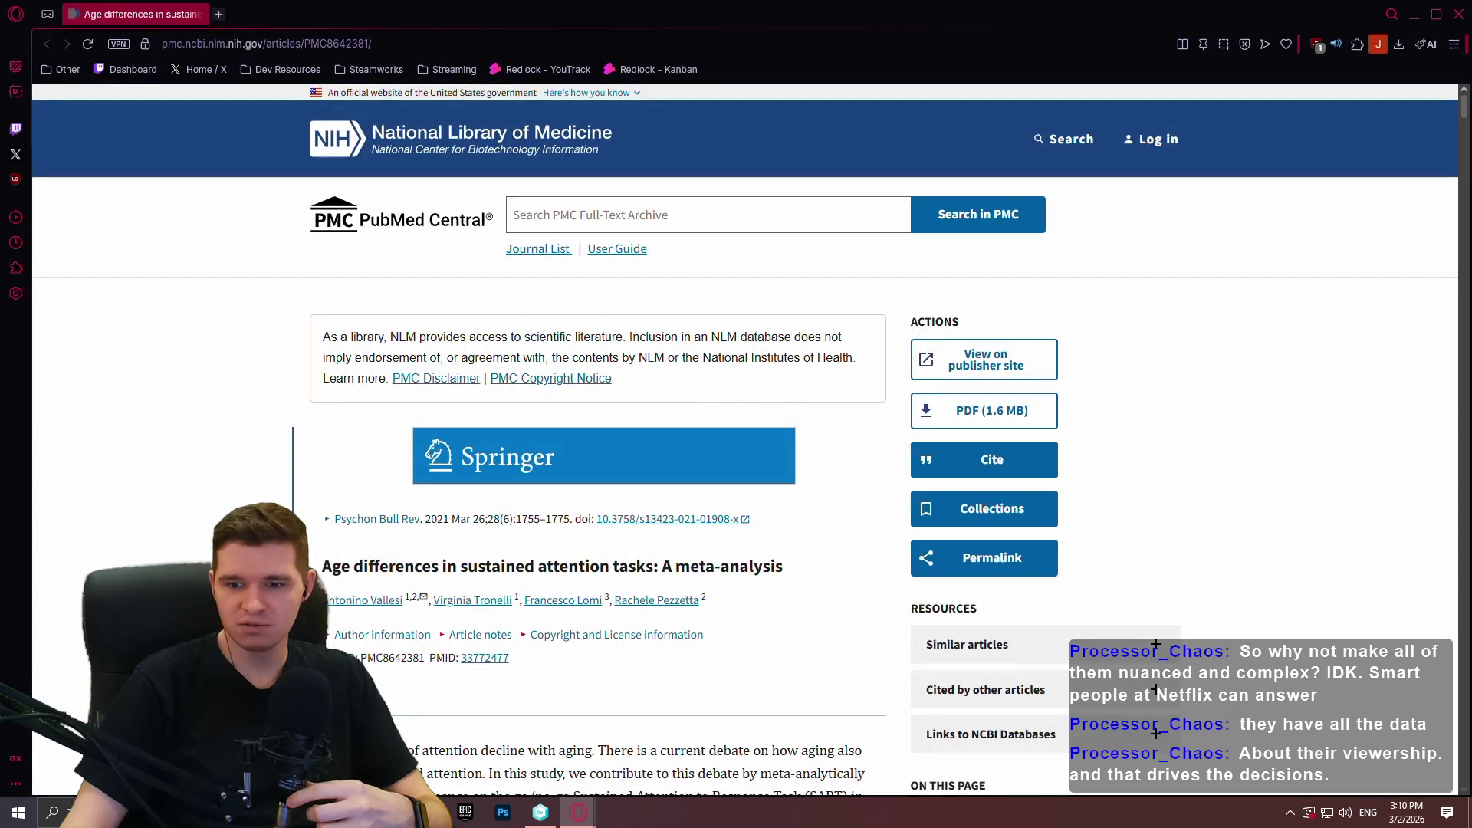
scroll(758, 395, "down", 5)
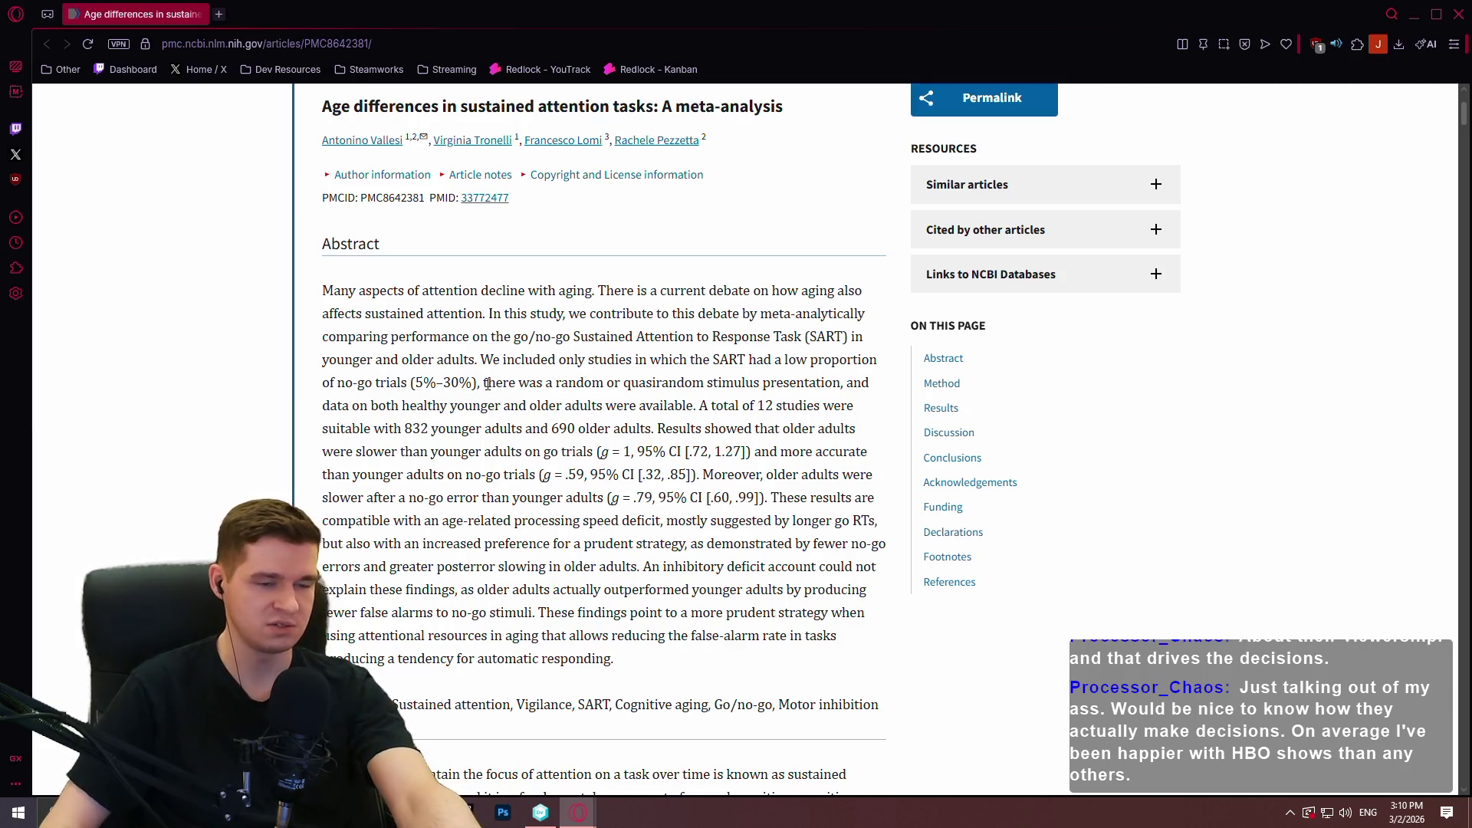
scroll(501, 453, "down", 4)
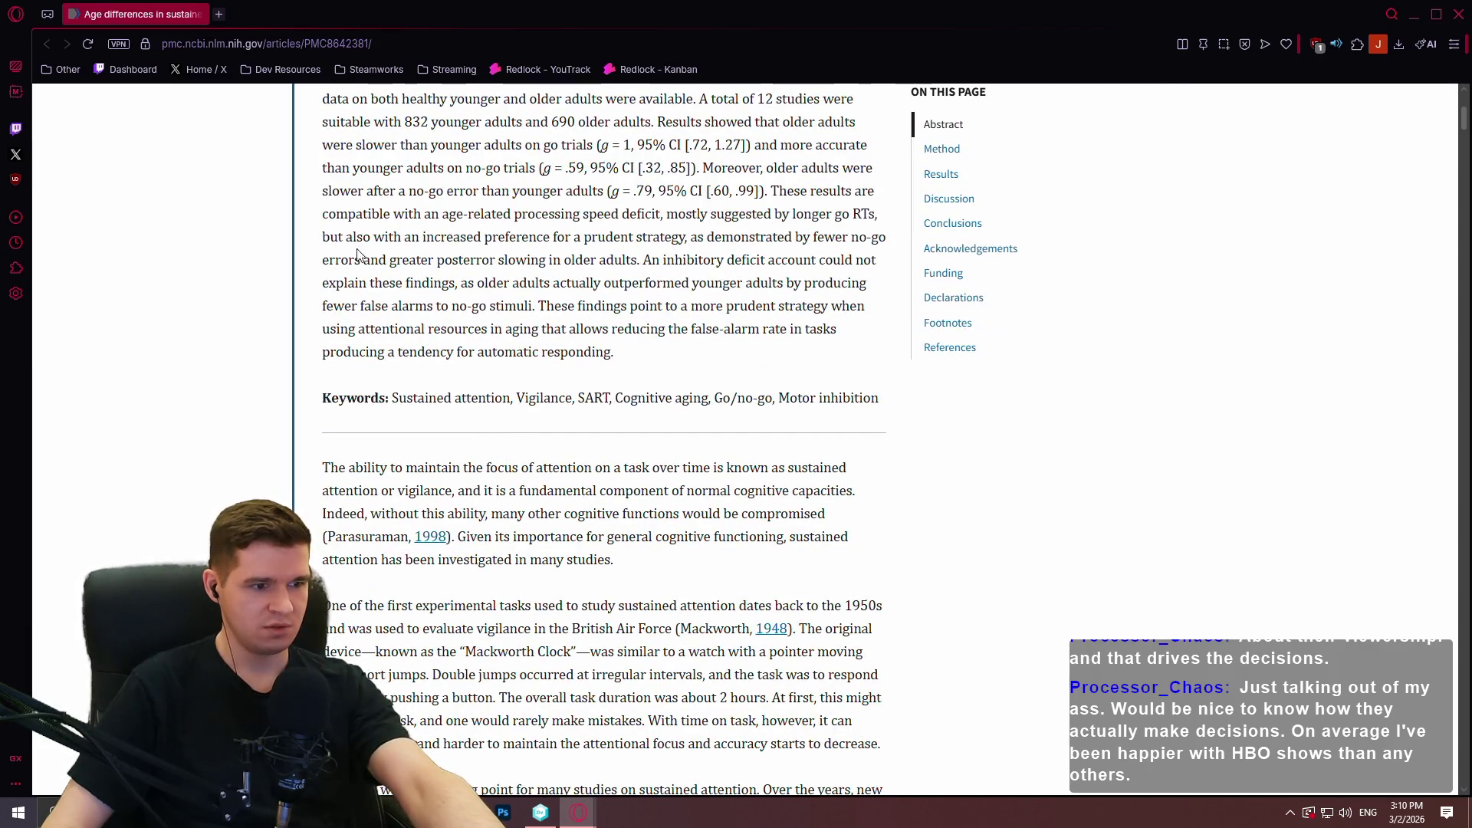
scroll(387, 306, "down", 3)
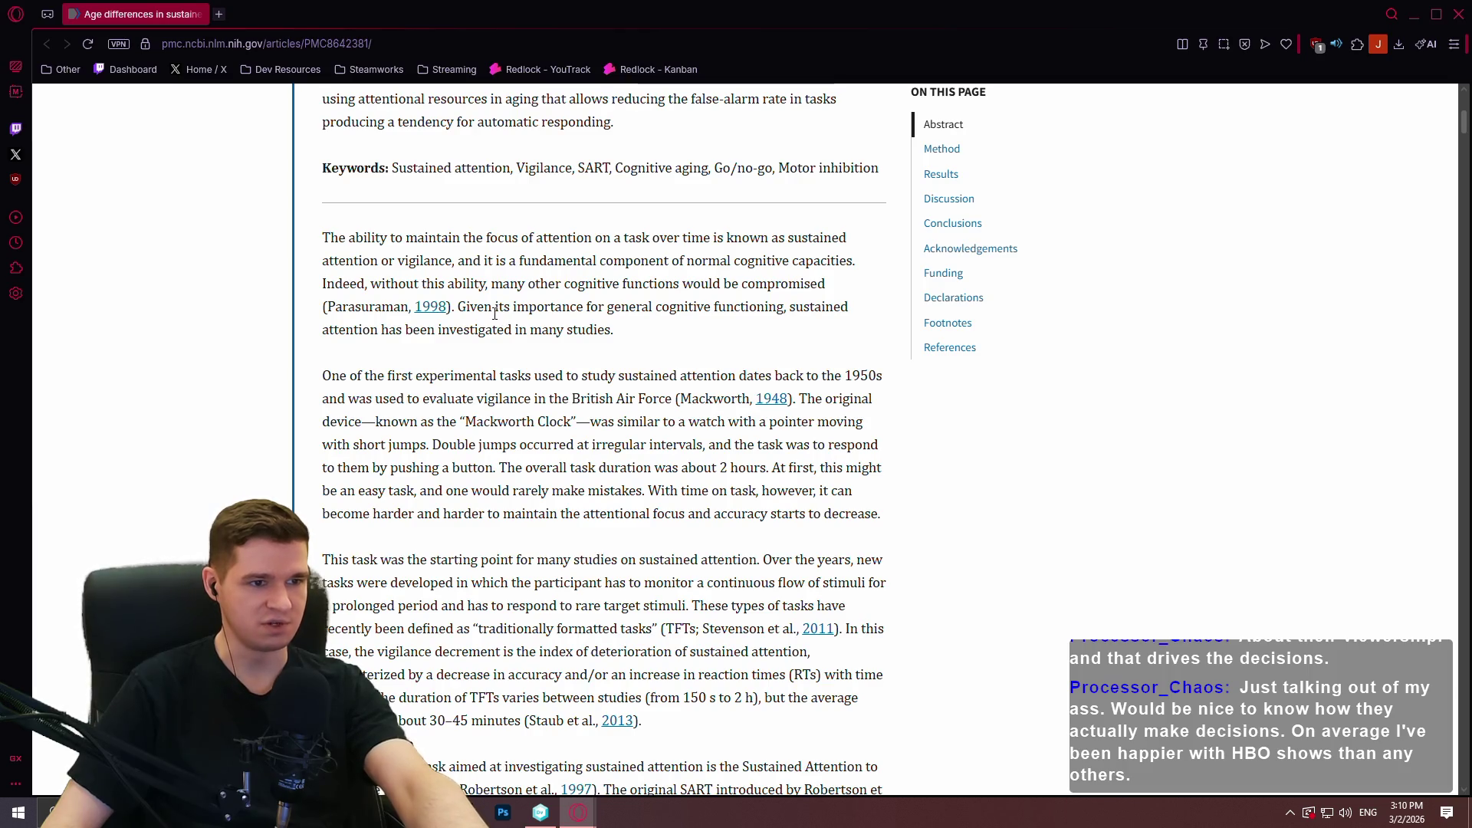
Apply Force dark page to the sustained attention meta-analysis article.
right_click(1154, 485)
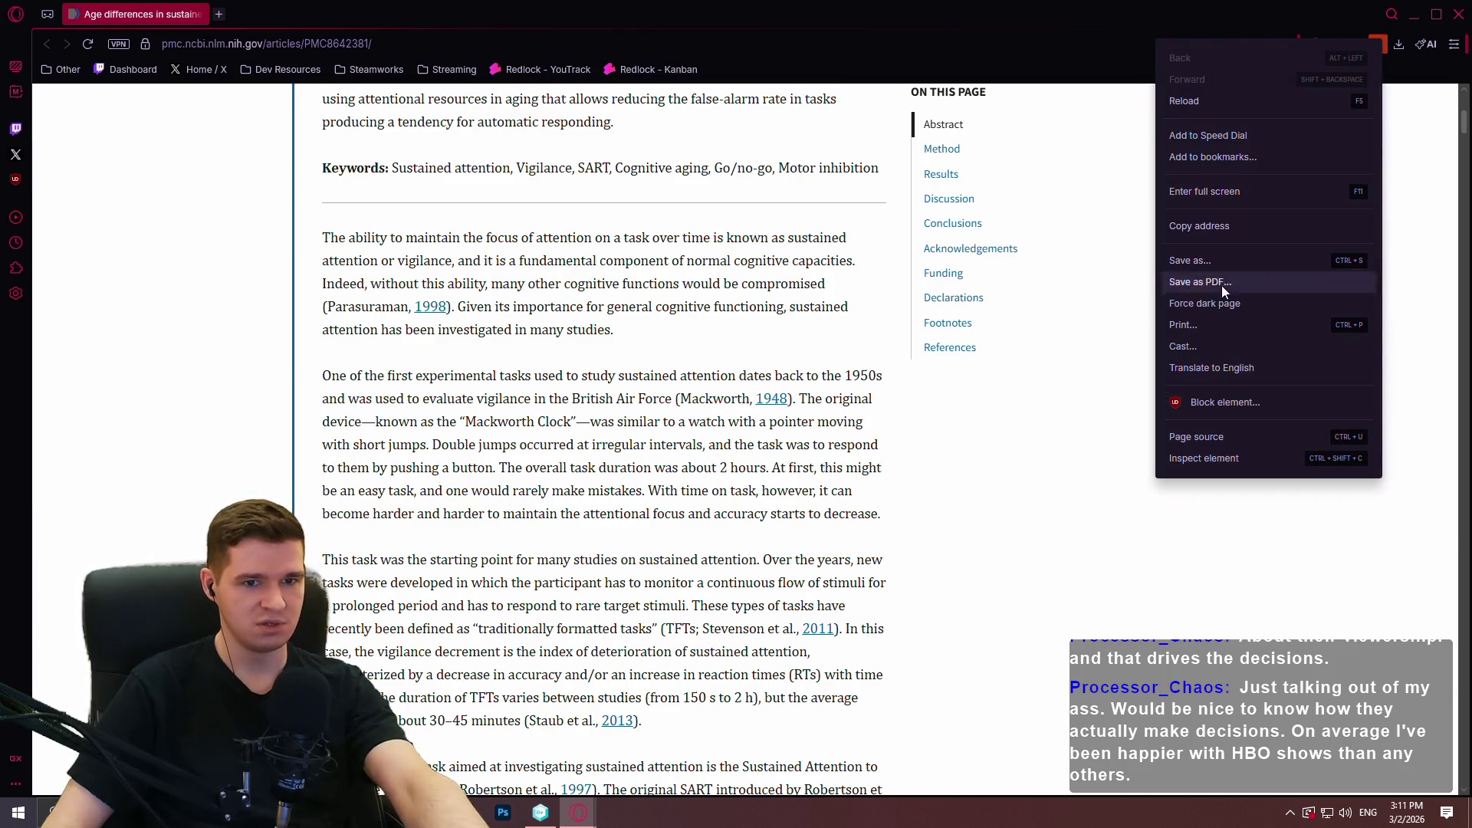
left_click(1219, 306)
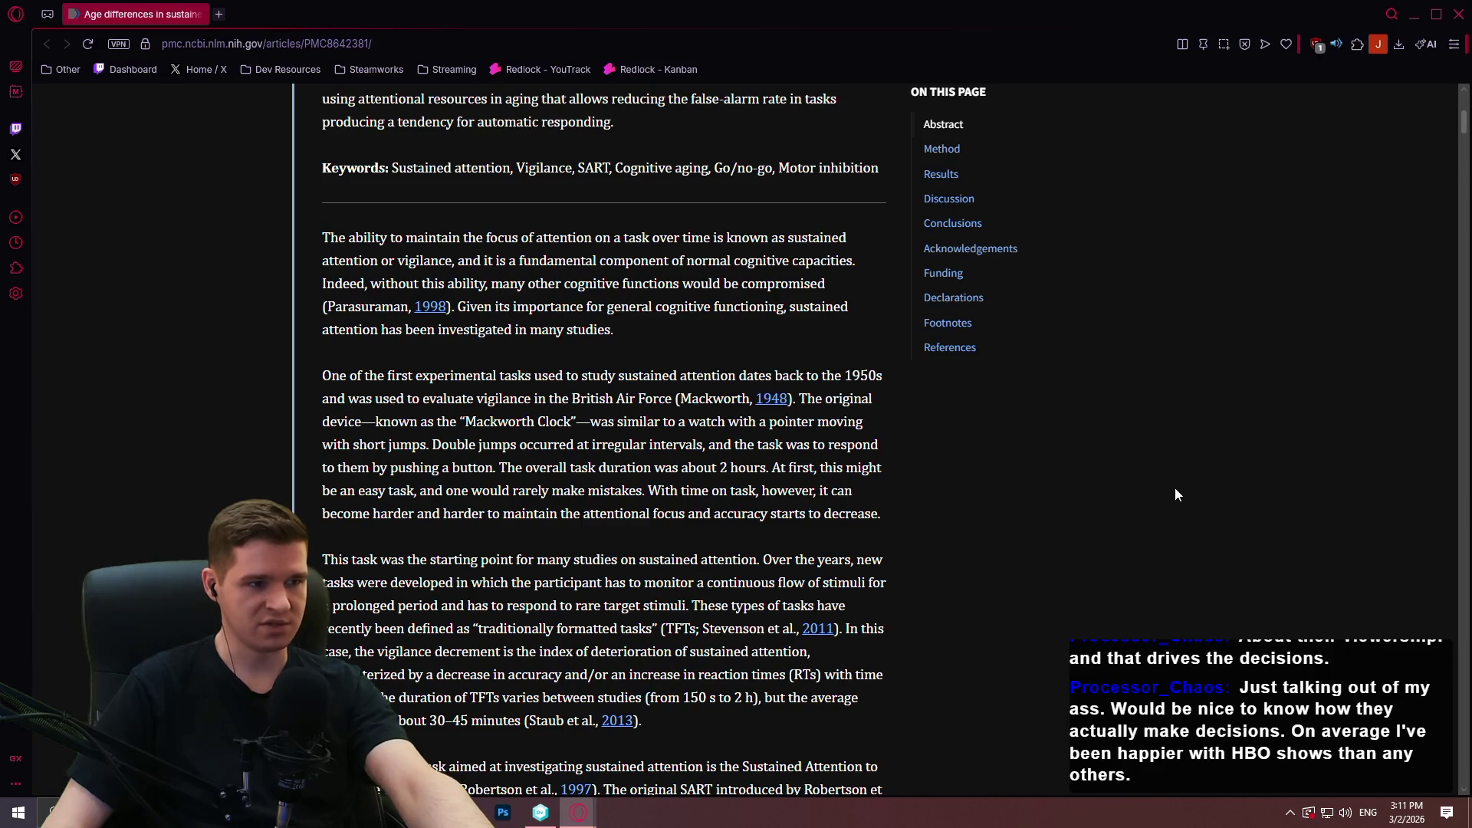
scroll(889, 430, "down", 7)
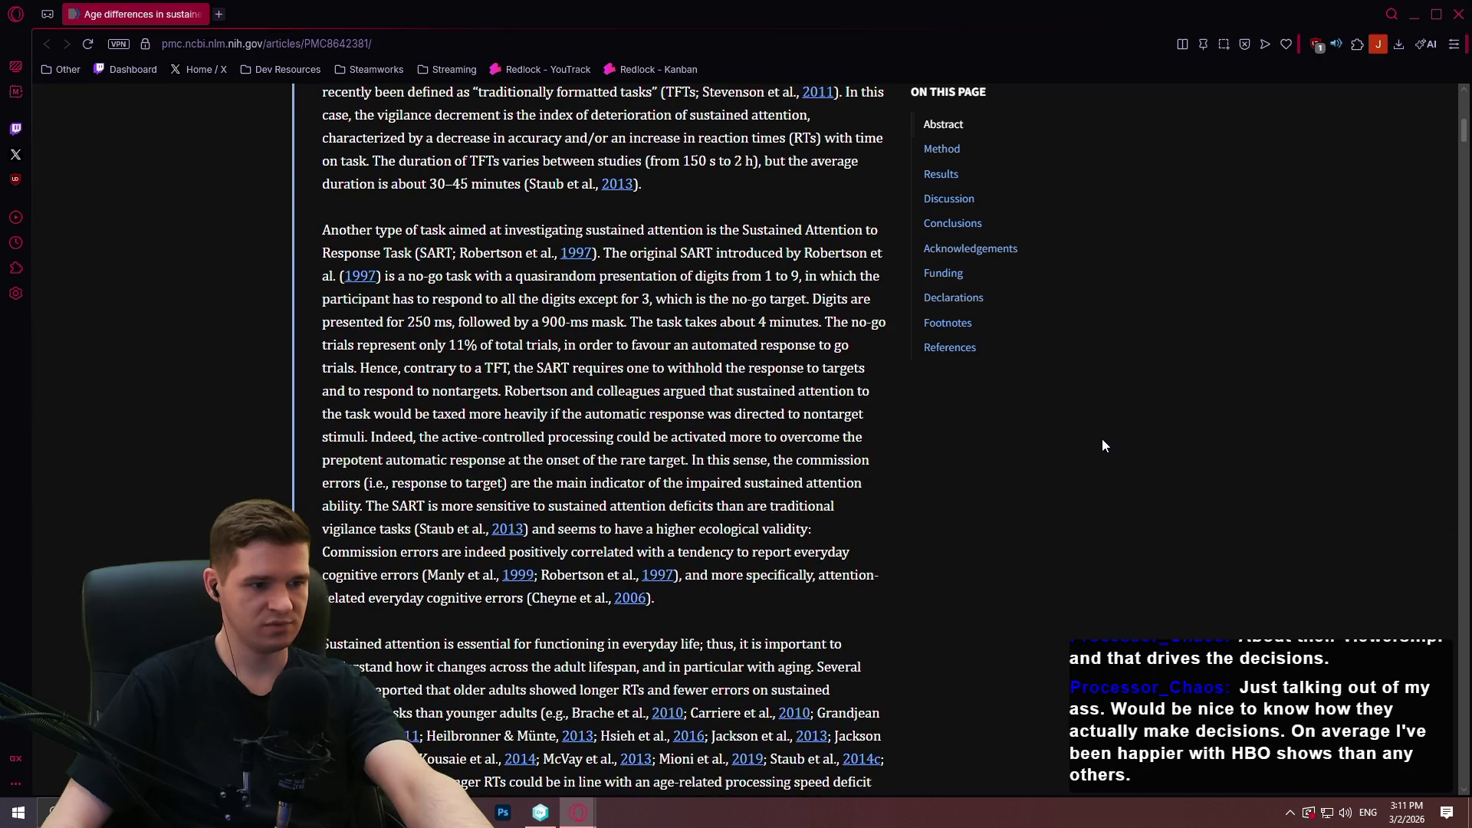
Read through the Method, funnel plot and no-go accuracy results to Information sources.
scroll(1102, 441, "down", 8)
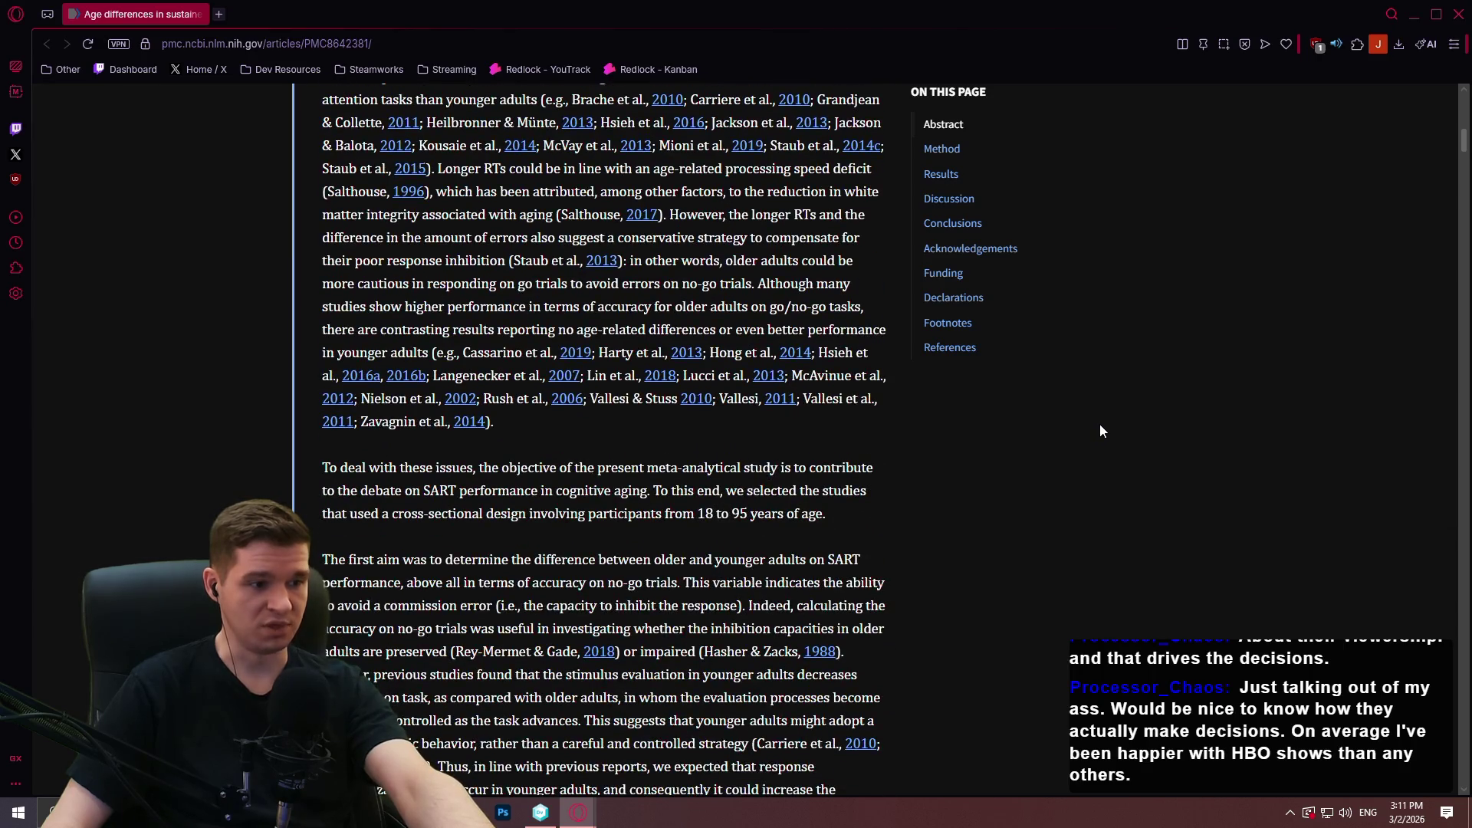
scroll(1098, 428, "down", 8)
mouse_move(1460, 154)
left_mouse_down()
mouse_move(1457, 326)
mouse_move(1381, 537)
mouse_move(1382, 467)
left_mouse_up()
scroll(1383, 467, "up", 1)
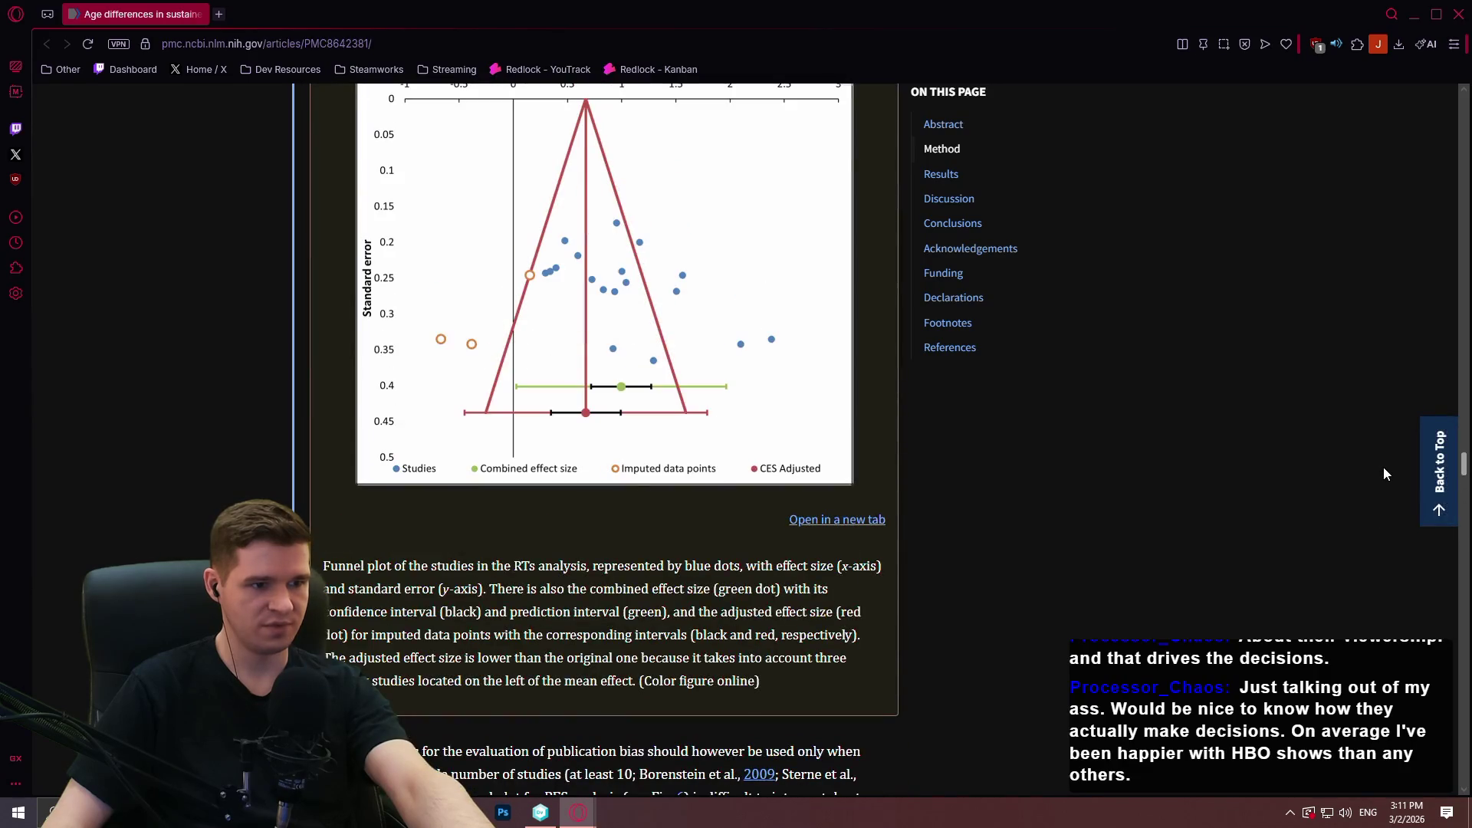
scroll(1384, 468, "up", 3)
mouse_move(1387, 467)
left_mouse_down()
mouse_move(1379, 572)
mouse_move(1398, 699)
mouse_move(1390, 379)
mouse_move(1396, 448)
left_mouse_up()
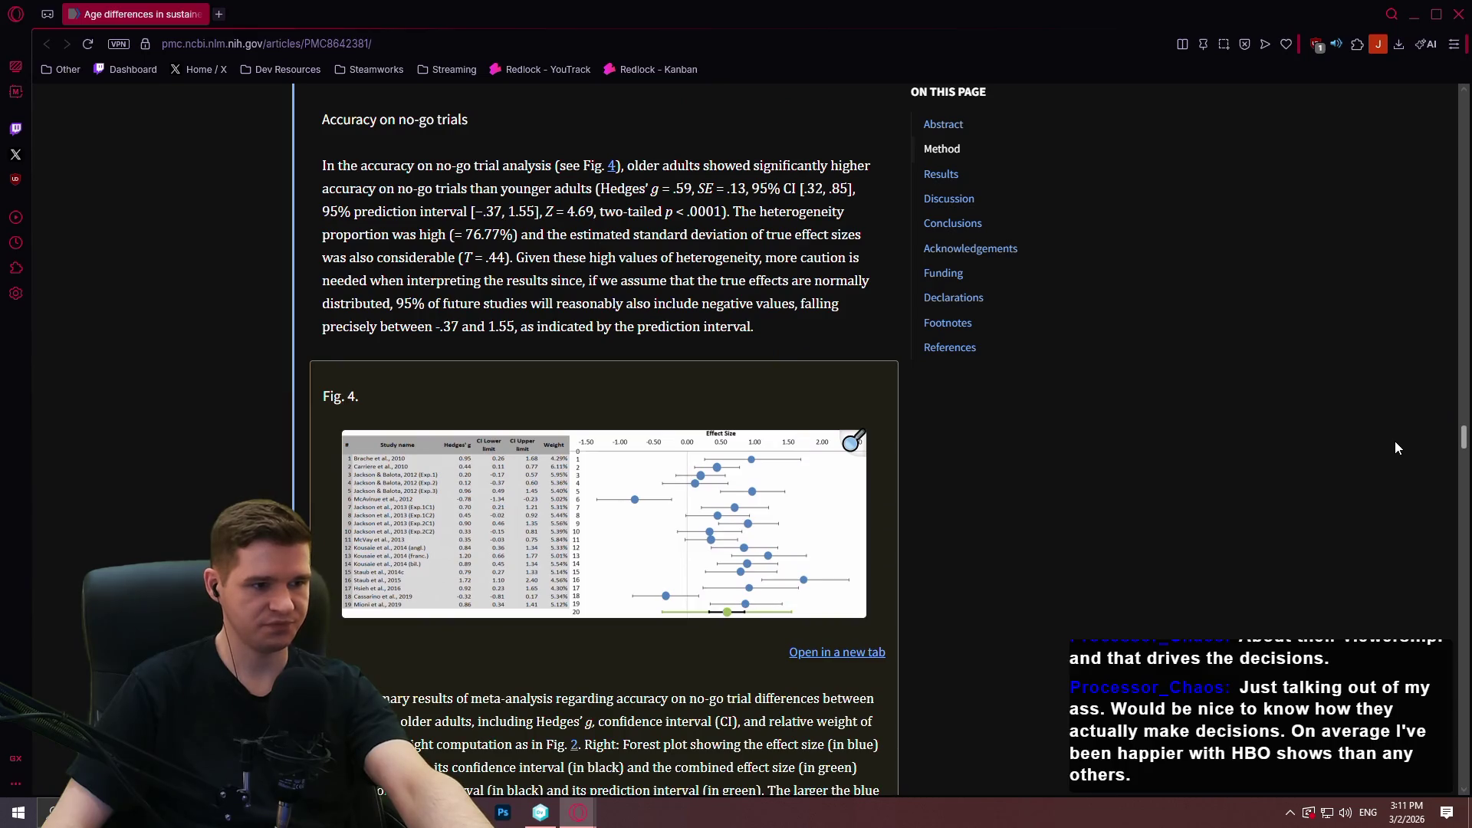
left_click_drag(1396, 448, 1393, 461)
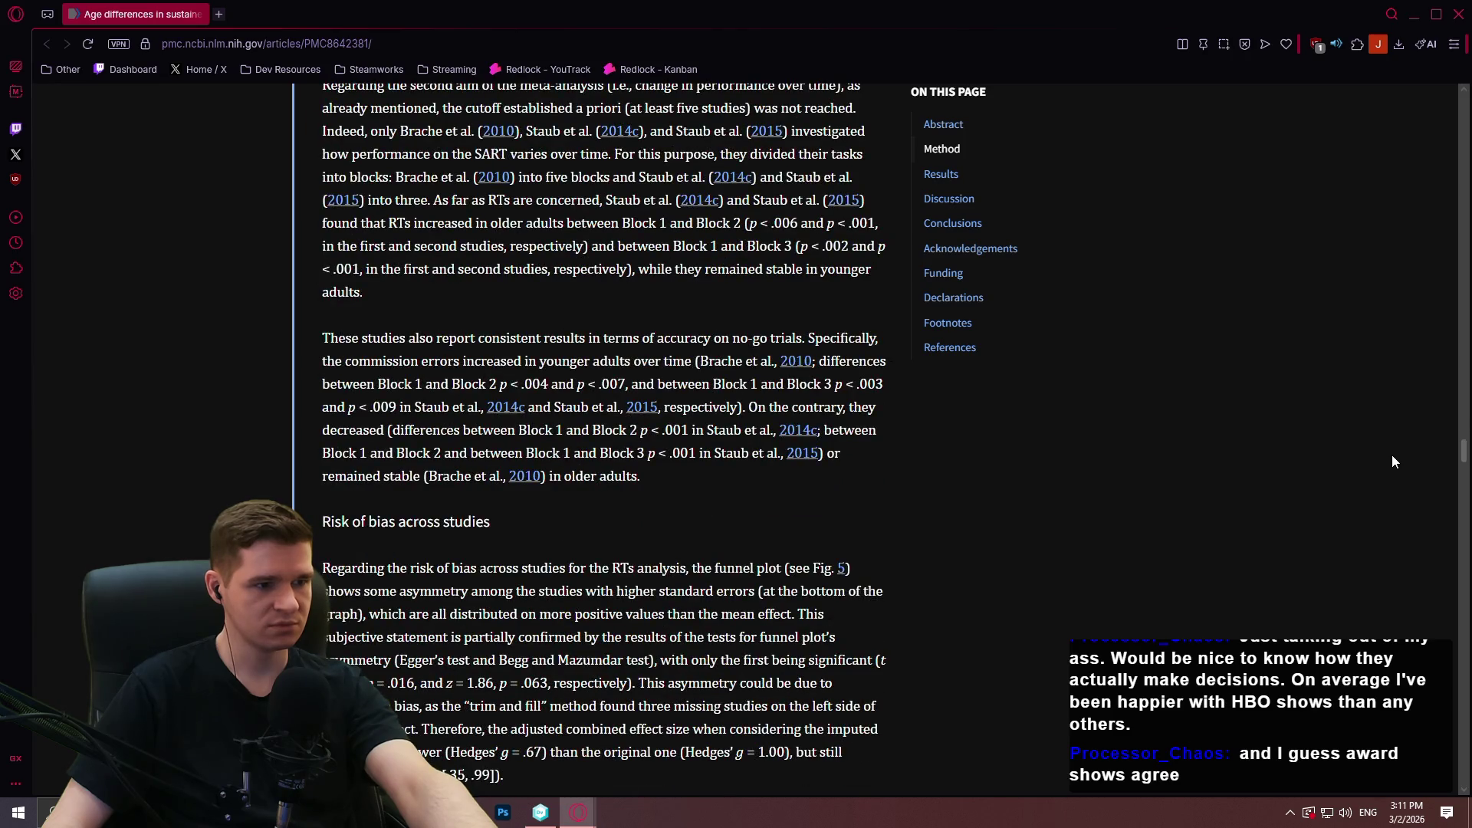
scroll(1346, 446, "up", 1)
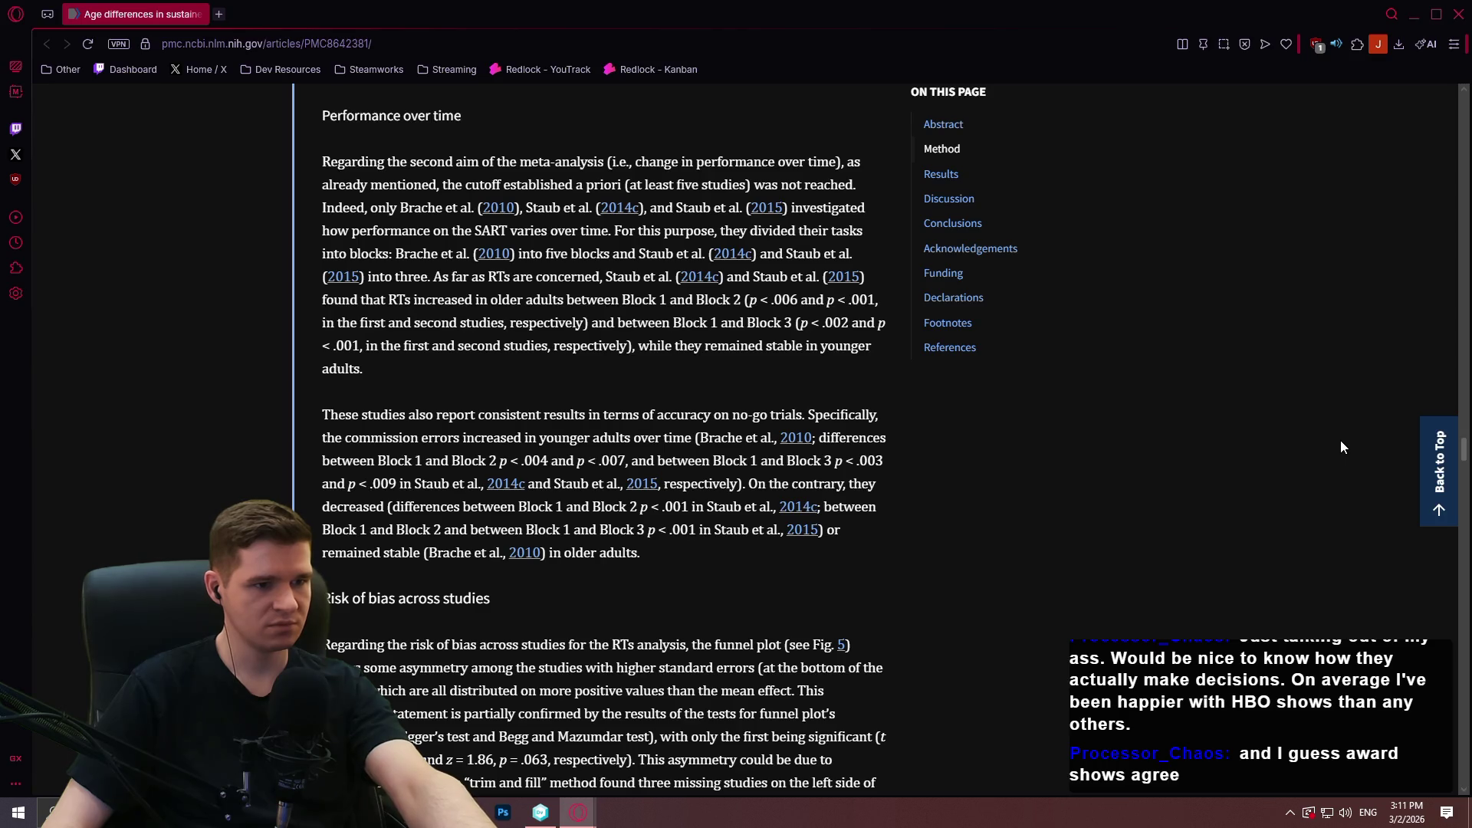
scroll(1274, 456, "down", 3)
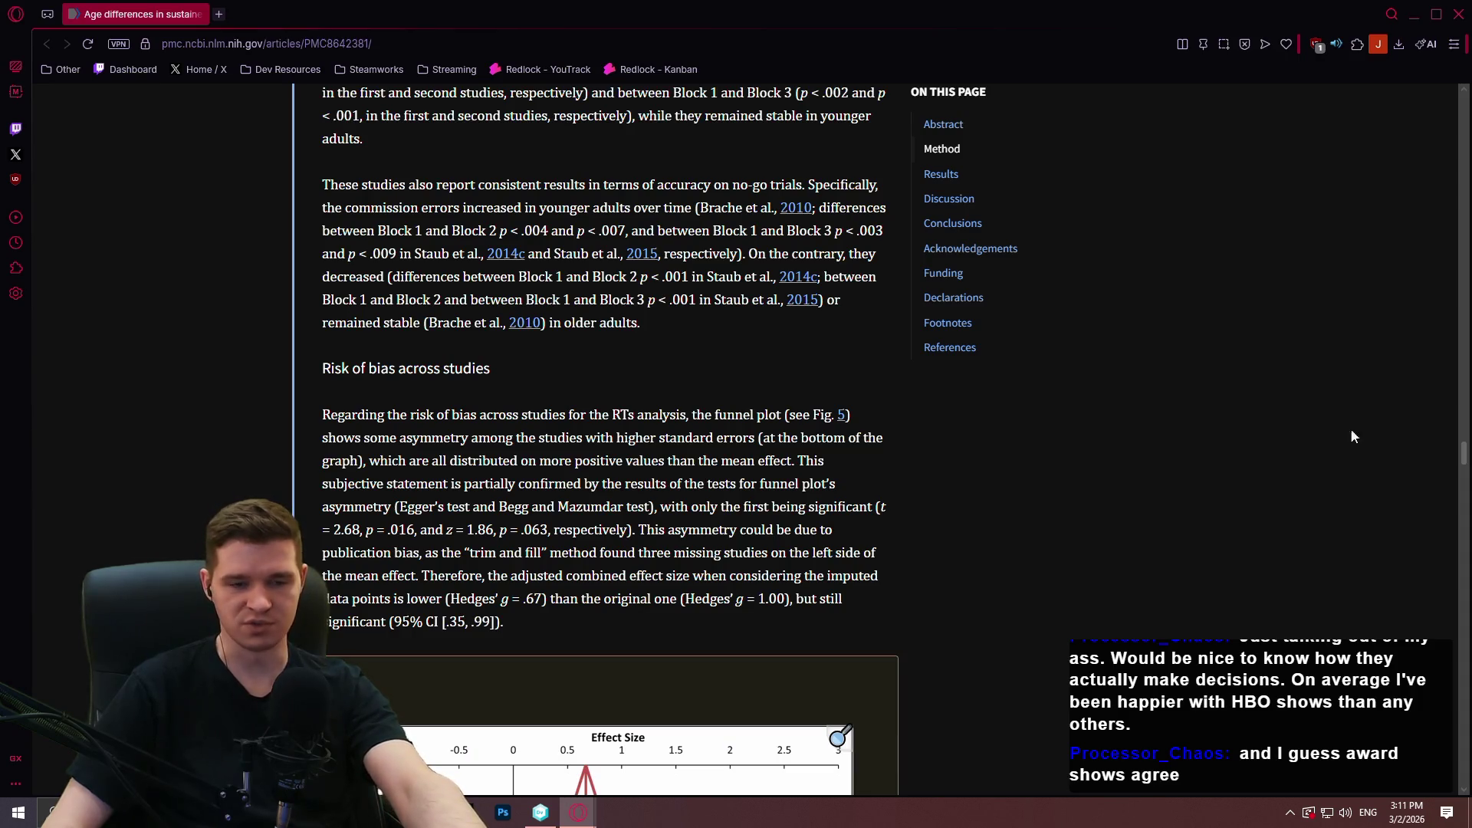
mouse_move(1464, 454)
left_mouse_down()
mouse_move(1469, 541)
mouse_move(1459, 173)
mouse_move(1460, 198)
left_mouse_up()
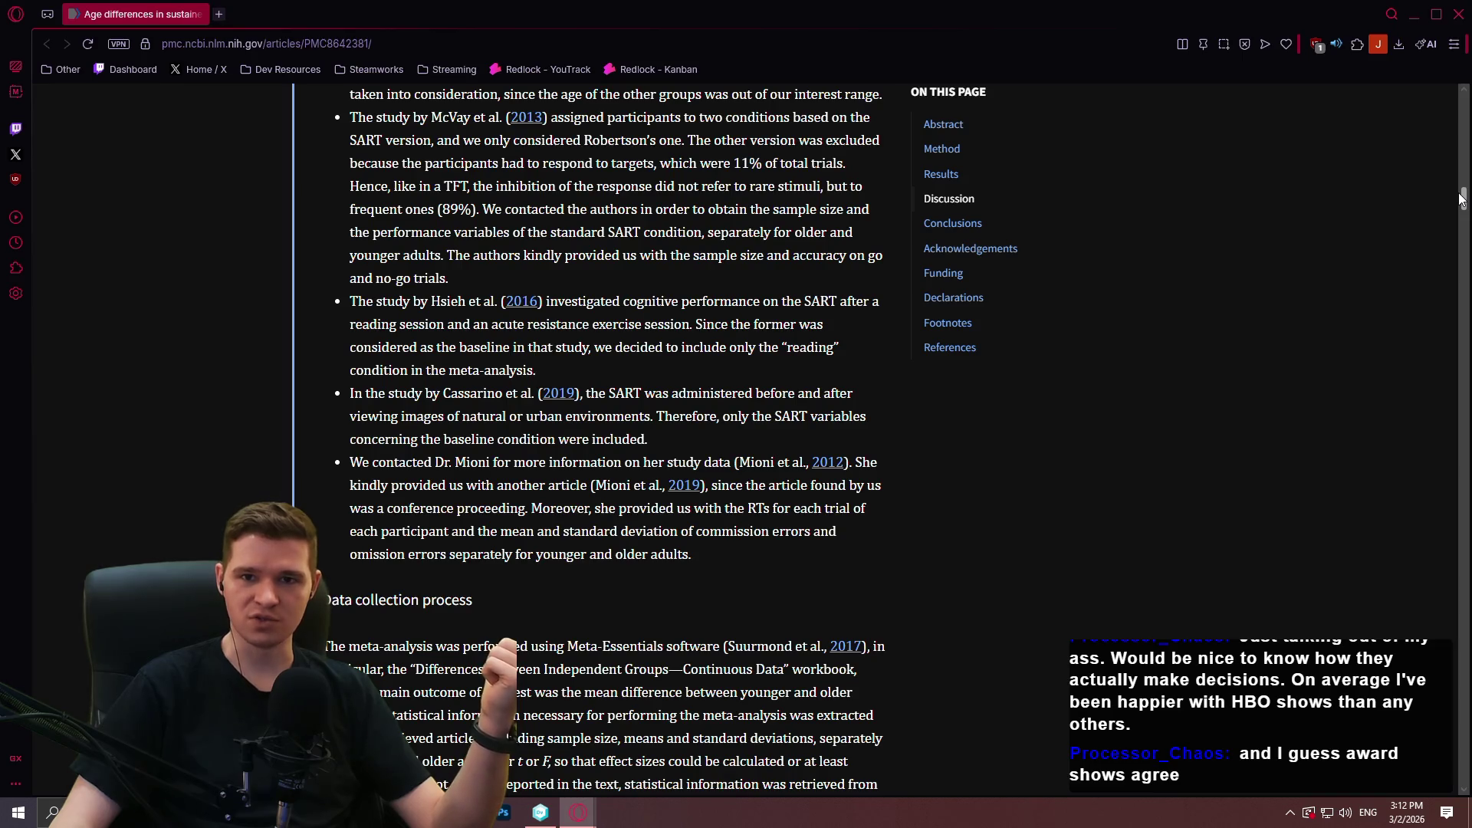
left_click_drag(1460, 198, 1464, 175)
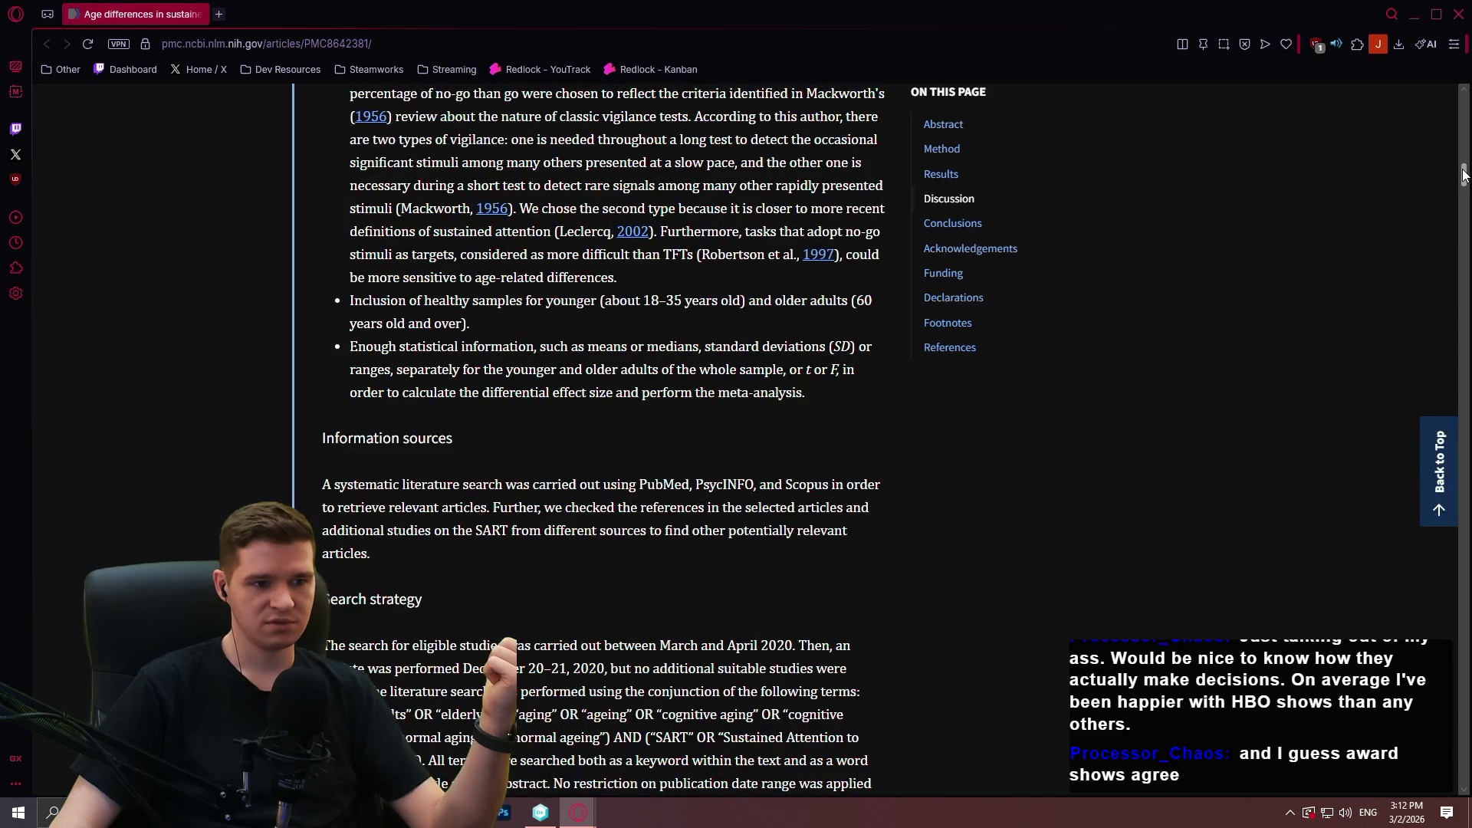
left_click(215, 15)
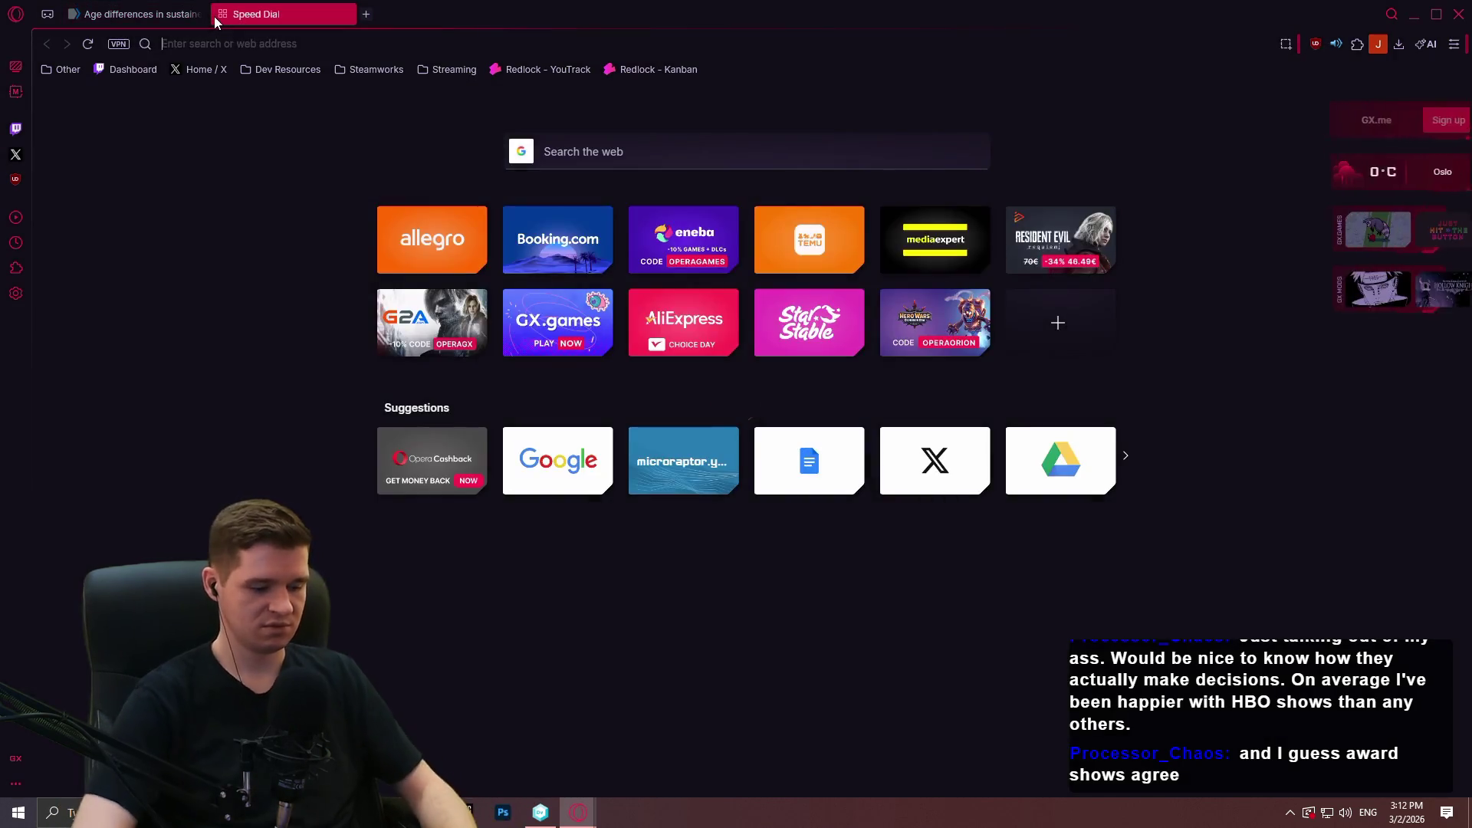
Search Google for 'amc shows' and expand the full AI Overview.
type("amc shows")
key("Return")
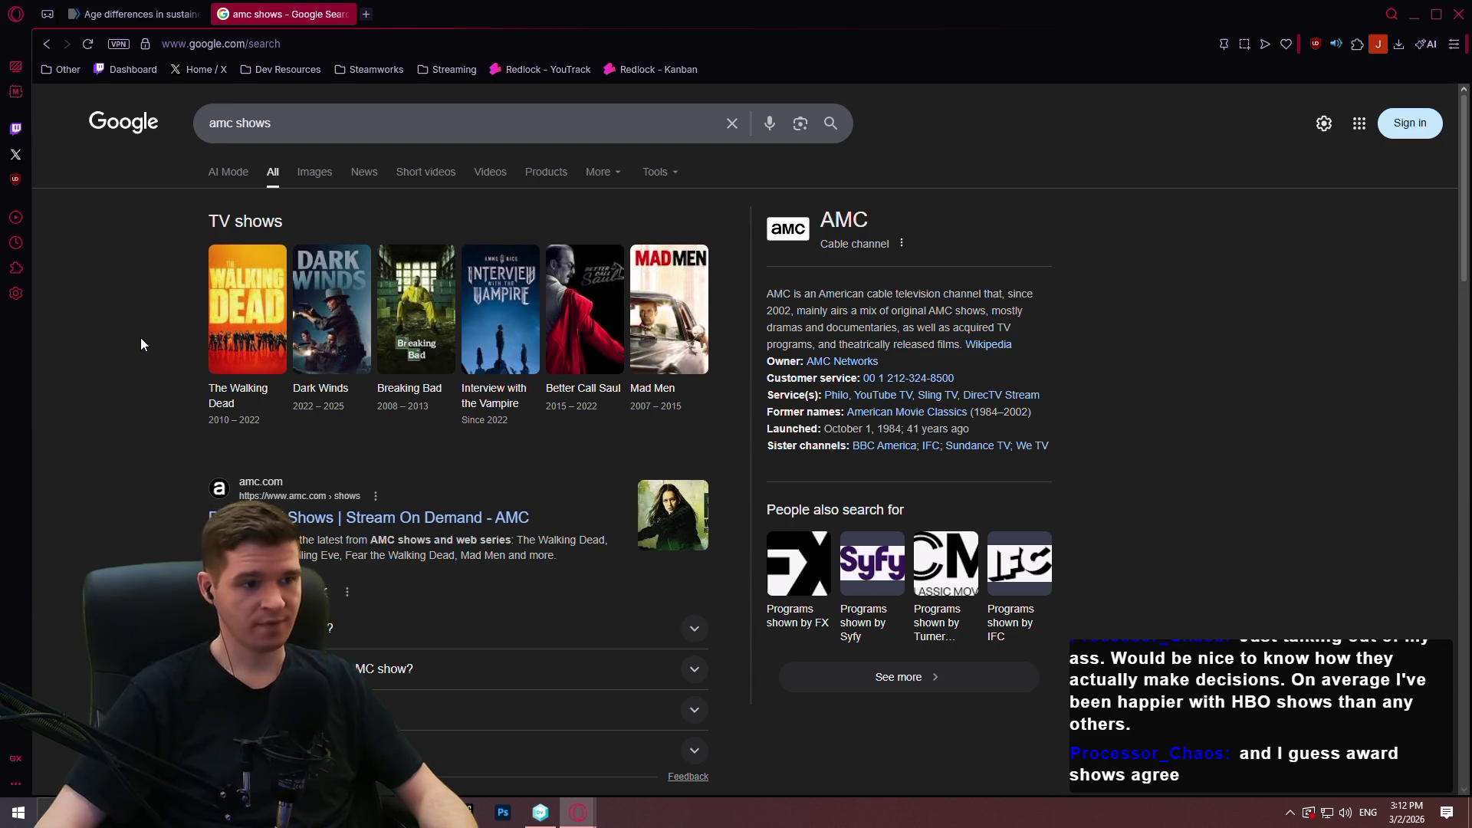
scroll(132, 422, "down", 4)
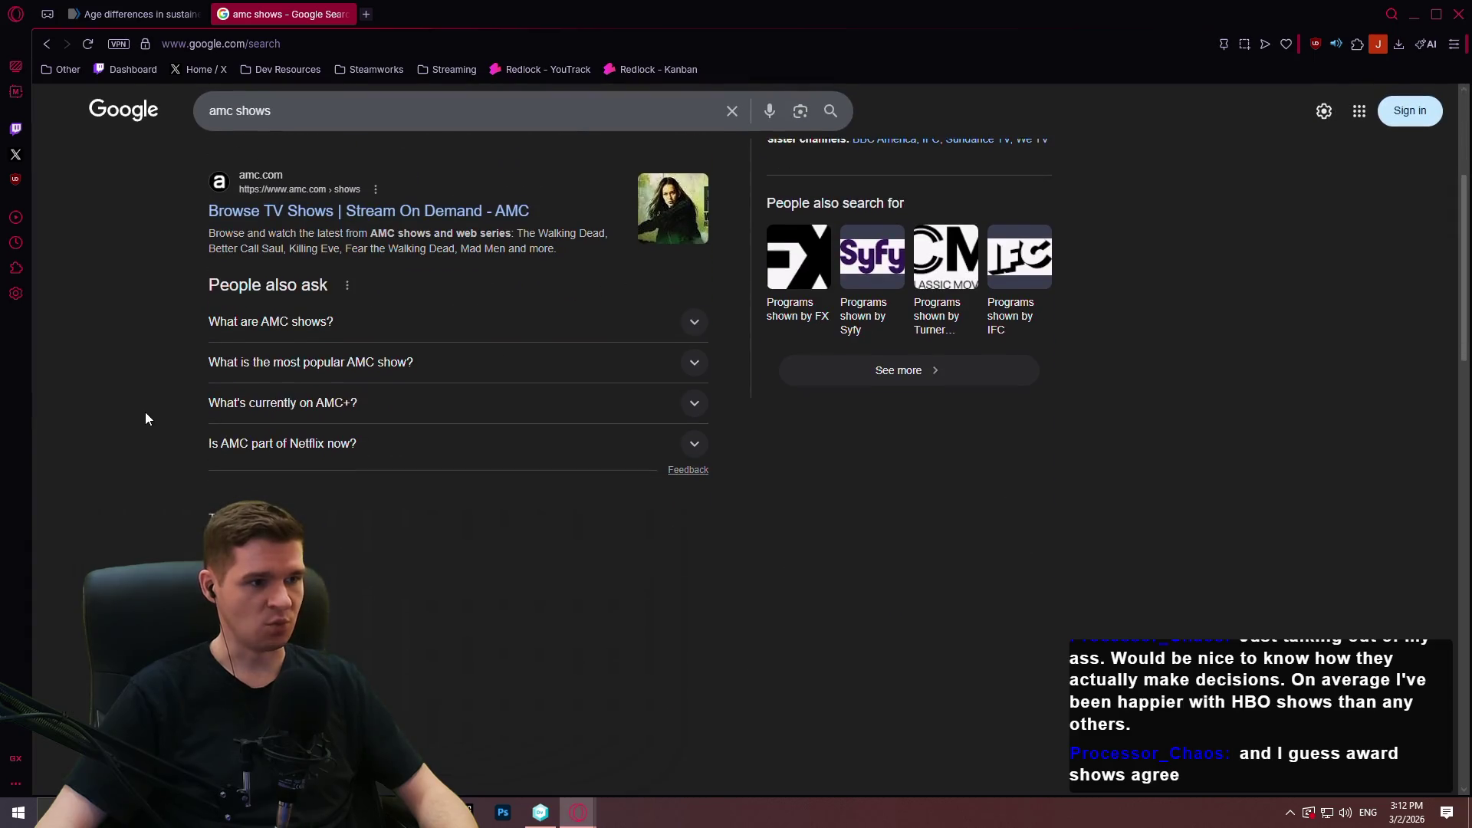
scroll(204, 288, "up", 2)
scroll(246, 385, "down", 7)
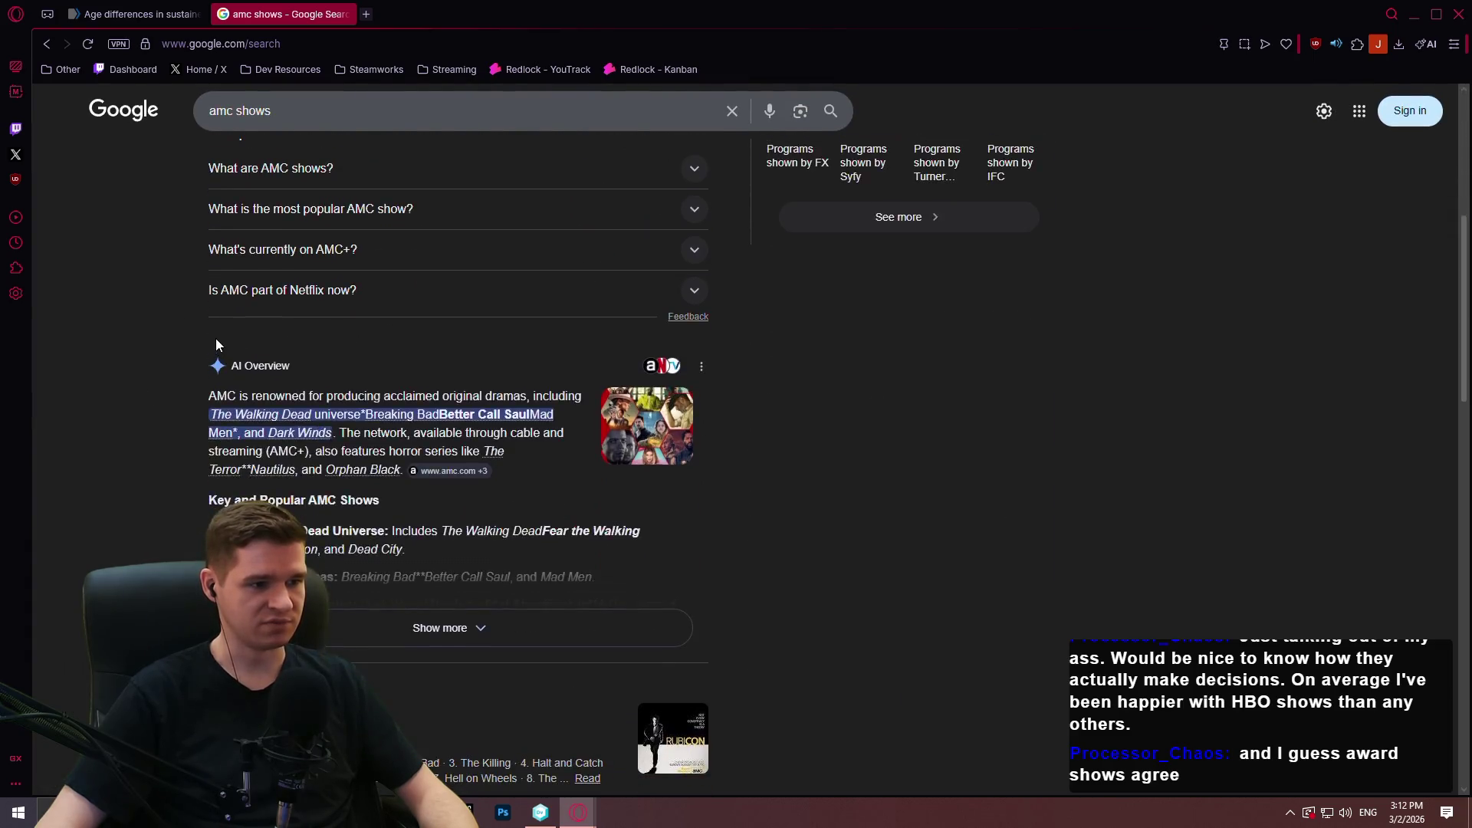
left_click(322, 395)
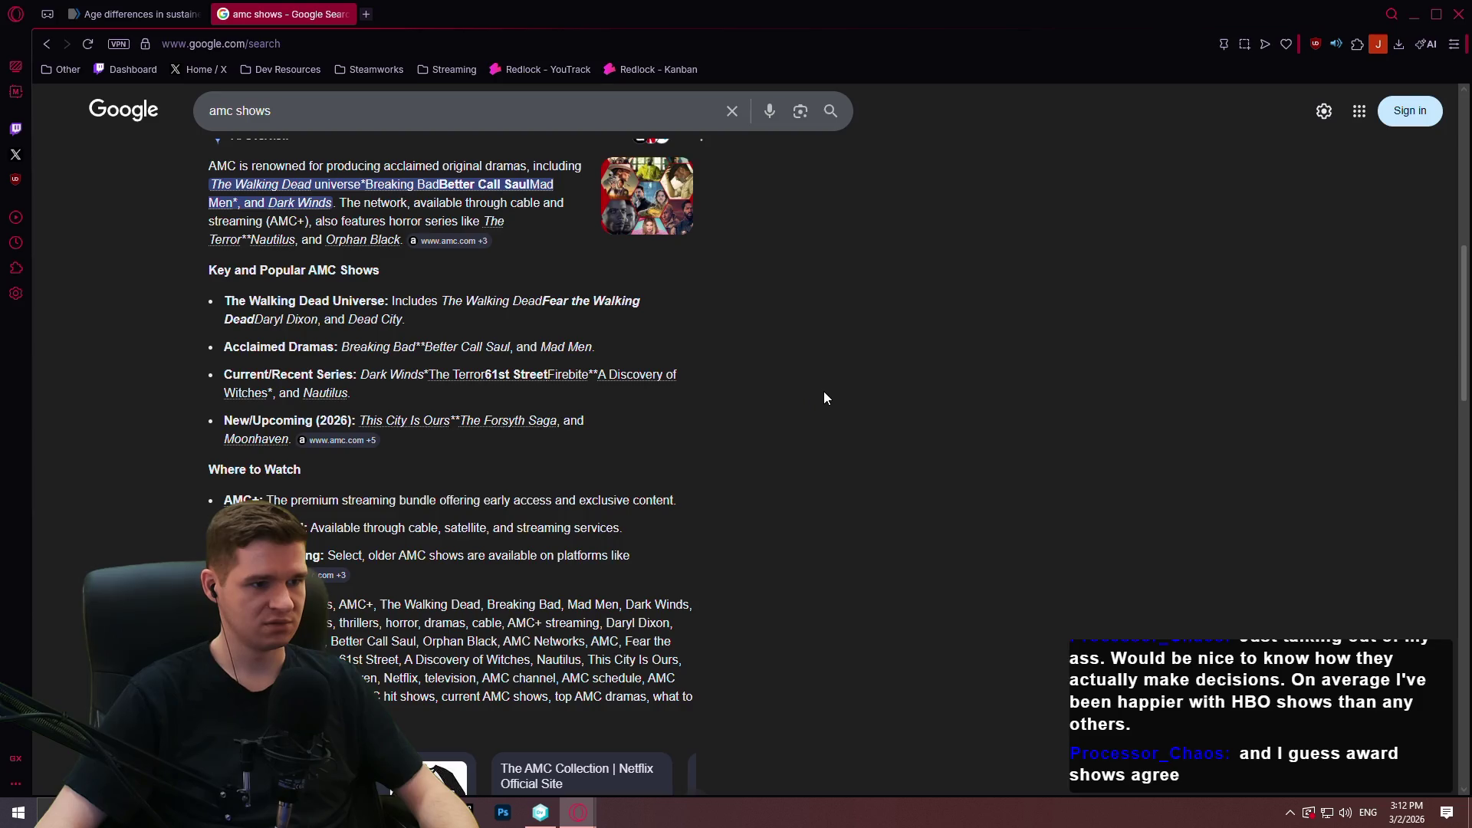
Open the IMDb 'AMC TV Shows' list from the search results.
scroll(821, 391, "down", 2)
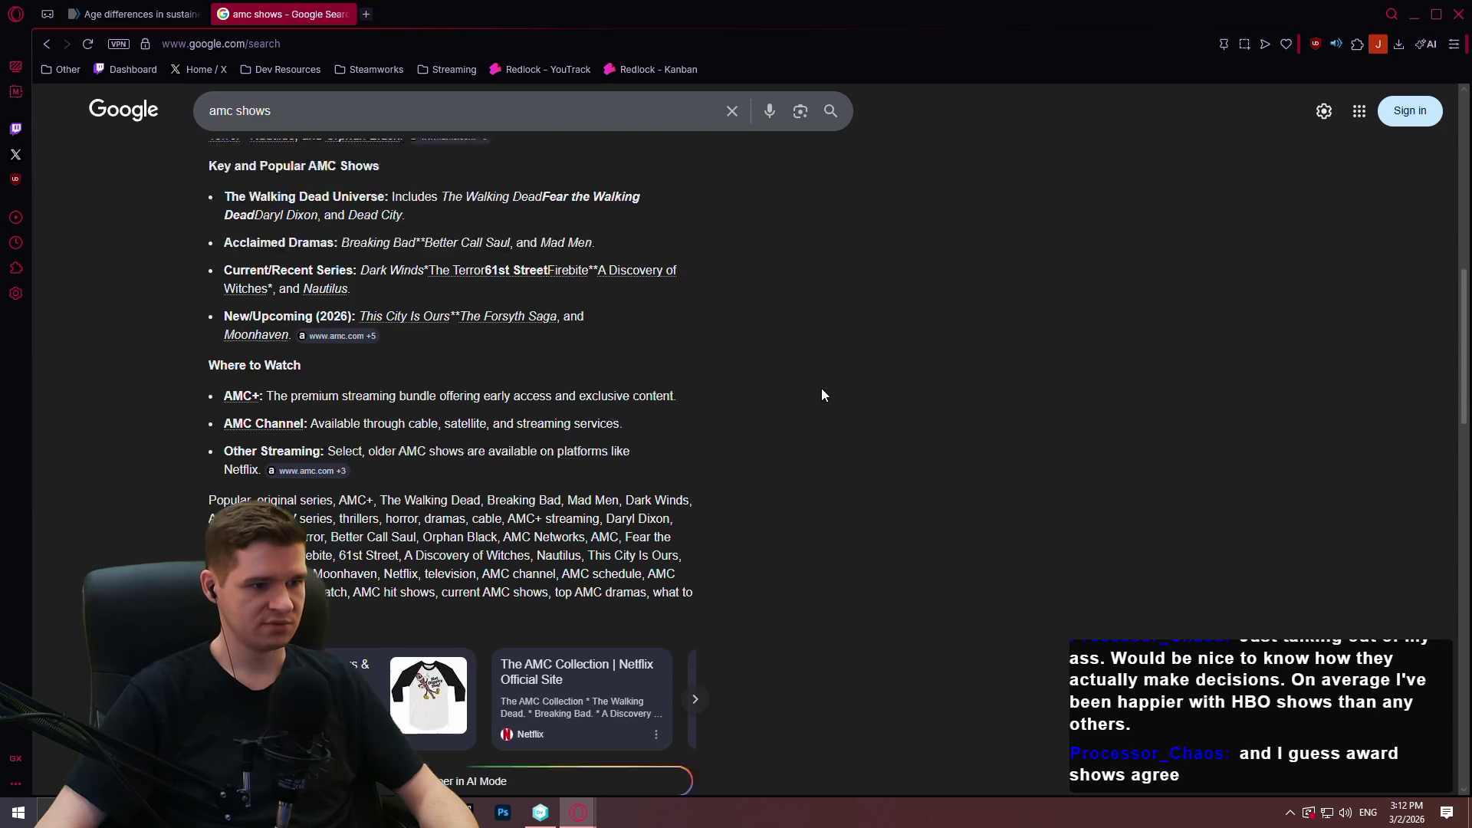
scroll(822, 379, "down", 4)
scroll(824, 376, "down", 3)
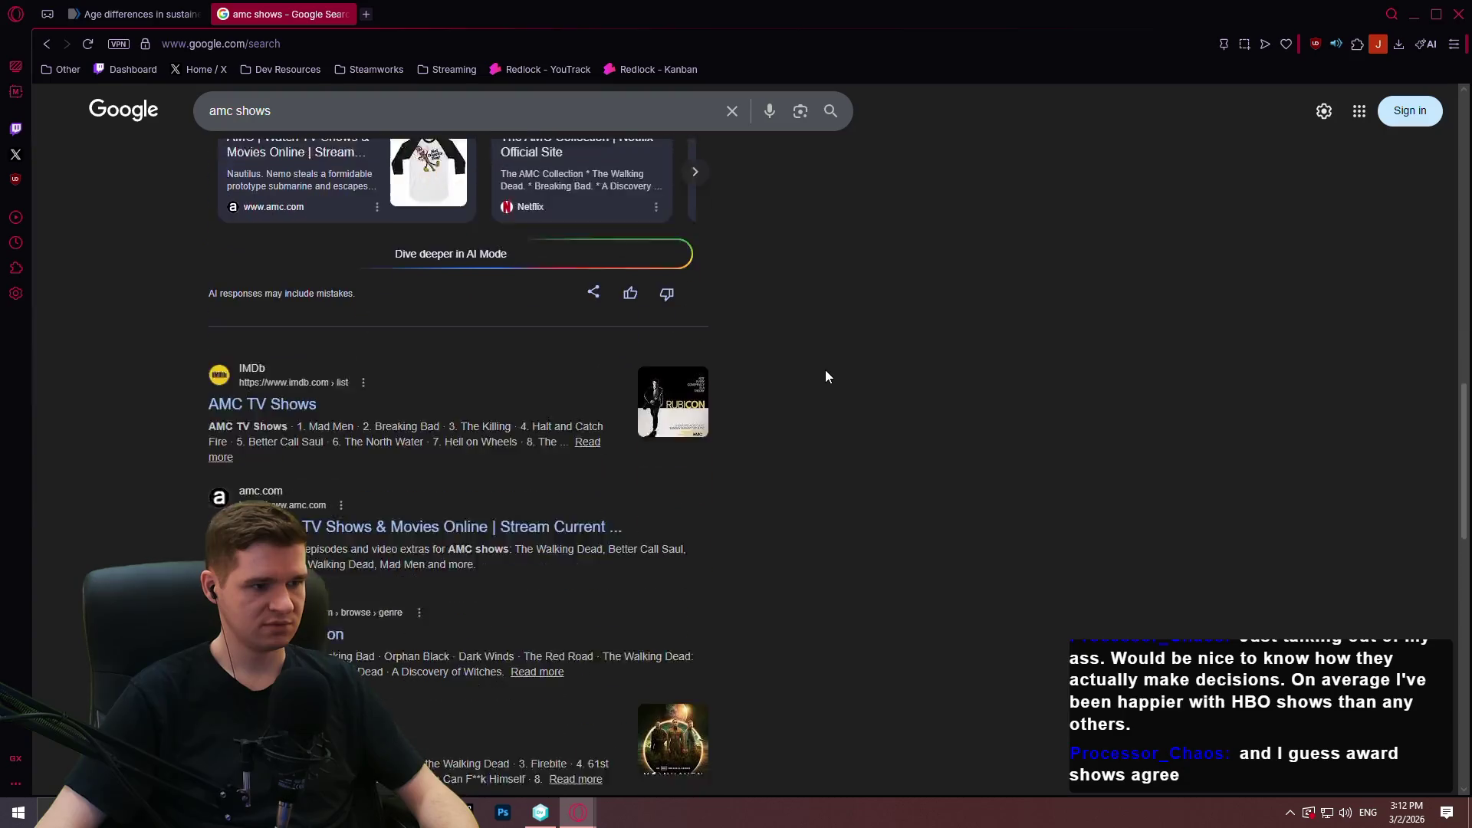
left_click(263, 346)
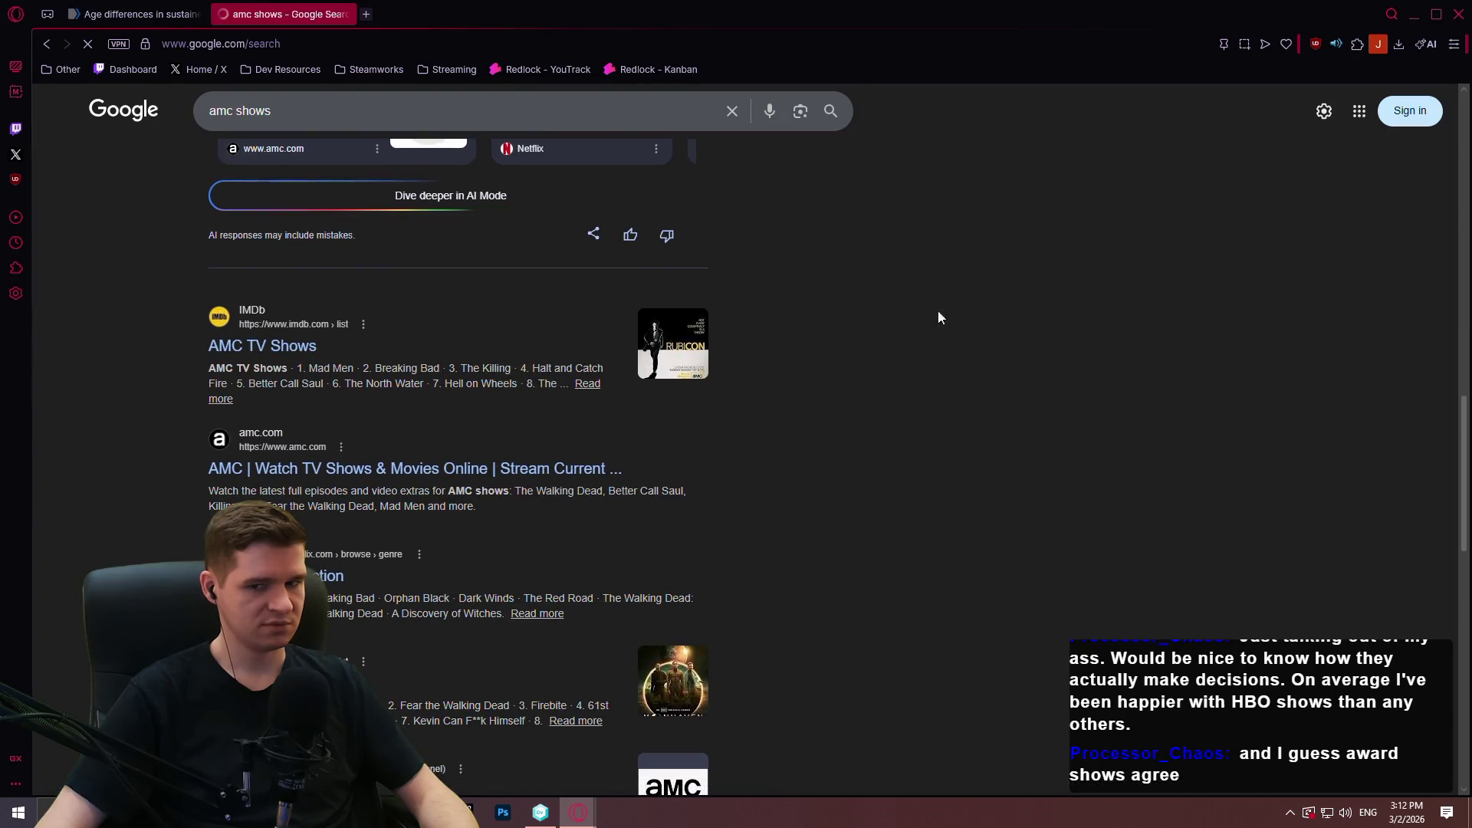
Scroll the 25 AMC titles from Mad Men through Parish, then close the IMDb tab.
scroll(350, 322, "down", 3)
scroll(200, 307, "down", 7)
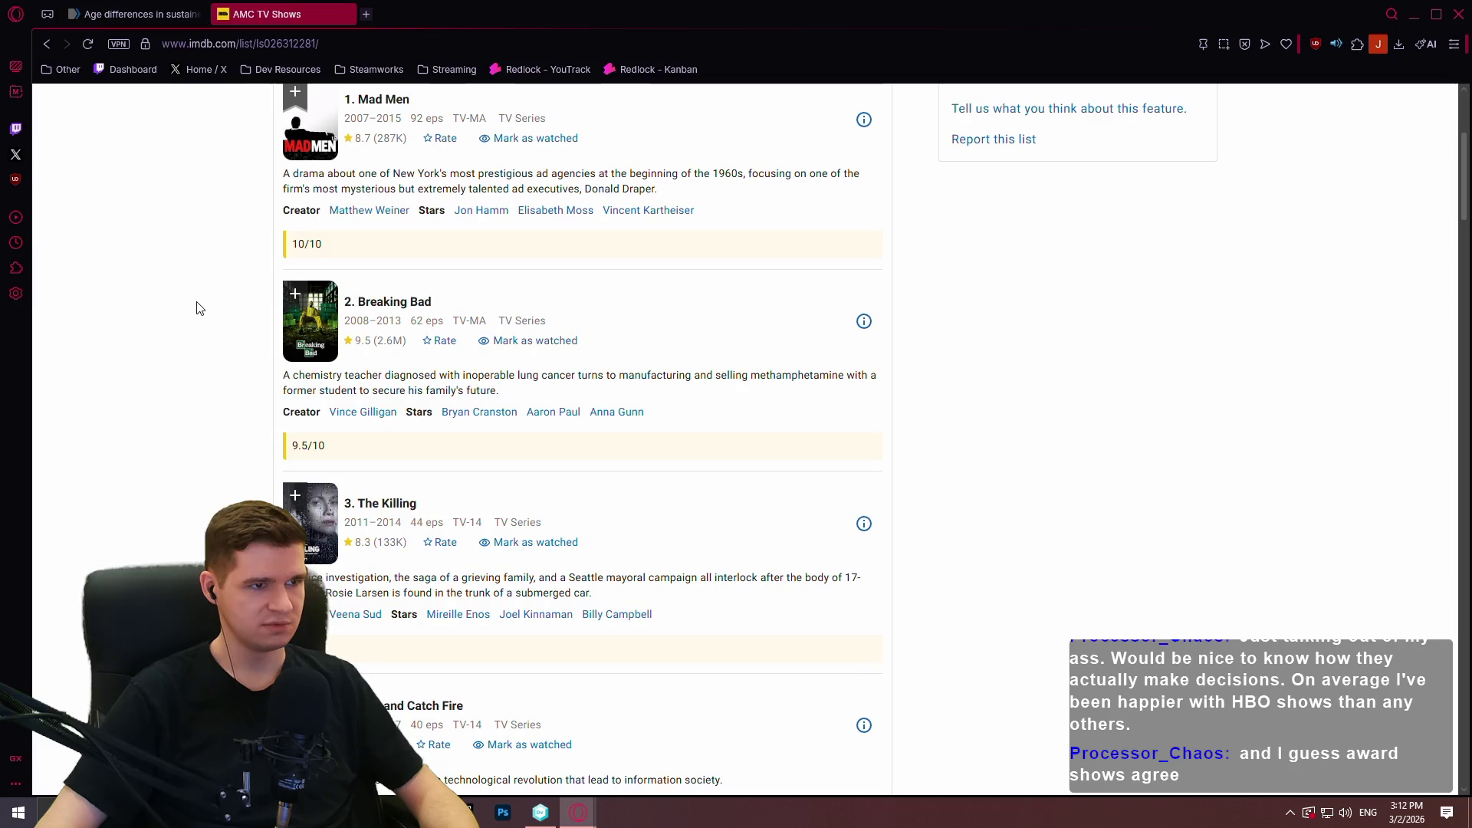
scroll(230, 296, "down", 5)
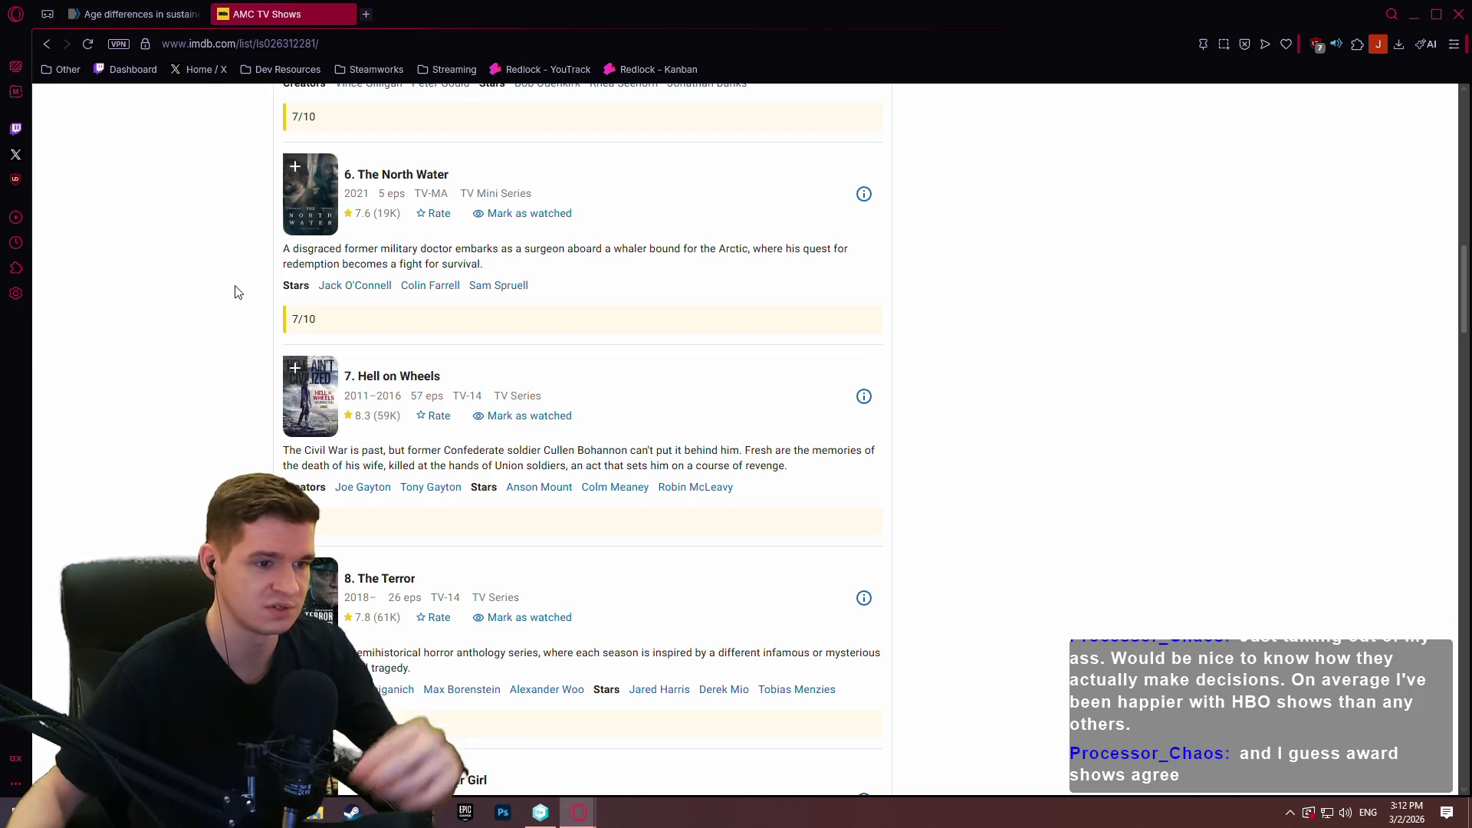
scroll(1093, 354, "down", 3)
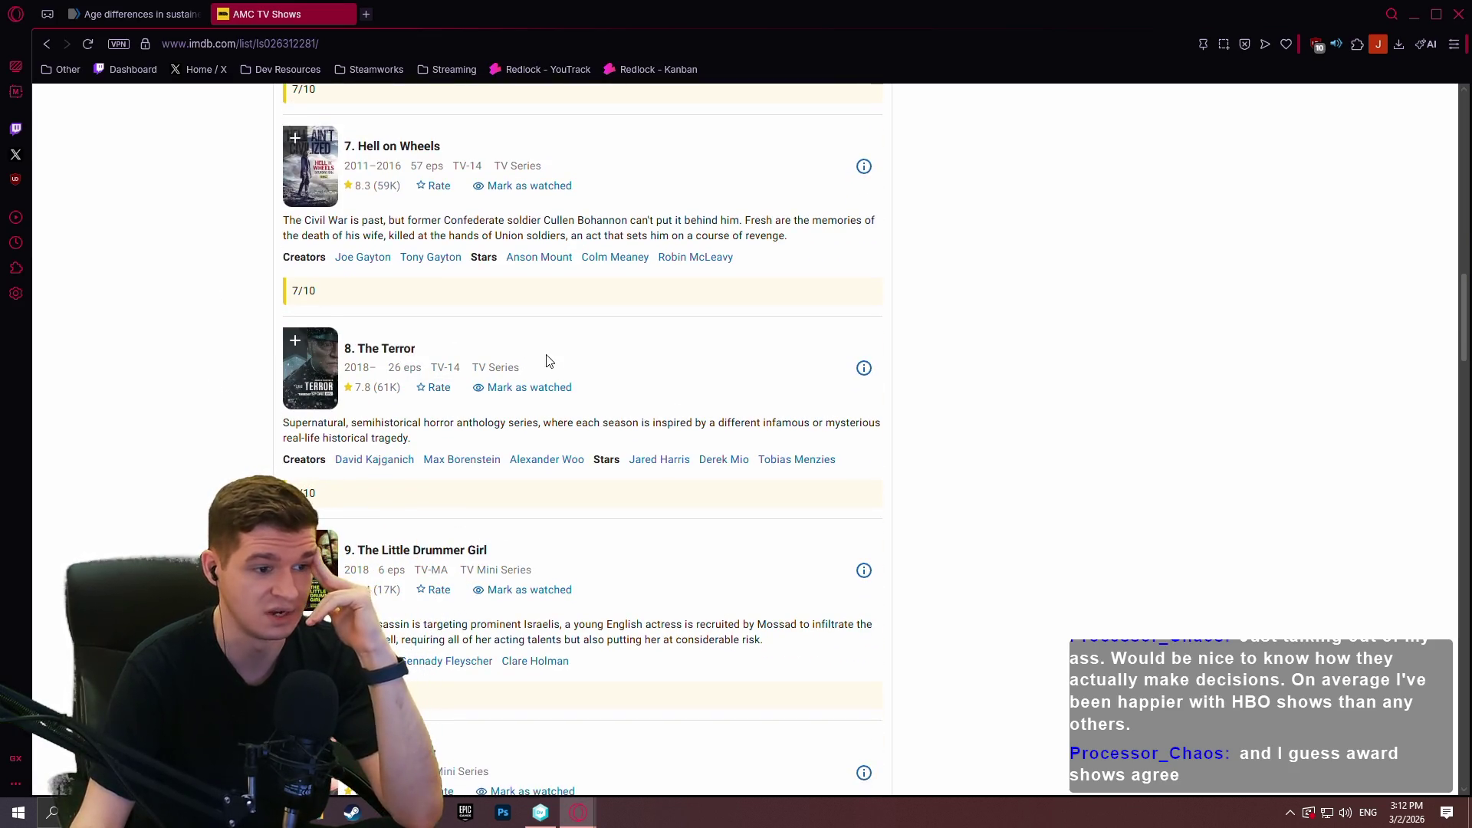
scroll(716, 365, "down", 5)
scroll(1202, 328, "down", 4)
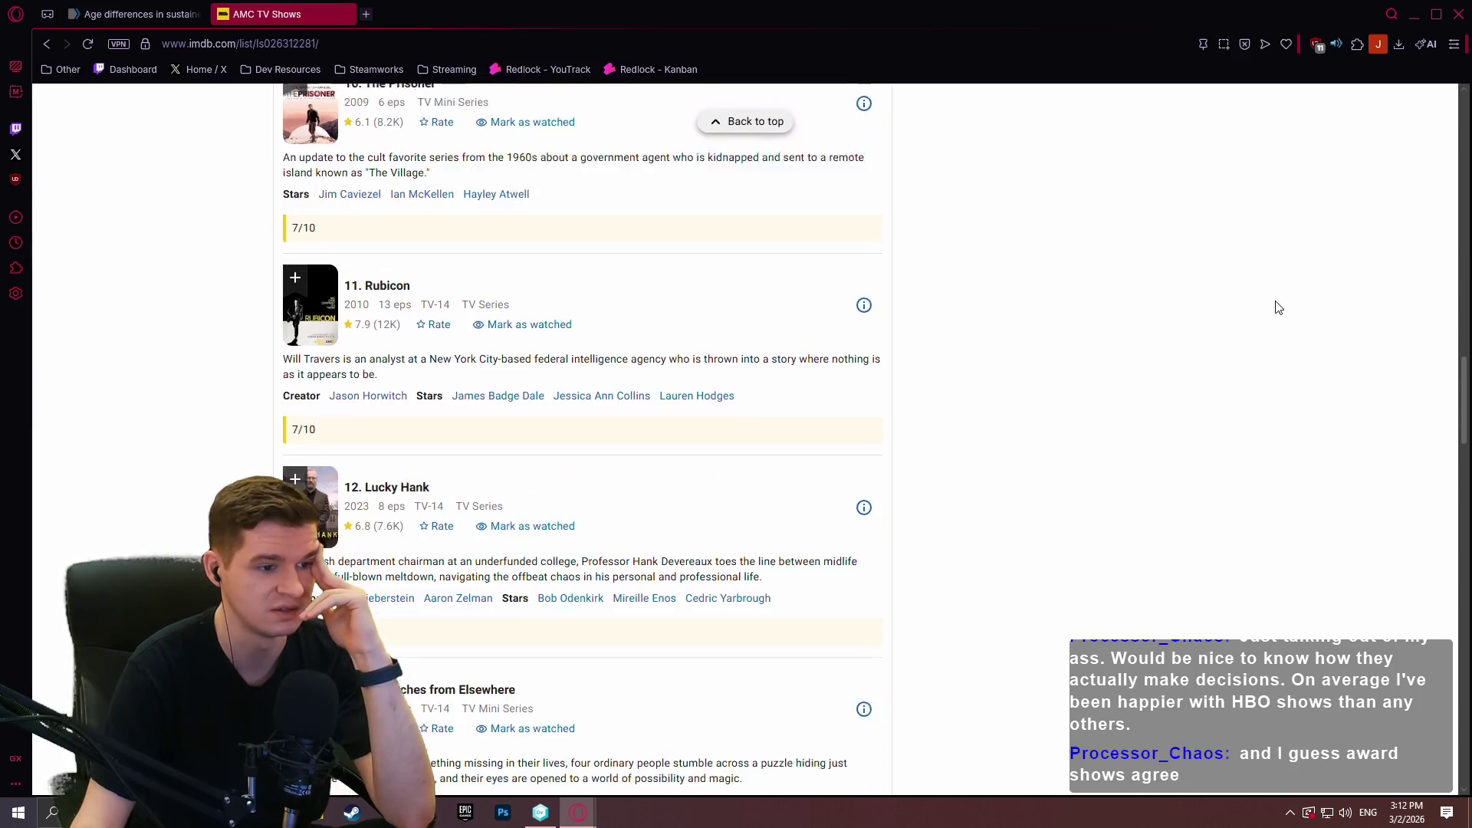
scroll(1175, 296, "down", 7)
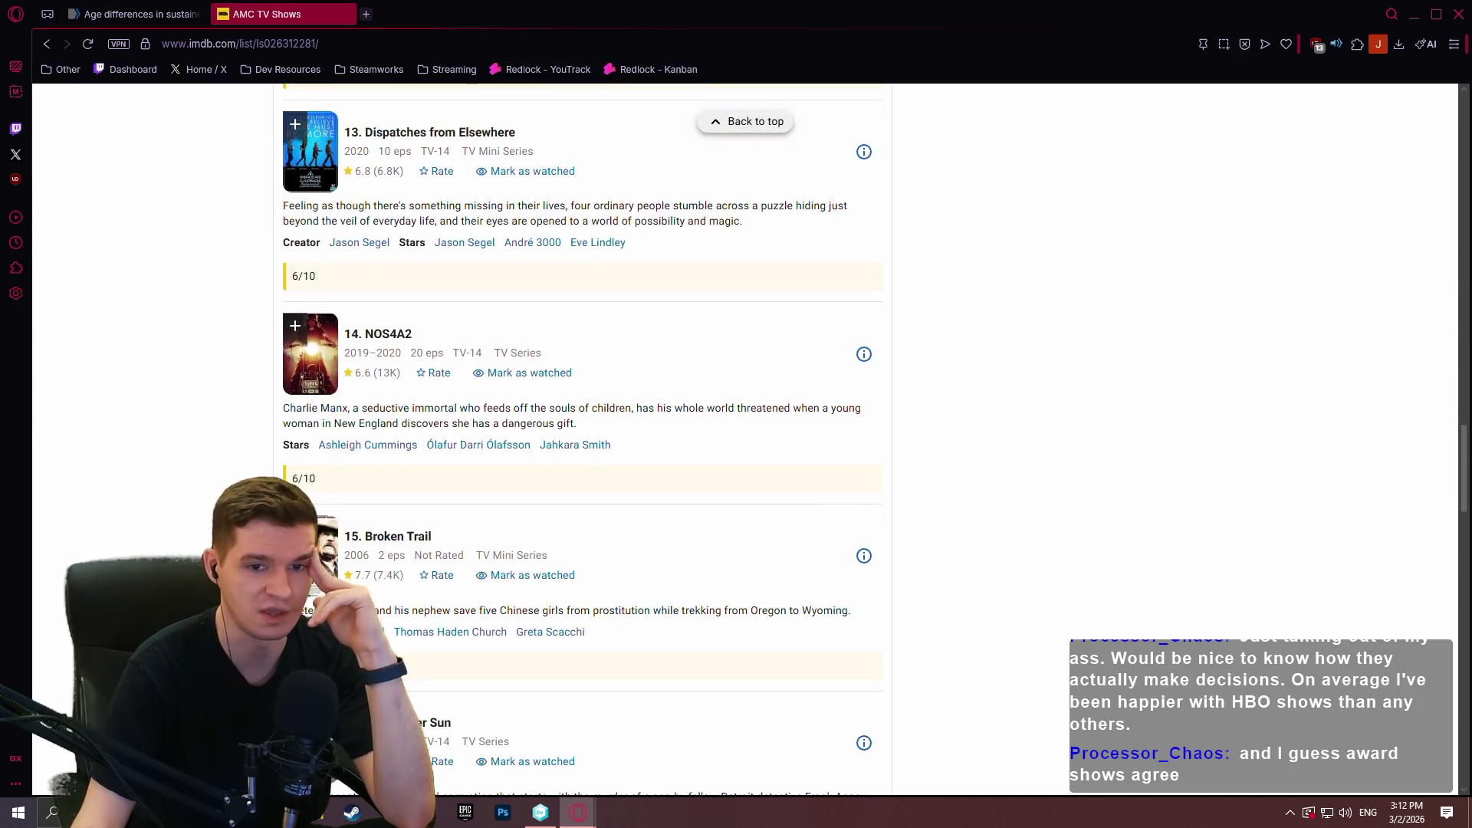
mouse_move(1463, 448)
left_mouse_down()
mouse_move(1463, 619)
mouse_move(1447, 649)
mouse_move(1331, 263)
mouse_move(1422, 191)
mouse_move(1436, 128)
mouse_move(1436, 185)
left_mouse_up()
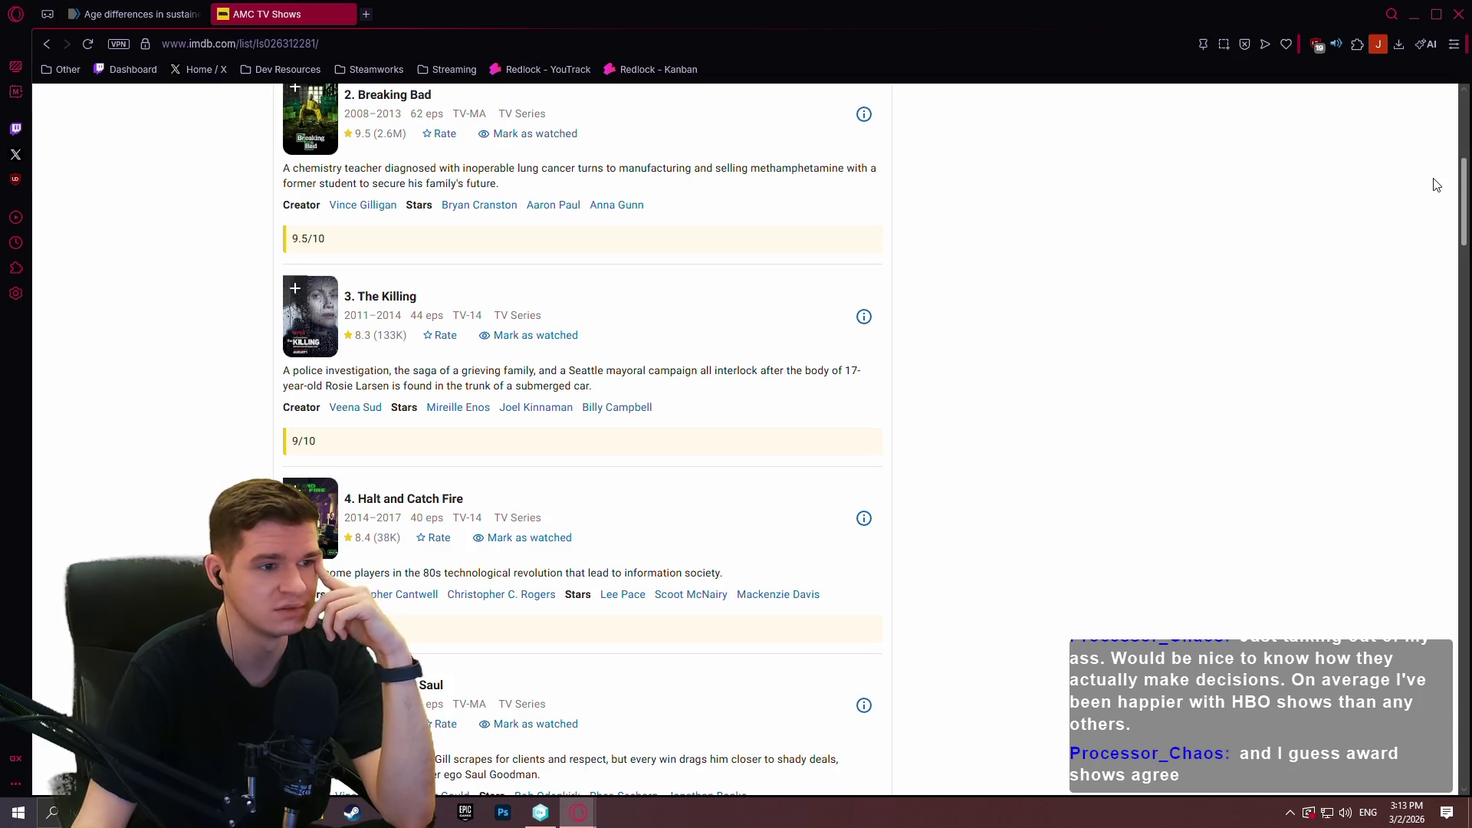
left_click_drag(1436, 184, 1433, 204)
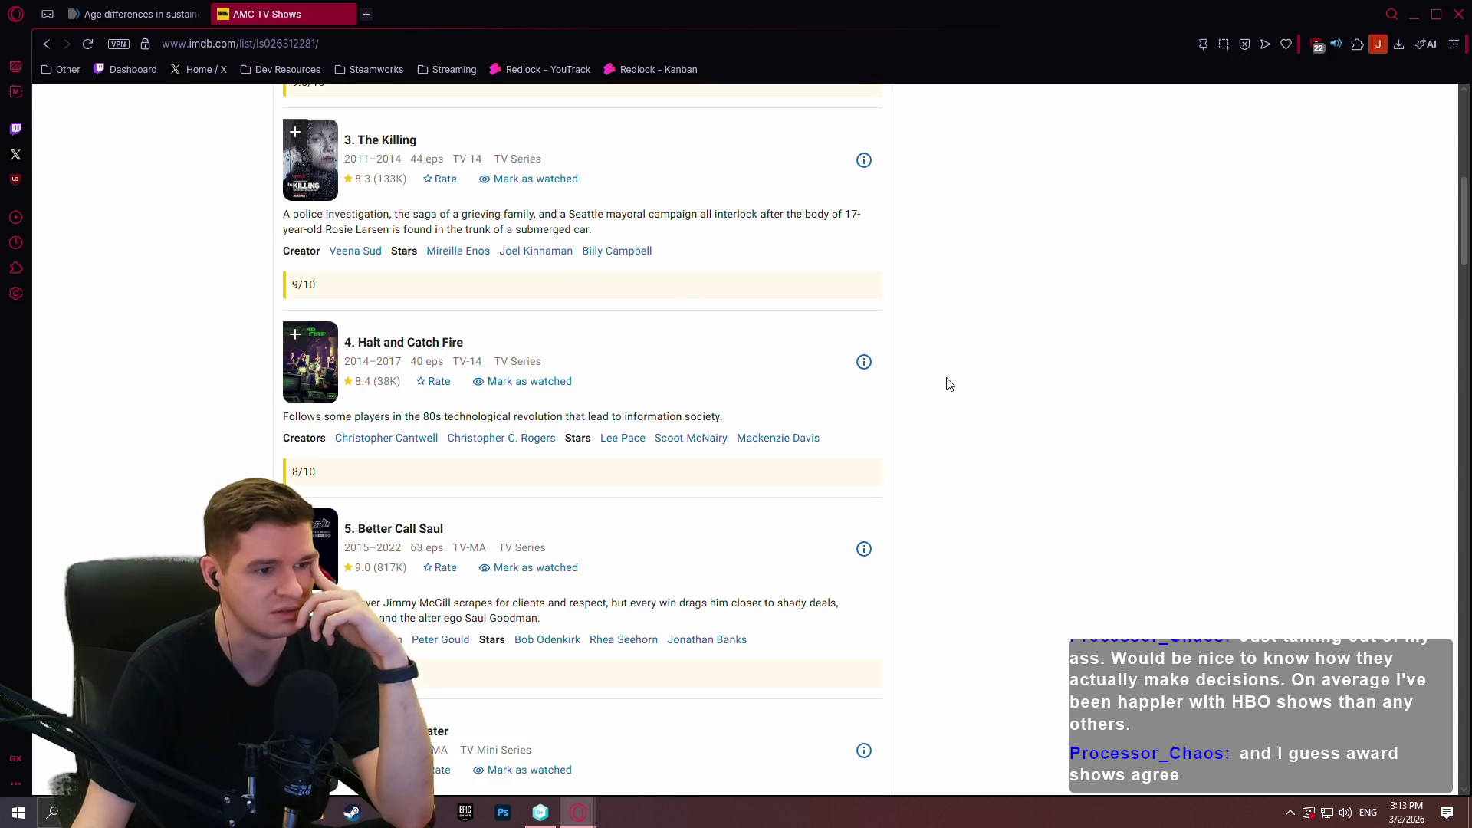
scroll(966, 375, "down", 3)
scroll(963, 383, "down", 4)
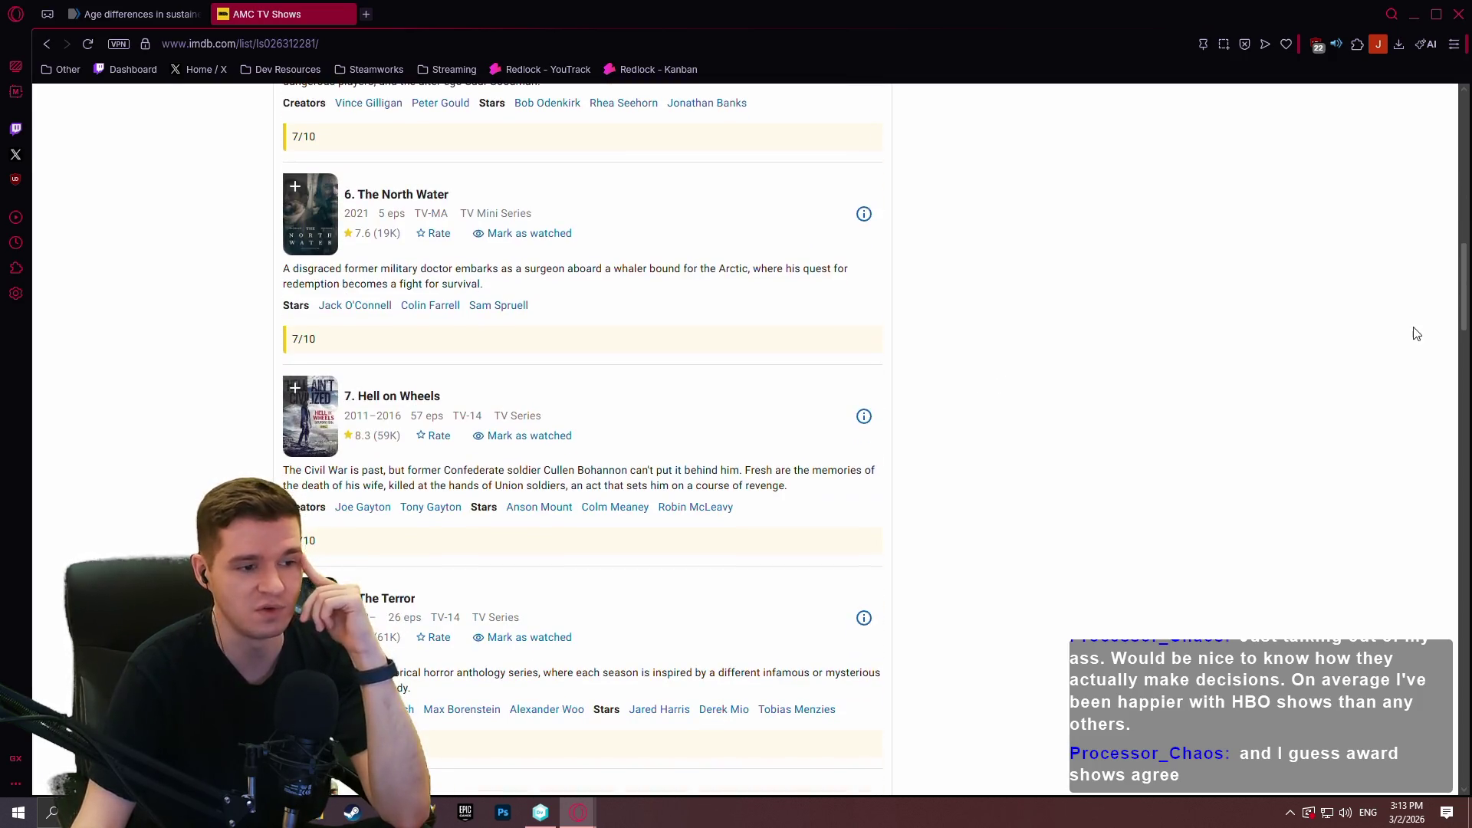
scroll(1197, 322, "up", 10)
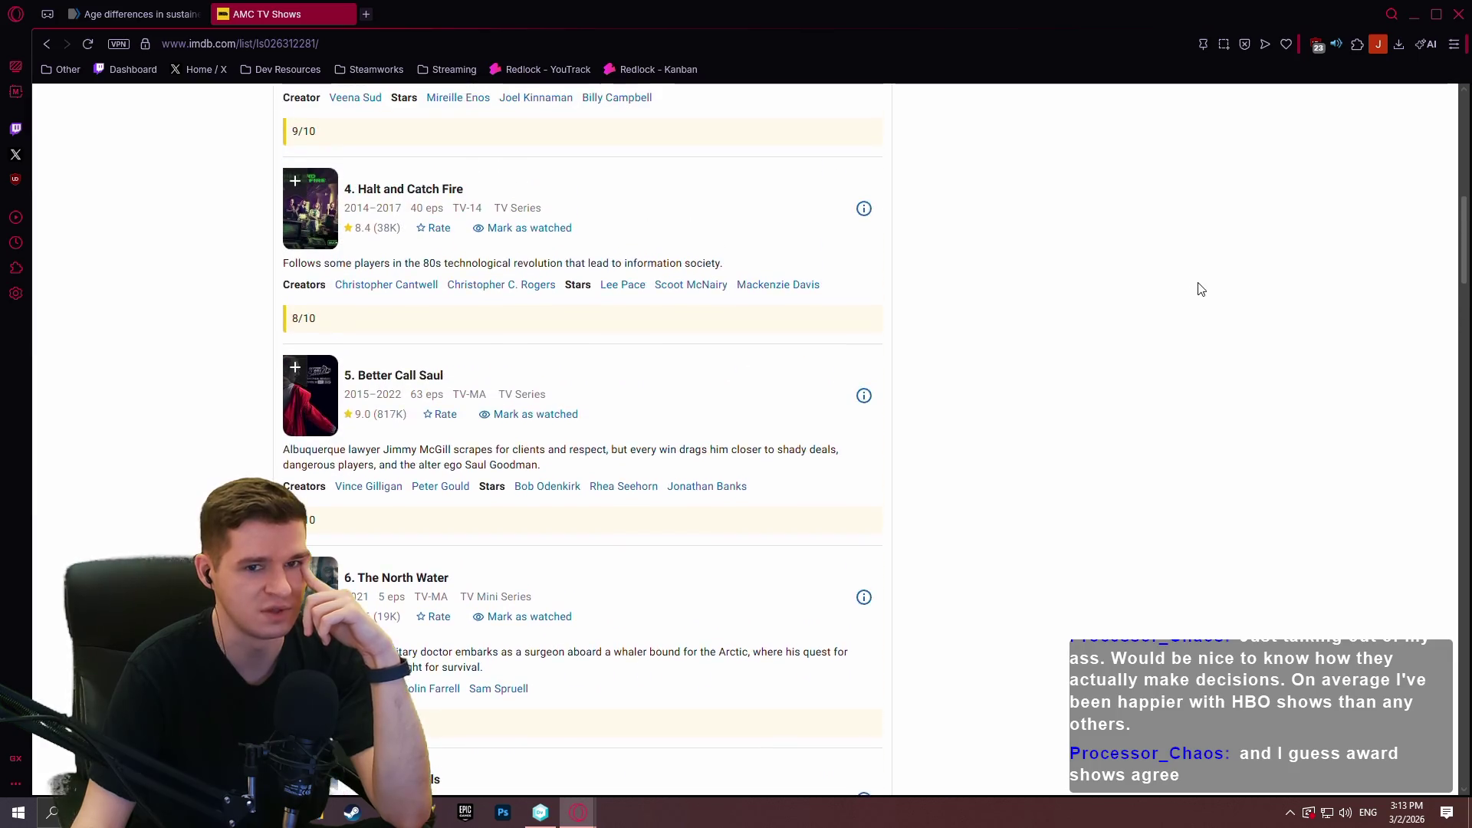
scroll(1091, 330, "up", 5)
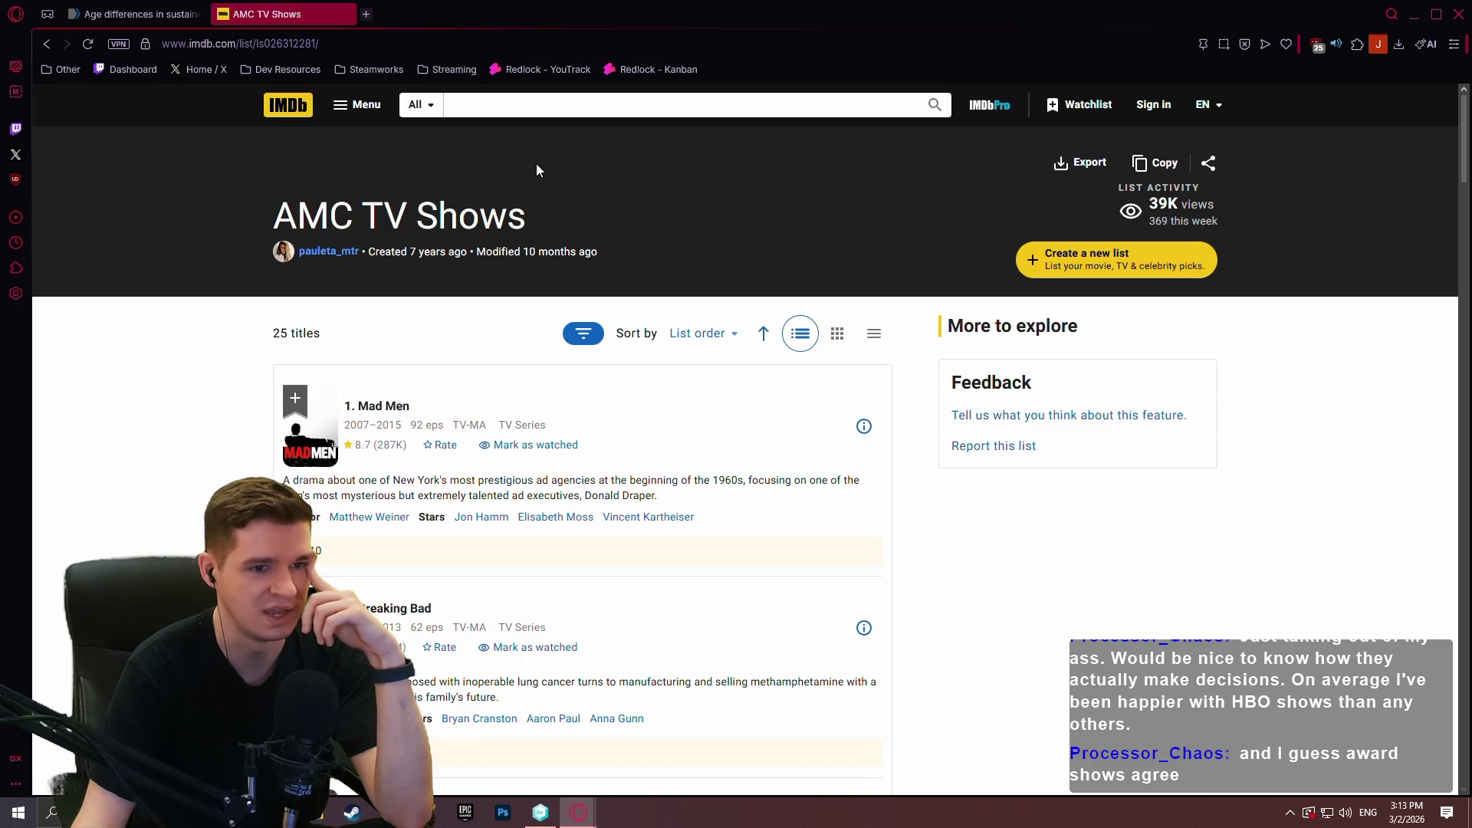
scroll(109, 191, "down", 3)
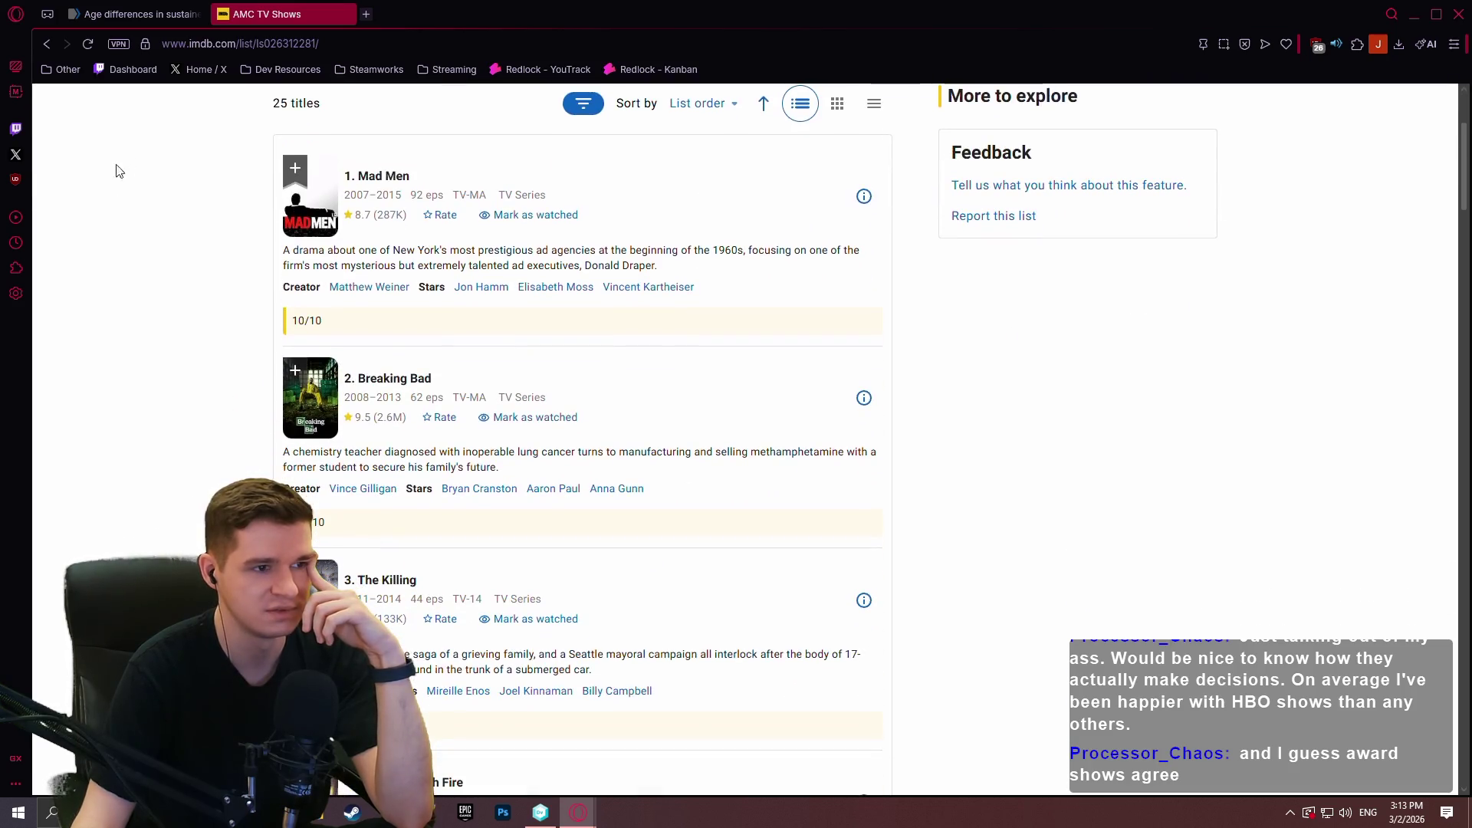
scroll(108, 169, "down", 2)
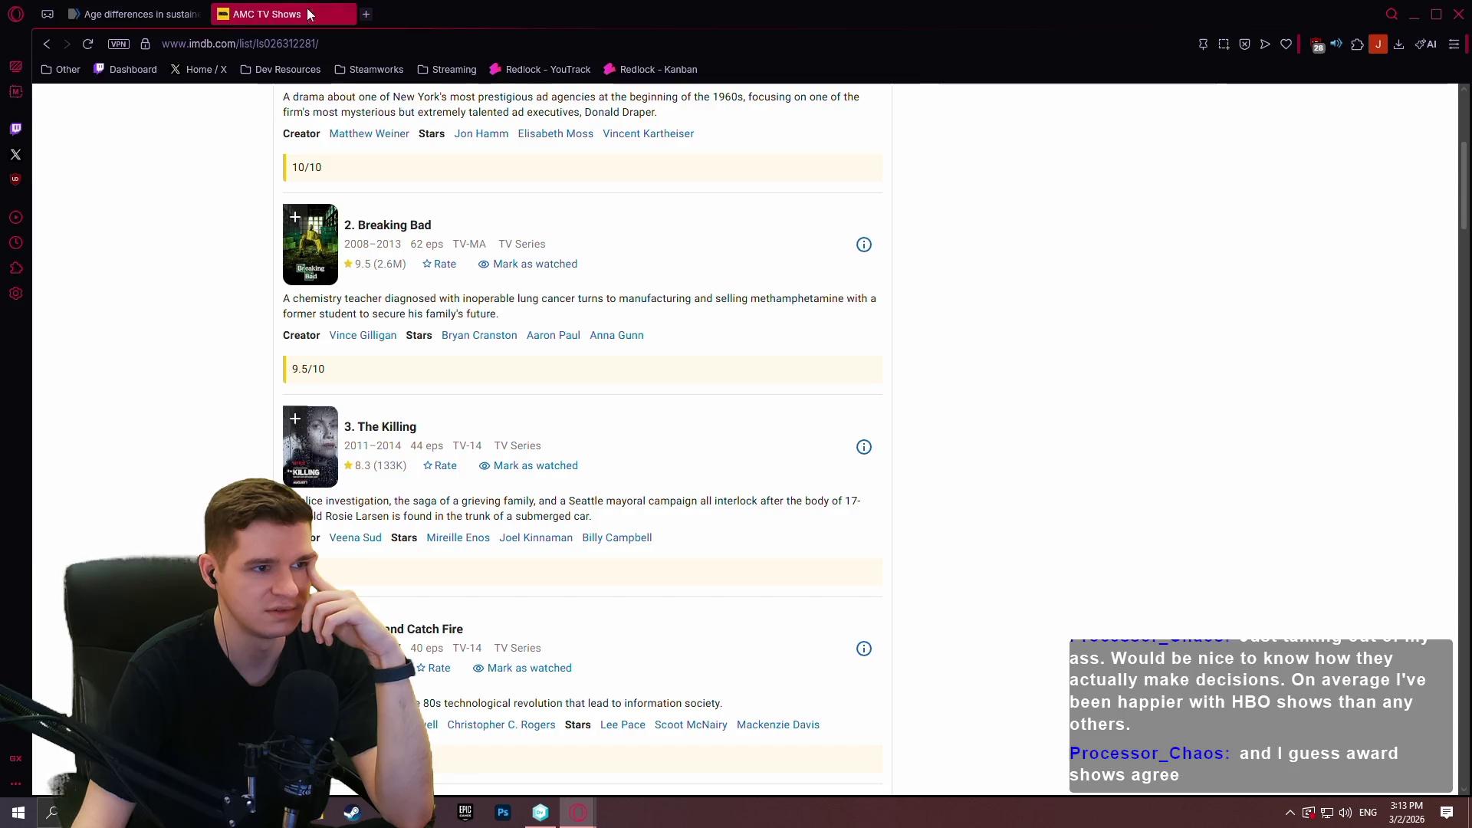
scroll(274, 154, "down", 5)
scroll(261, 158, "down", 9)
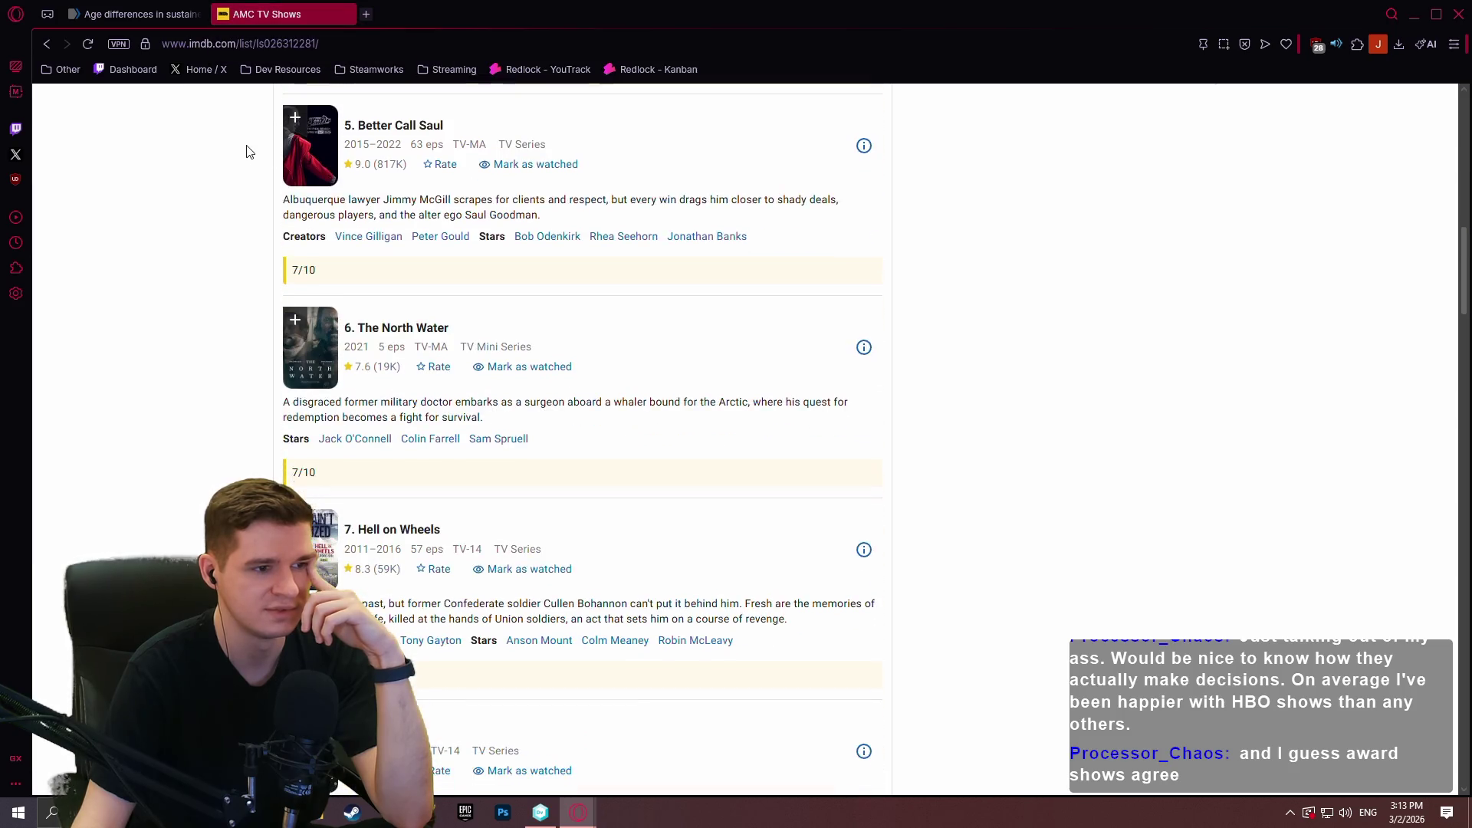
scroll(262, 158, "down", 12)
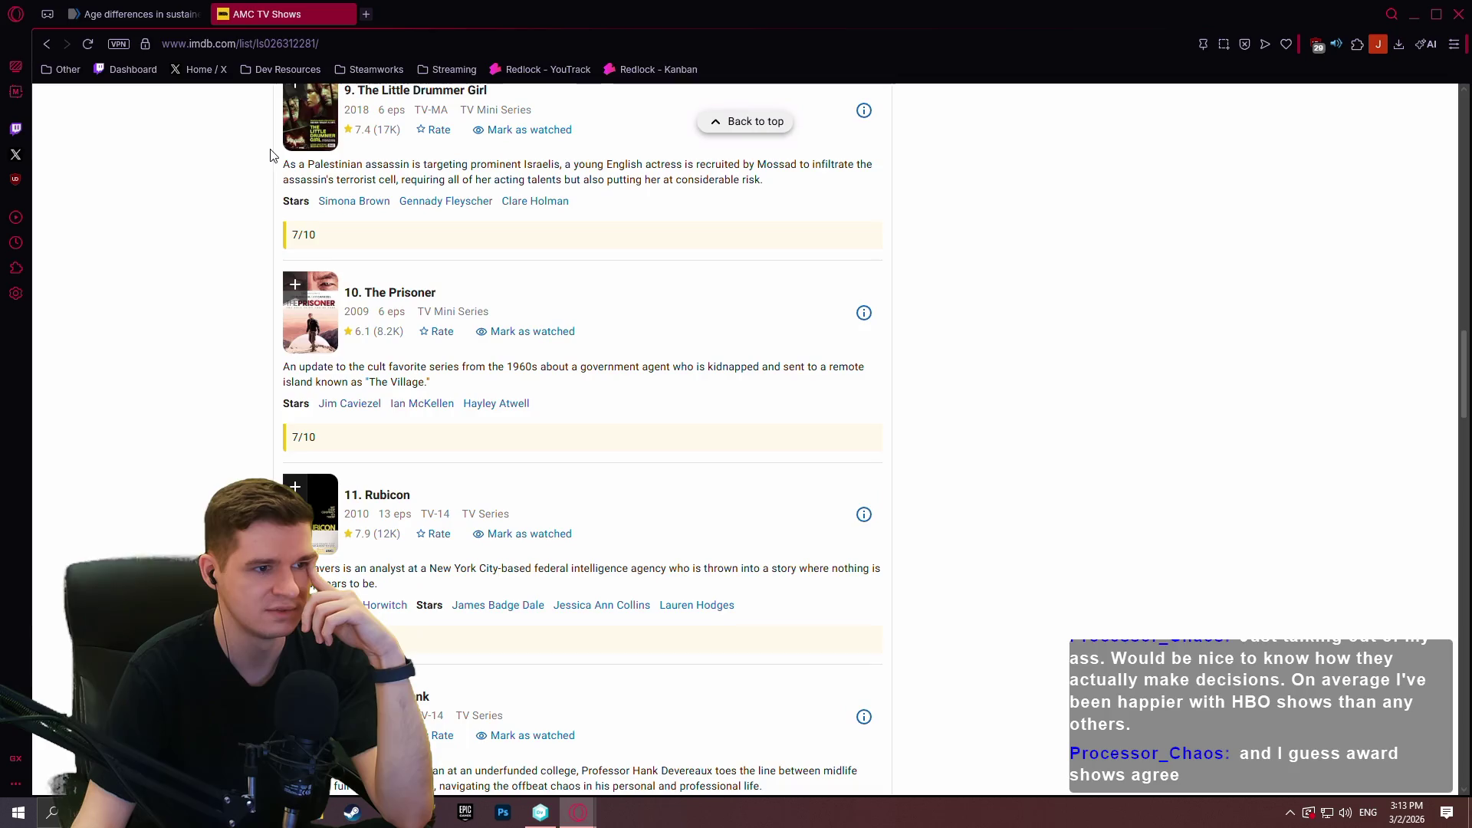
scroll(261, 178, "down", 7)
scroll(280, 182, "down", 5)
scroll(268, 192, "down", 3)
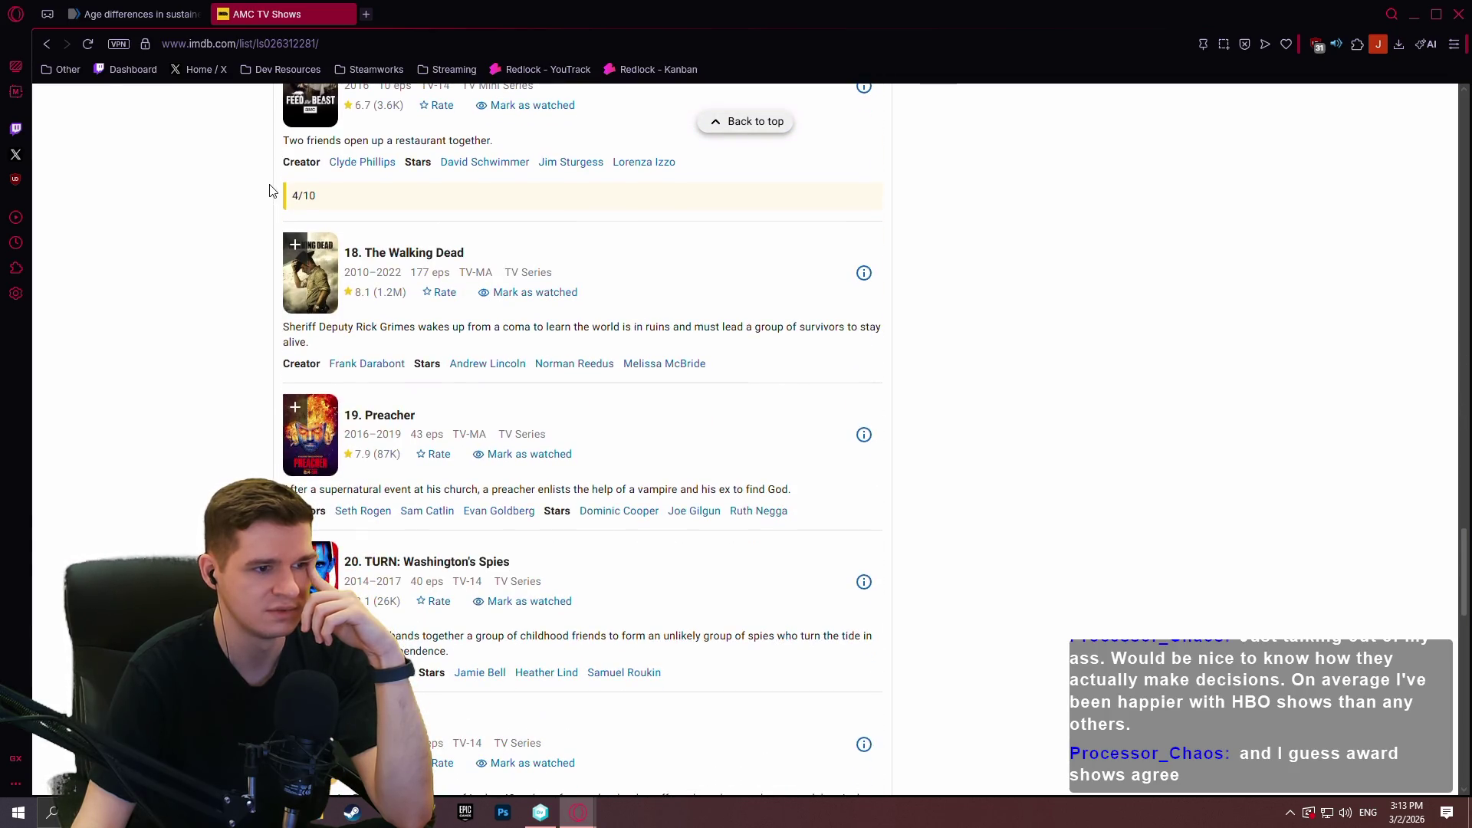
scroll(283, 169, "down", 6)
scroll(292, 157, "down", 5)
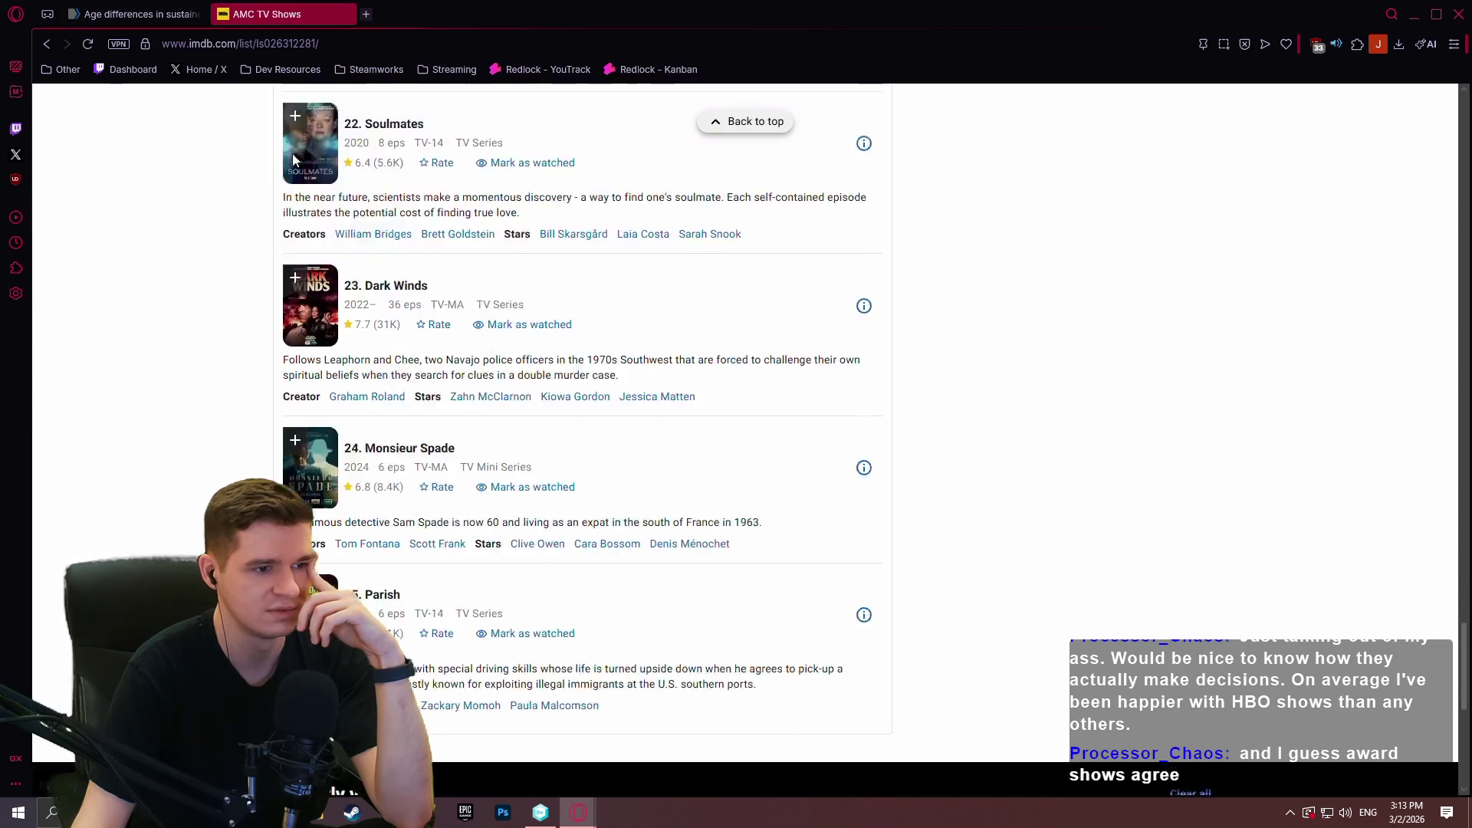
left_click(347, 14)
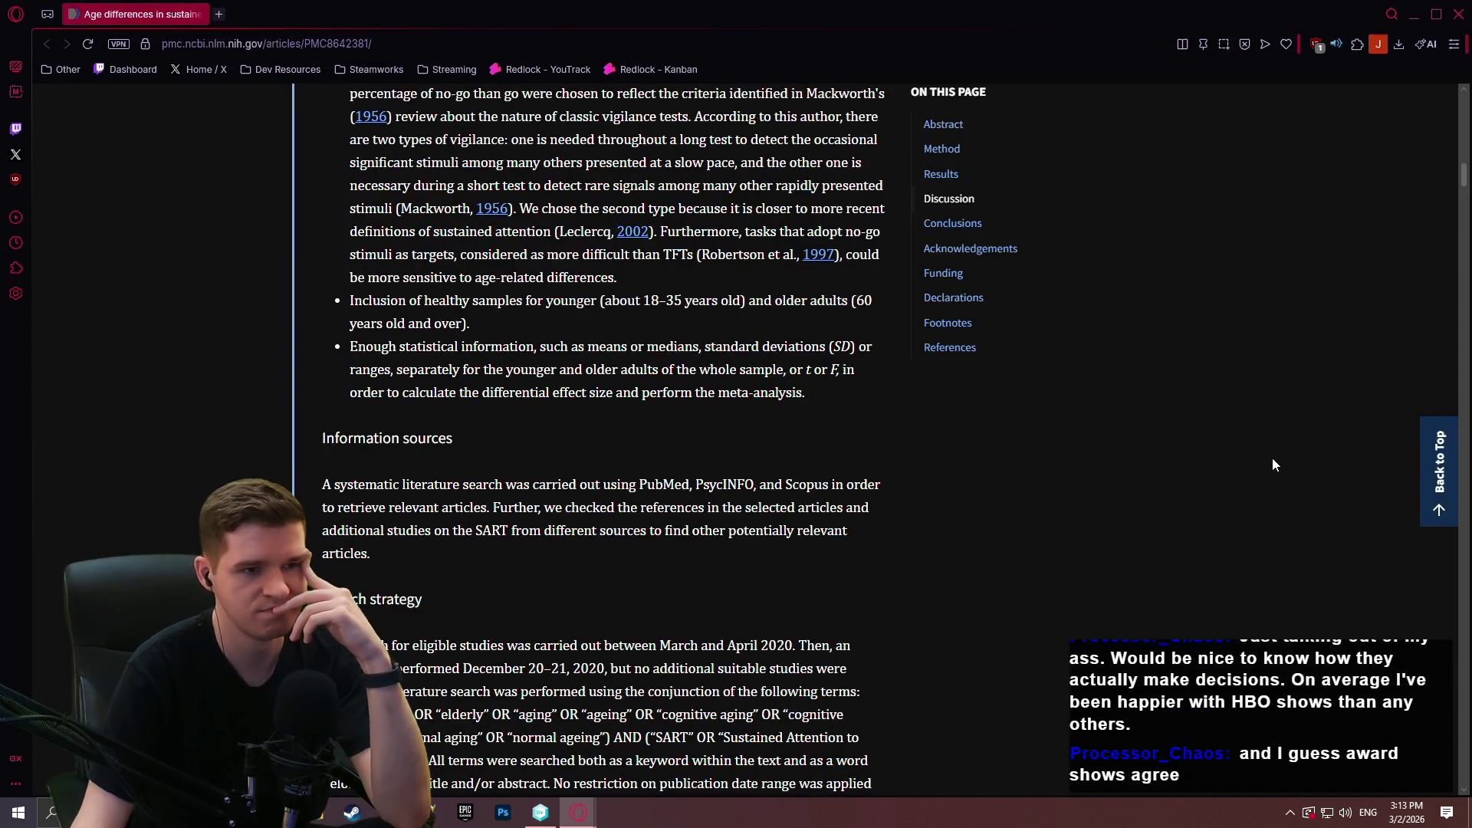
Scroll back to the sustained-attention meta-analysis abstract, then go back to the USC Today distraction article.
scroll(1231, 441, "up", 2)
mouse_move(1466, 178)
left_mouse_down()
mouse_move(1466, 96)
mouse_move(1467, 127)
left_mouse_up()
scroll(1075, 328, "up", 2)
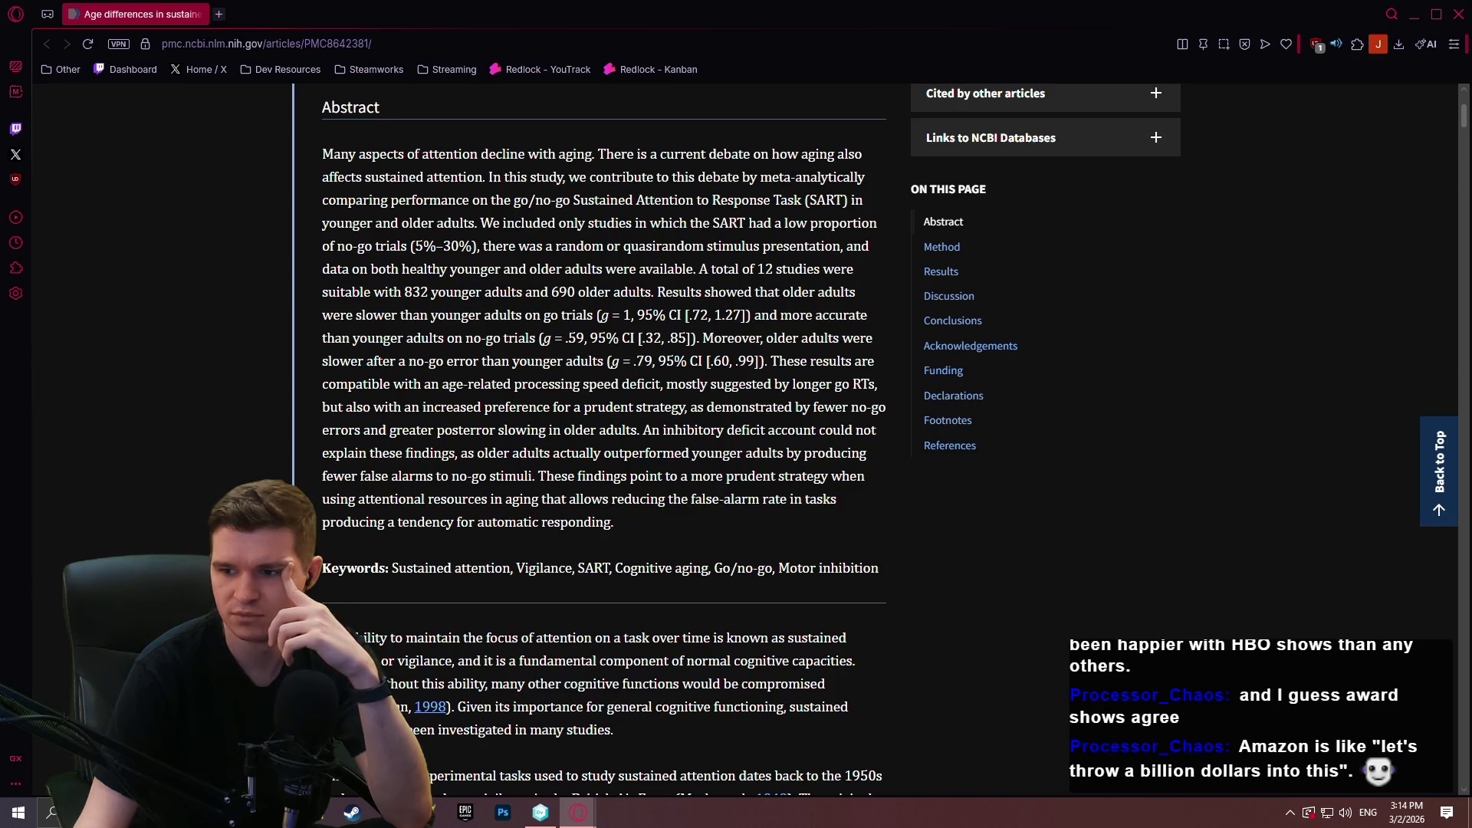
key("alt+Left")
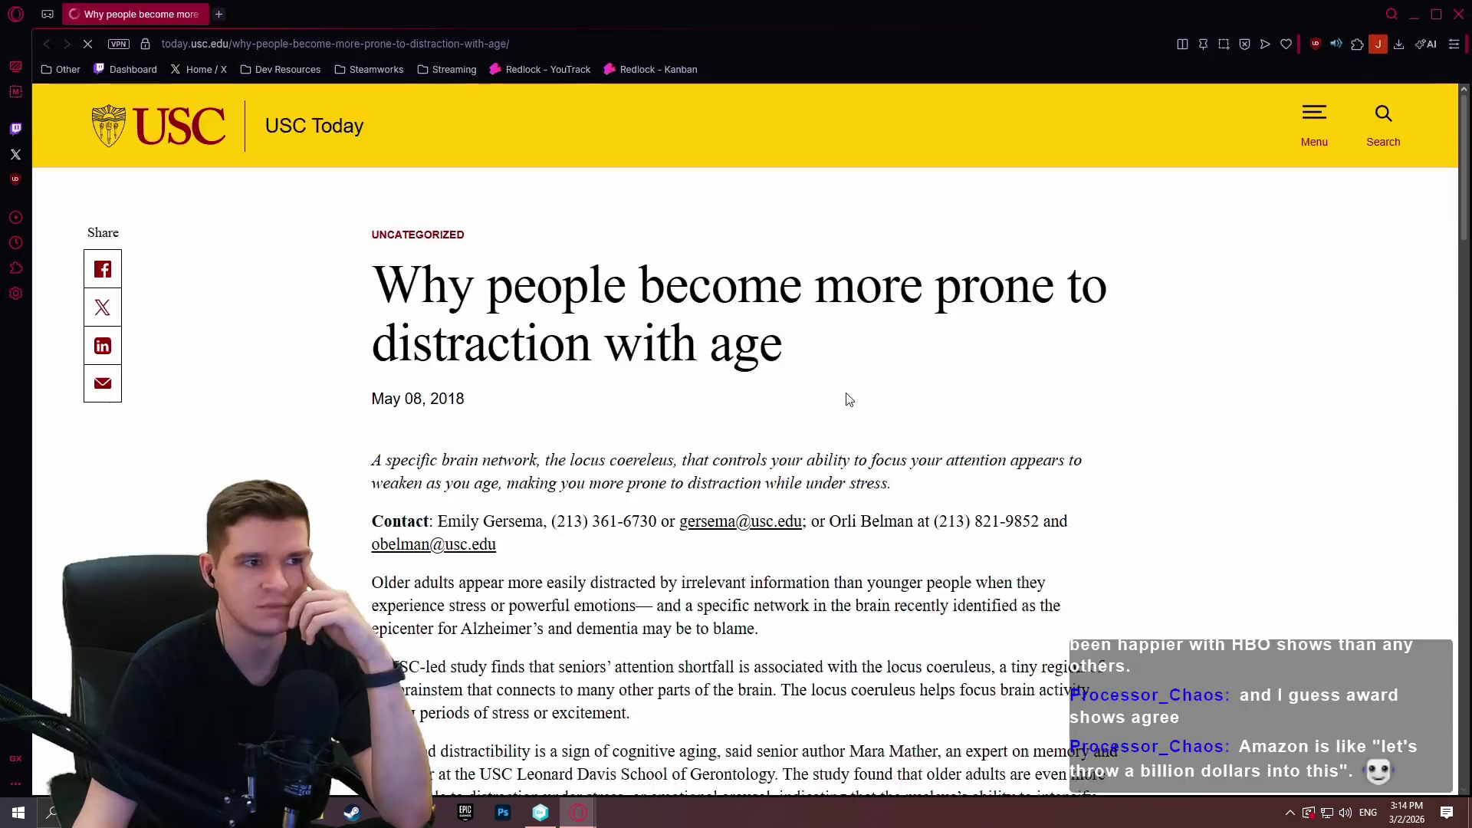
Scroll to the end of the USC Today article and open its cited Nature Human Behavior study link.
scroll(720, 328, "down", 4)
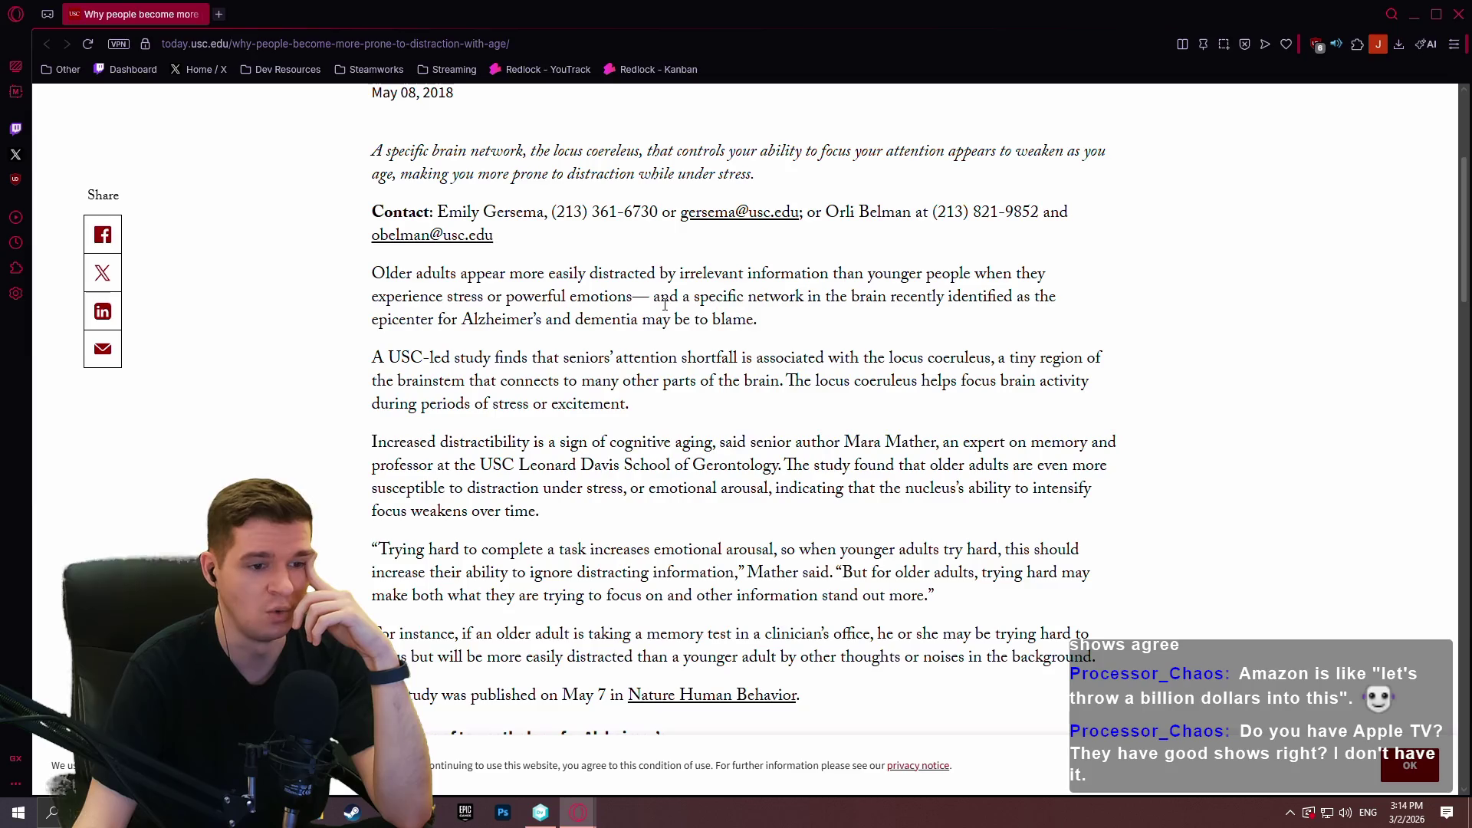
scroll(721, 475, "down", 2)
left_click(739, 542)
Reject optional cookies on the Nature arousal and locus coeruleus study and skim its abstract.
scroll(875, 387, "down", 3)
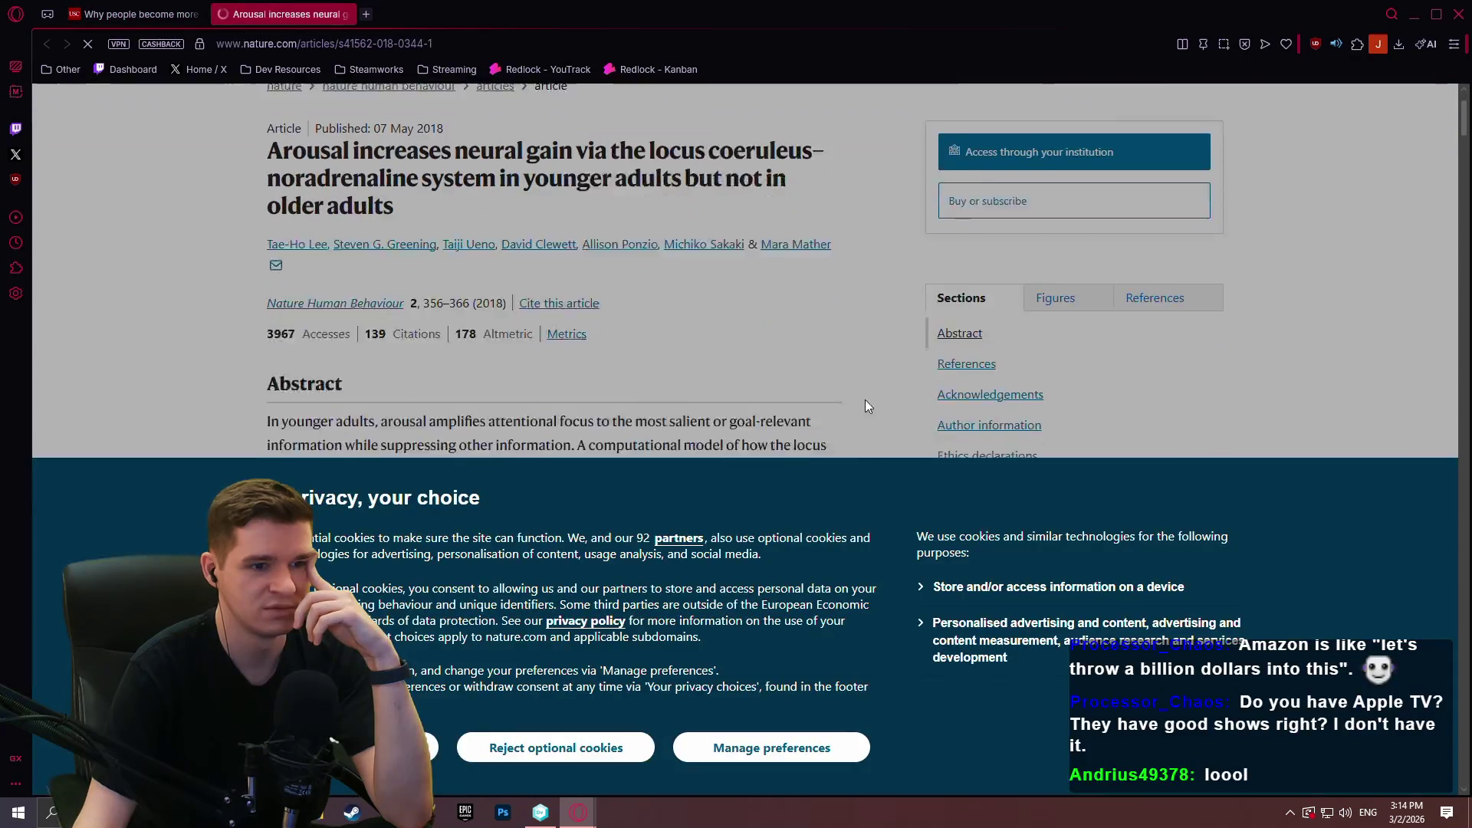
left_click(556, 748)
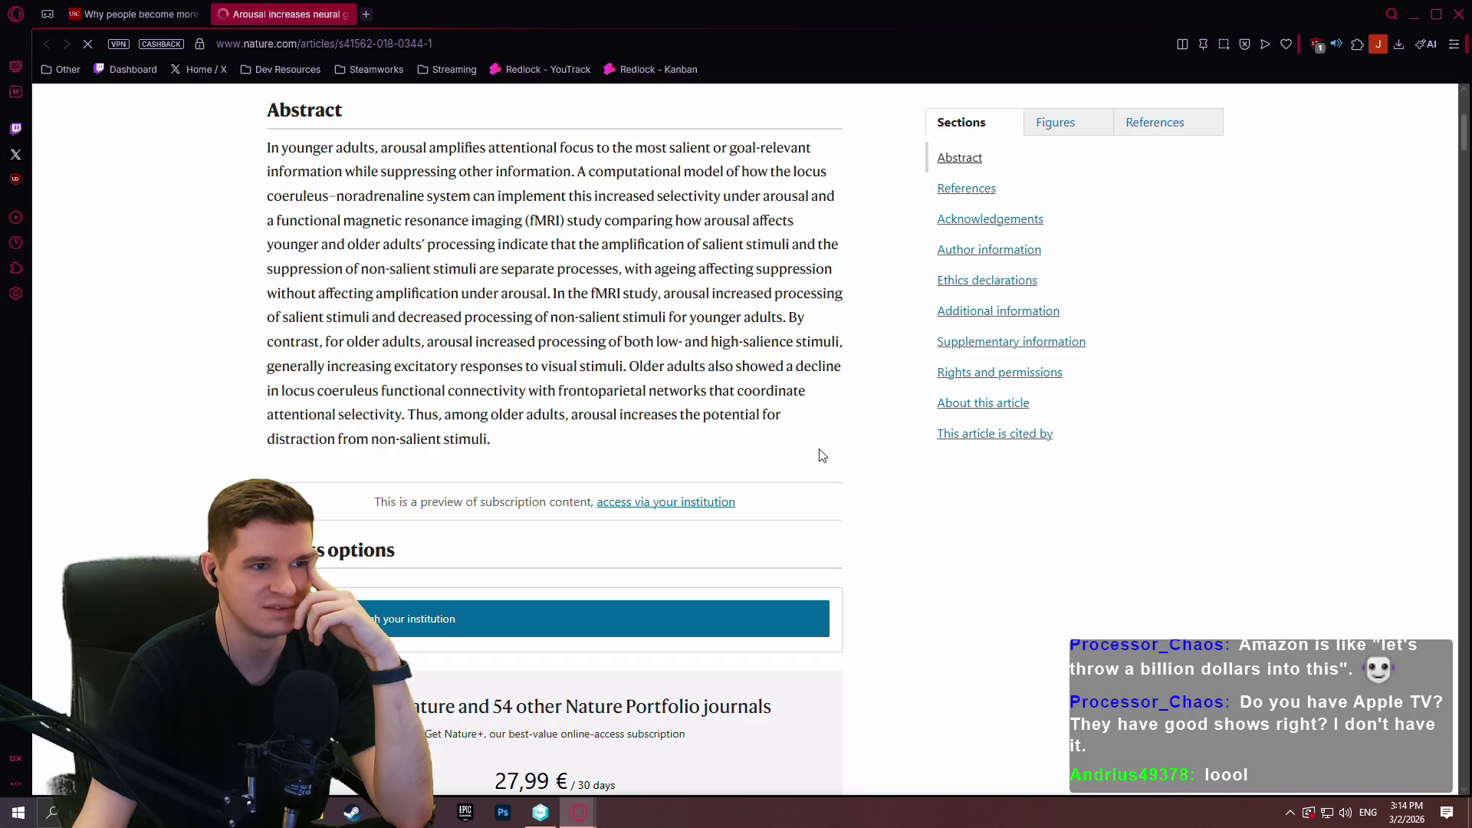
scroll(822, 455, "up", 3)
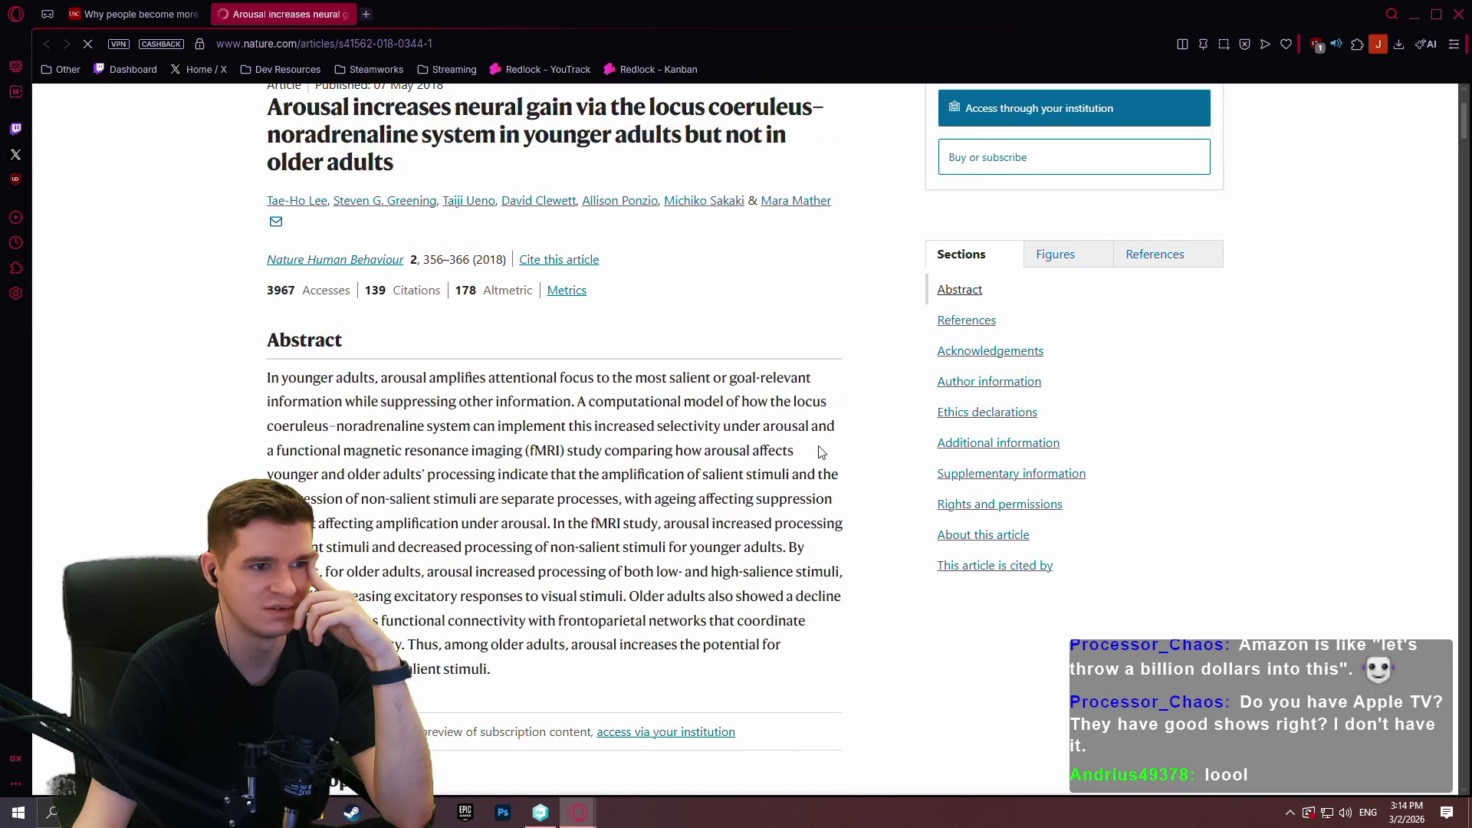
scroll(816, 449, "down", 2)
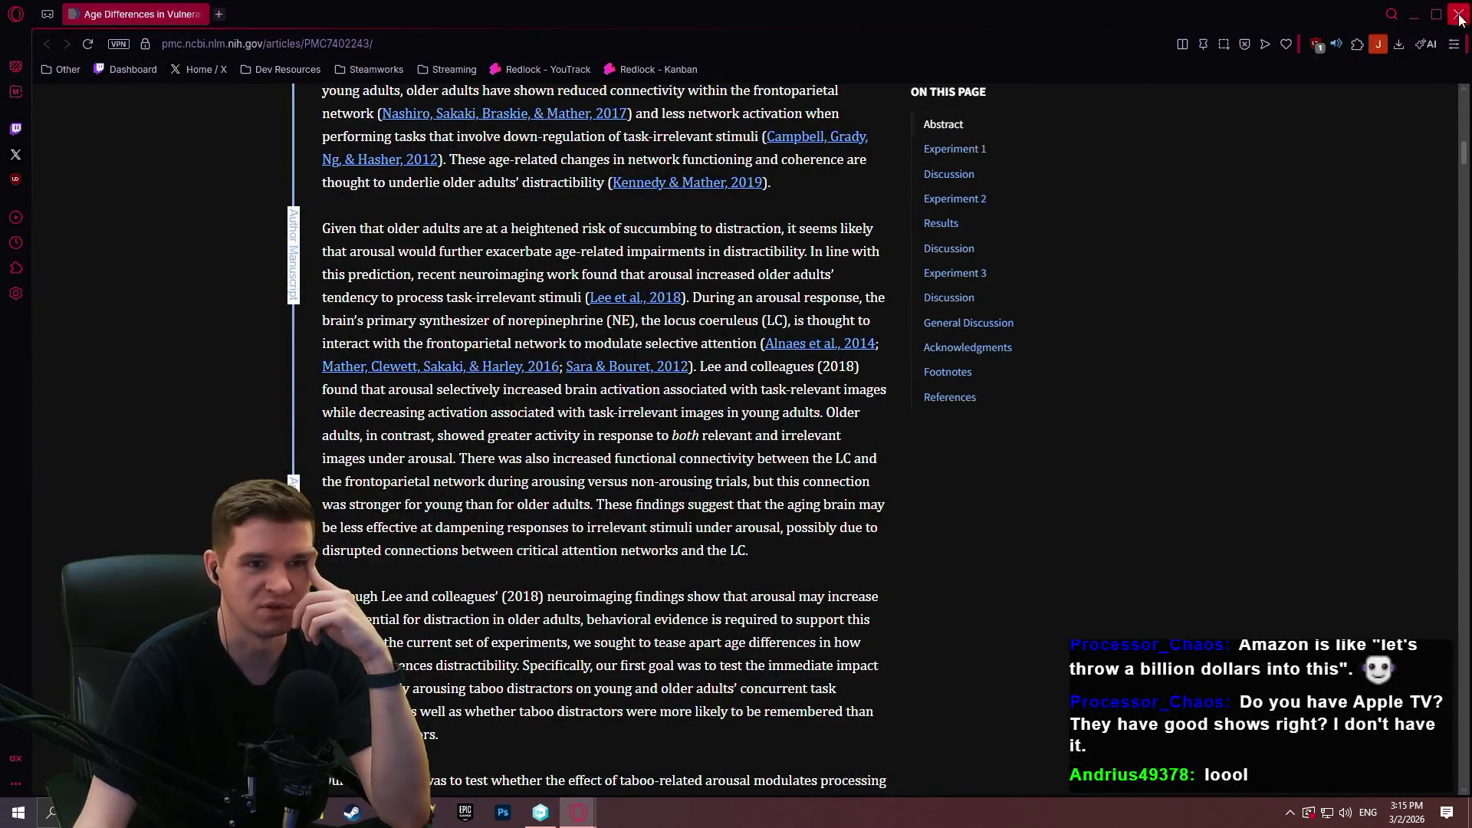
Close the browser window to return to Branch Explorer and view the workspace's pending changes.
left_click(1458, 14)
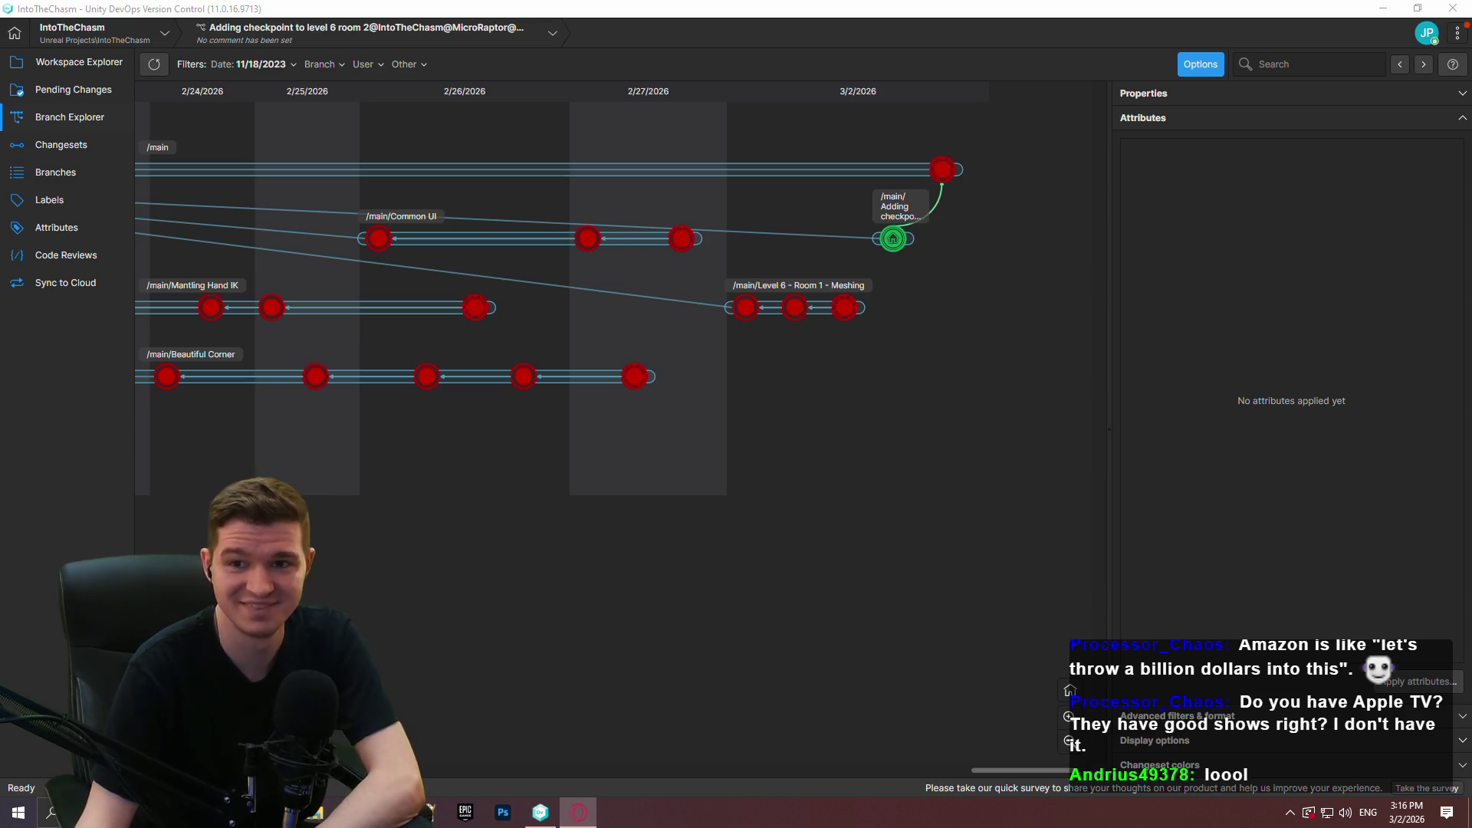
left_click(55, 90)
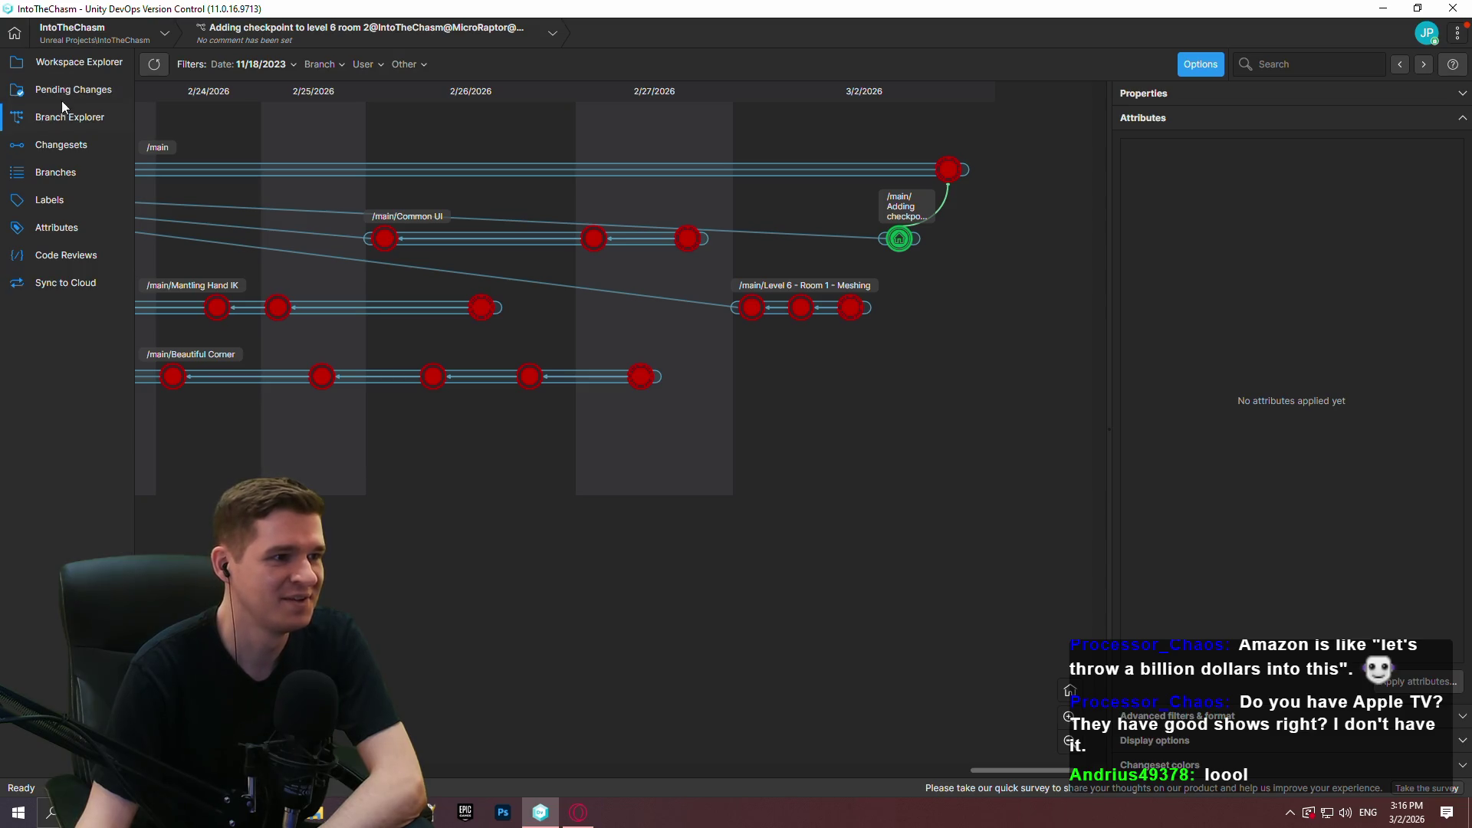
left_click(69, 62)
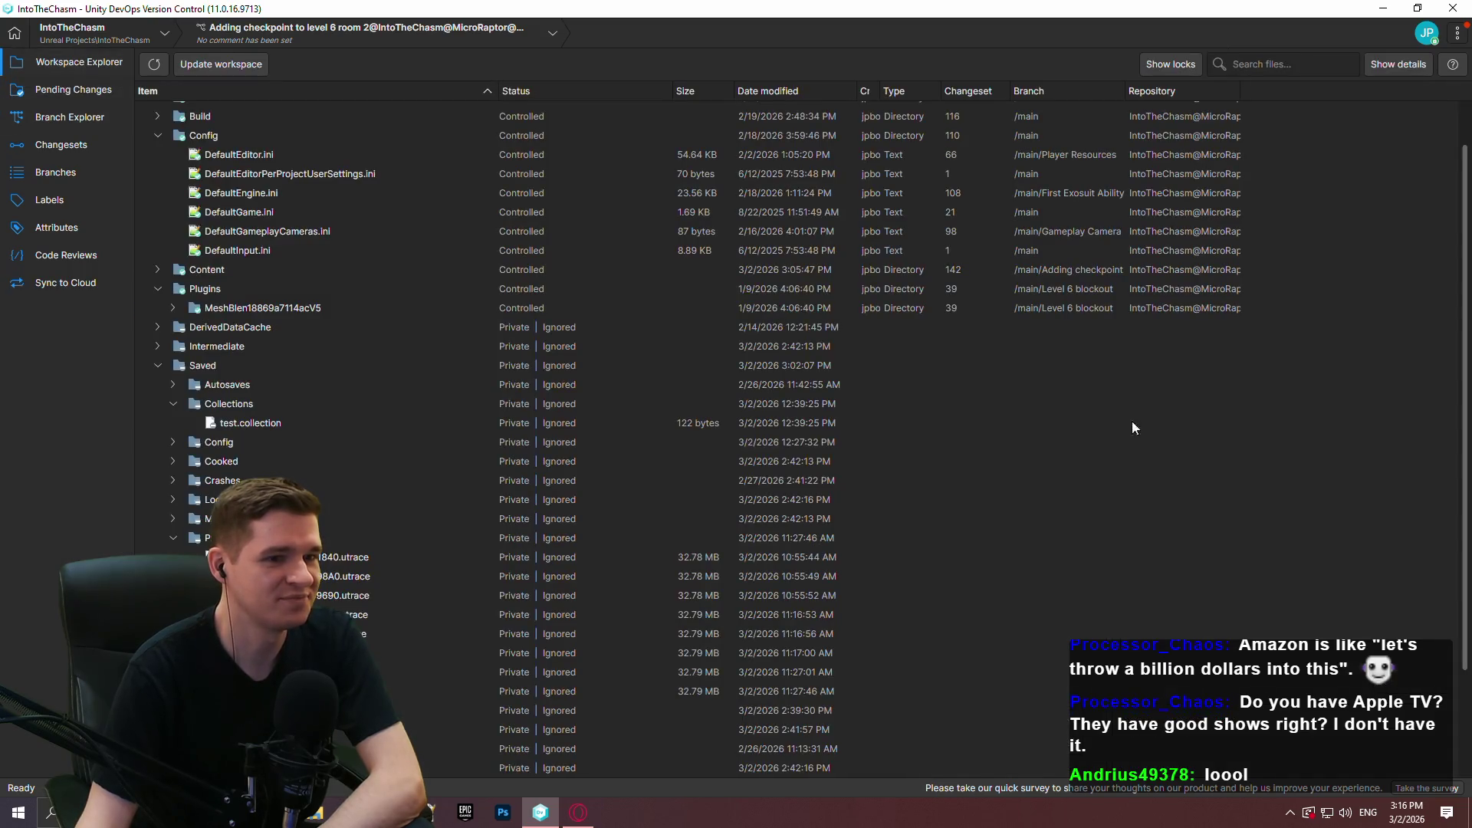
left_click(159, 365)
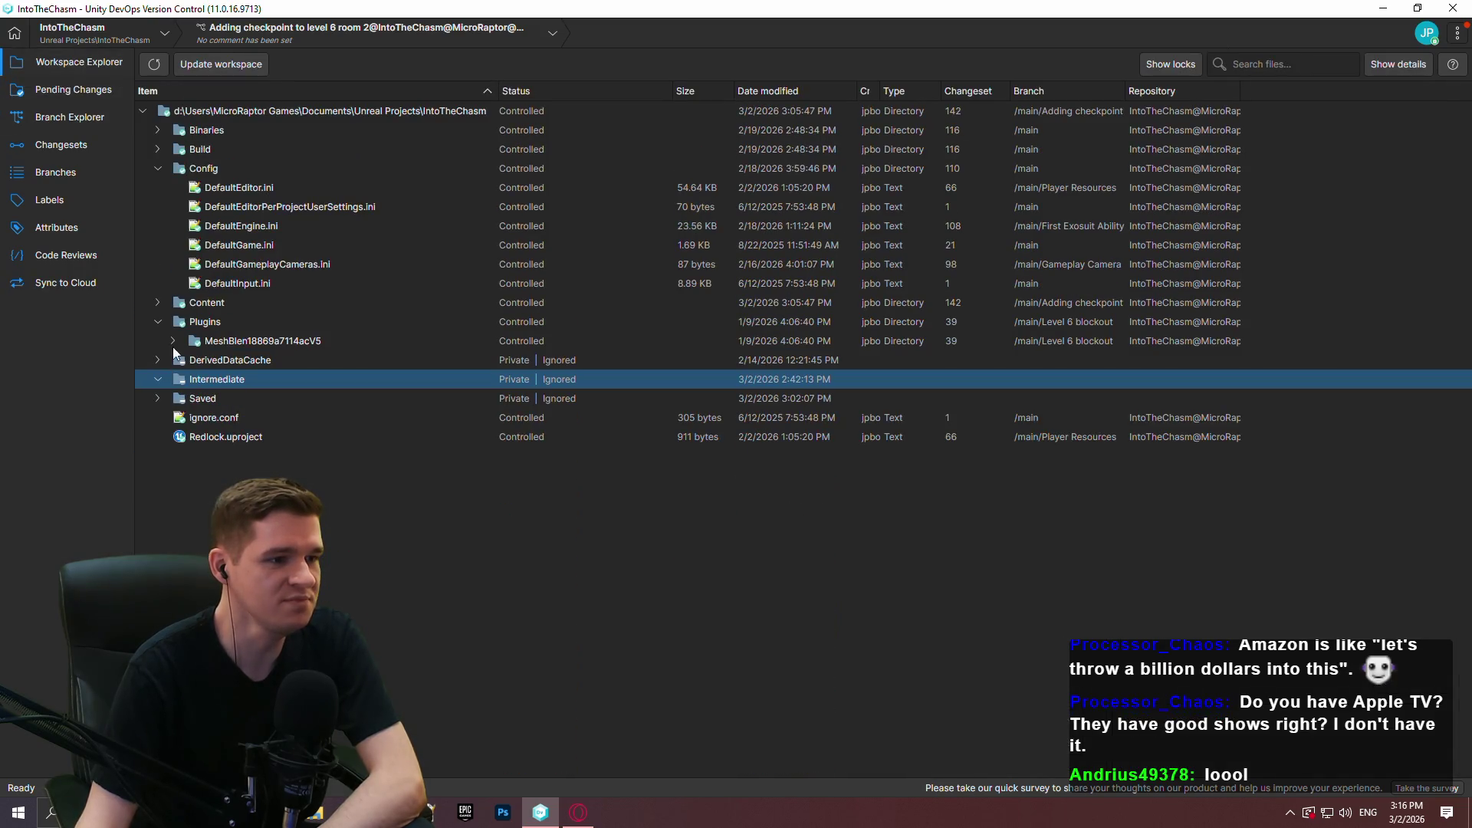
left_click(157, 168)
left_click(160, 209)
left_click(156, 205)
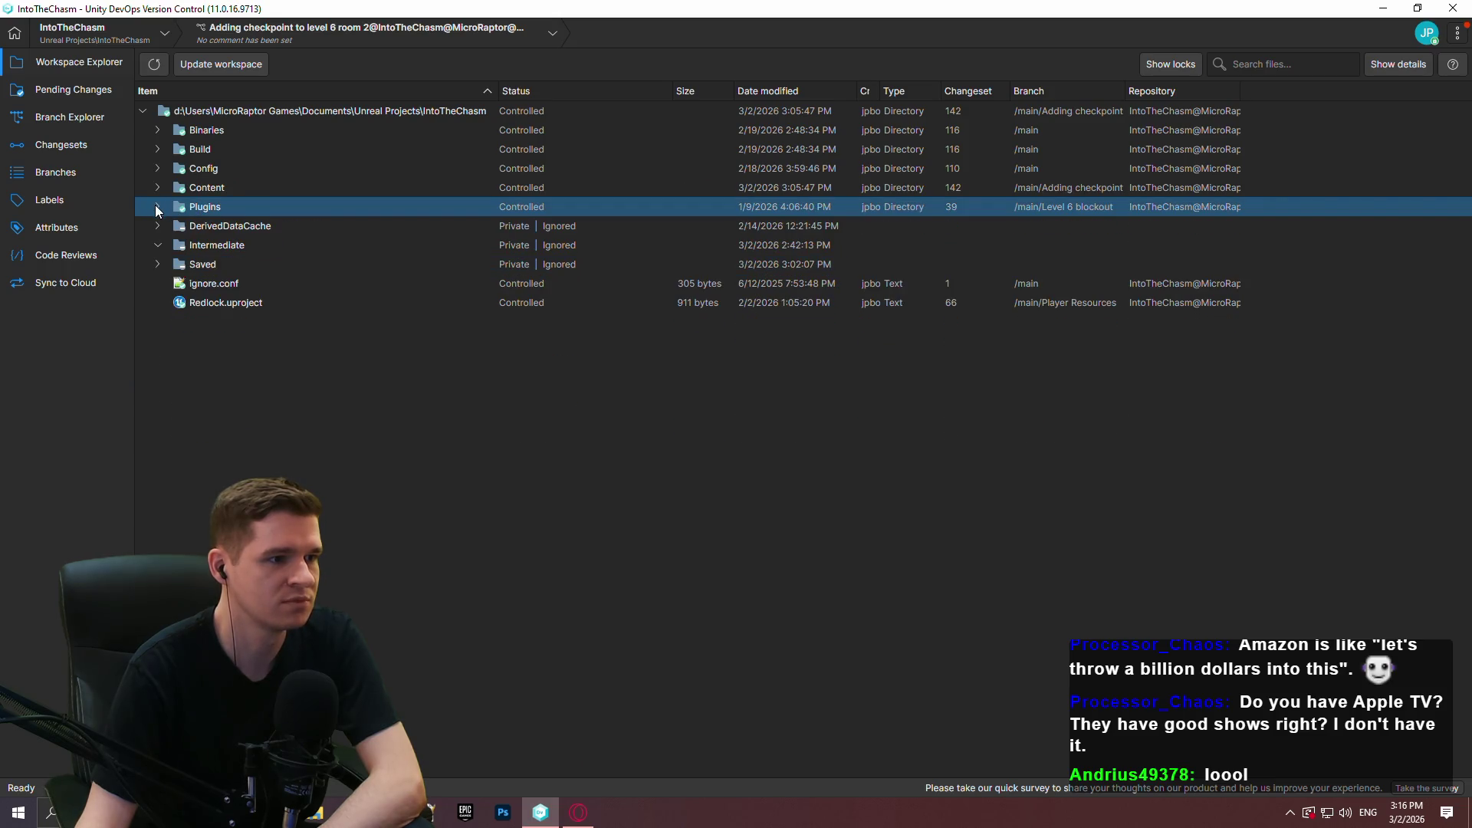
left_click(66, 116)
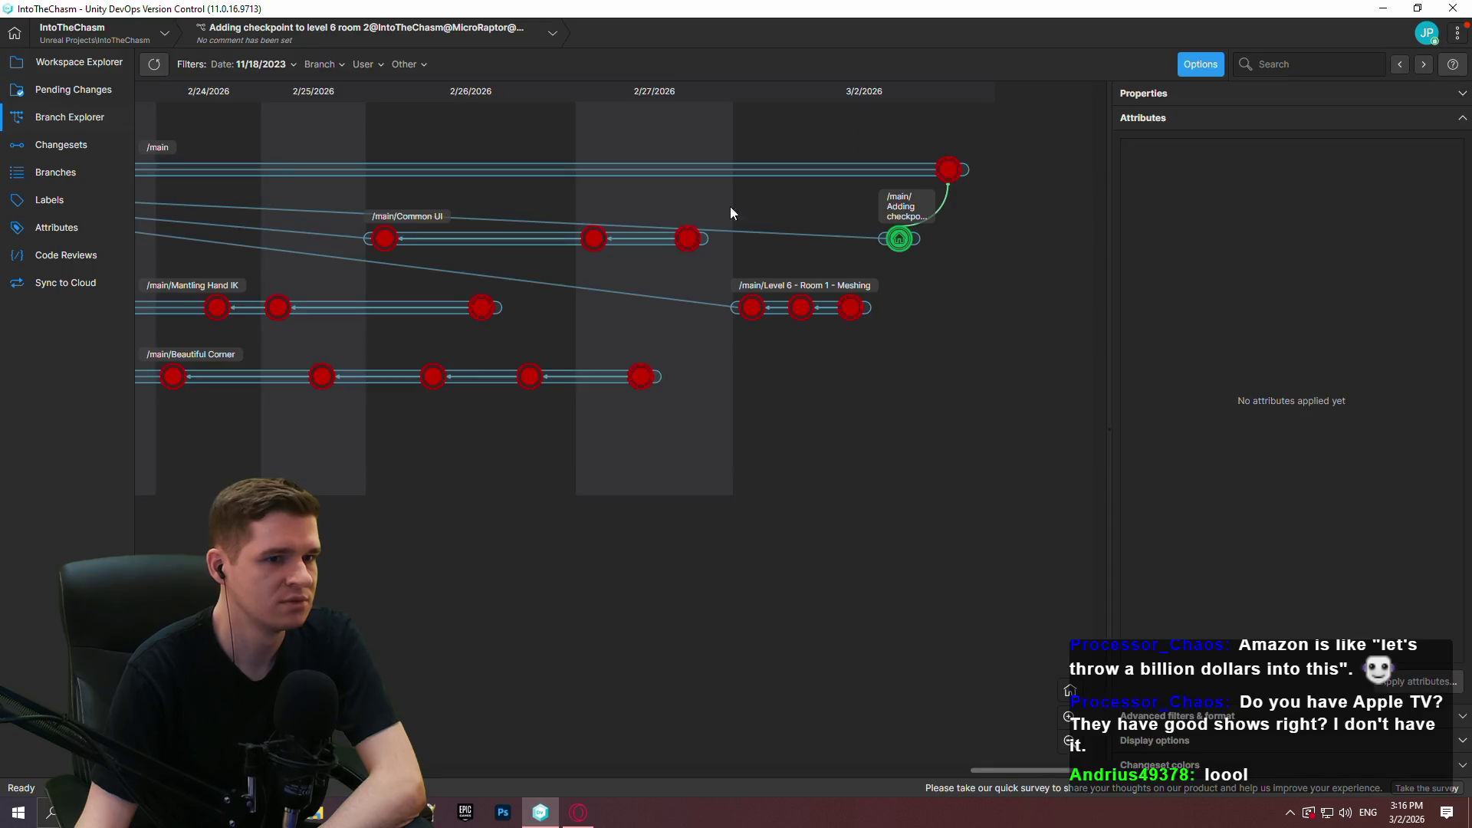
Switch the workspace to the last /main/Common UI changeset, 138, via its context menu.
right_click(697, 241)
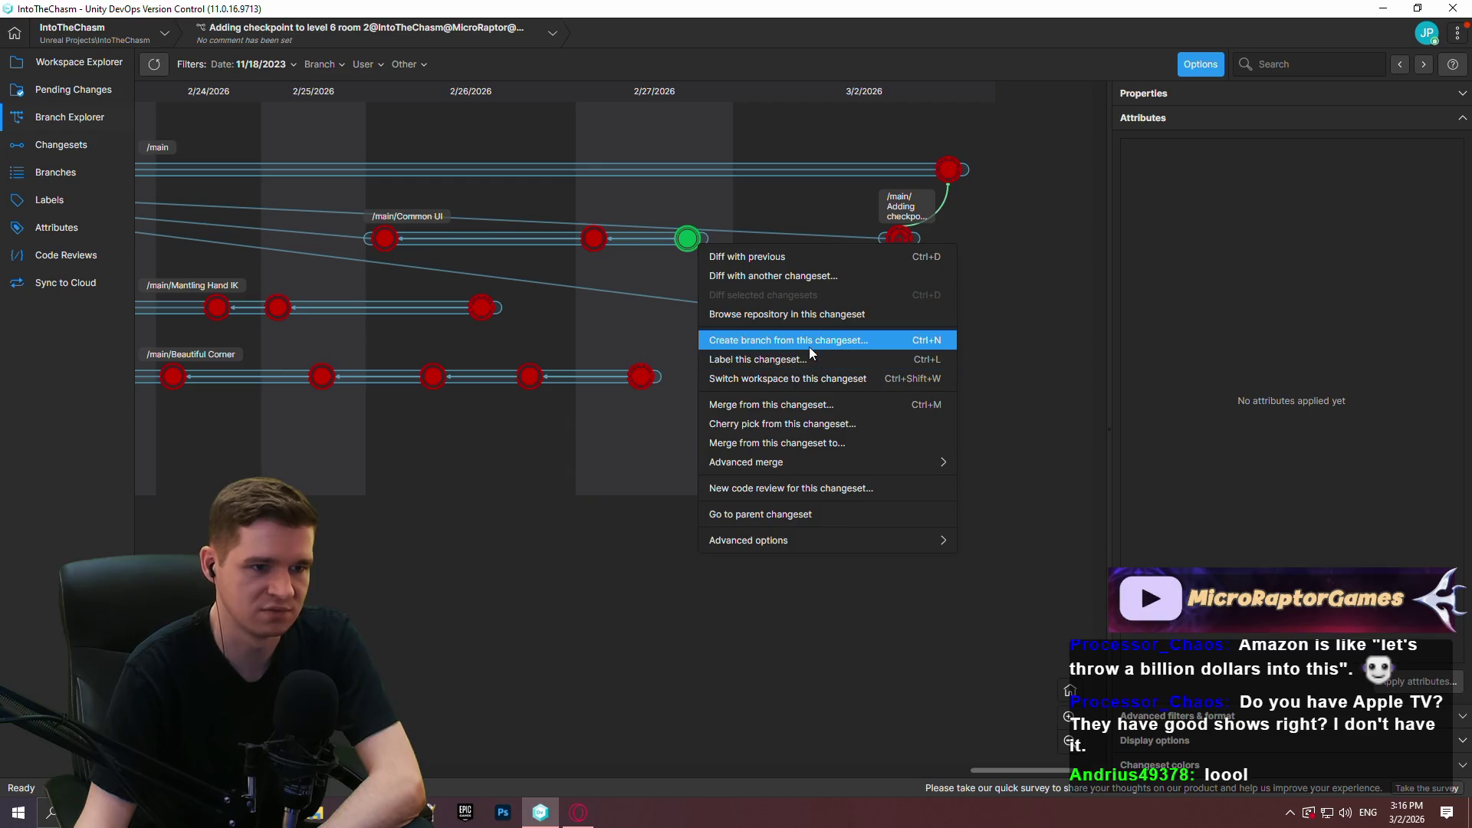
left_click(786, 385)
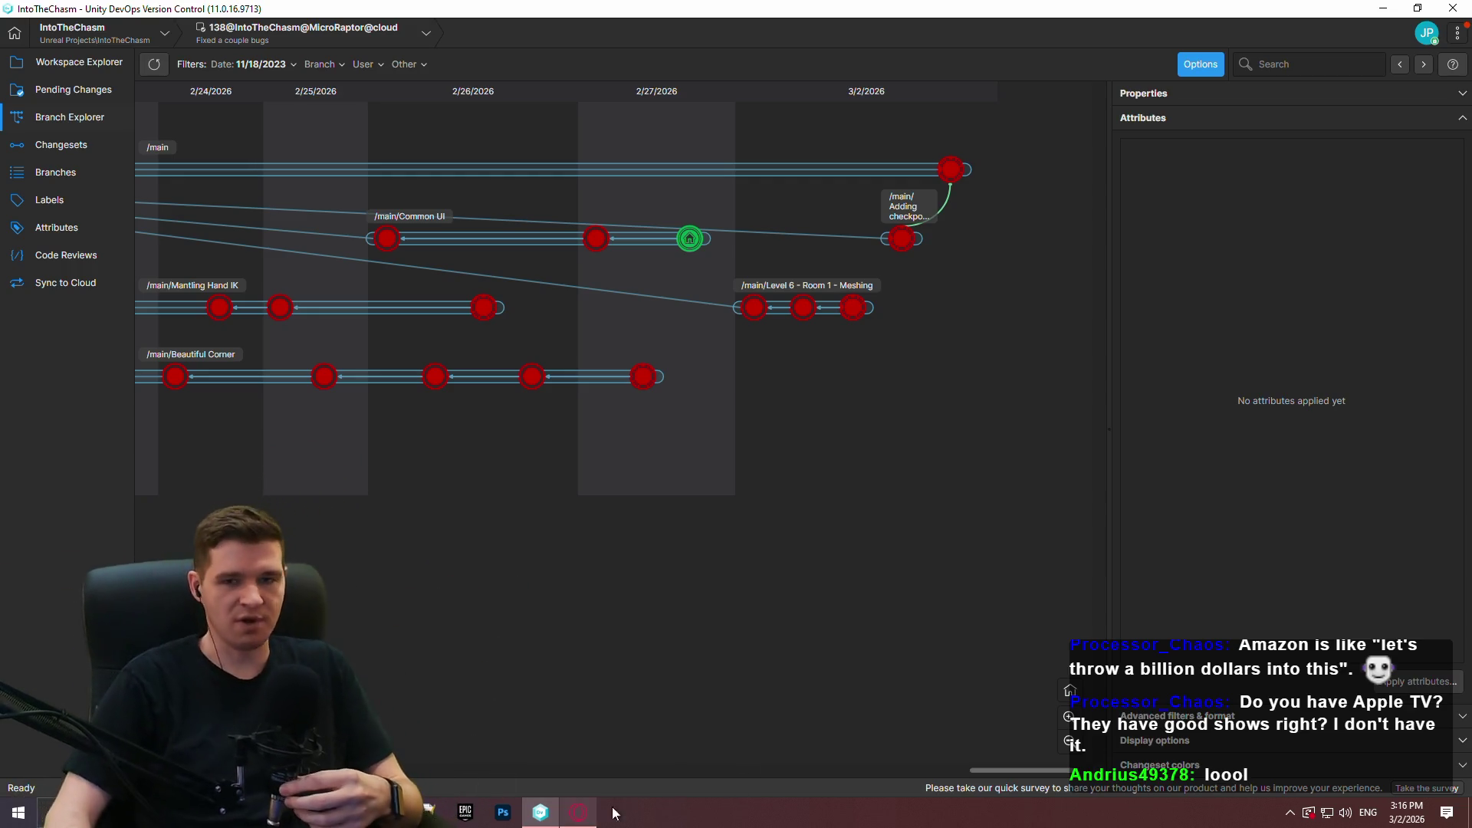
Bring Opera forward, open the March sheet, and select C10 then the Redlock Development entry above.
left_click(579, 812)
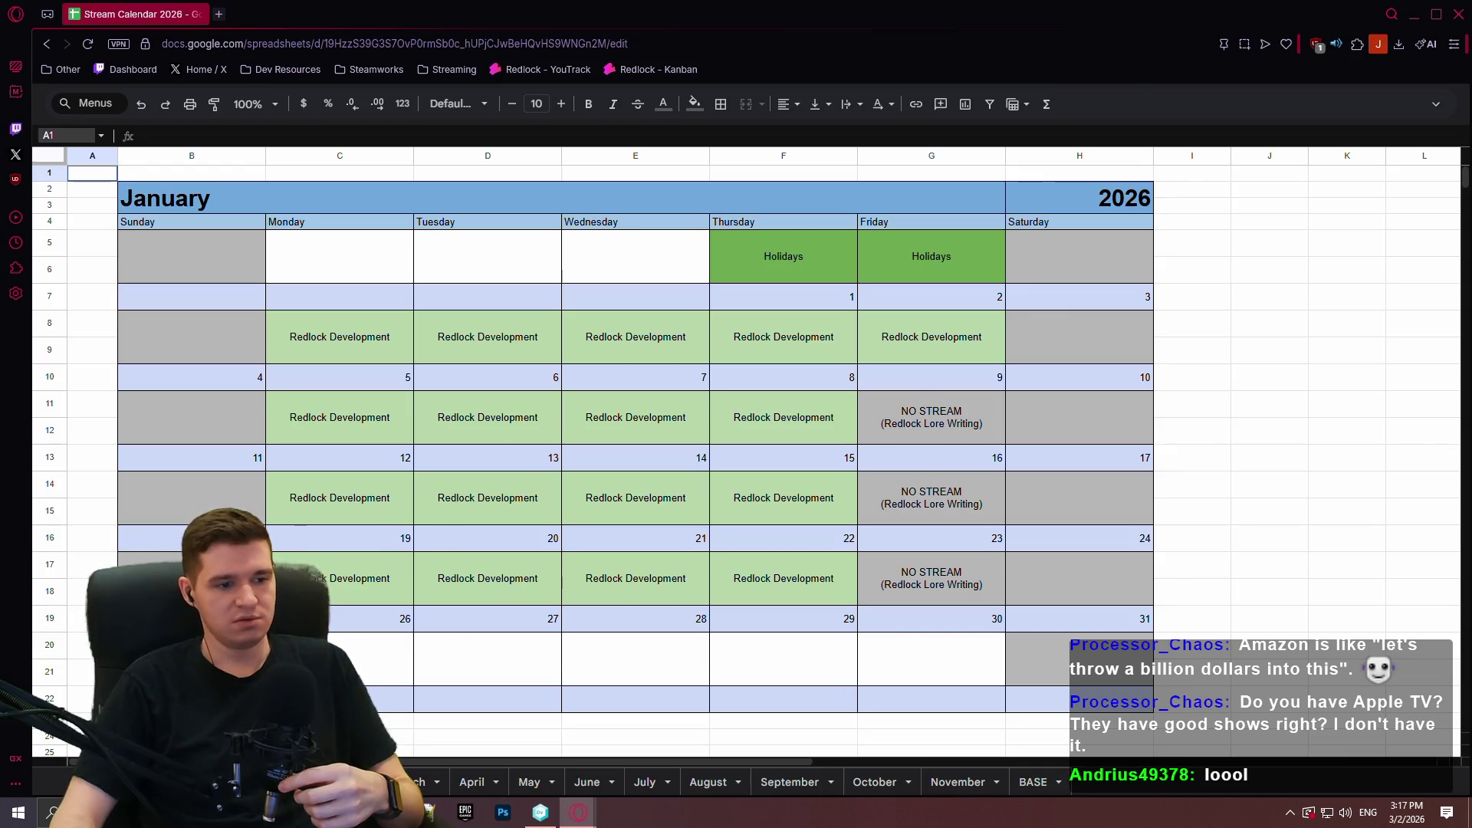
left_click(406, 782)
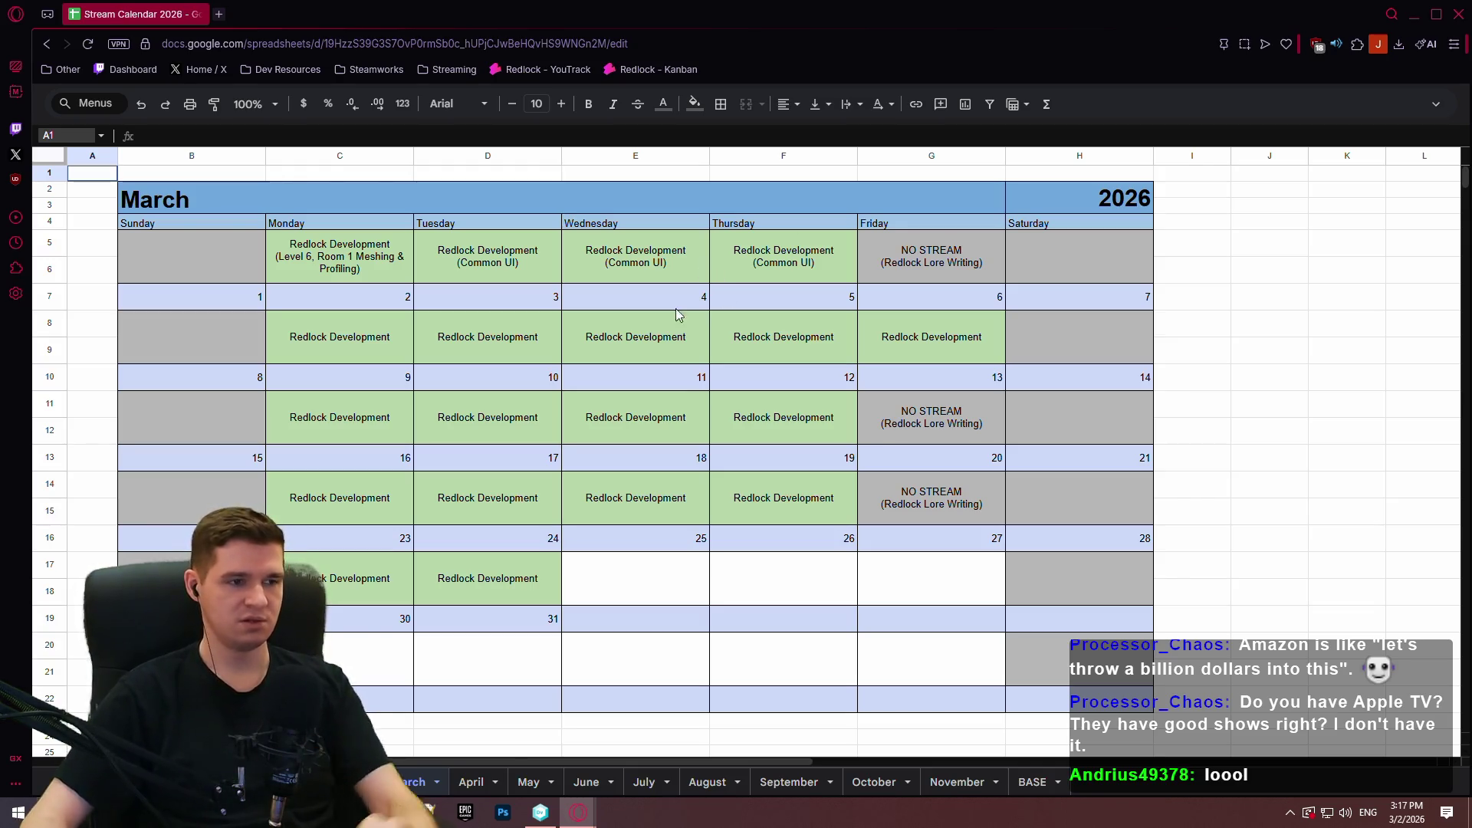
left_click(343, 376)
key("Up")
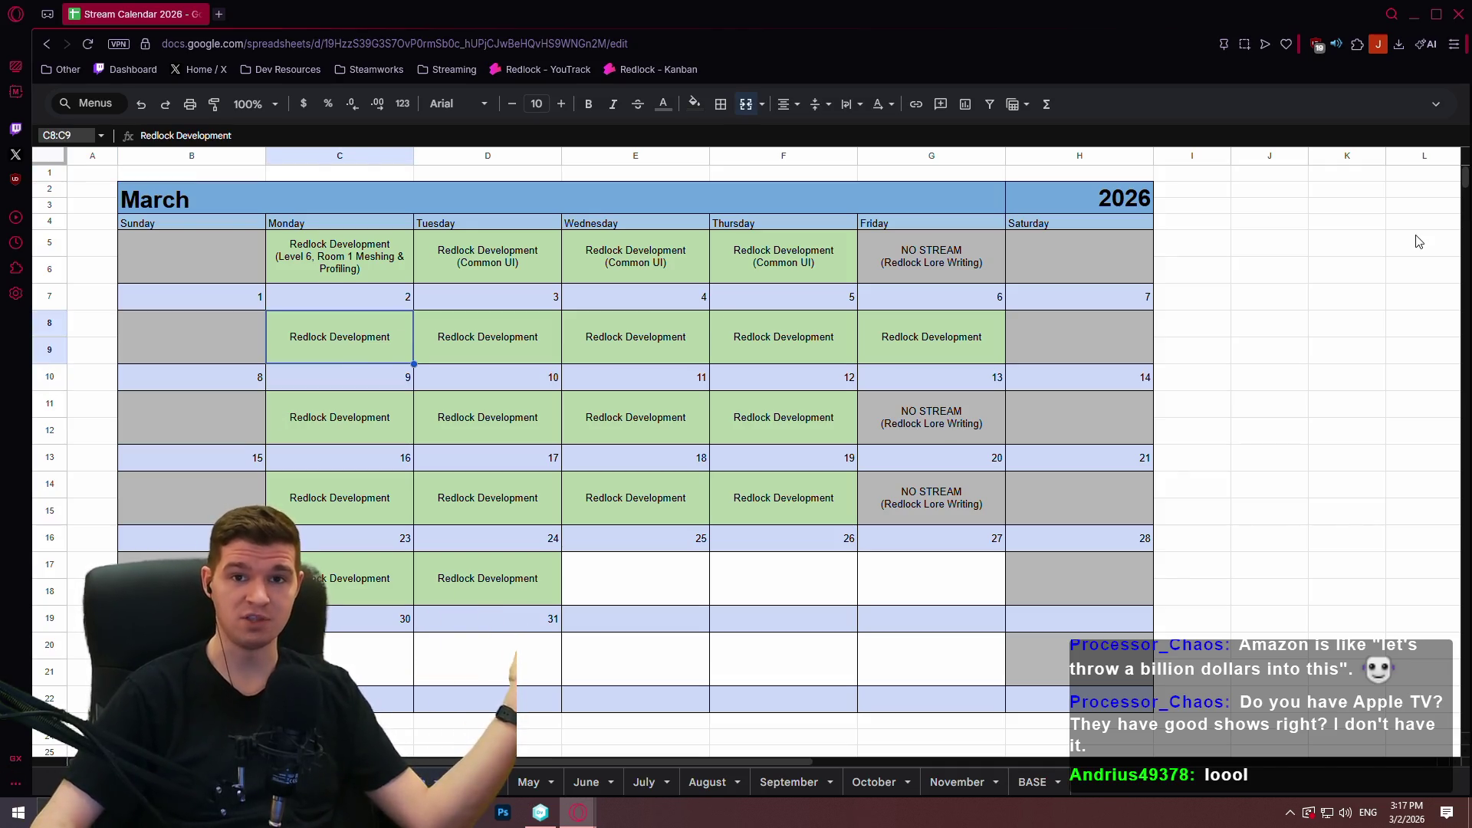
Select empty cells off the March calendar, including J4, J6 and J7.
left_click(1420, 198)
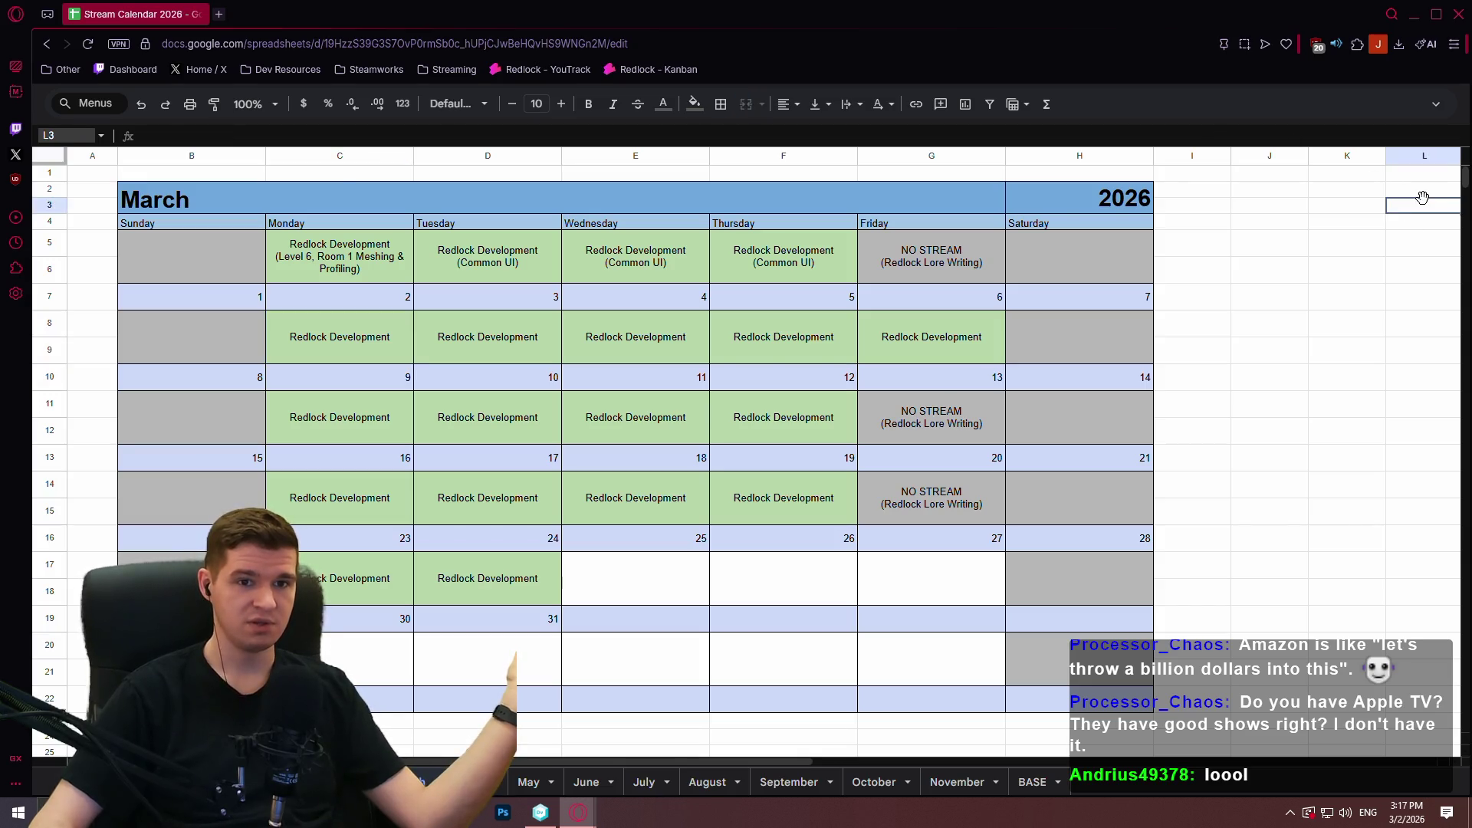
left_click(1302, 226)
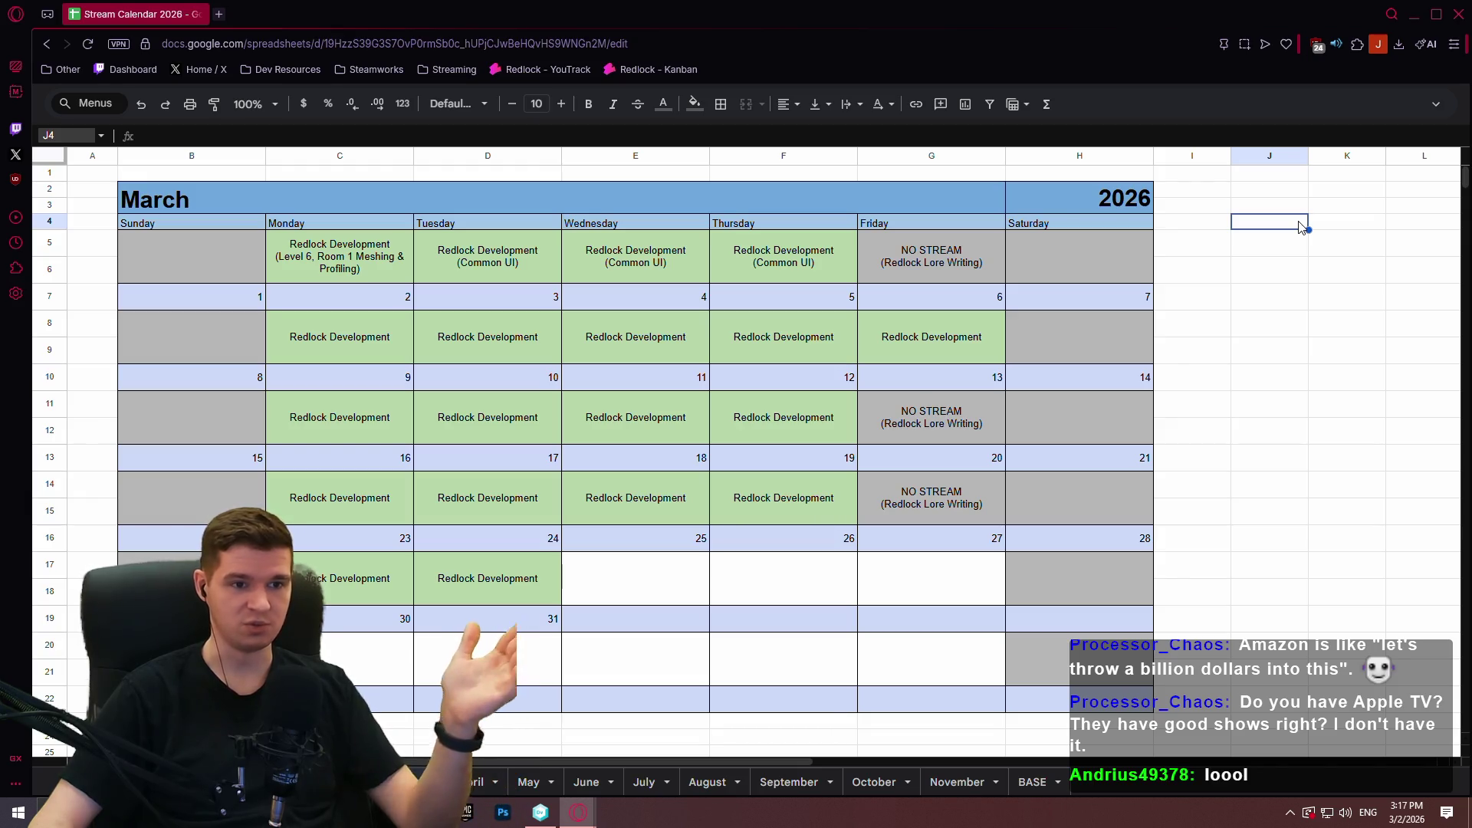
left_click(1286, 273)
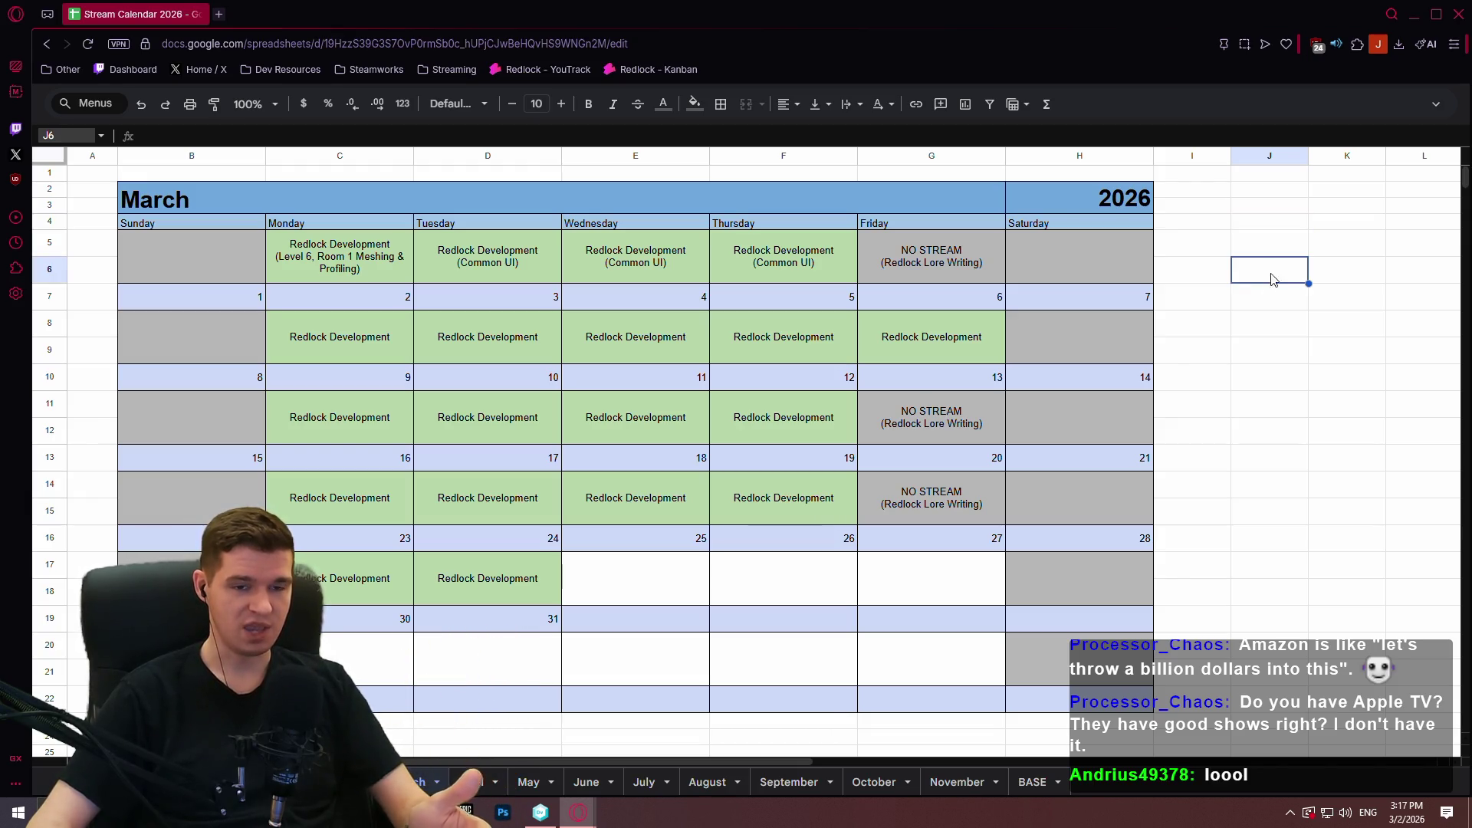
left_click(1258, 301)
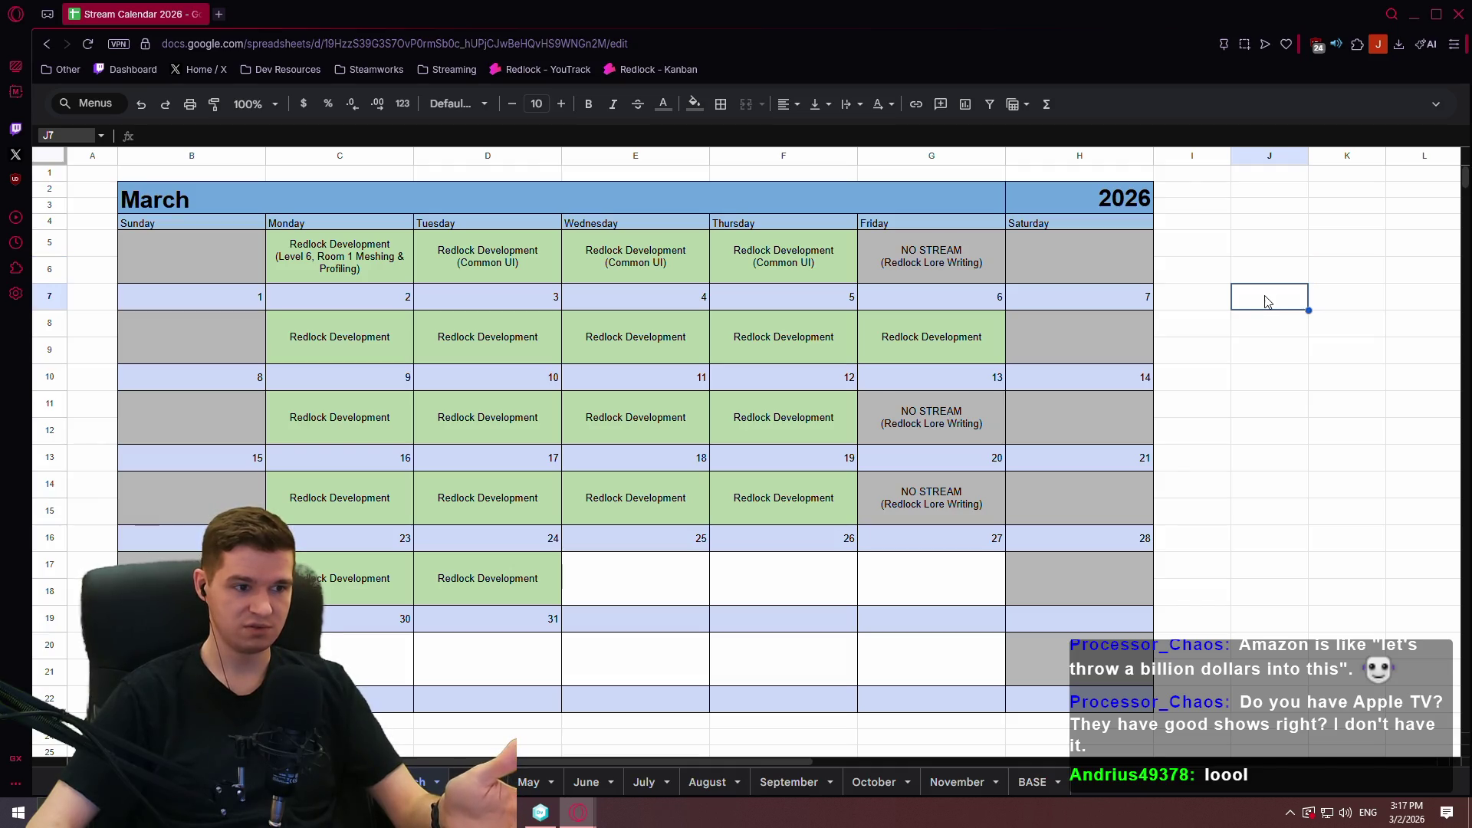